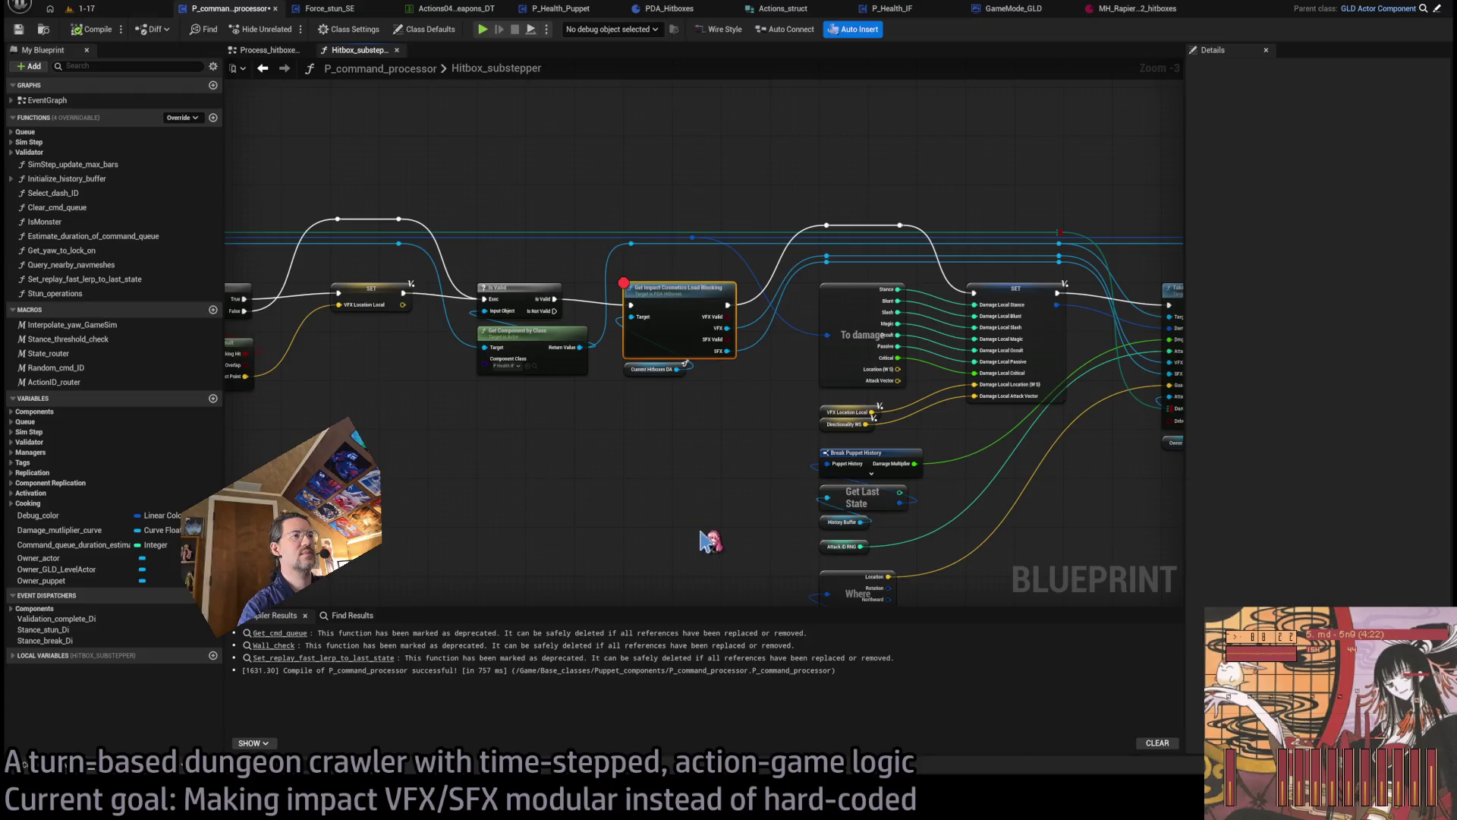
- Add a Branch node driven by the VFX Valid output in Hitbox_substepper
scroll(588, 408, up, 3)
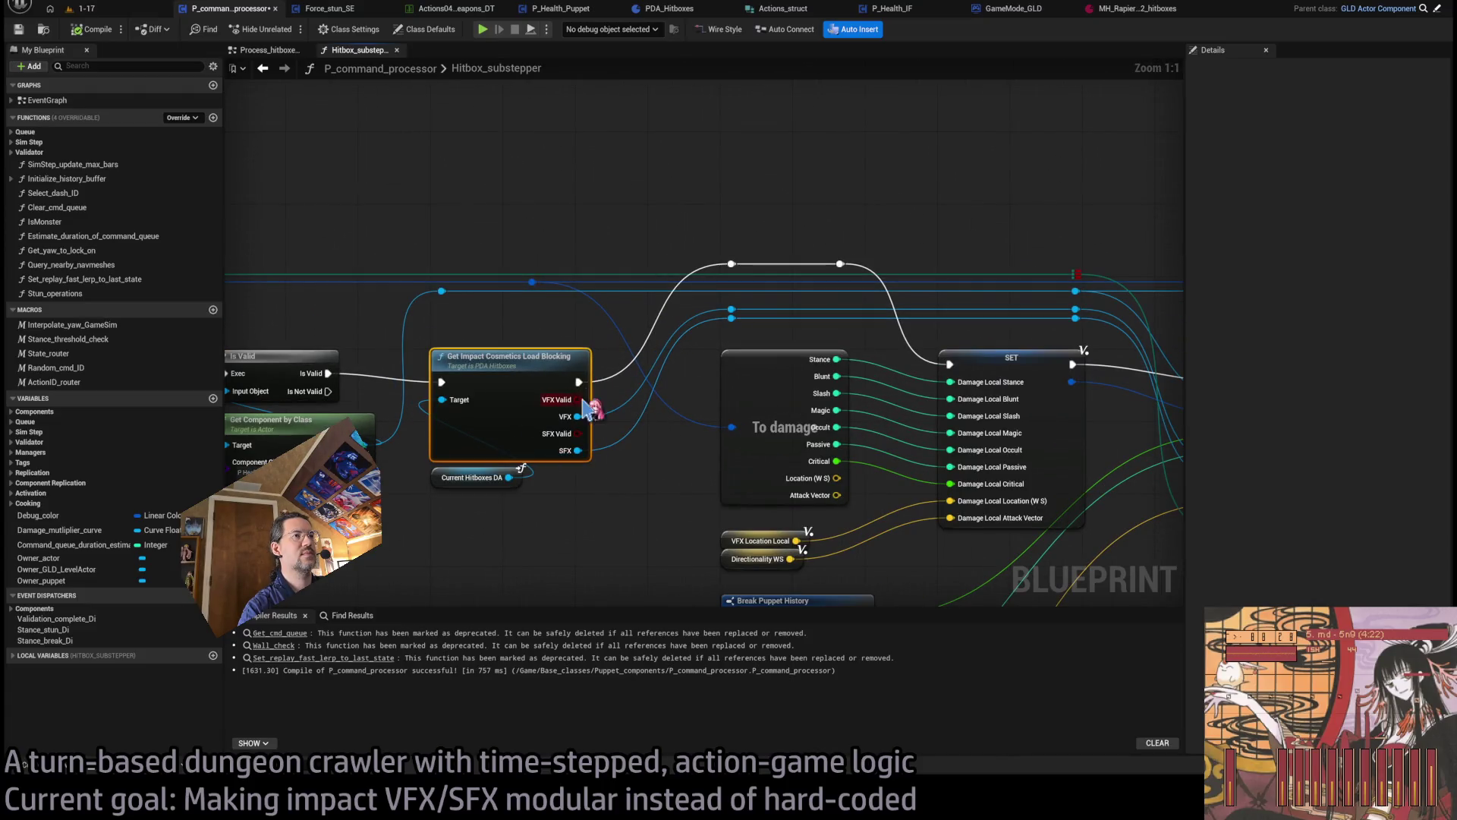
drag(578, 400, 625, 159)
mouse_move(579, 382)
mouse_down()
mouse_move(632, 166)
mouse_move(714, 173)
mouse_move(731, 263)
mouse_up()
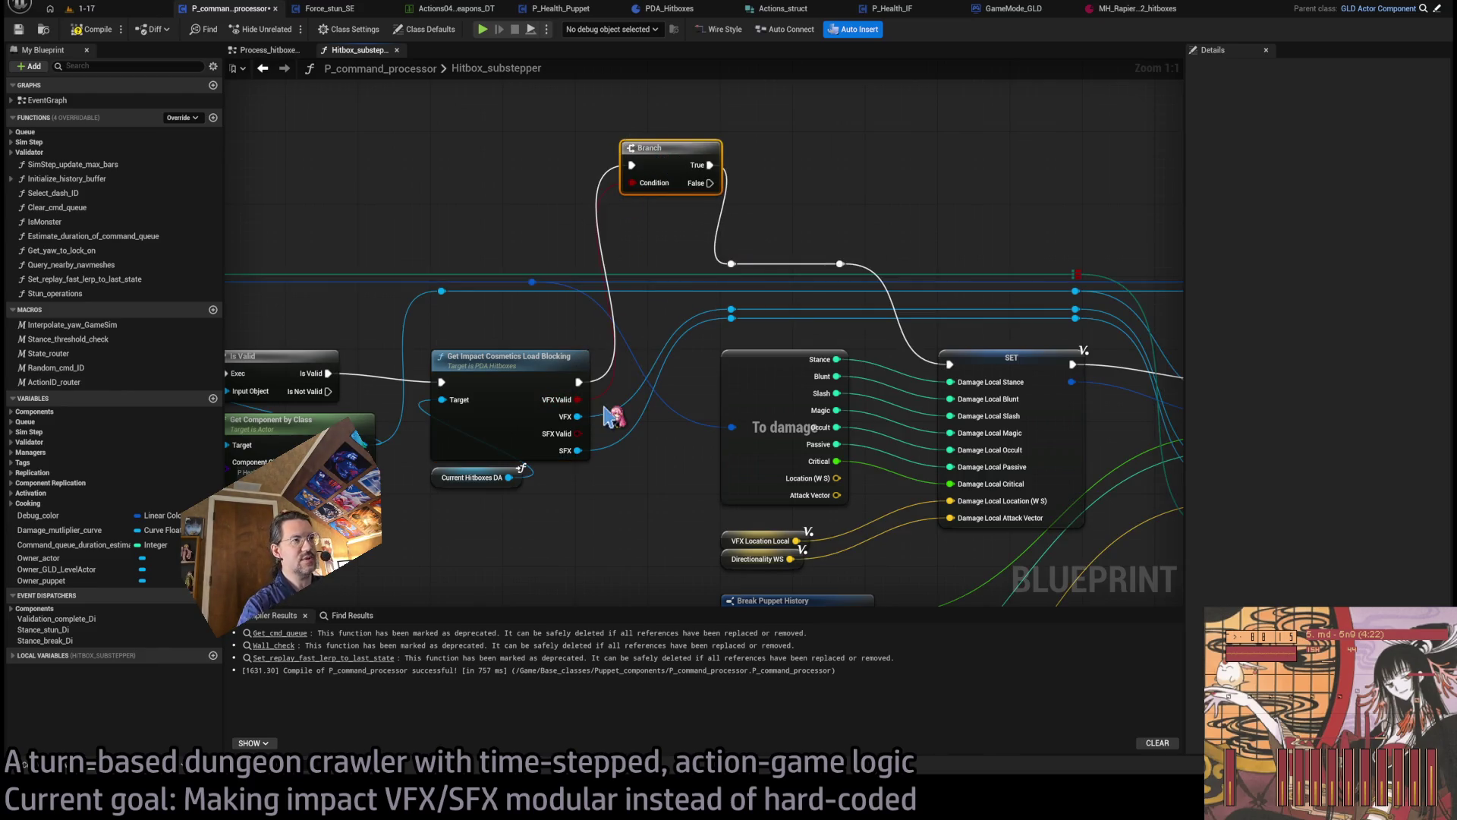
- Put a breakpoint on Get Impact Cosmetics Load Blocking and return to level 1-17
click(501, 376)
key(F9)
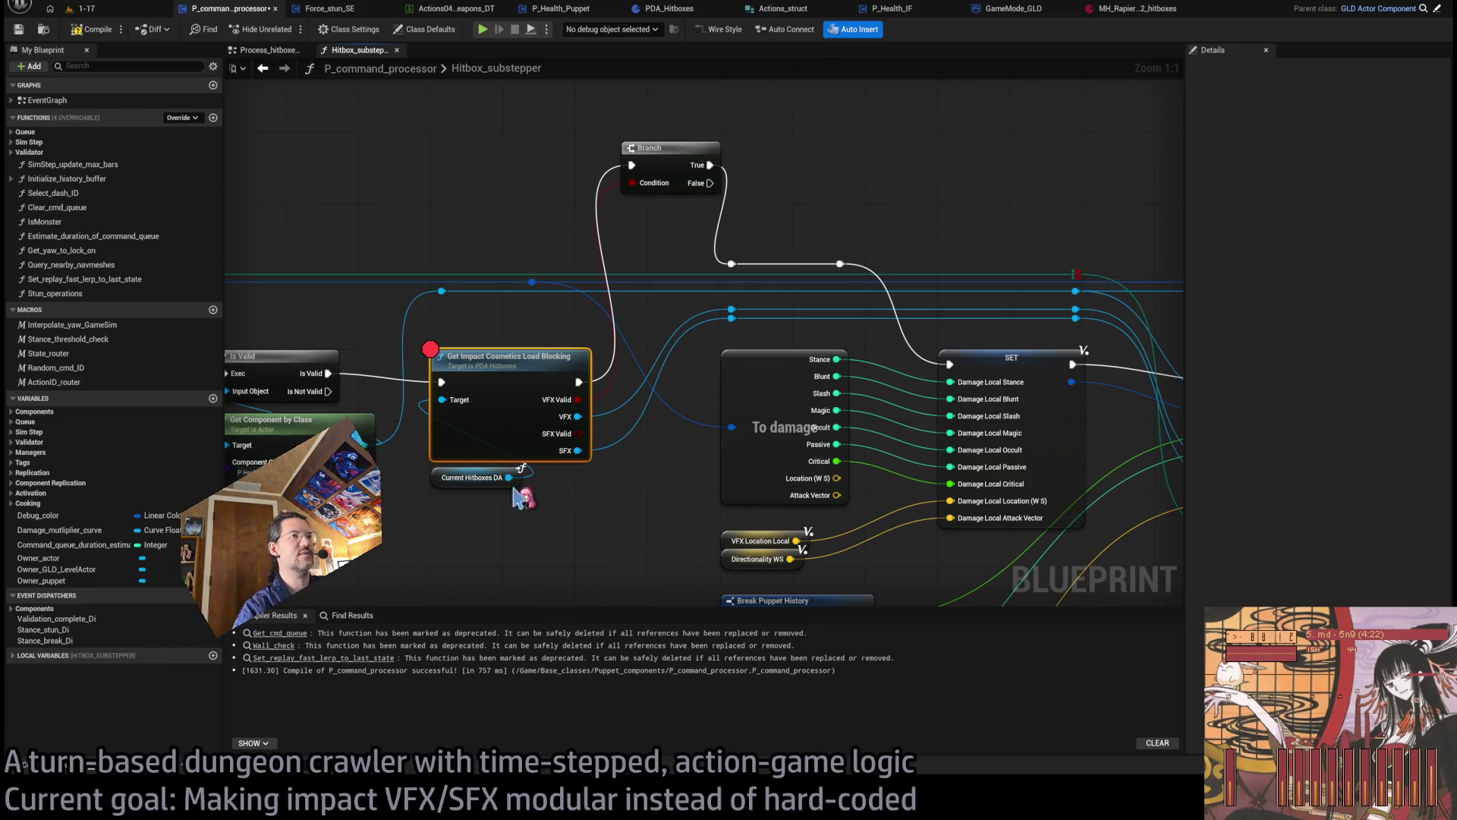
click(83, 8)
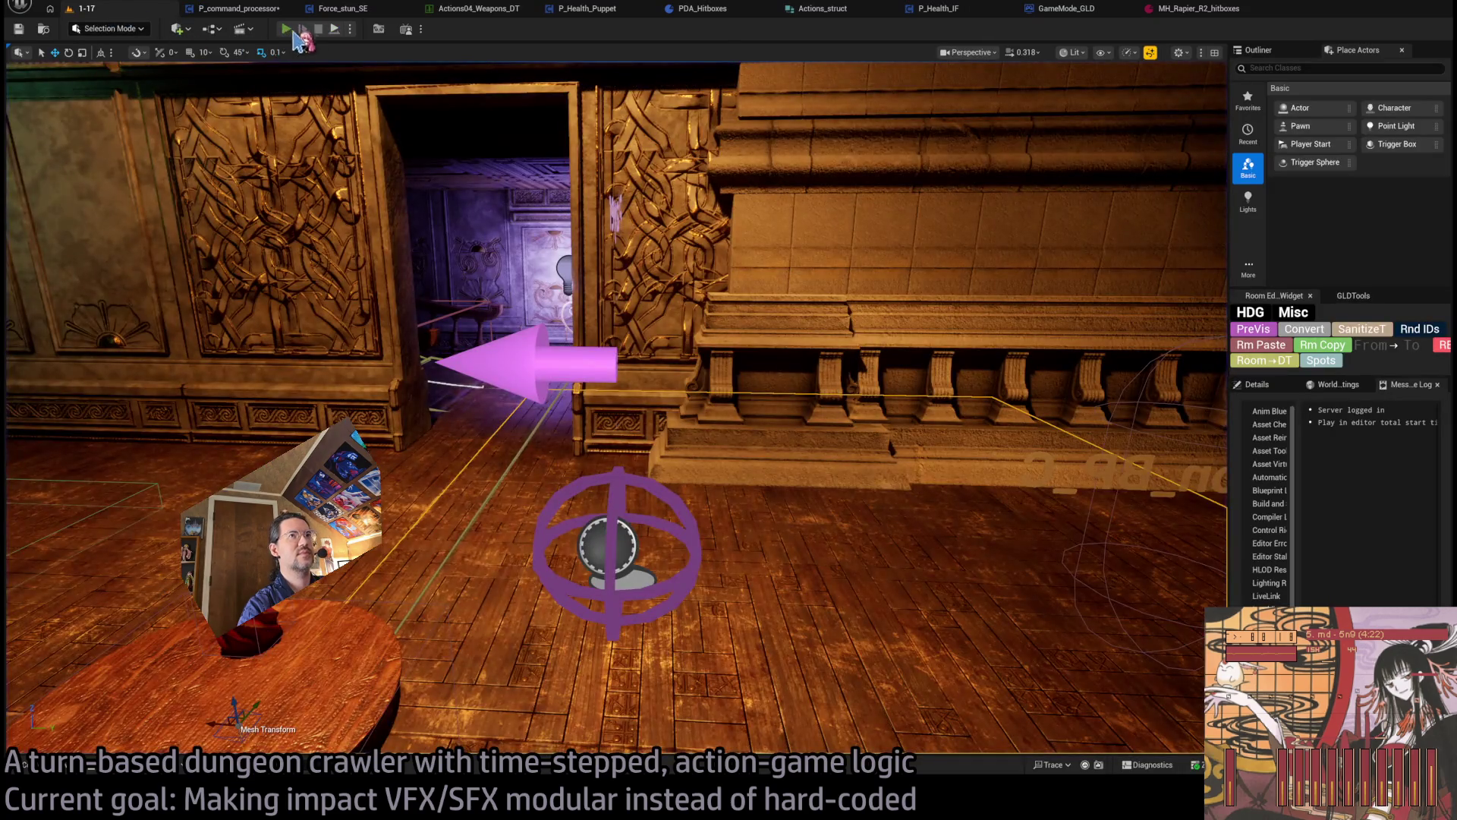
- Play level 1-17 in the editor and queue the Double stance-breaker attack
key(alt+p)
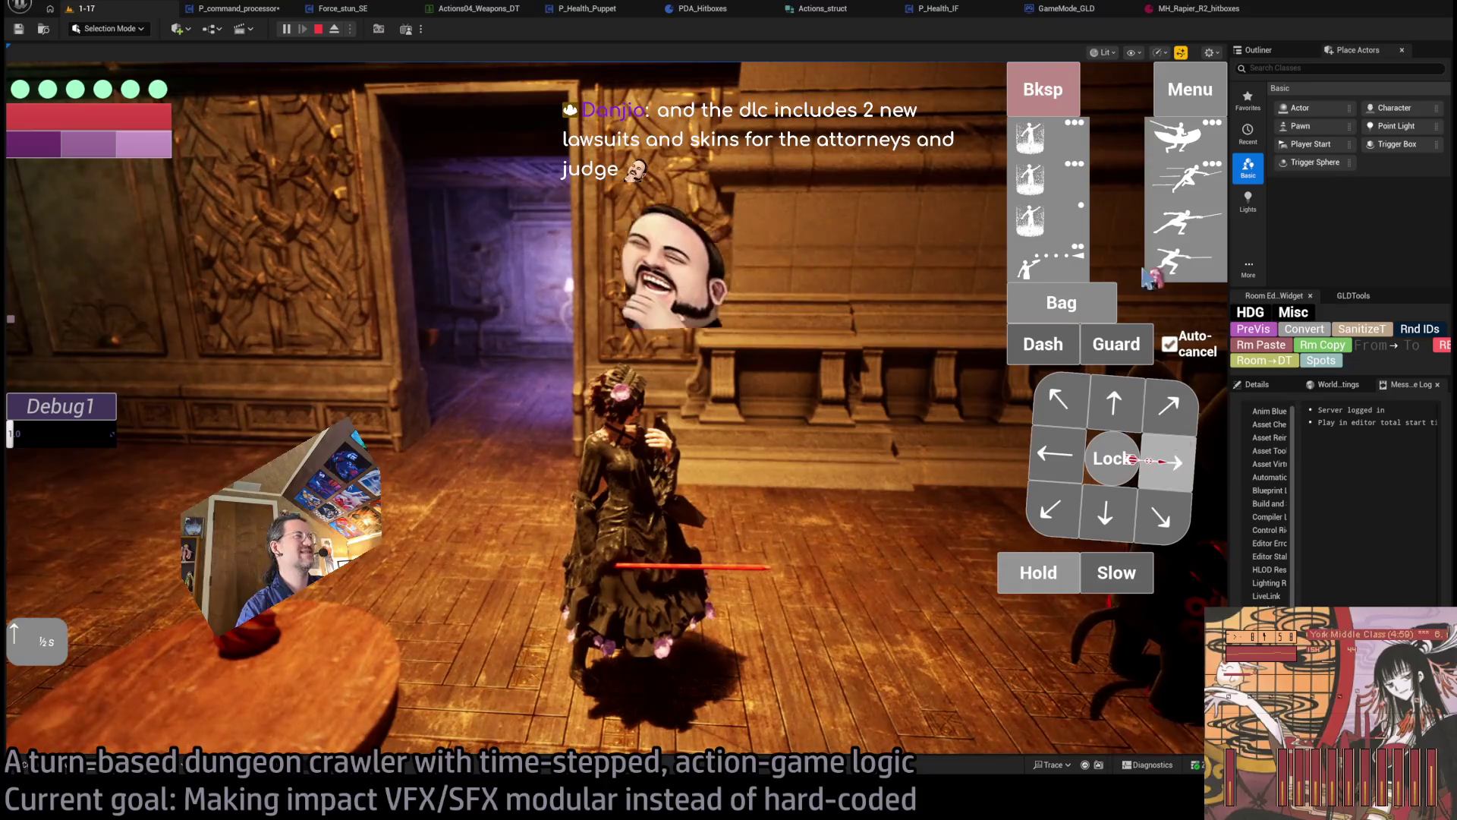
click(1196, 141)
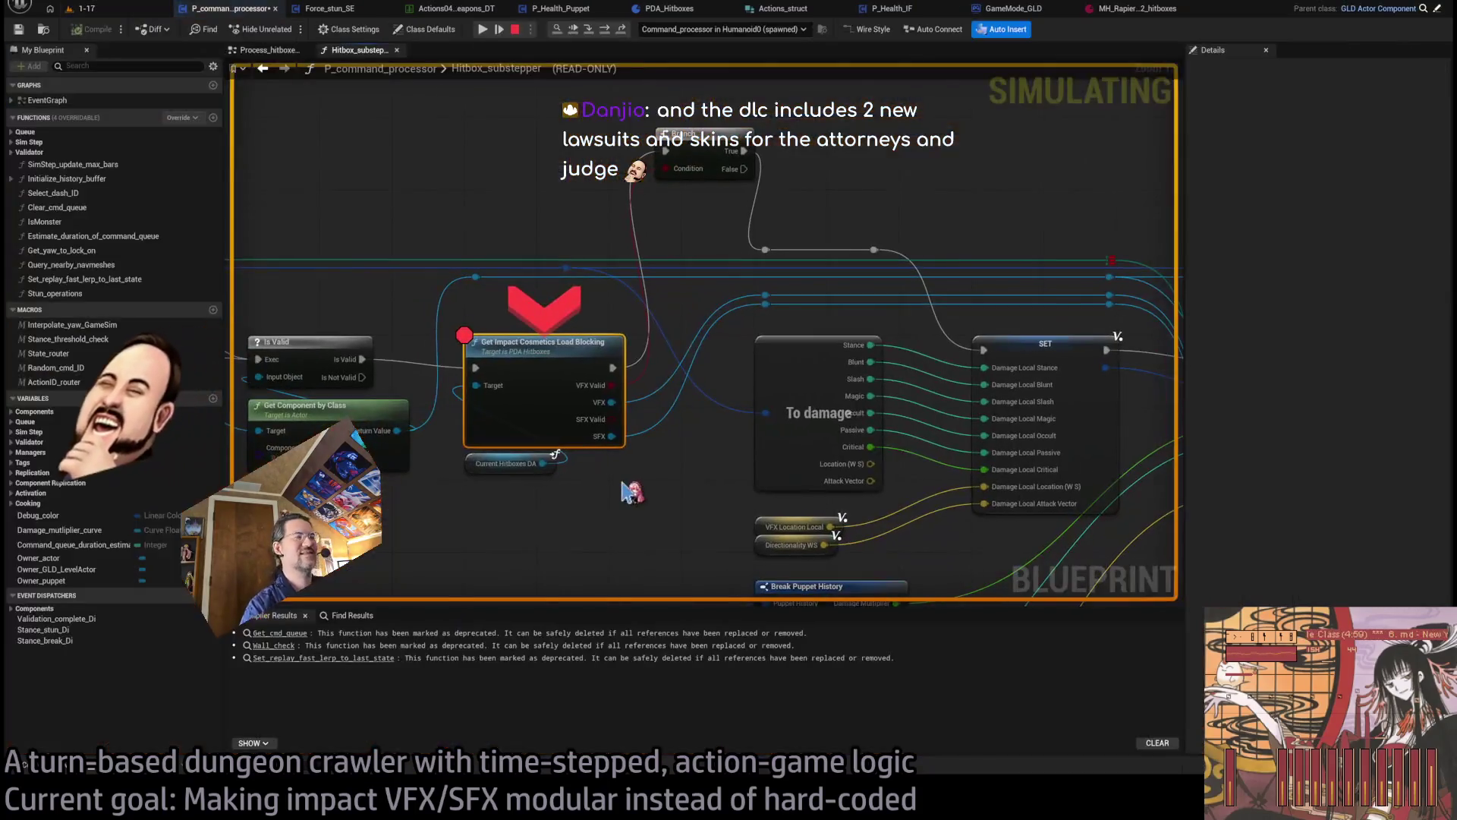
- Step the debugger through the new Branch into the ForEachLoop's counter increment
click(574, 32)
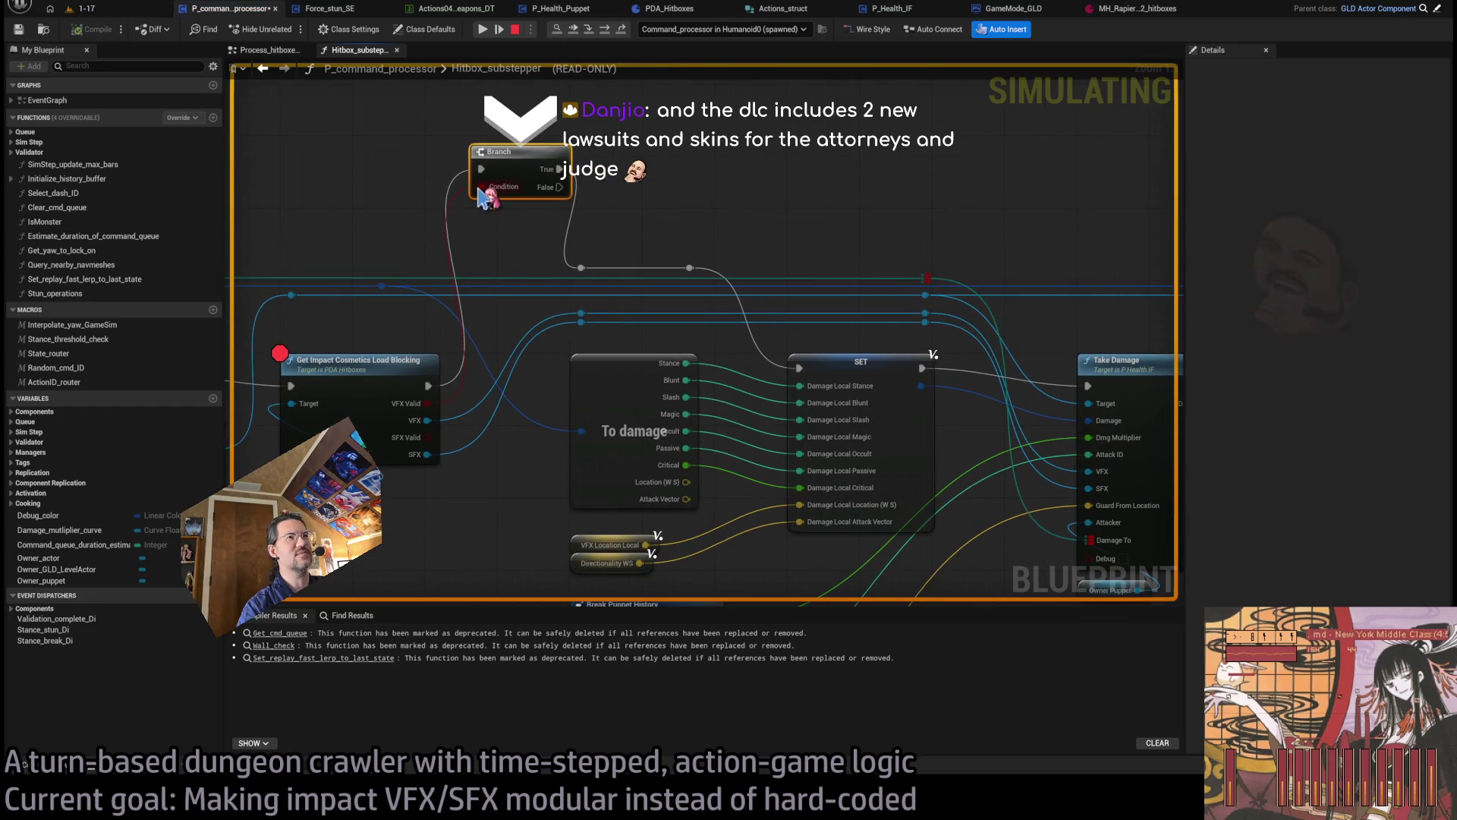
click(607, 32)
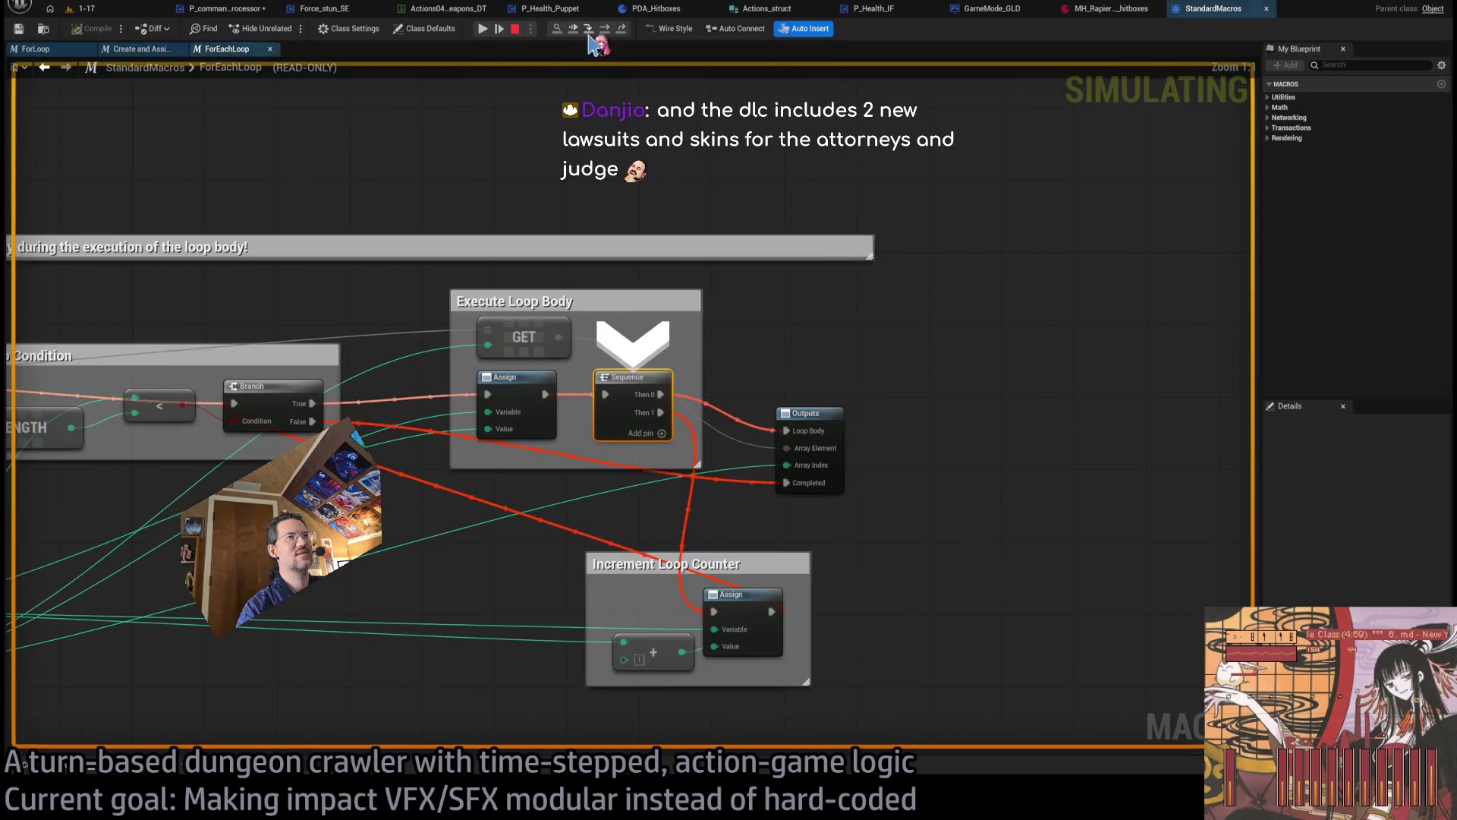
click(499, 29)
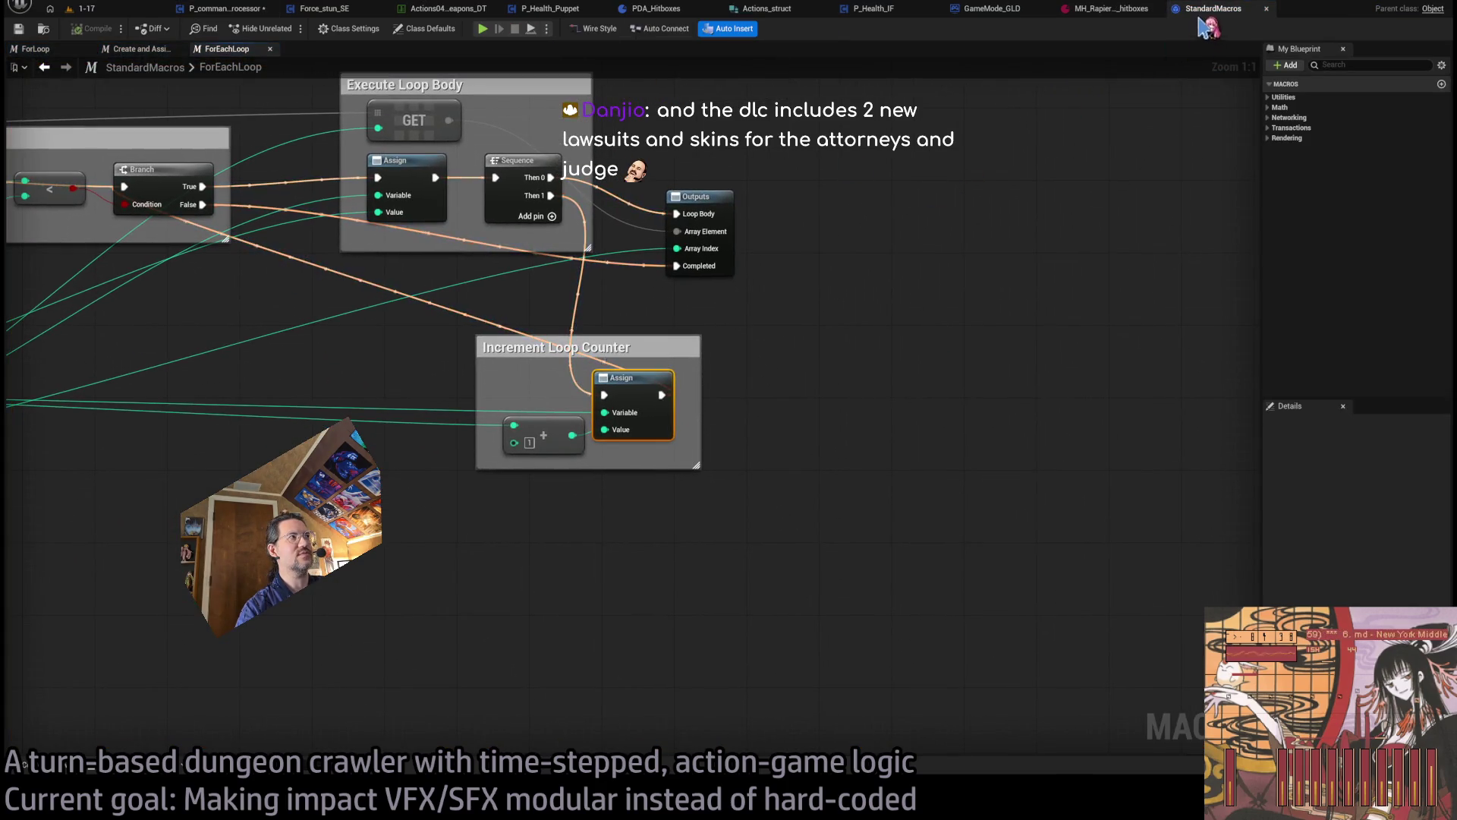
- Check the MH_Rapier_R2_hitboxes asset and P_command_processor, then return to Hitbox_substepper
click(1091, 14)
click(953, 11)
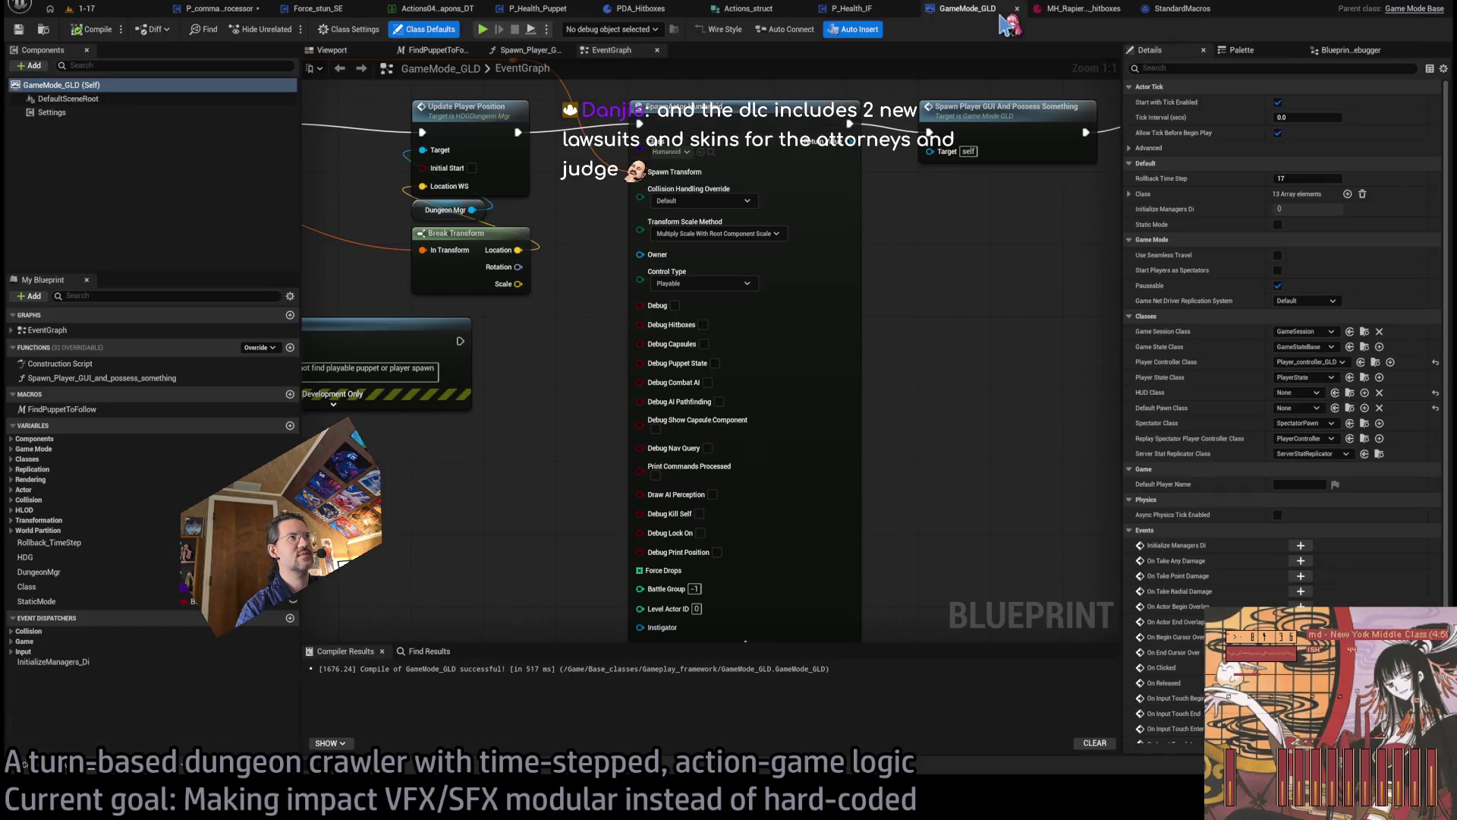
click(233, 11)
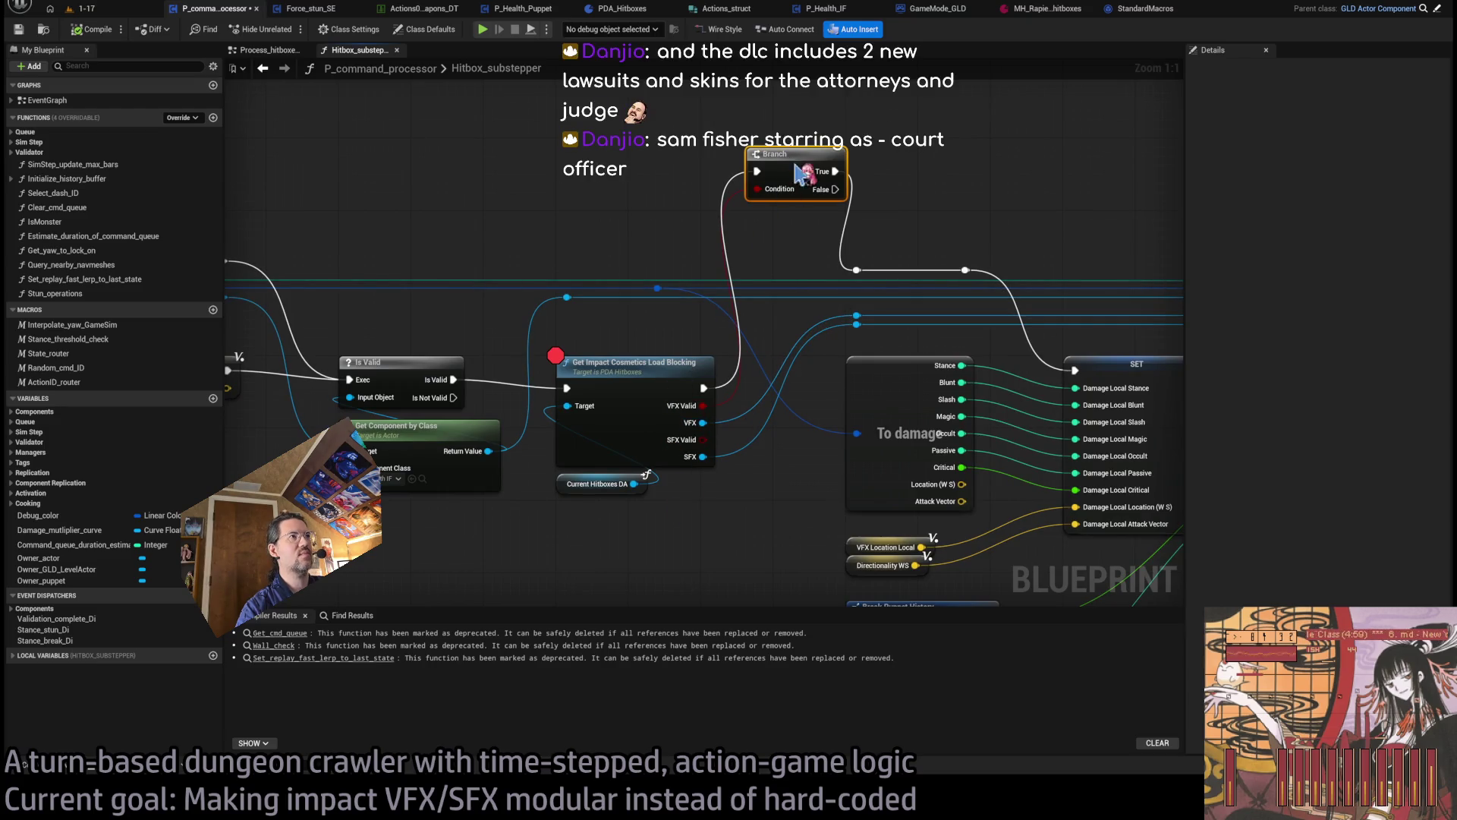
- Delete the added Branch and move the impact cosmetics node slightly upward
click(699, 256)
click(778, 166)
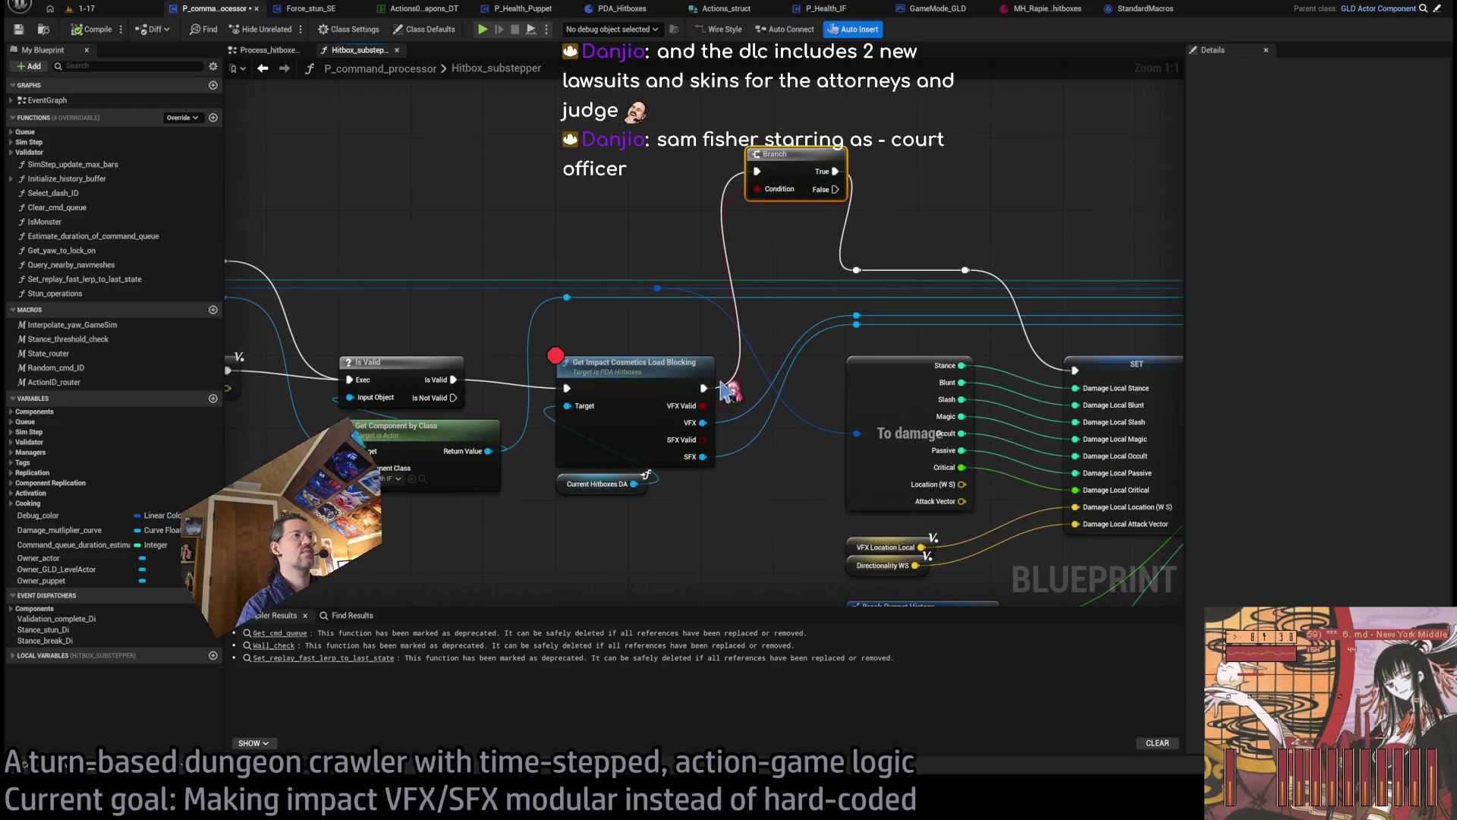
key(Delete)
drag(710, 389, 856, 270)
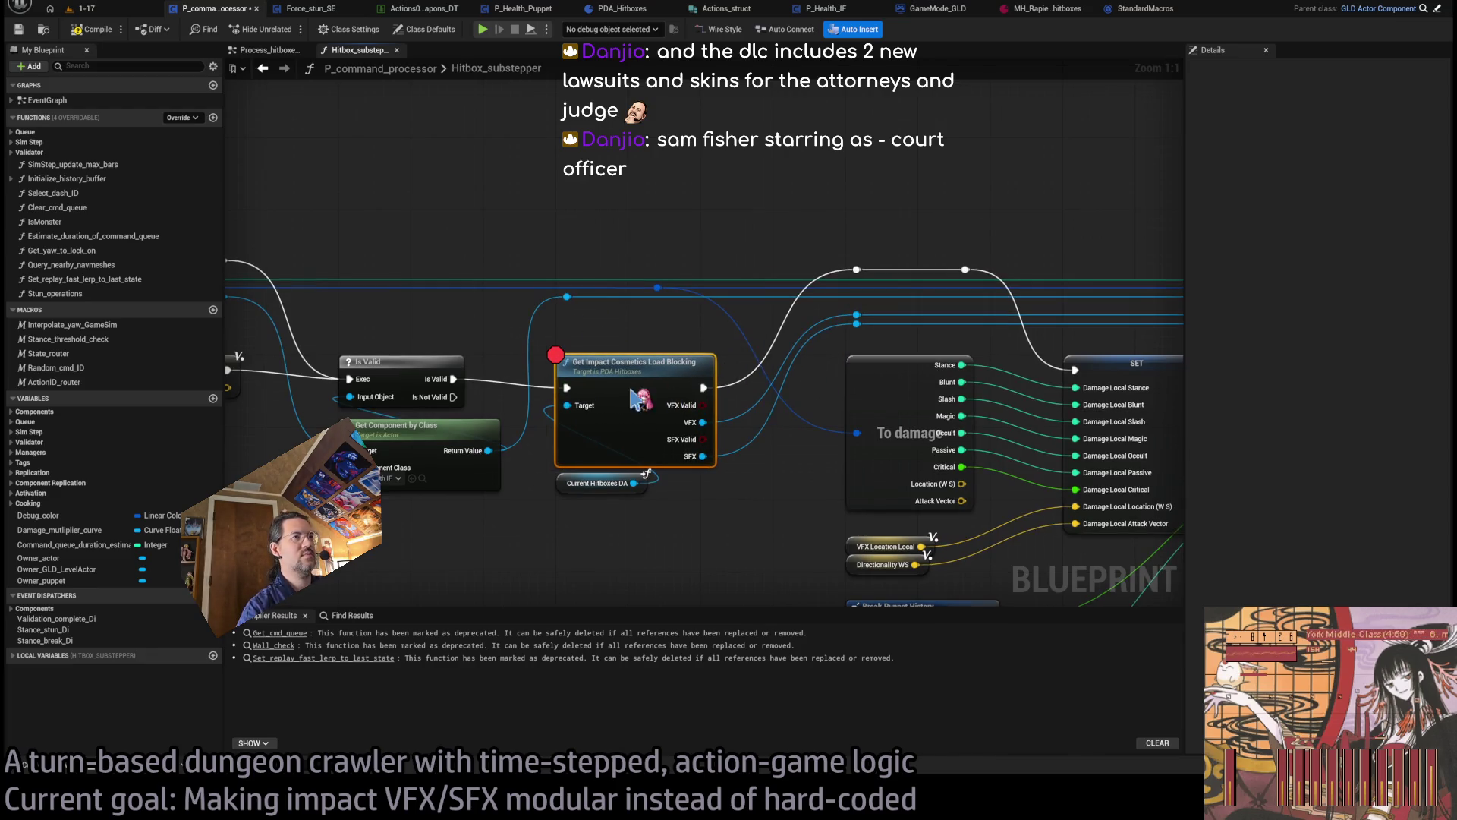
- Break on the Impact VFX Branch inside Get_impact_cosmetics_LoadBlocking, then return to level 1-17
scroll(714, 425, down, 2)
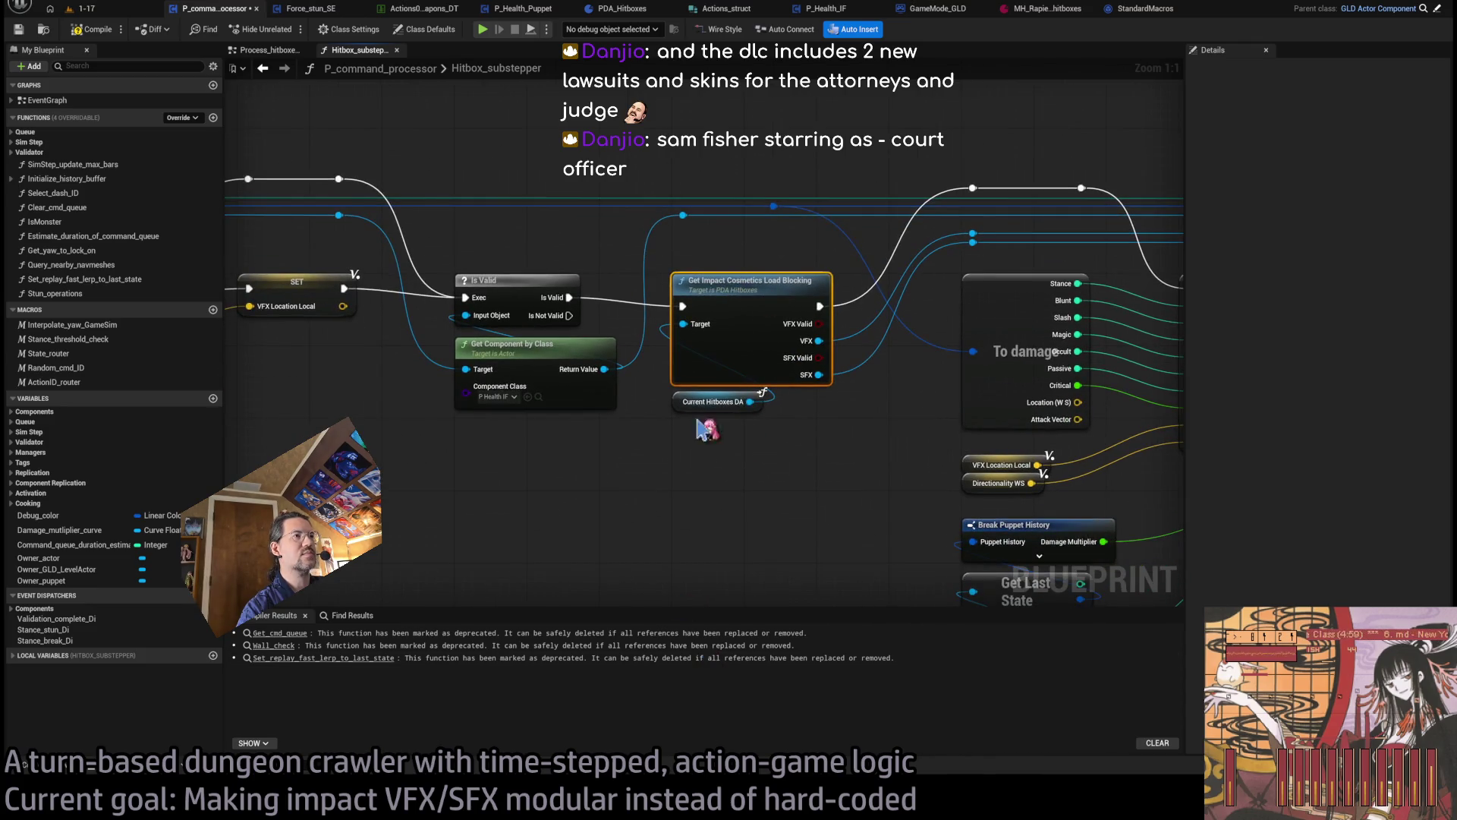
double_click(727, 292)
scroll(440, 384, up, 2)
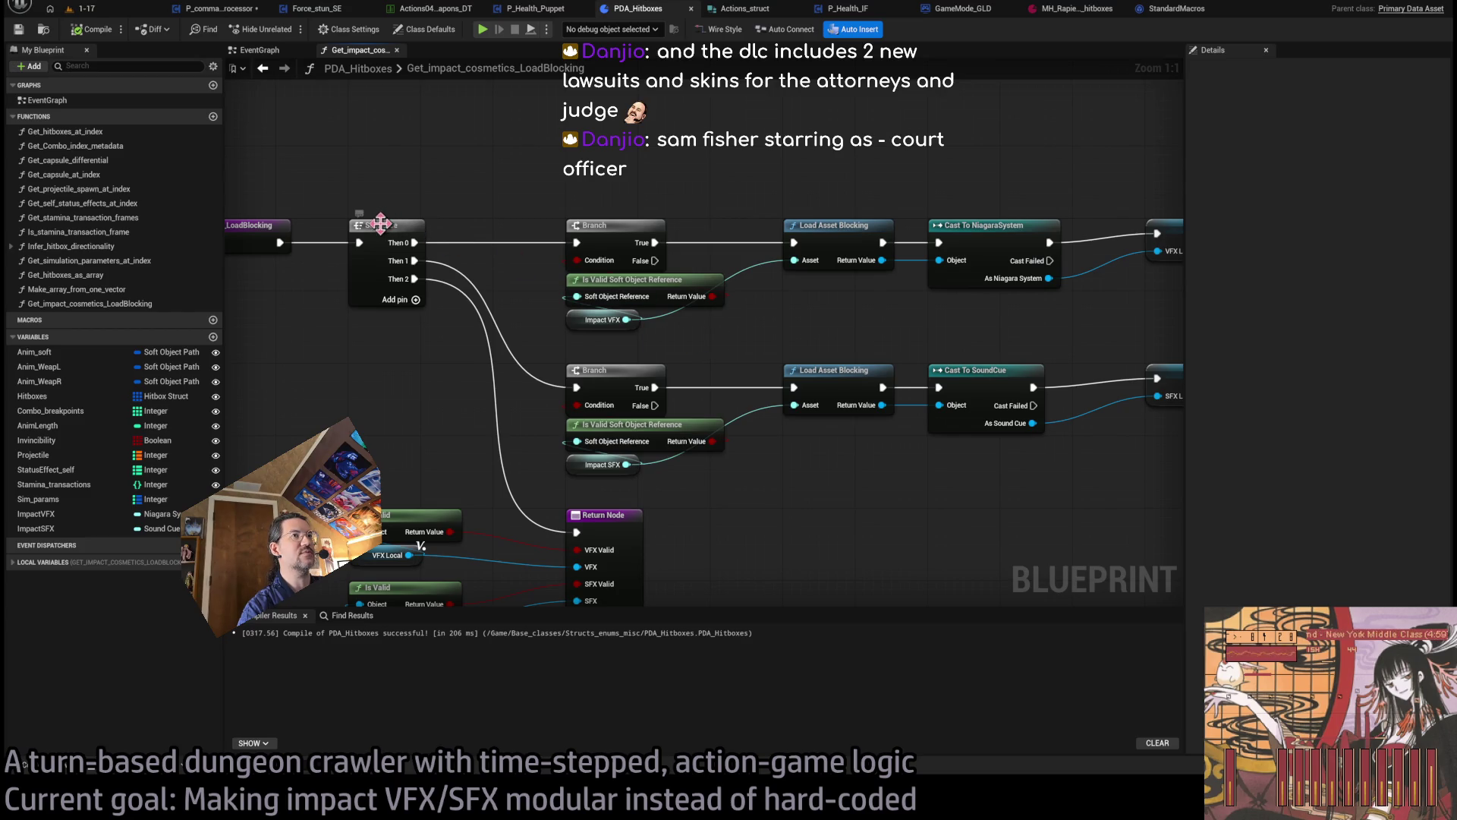
click(611, 227)
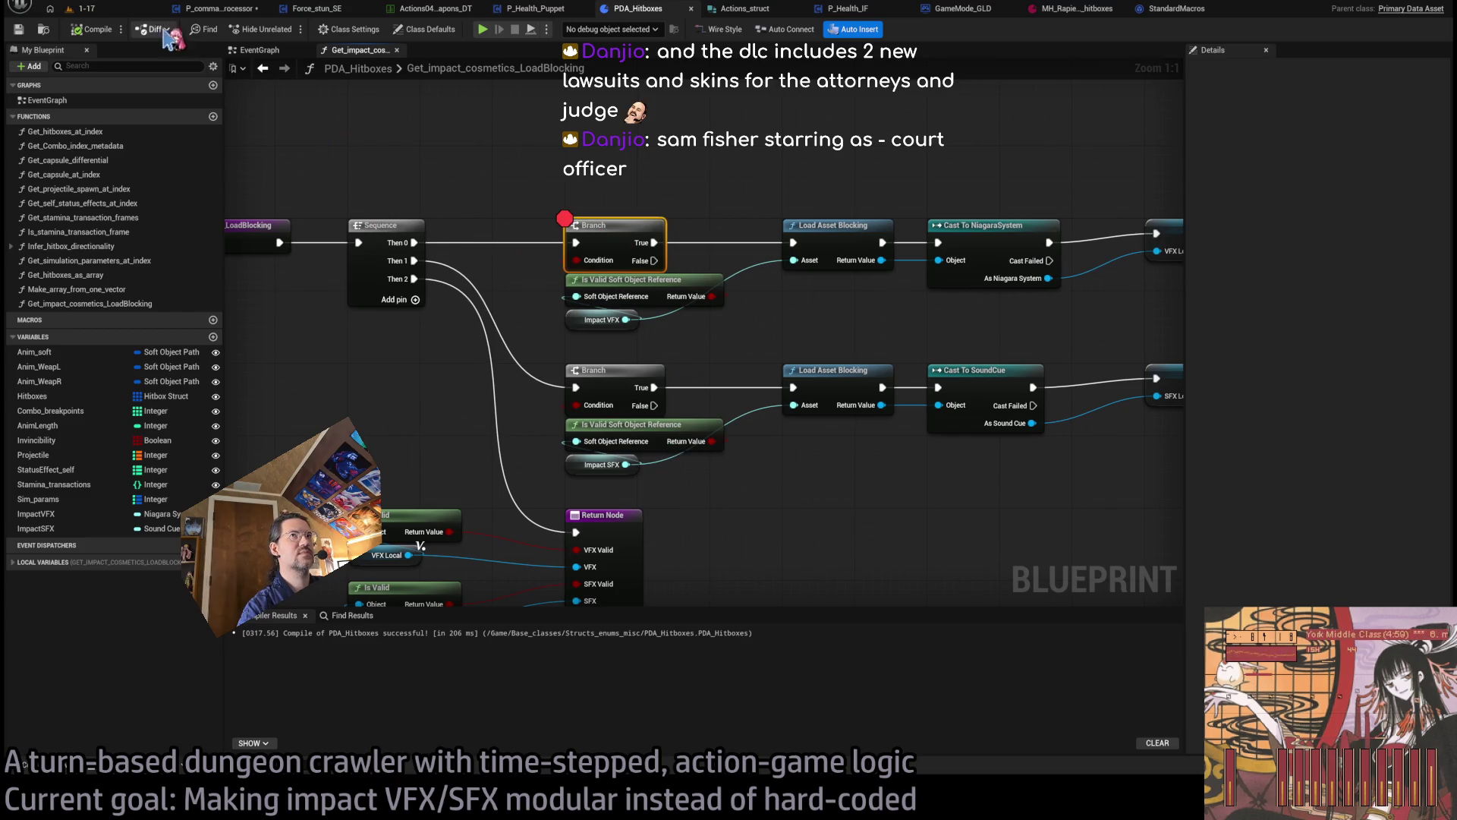
click(85, 8)
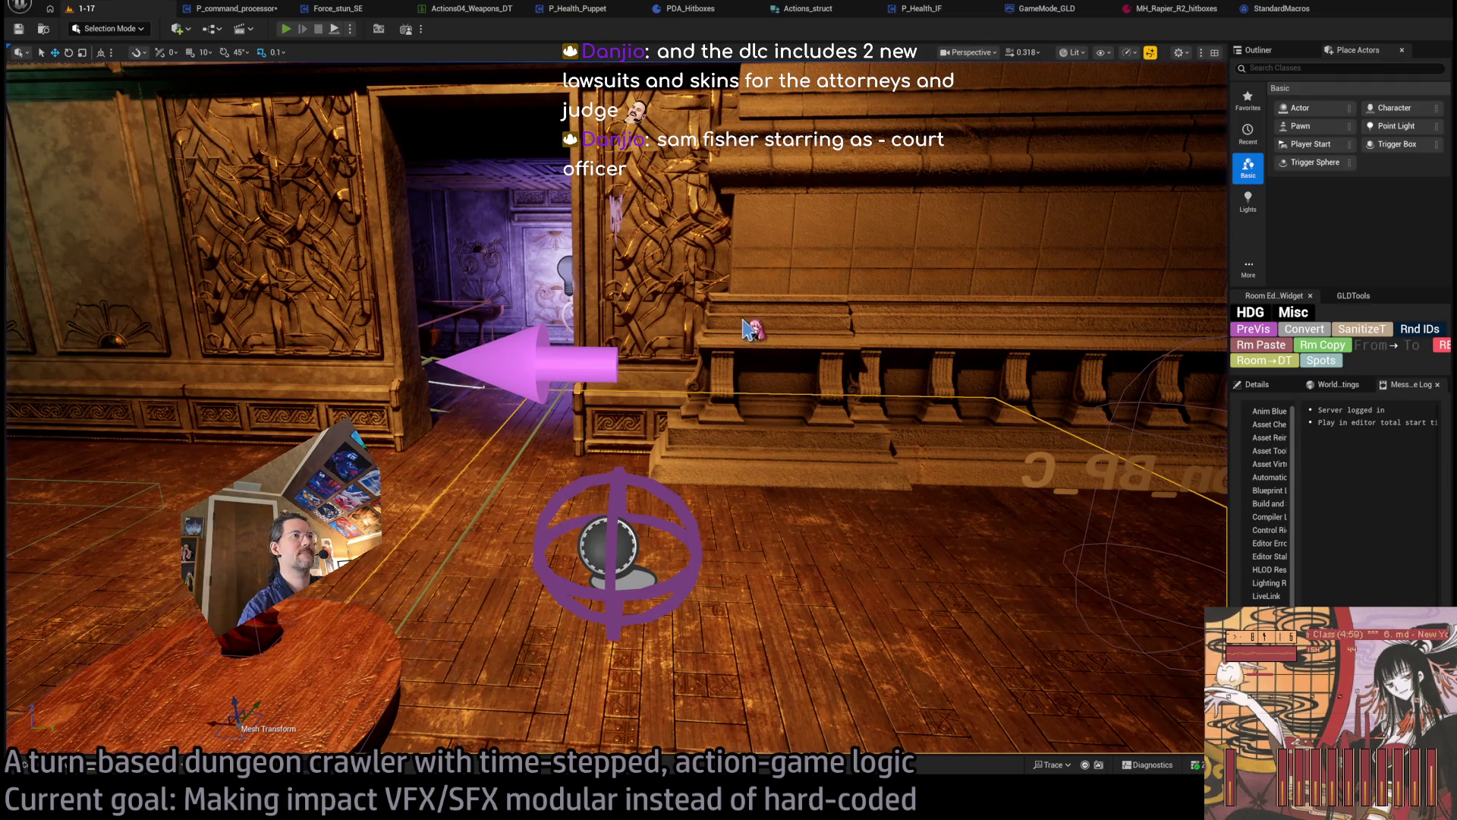
key(alt+p)
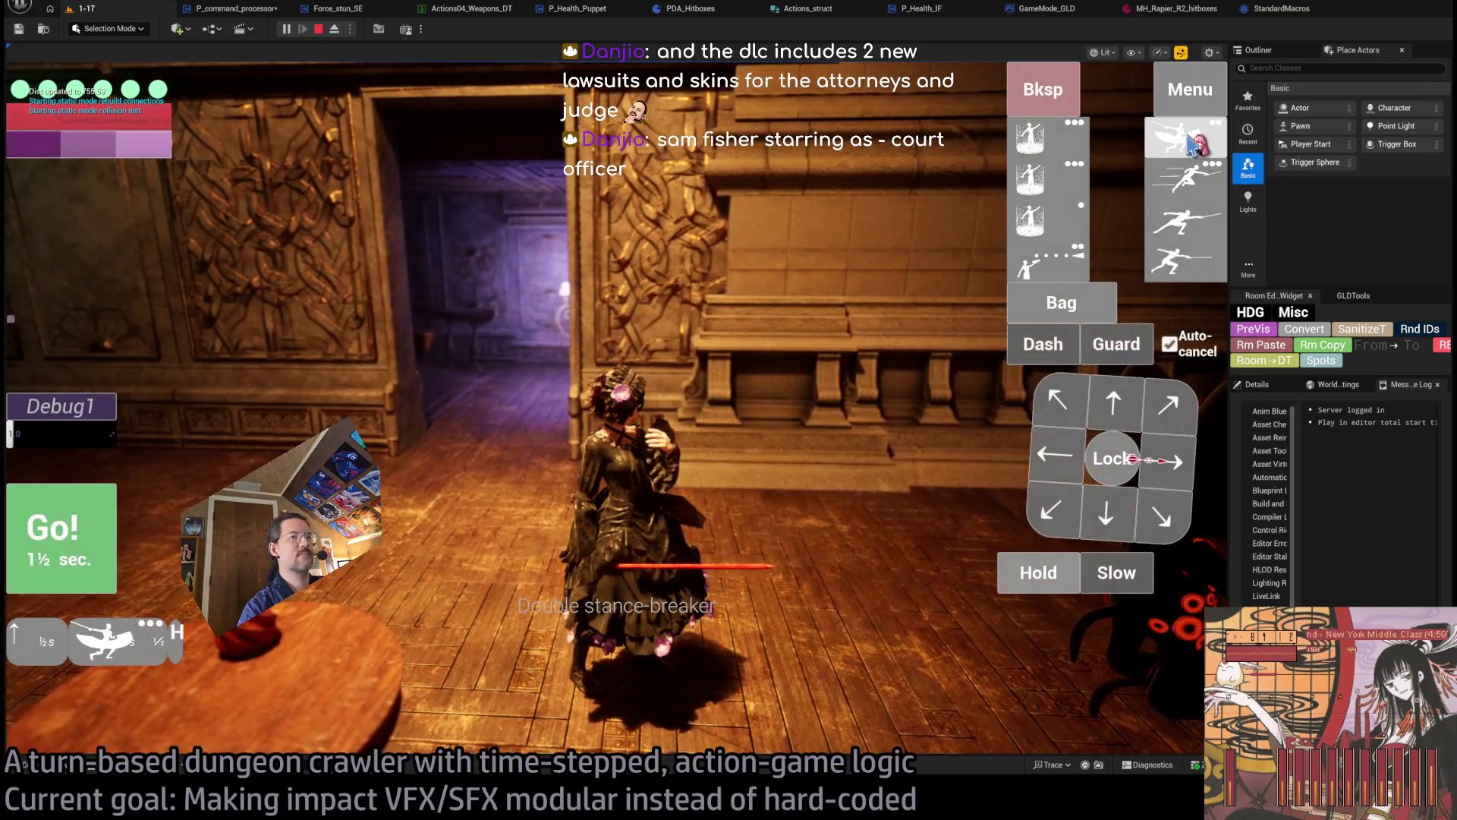
key(BackSpace)
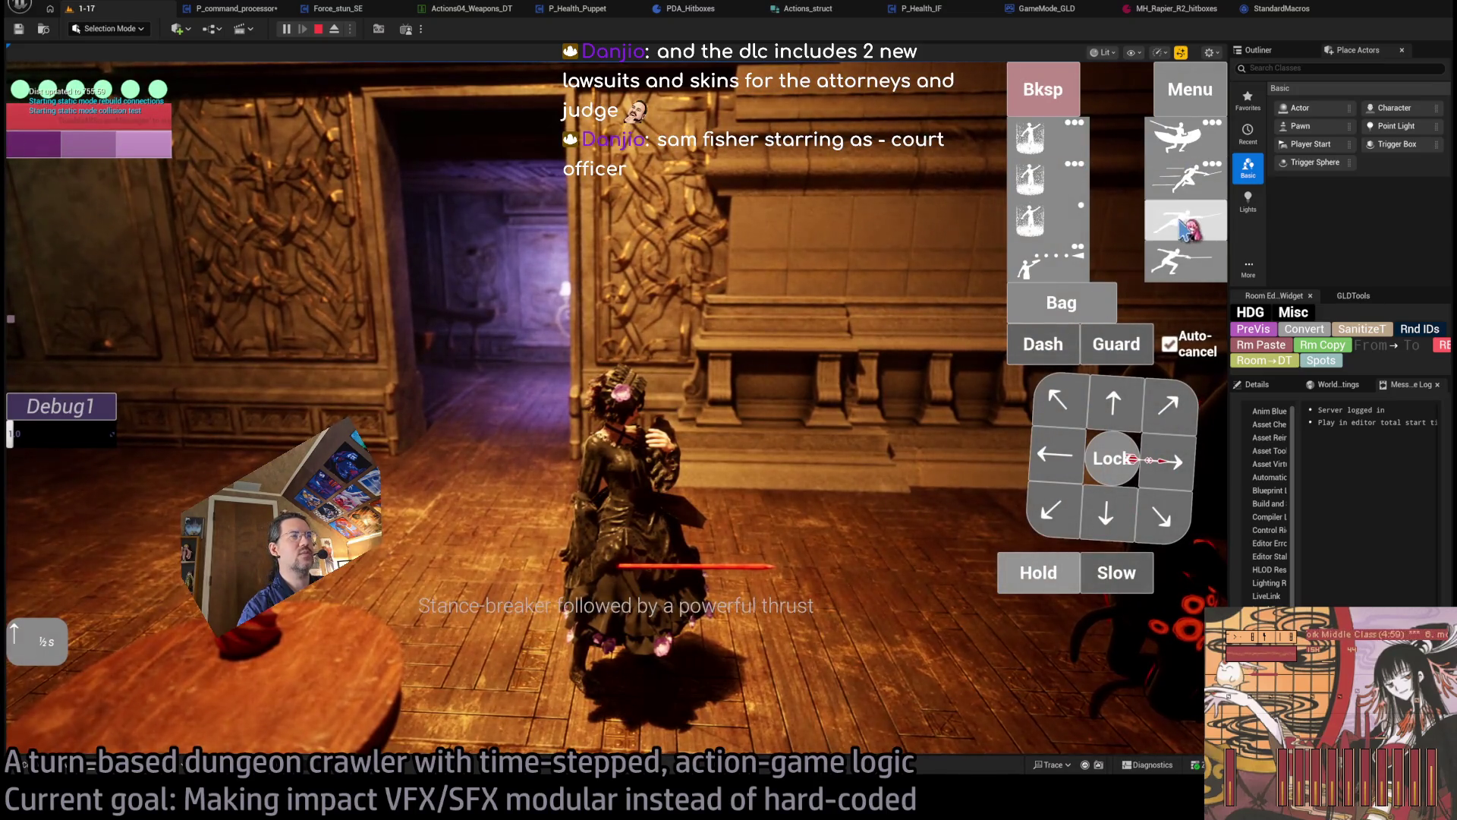
click(1184, 228)
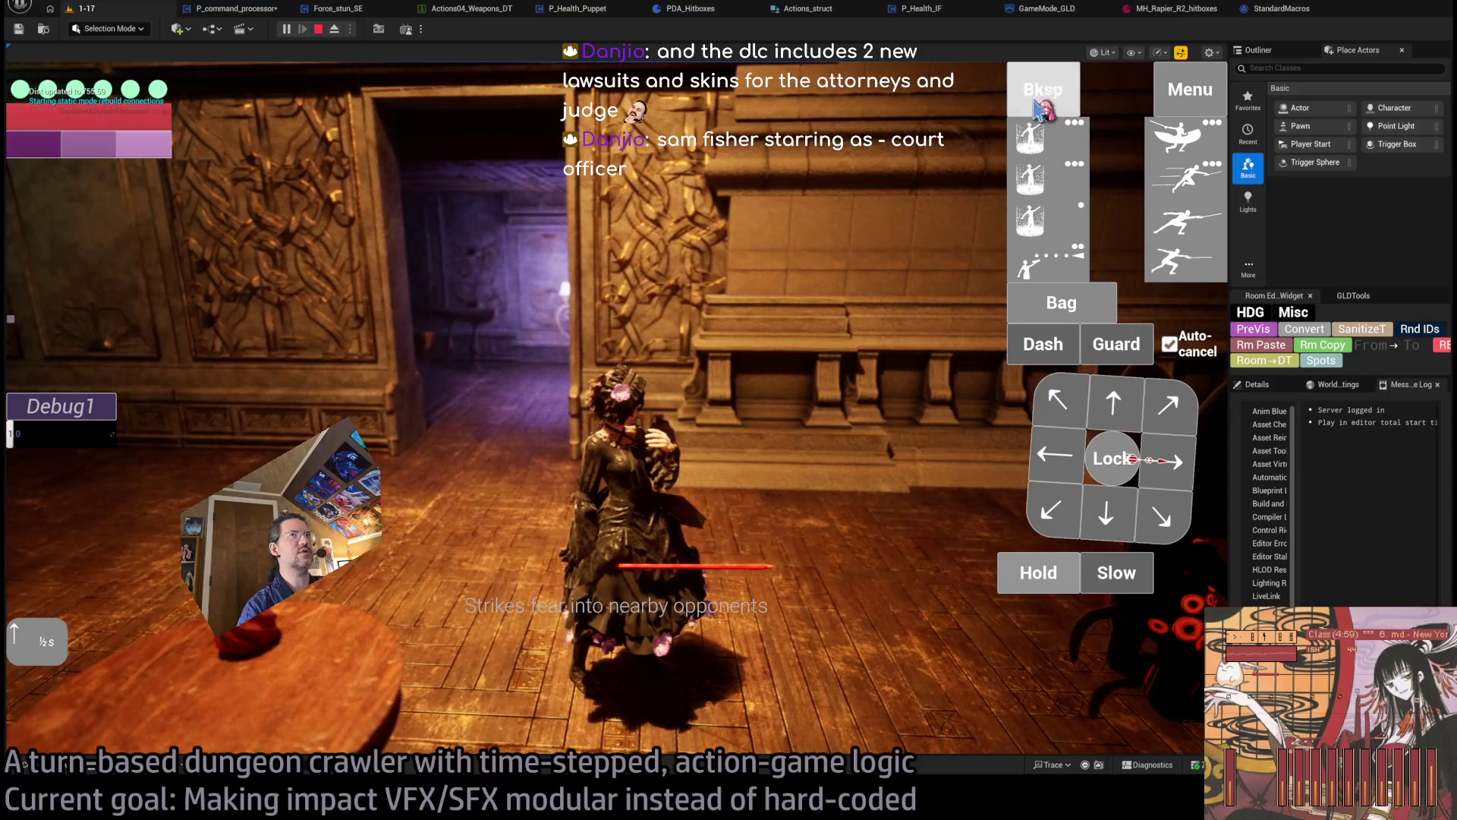
click(1046, 102)
click(318, 29)
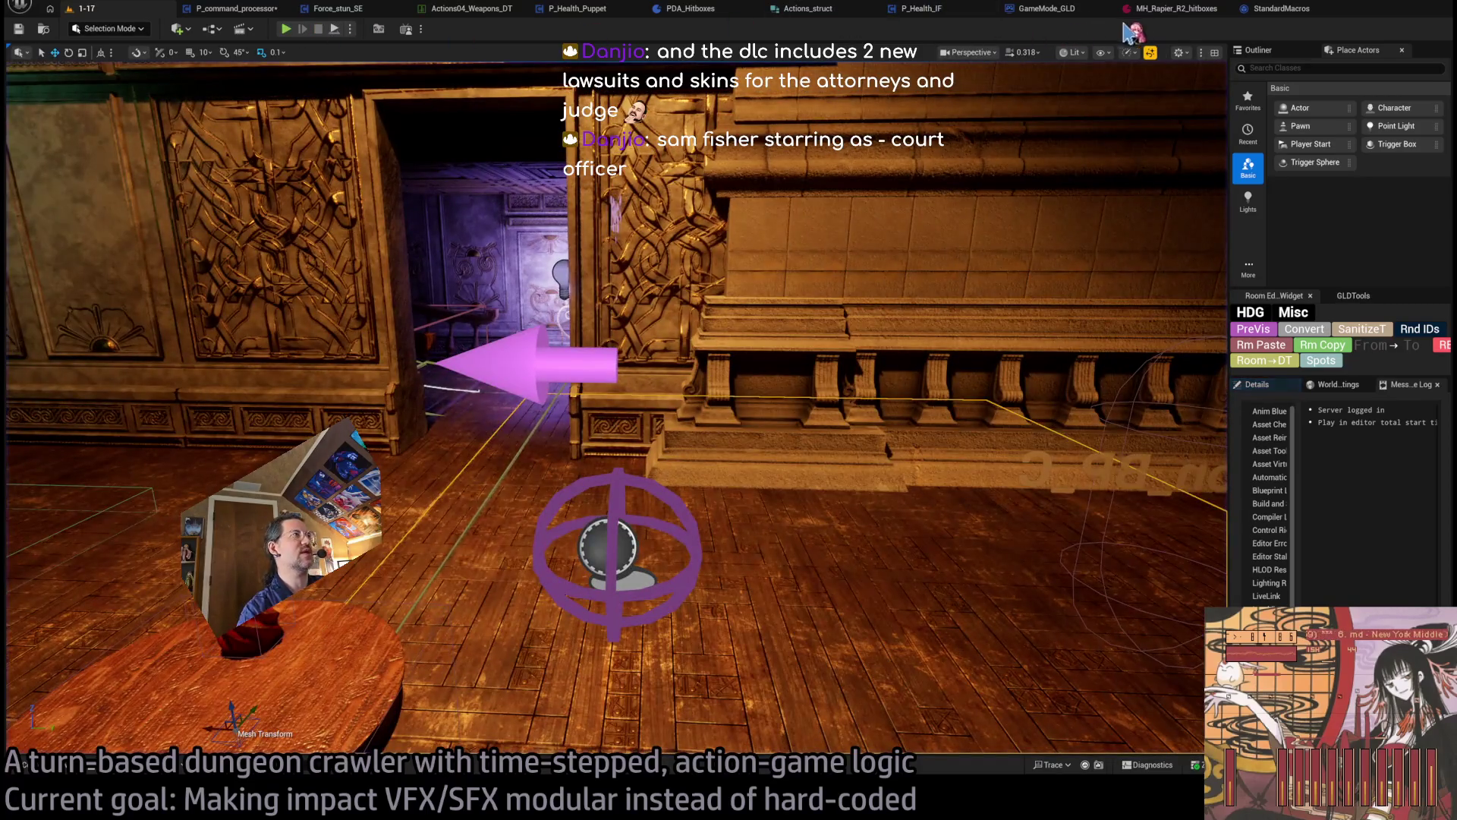
click(1157, 10)
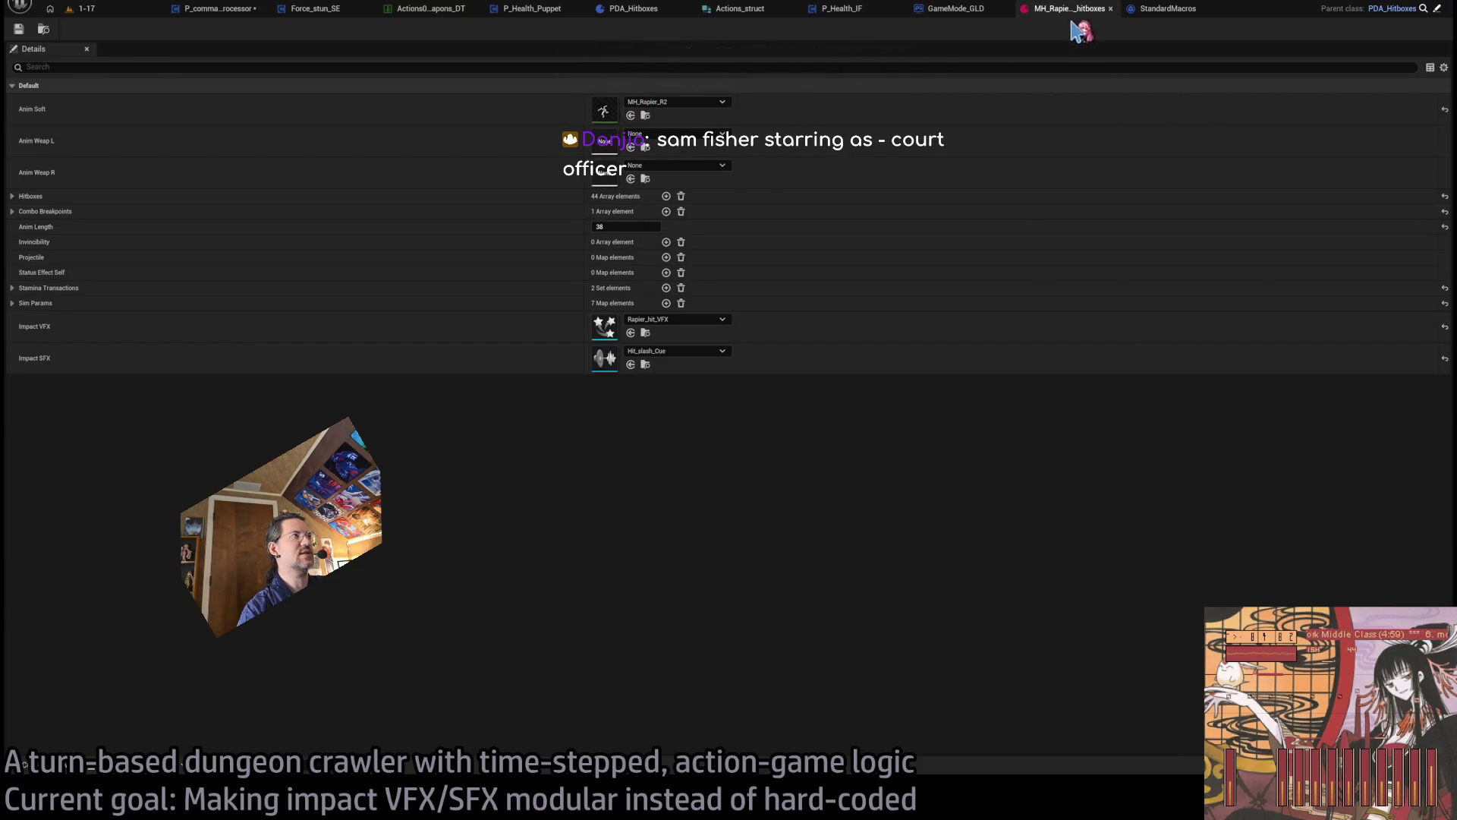
click(216, 9)
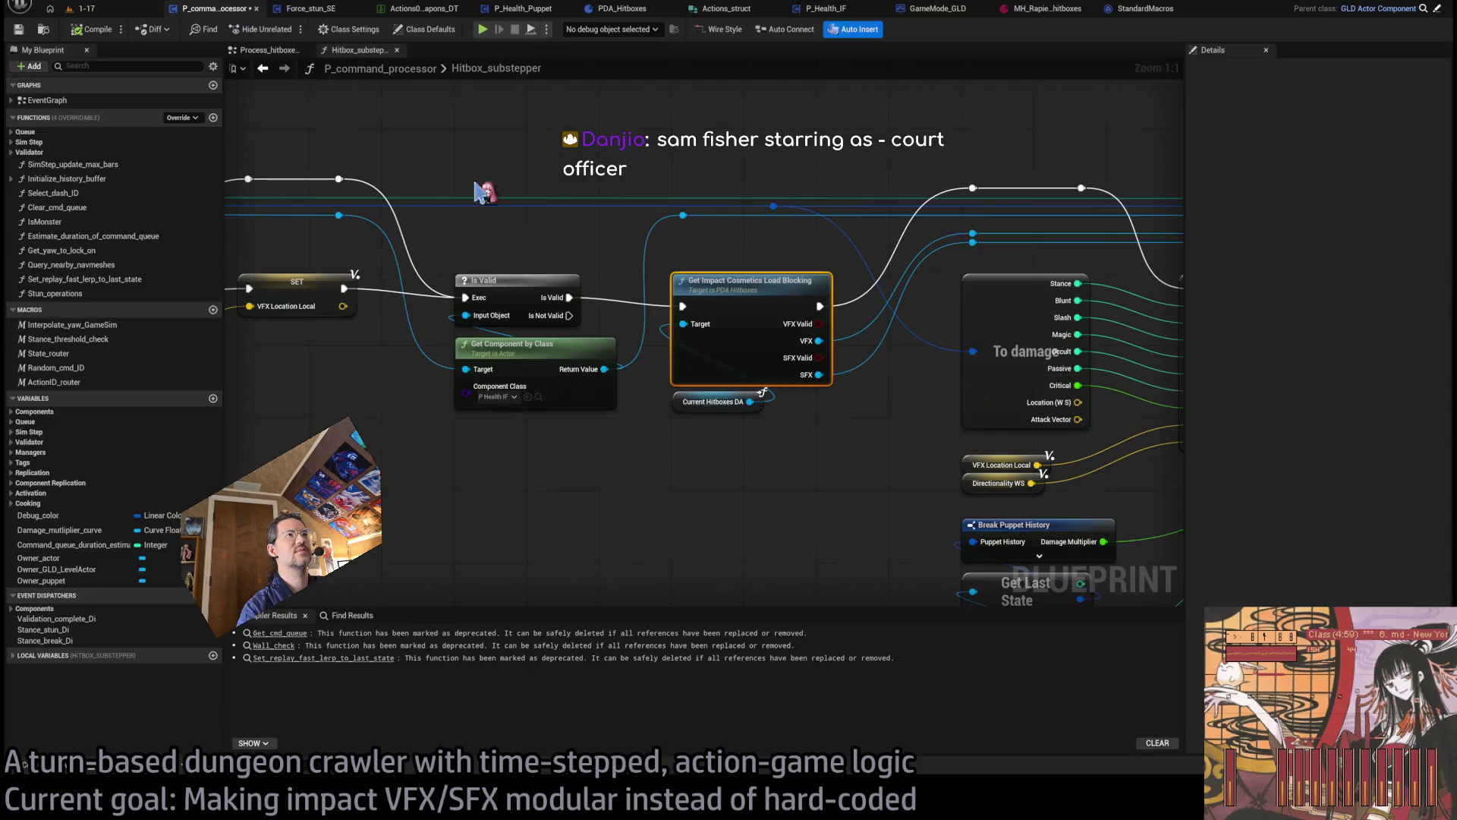
drag(775, 152, 607, 218)
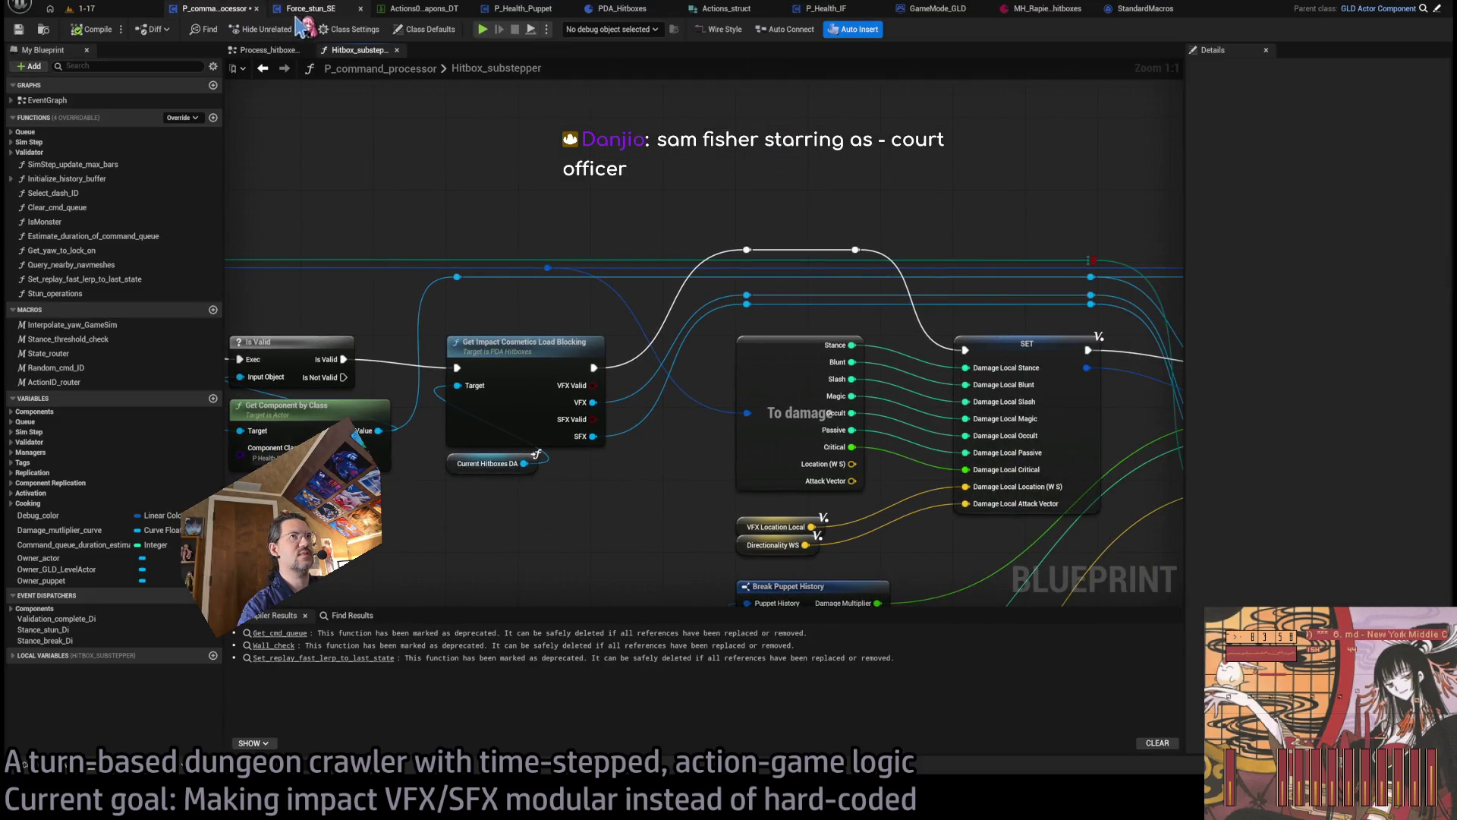
double_click(516, 376)
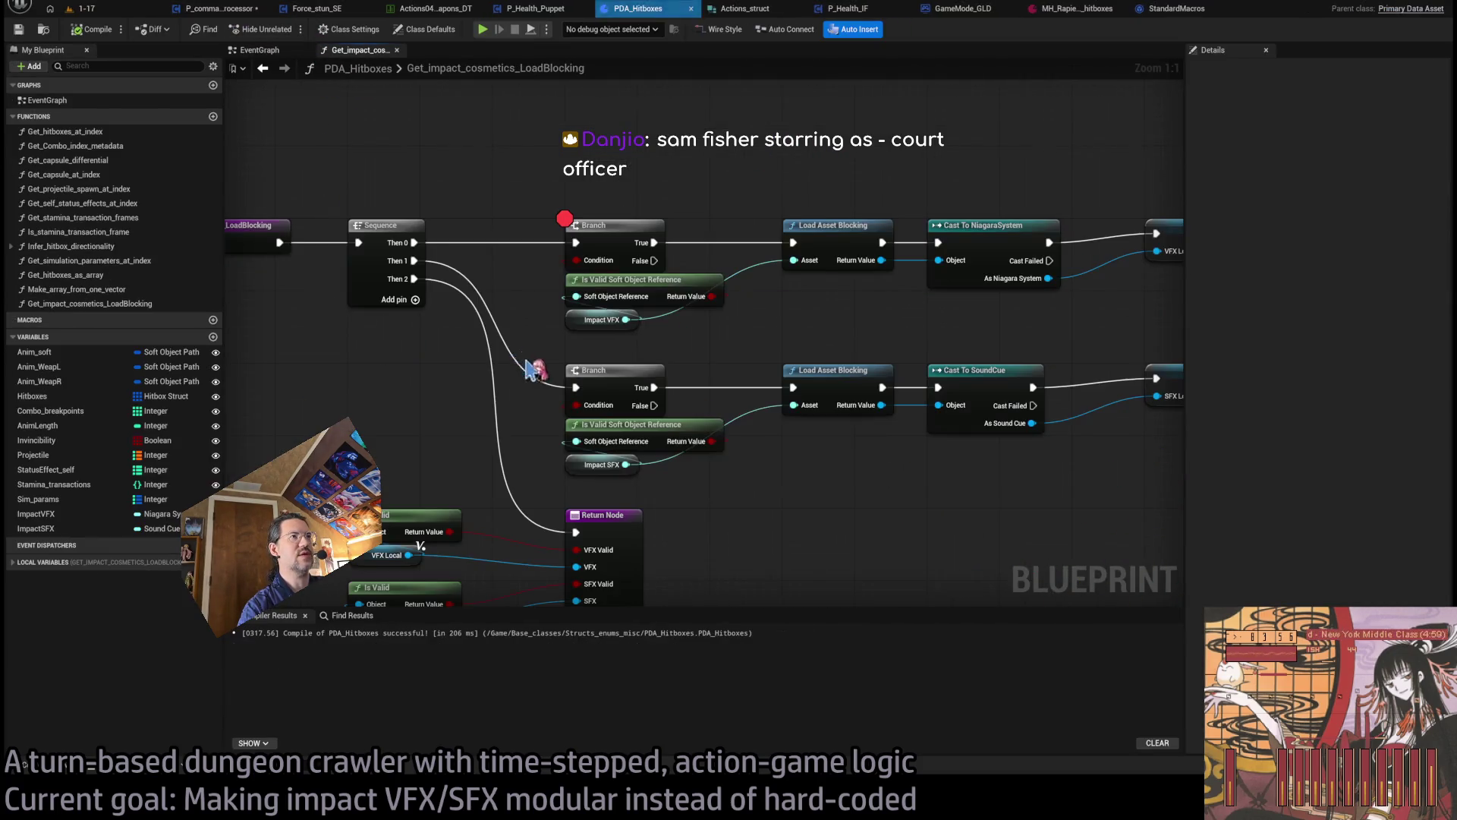
click(135, 9)
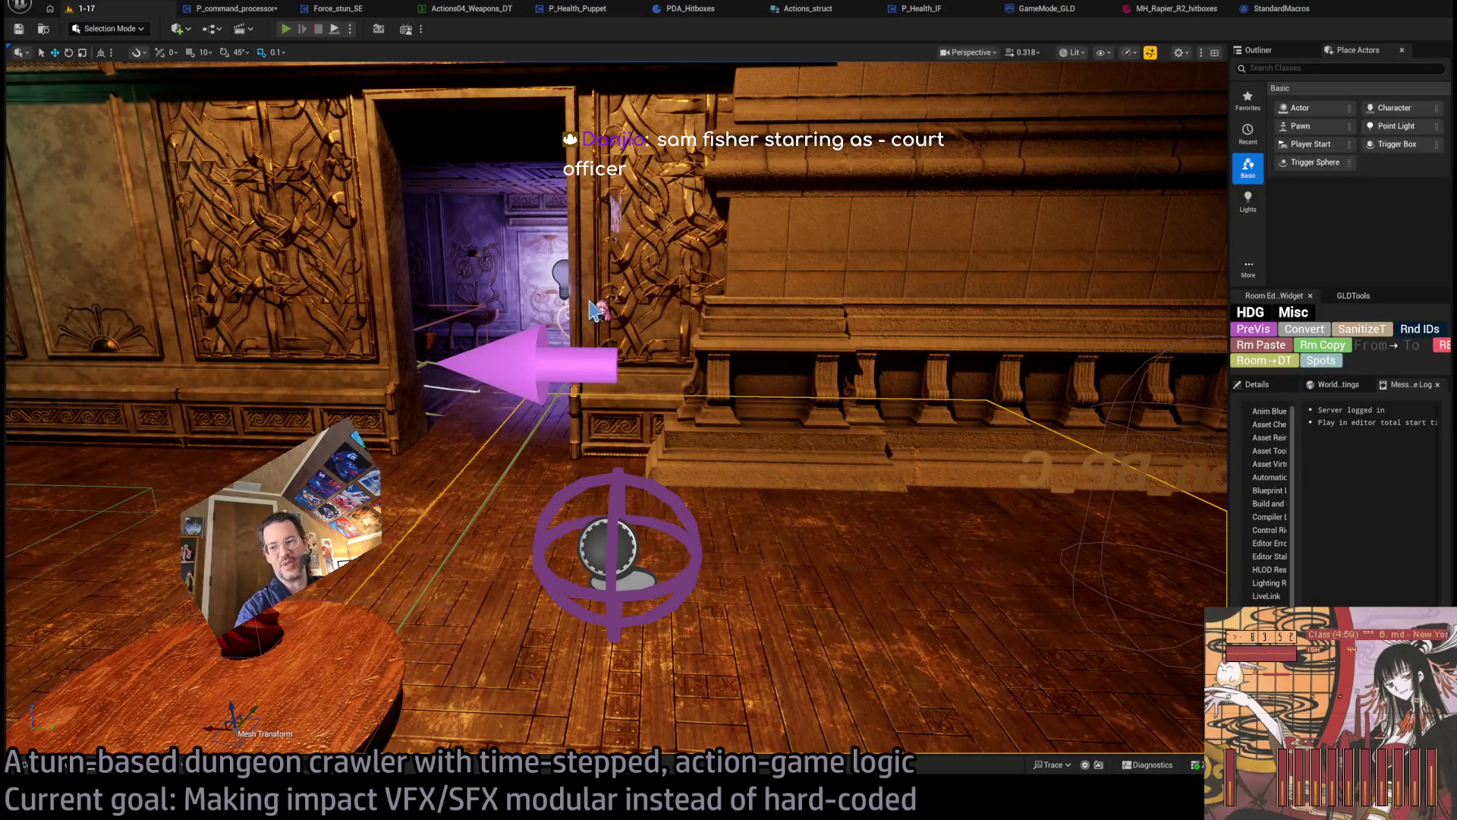
click(285, 29)
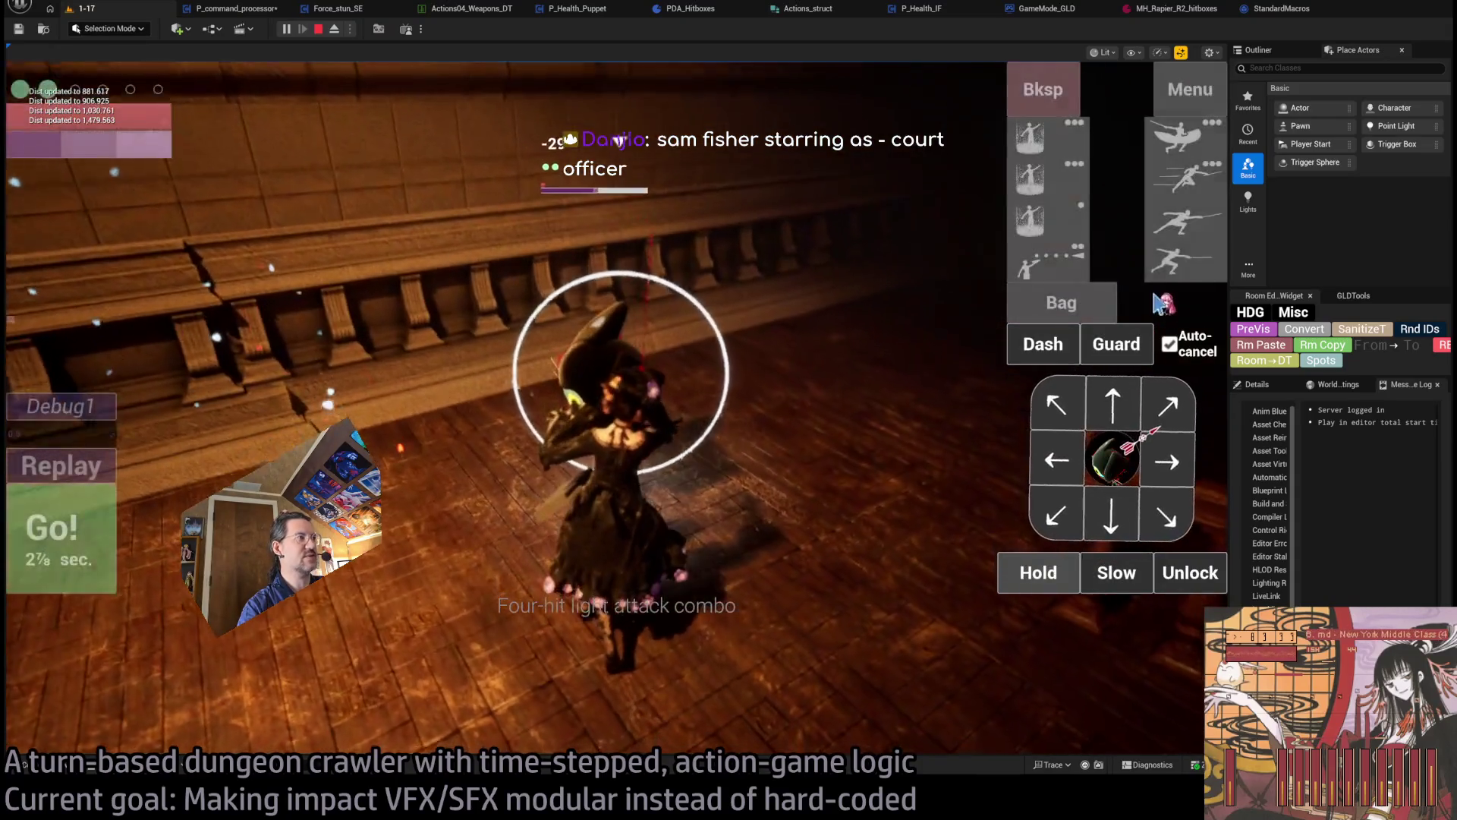
click(1156, 298)
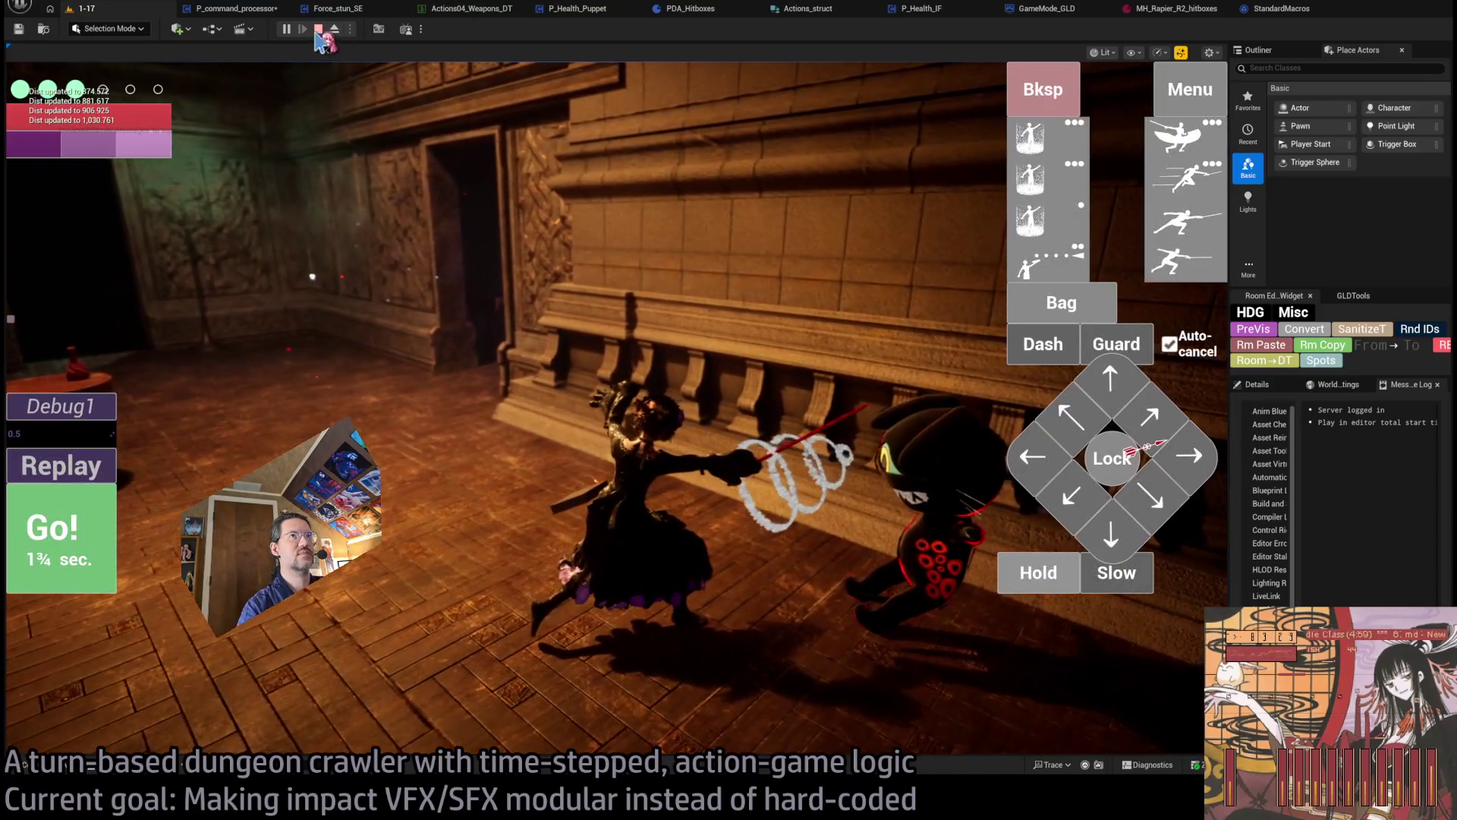
click(318, 30)
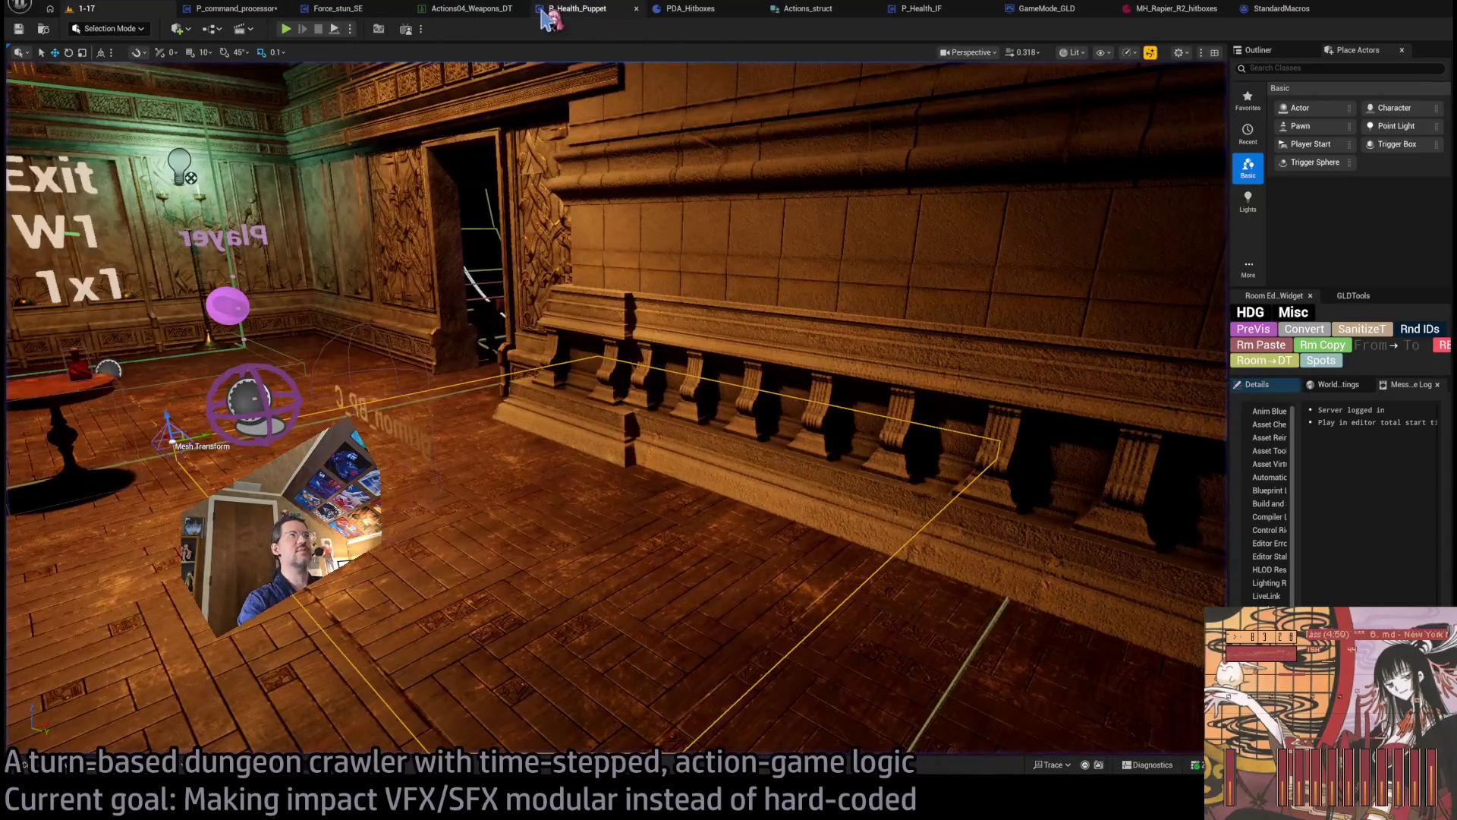
click(1173, 9)
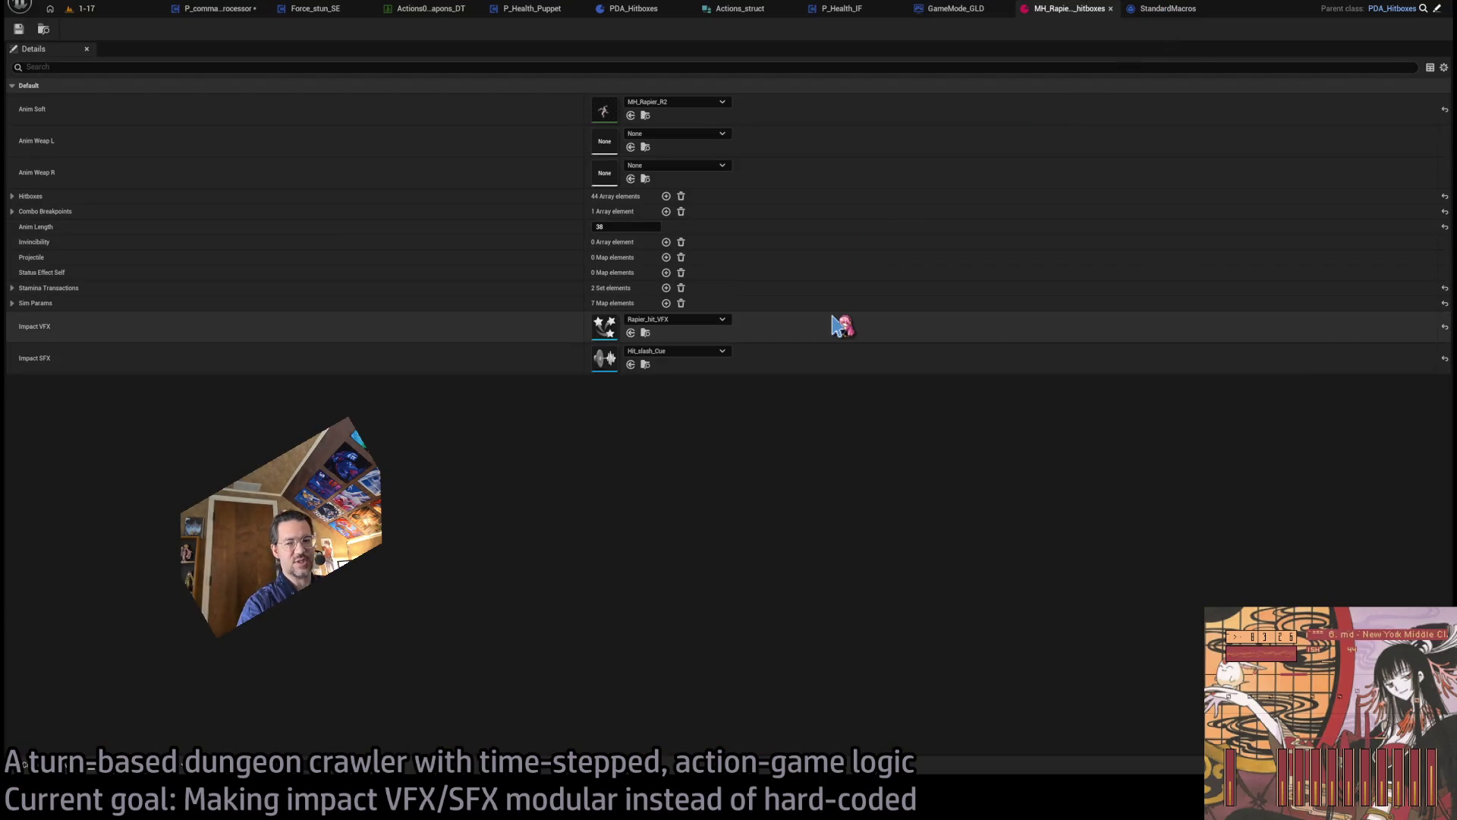
- Search assets for 'rapier hit' and open the MH_Rapier_R2 animation from the hitbox asset
key(ctrl+p)
text(rapier hi)
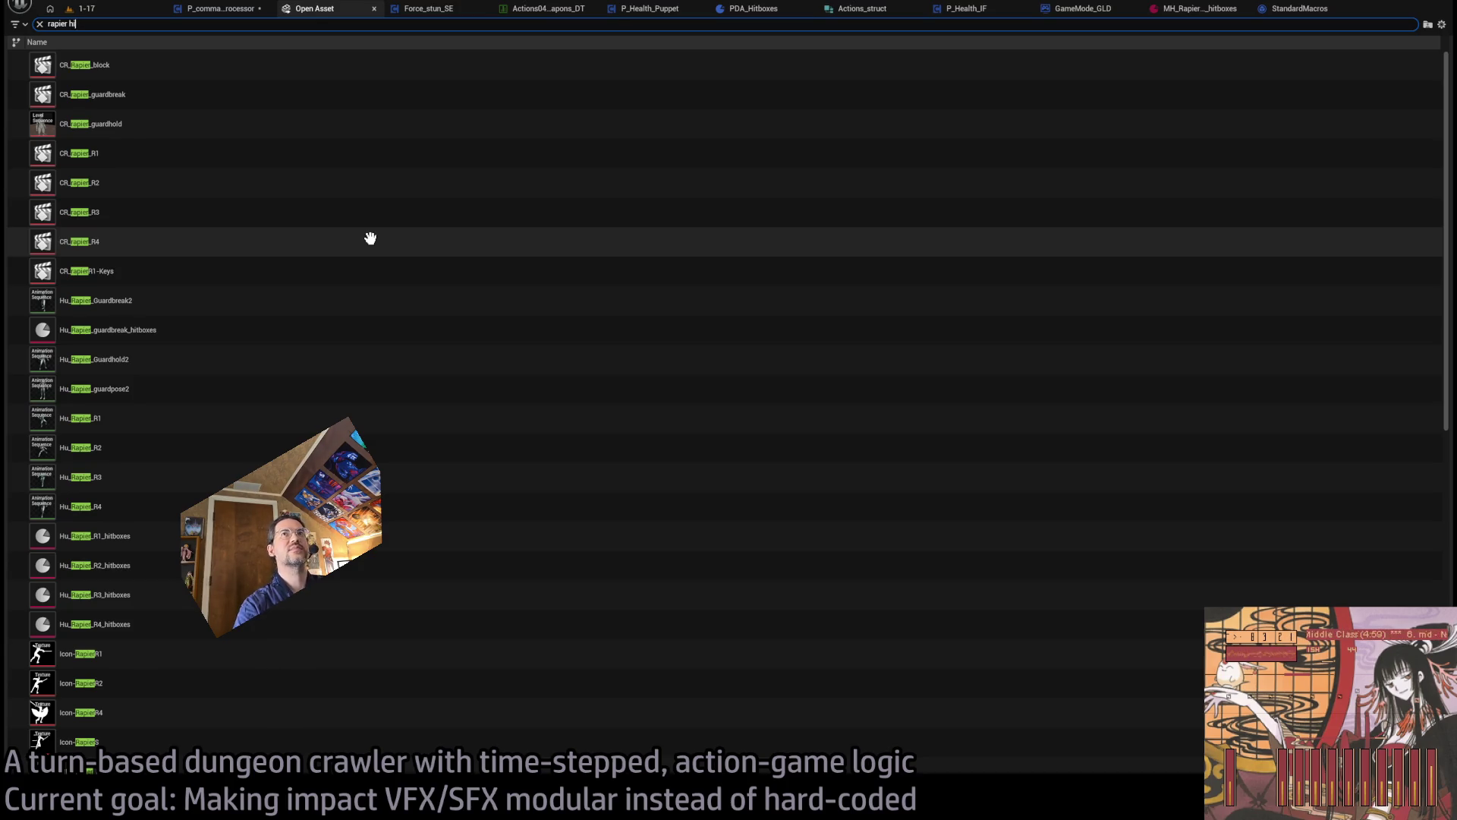
text(t)
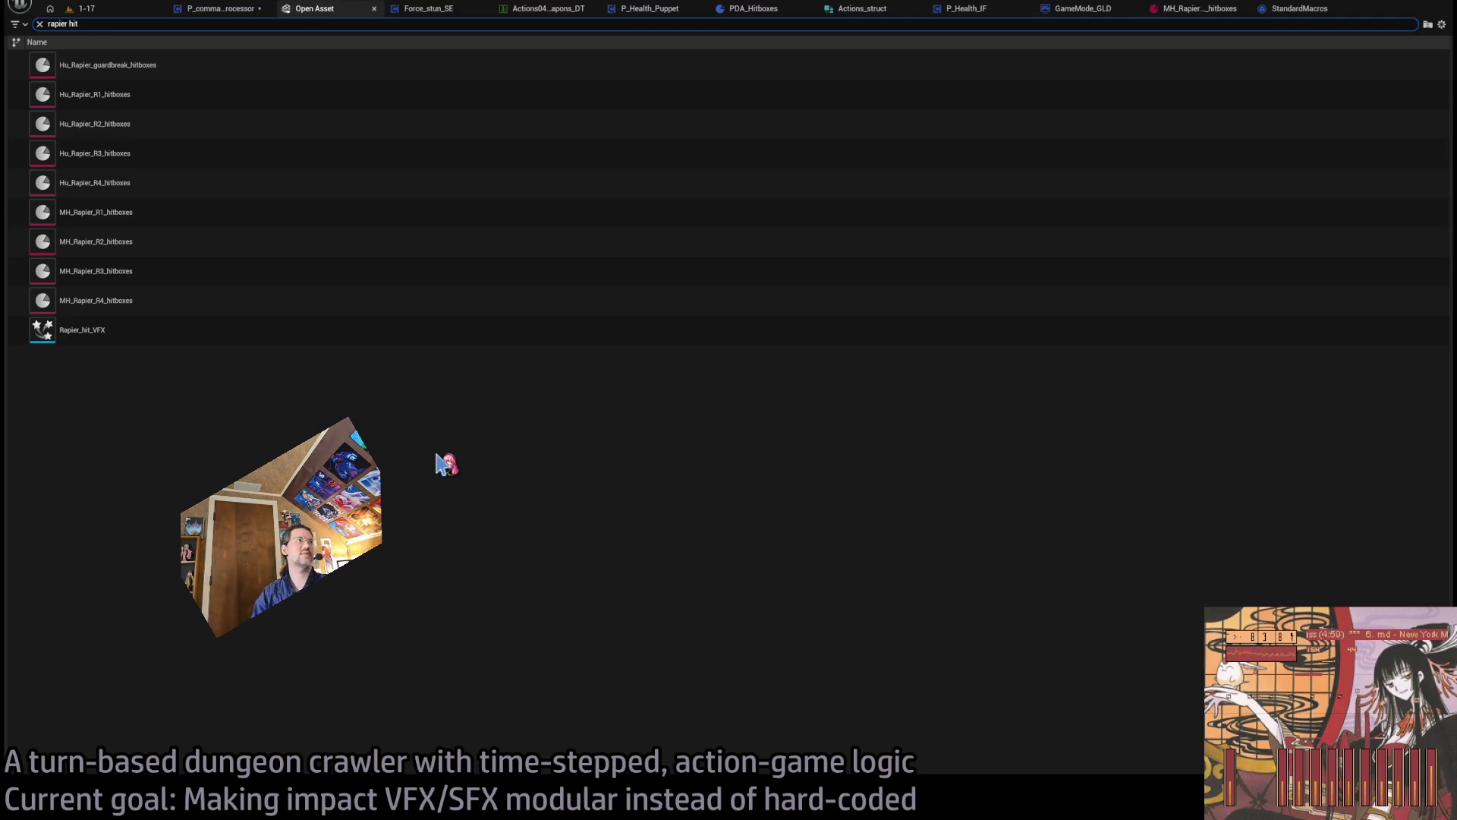
click(1194, 9)
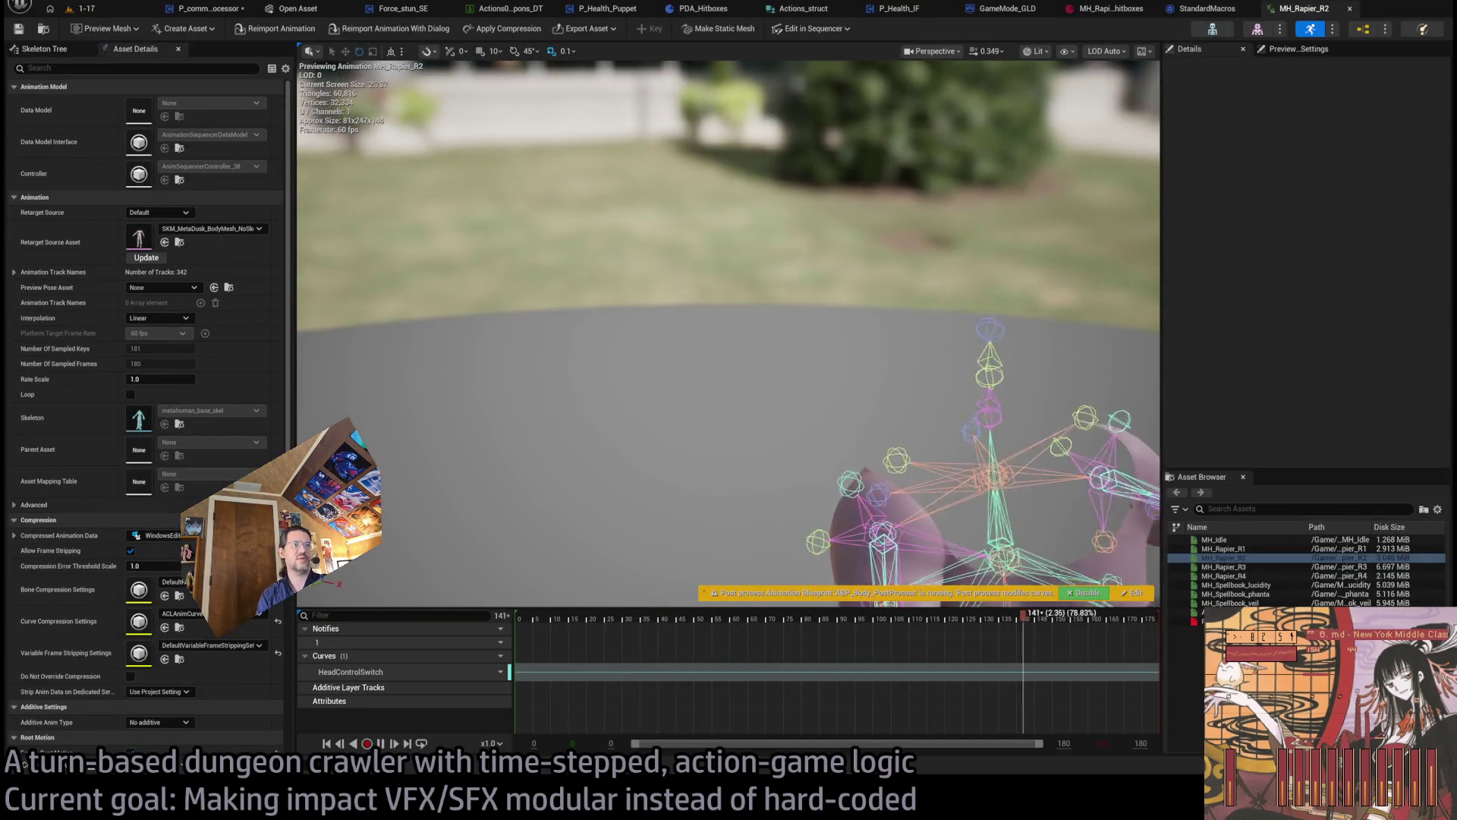
- Orbit the MH_Rapier_R2 preview, then close it to return to the rapier hitboxes asset
drag(870, 454, 869, 453)
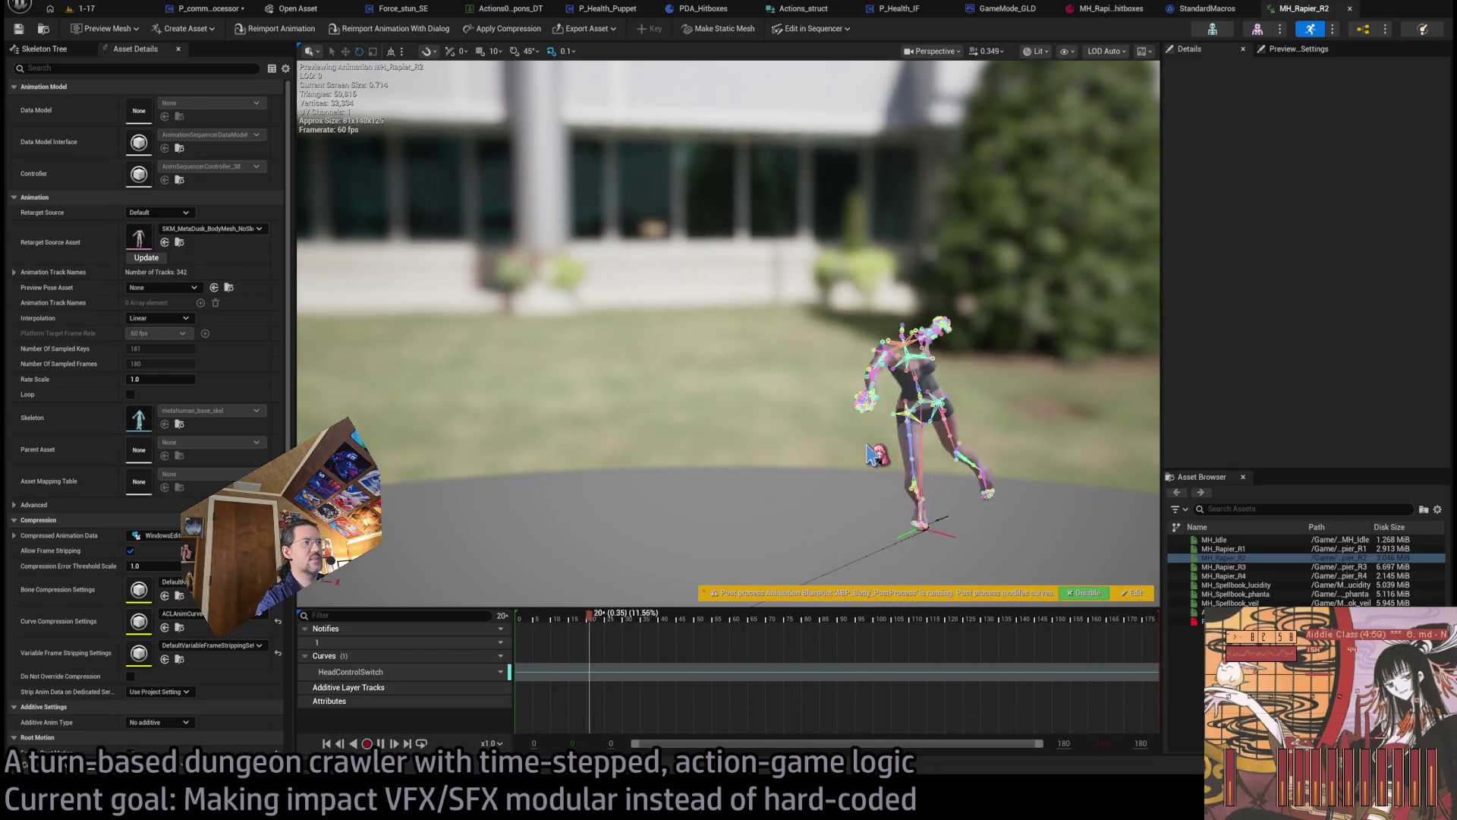
drag(870, 453, 870, 454)
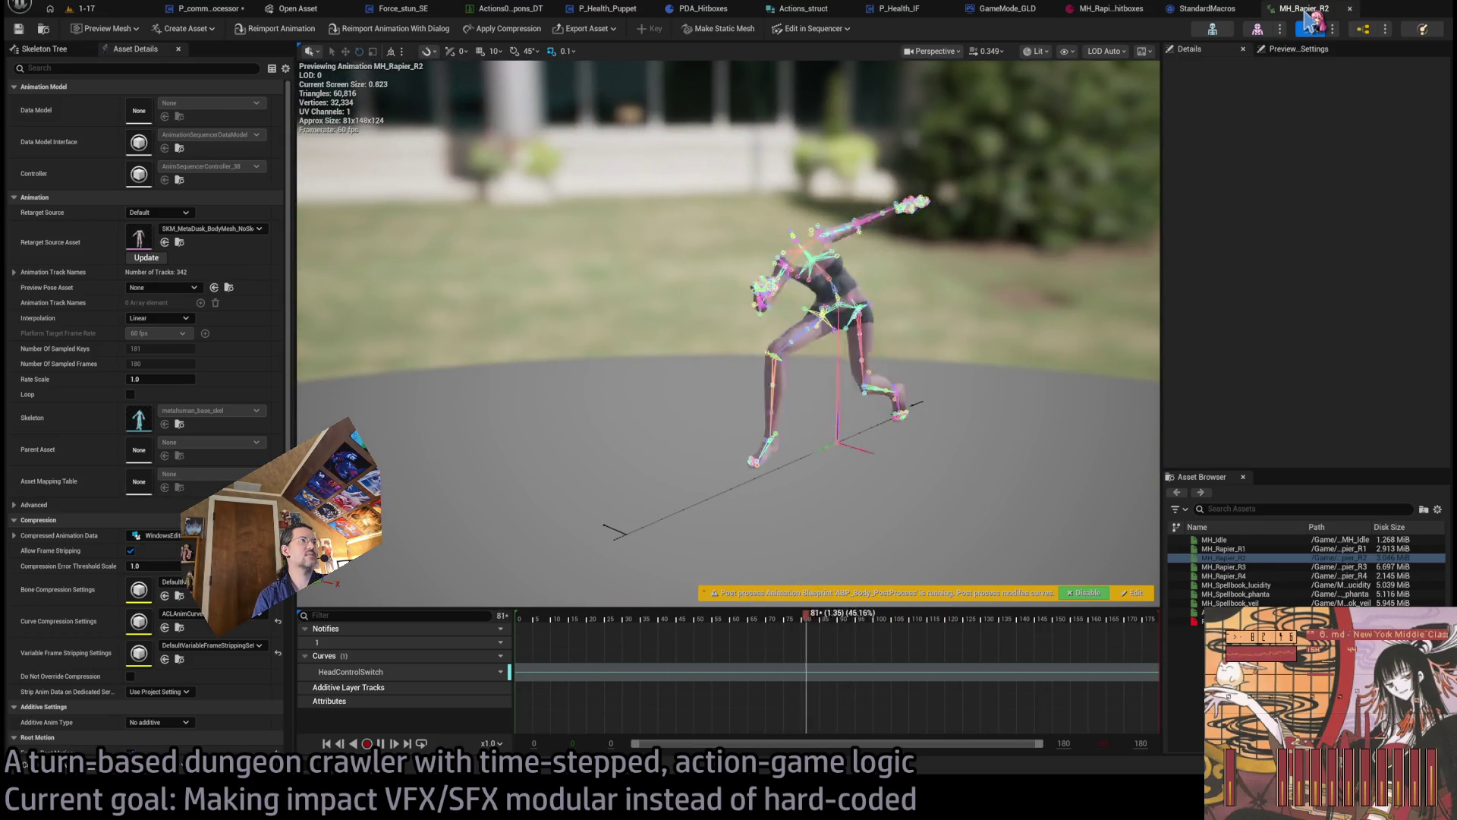
click(1350, 8)
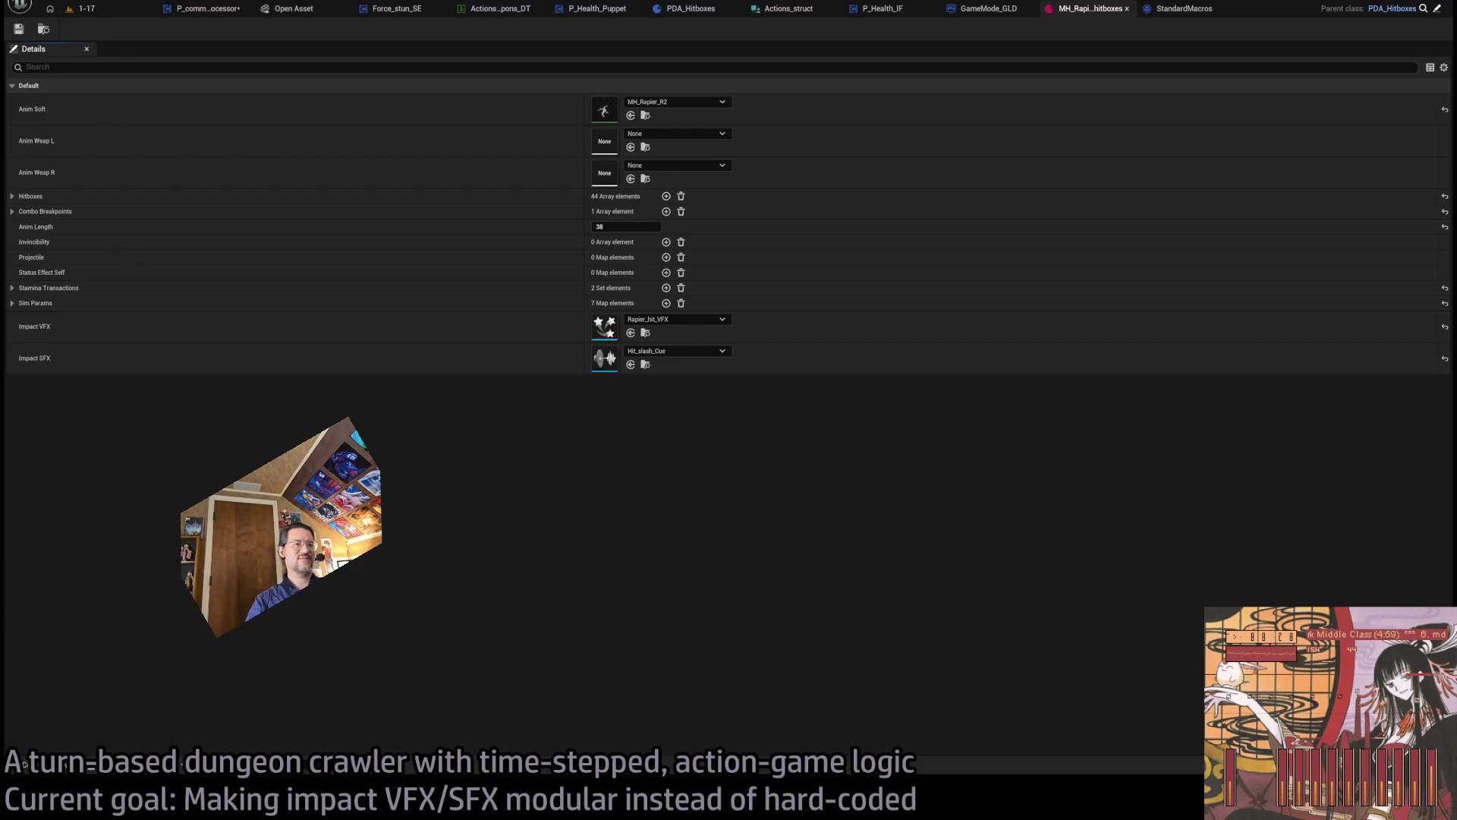
- Switch to the browser and go back to the Tom Clancy's Splinter Cell article
key(alt+Tab)
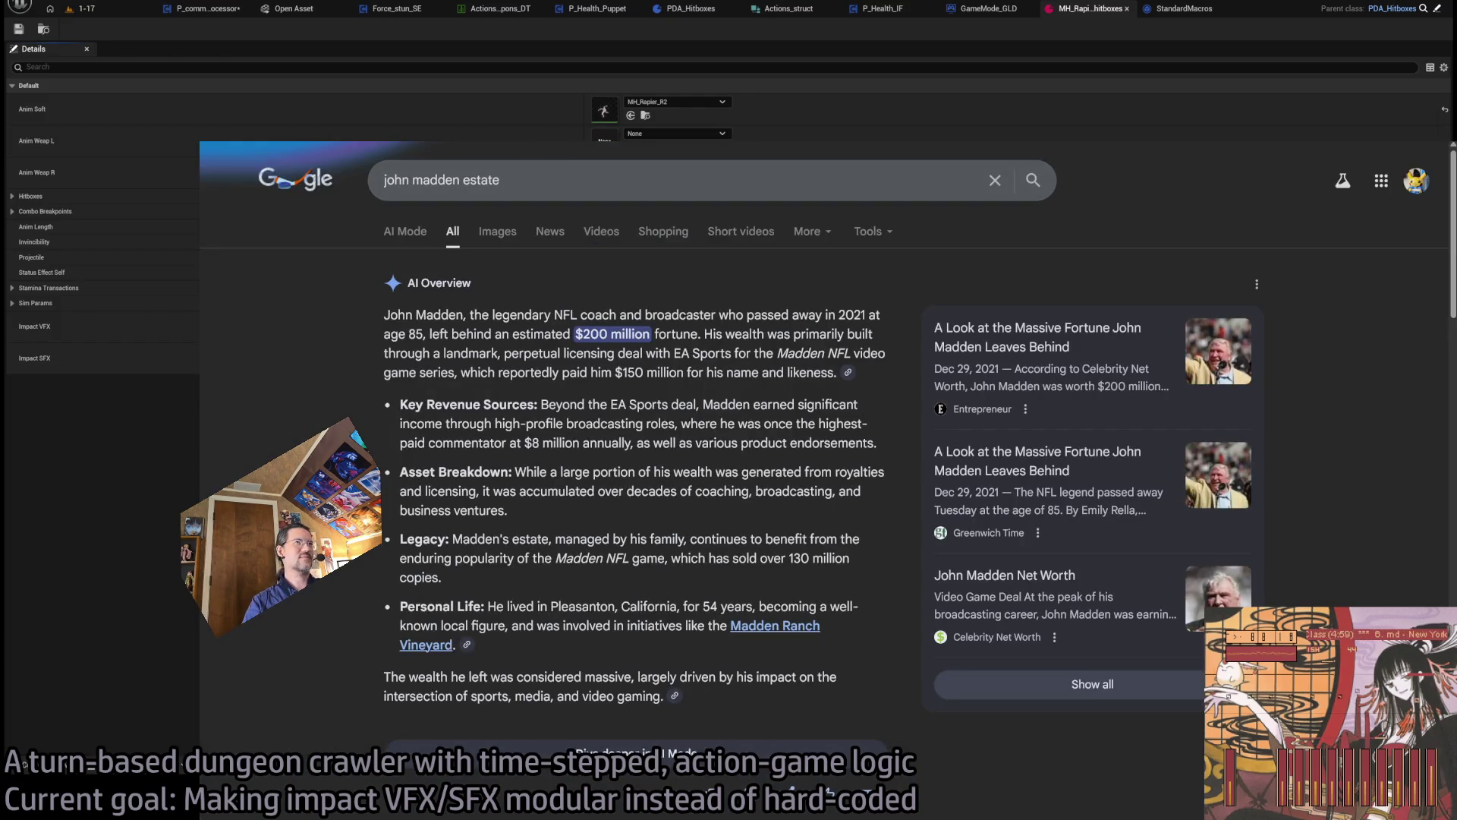
triple_click(554, 182)
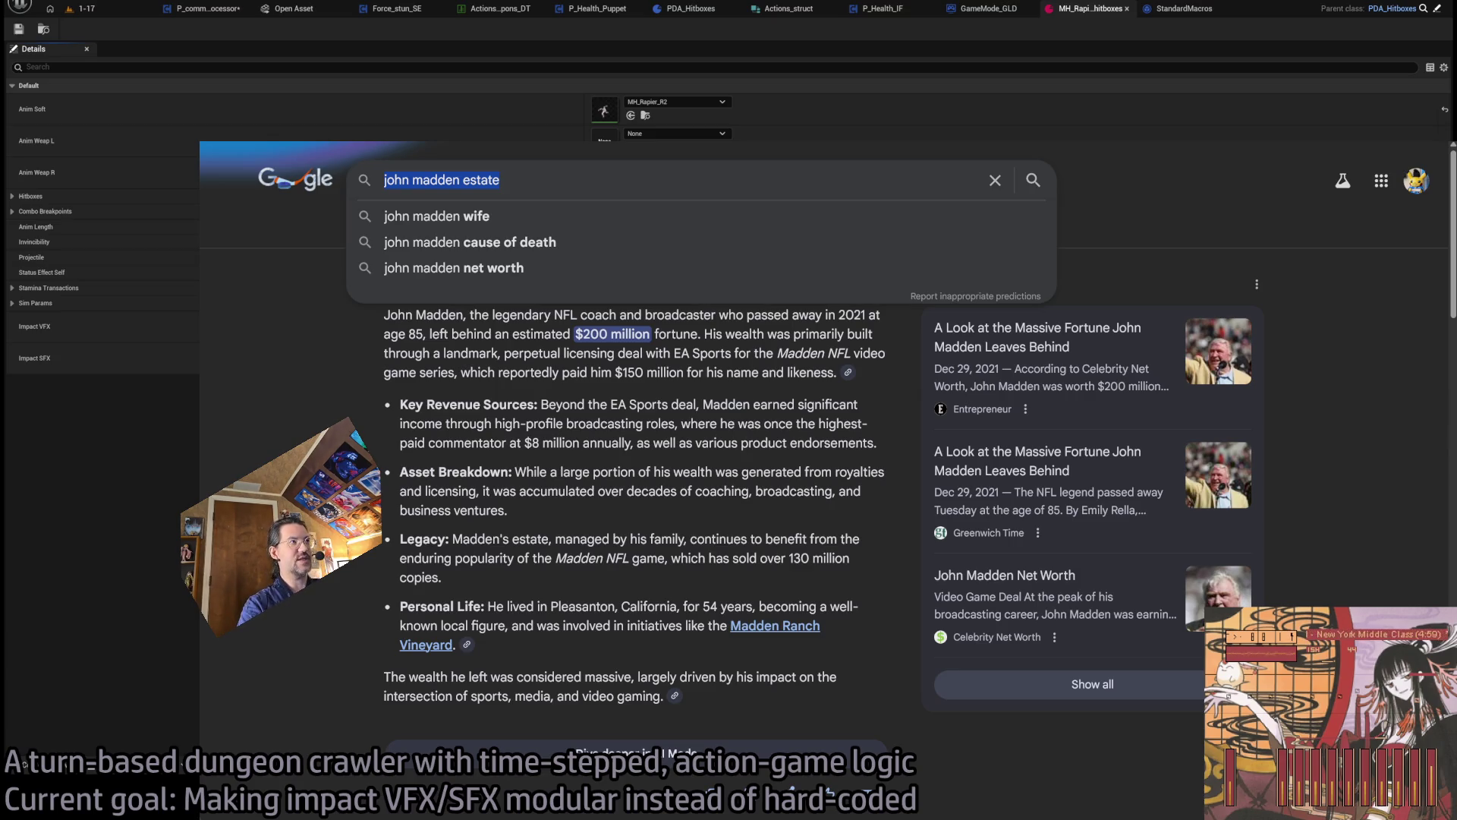
key(ctrl+l)
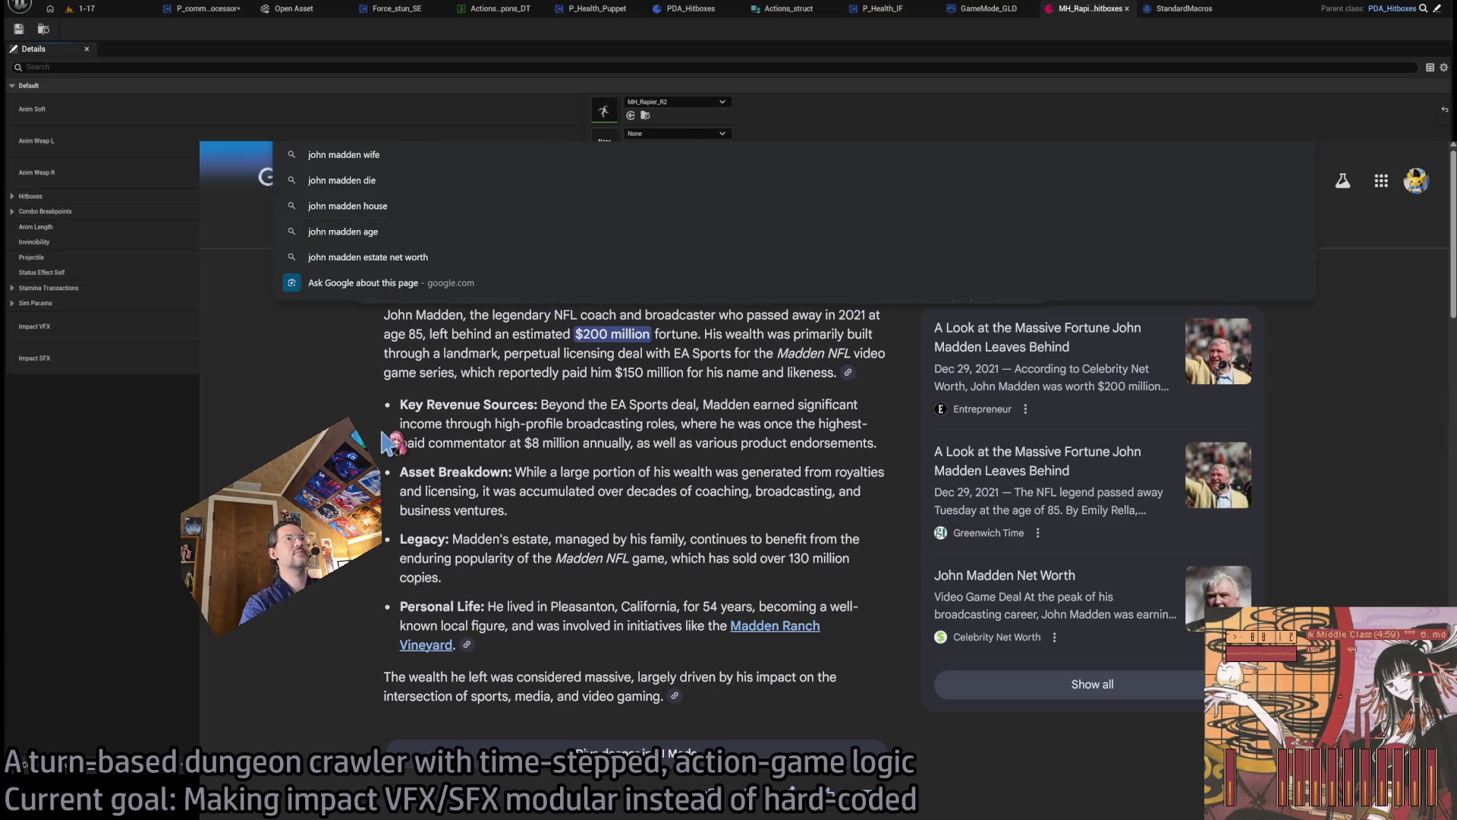
key(BackSpace)
key(Escape)
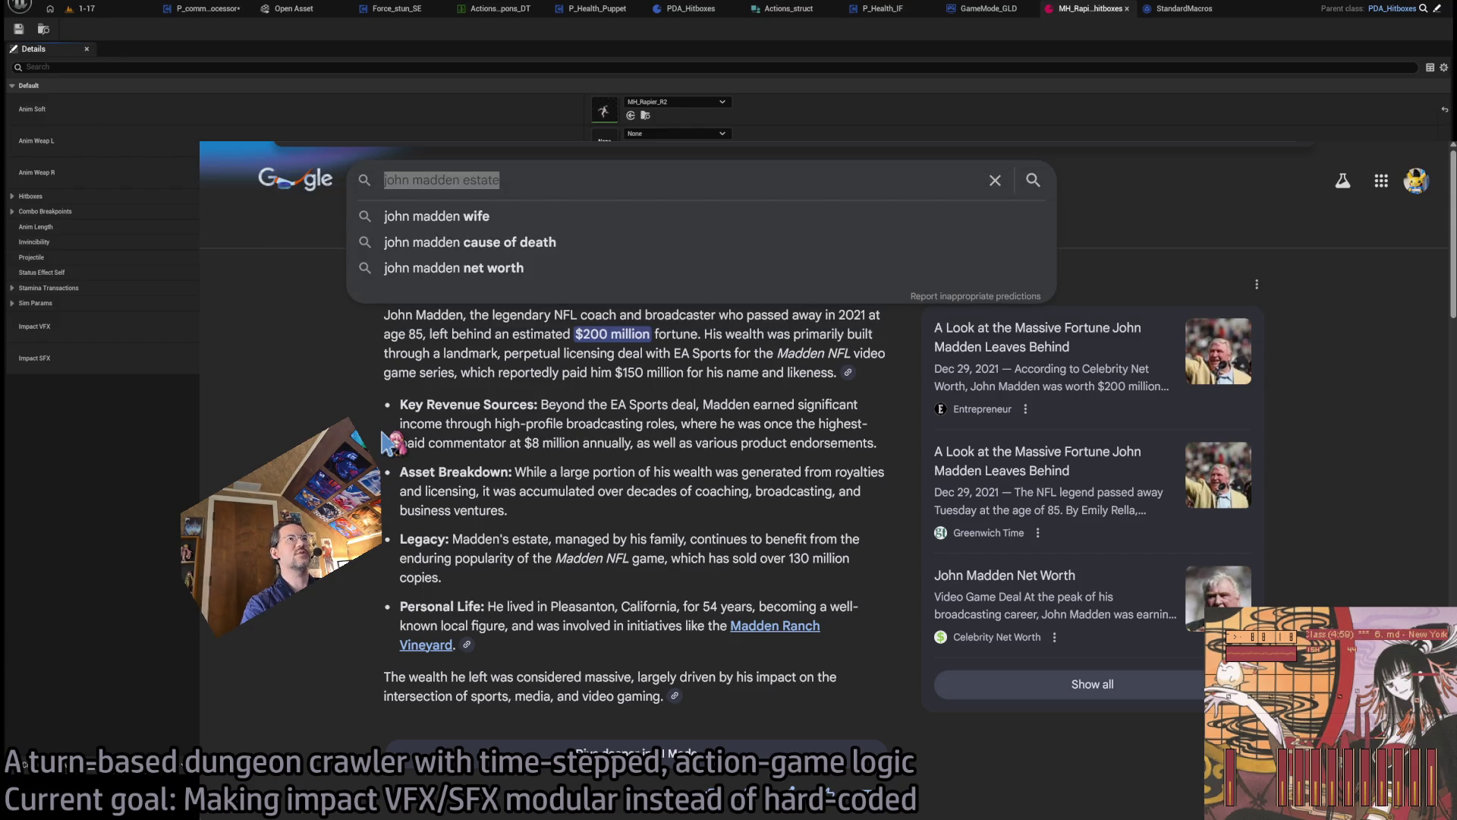
key(alt+Left)
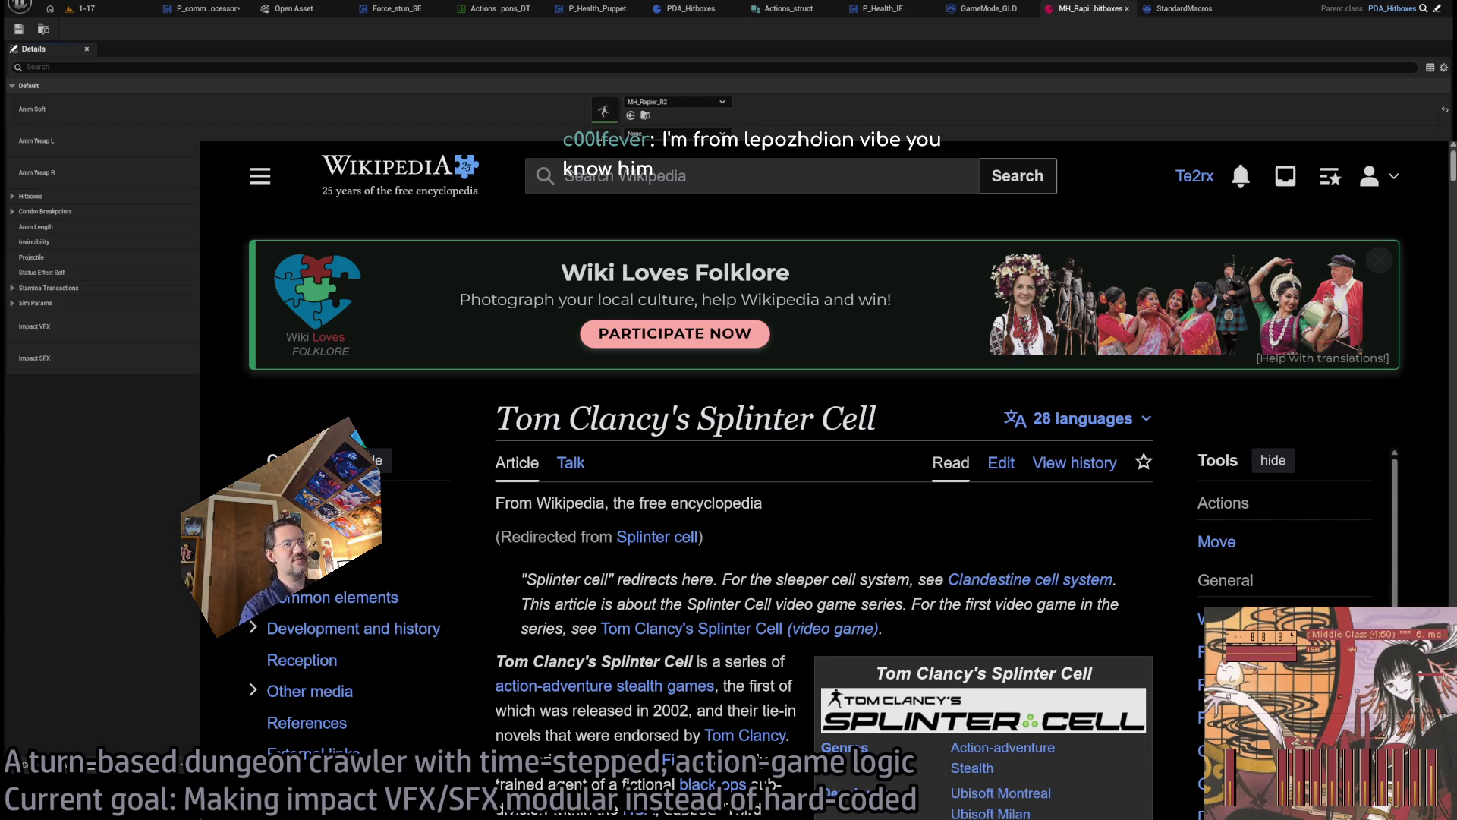
- Read through the Splinter Cell article, including the paragraph about its six main games
mouse_move(490, 417)
mouse_down()
mouse_move(646, 467)
mouse_move(630, 501)
mouse_move(725, 486)
mouse_up()
scroll(630, 501, down, 3)
scroll(629, 497, down, 2)
click(733, 488)
scroll(733, 488, up, 3)
scroll(767, 439, down, 2)
scroll(767, 439, up, 3)
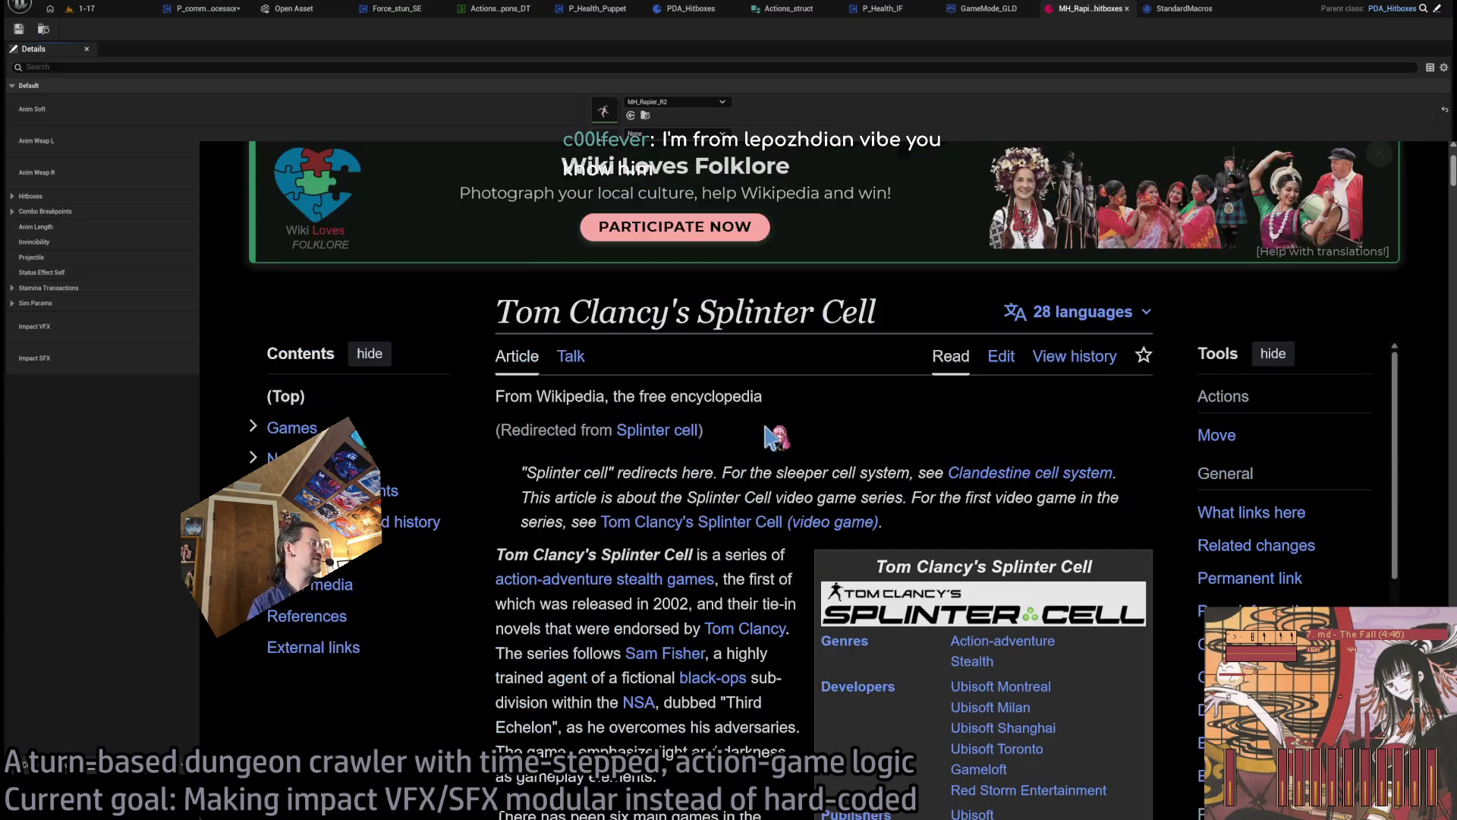
scroll(759, 471, down, 3)
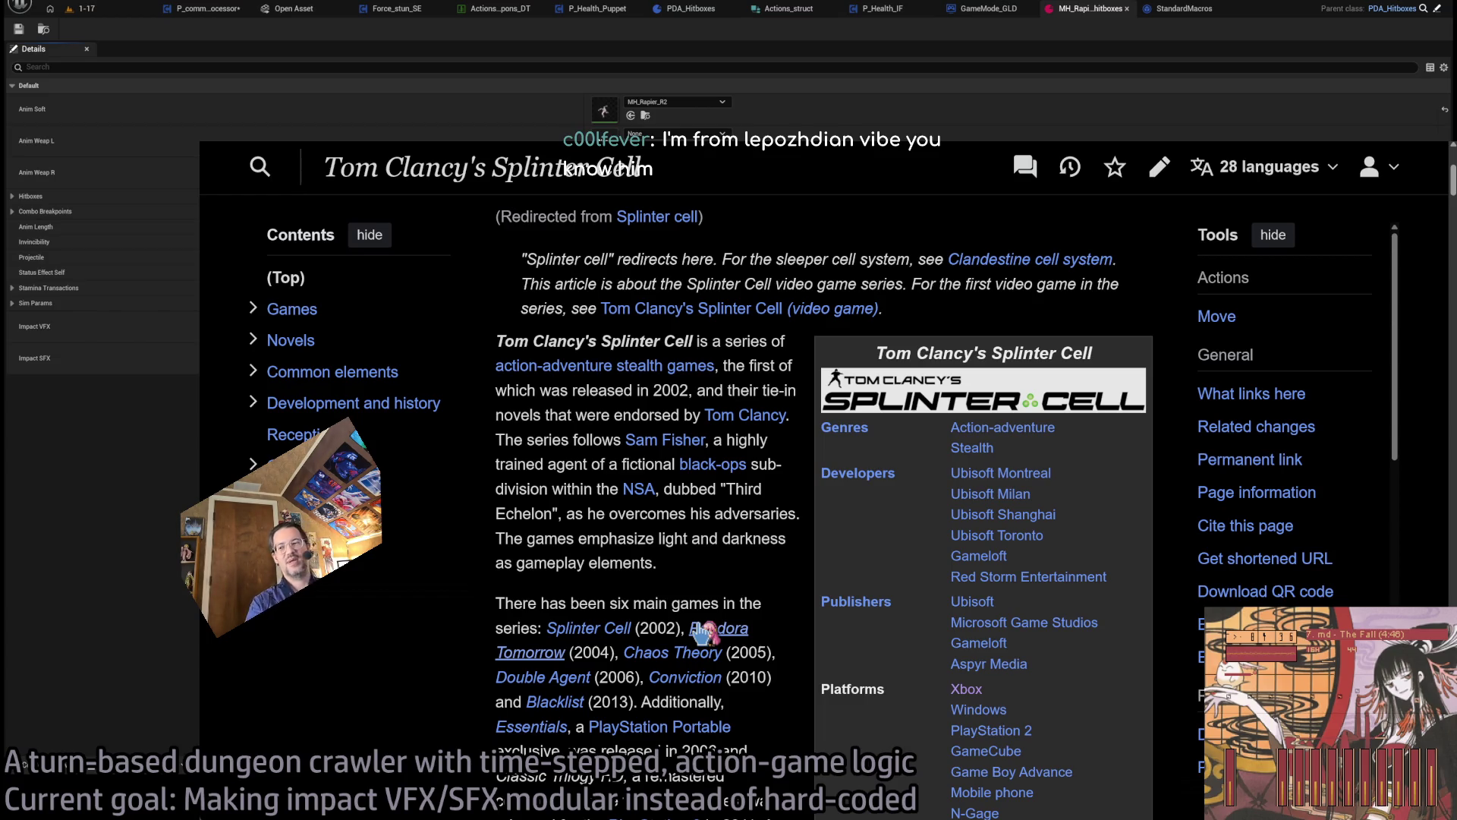
scroll(759, 581, down, 1)
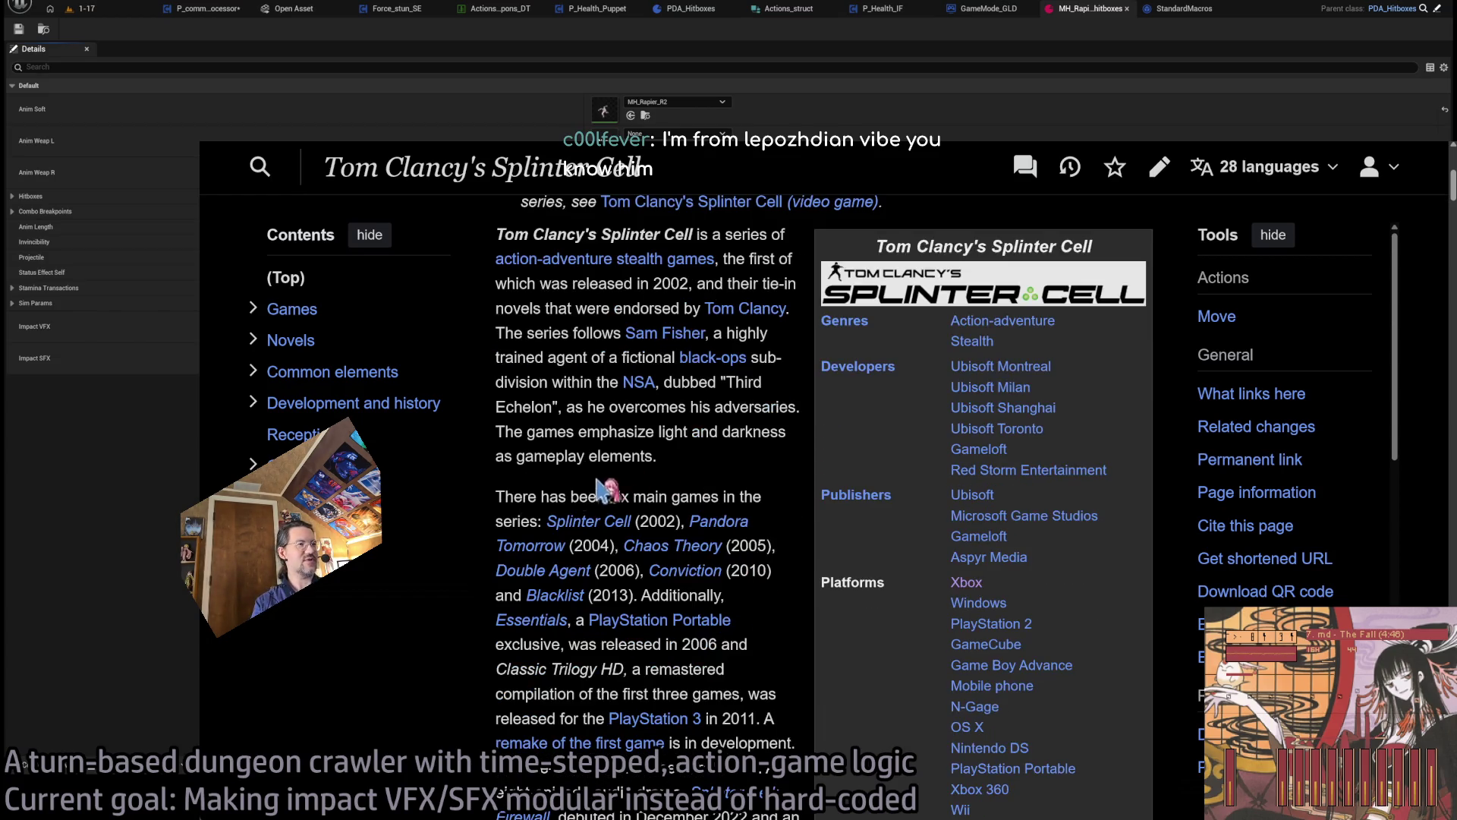
triple_click(530, 495)
click(789, 490)
scroll(790, 489, down, 2)
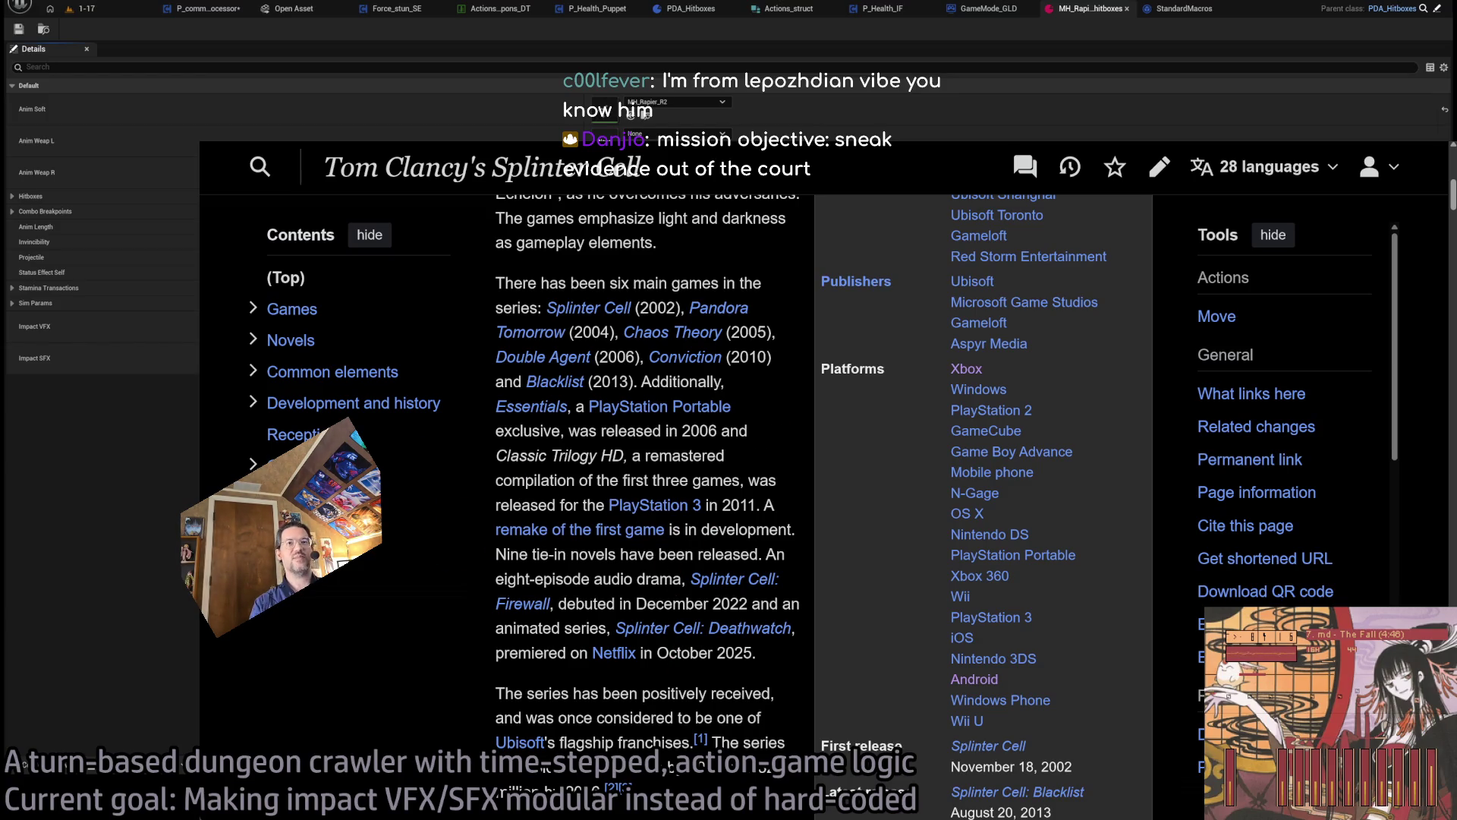
scroll(1061, 541, down, 6)
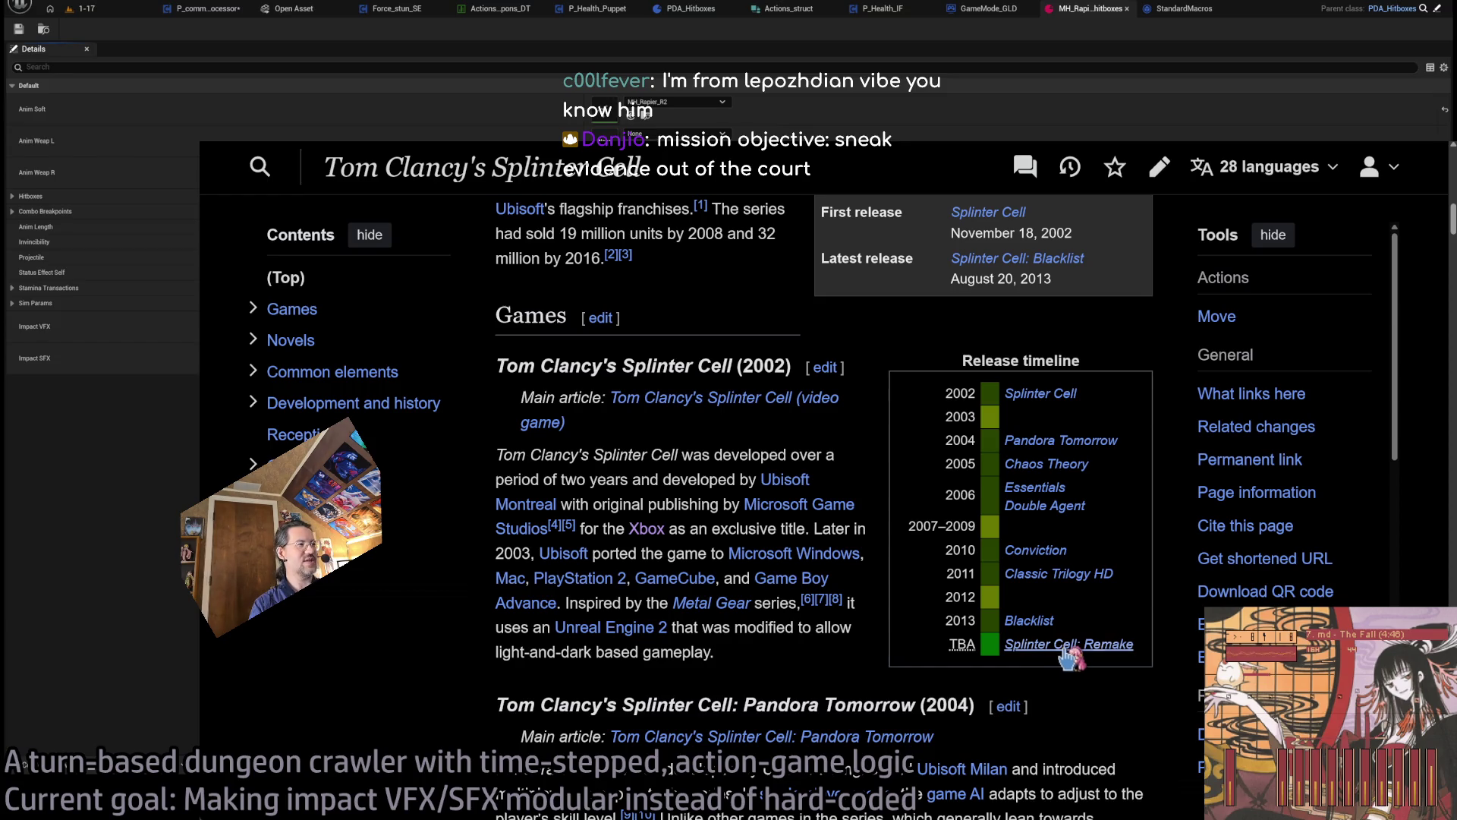
- Open the Splinter Cell: Remake article and briefly visit the original game's page
click(1069, 651)
scroll(570, 395, down, 3)
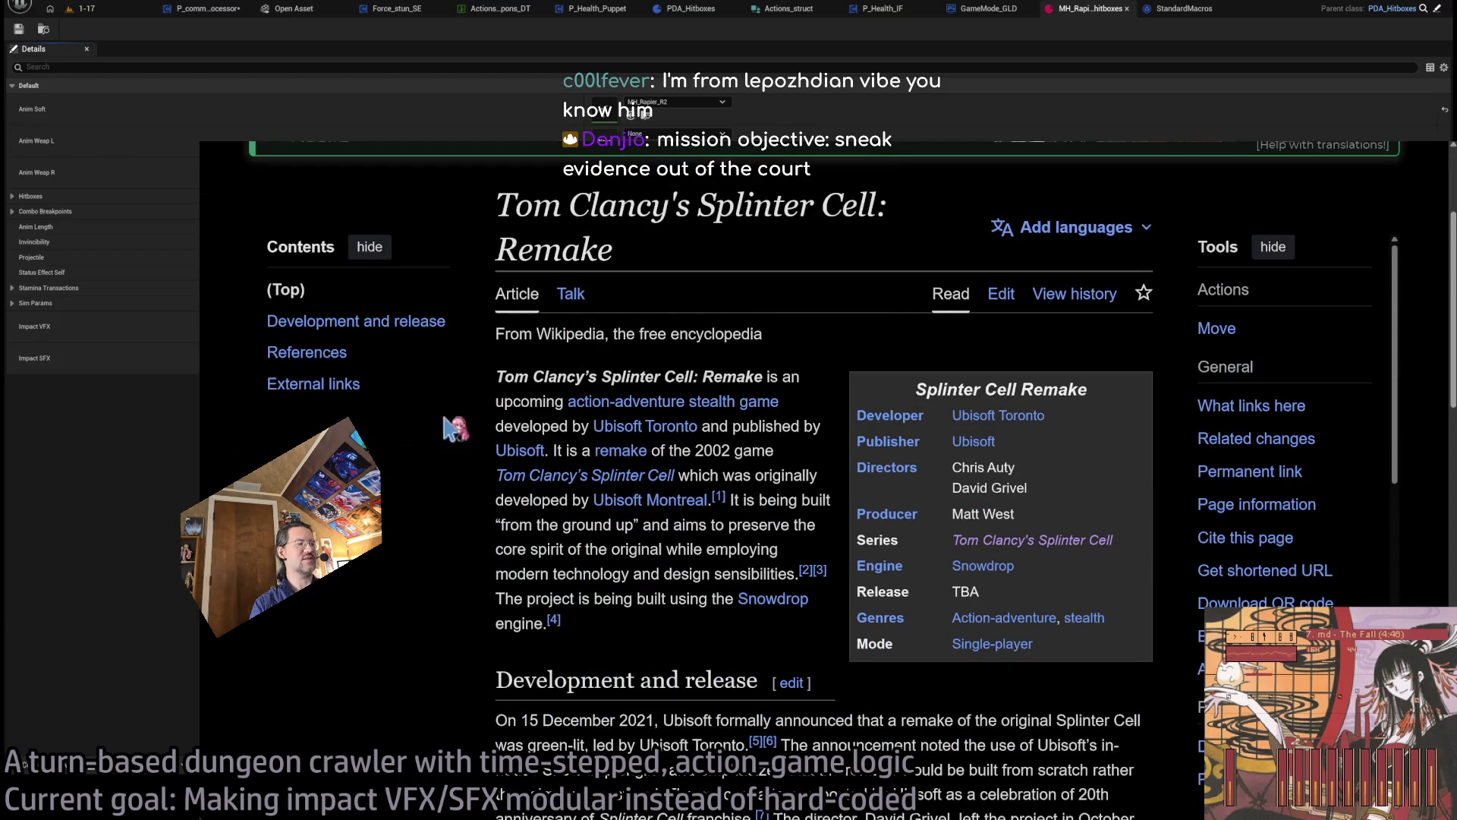
scroll(523, 466, up, 3)
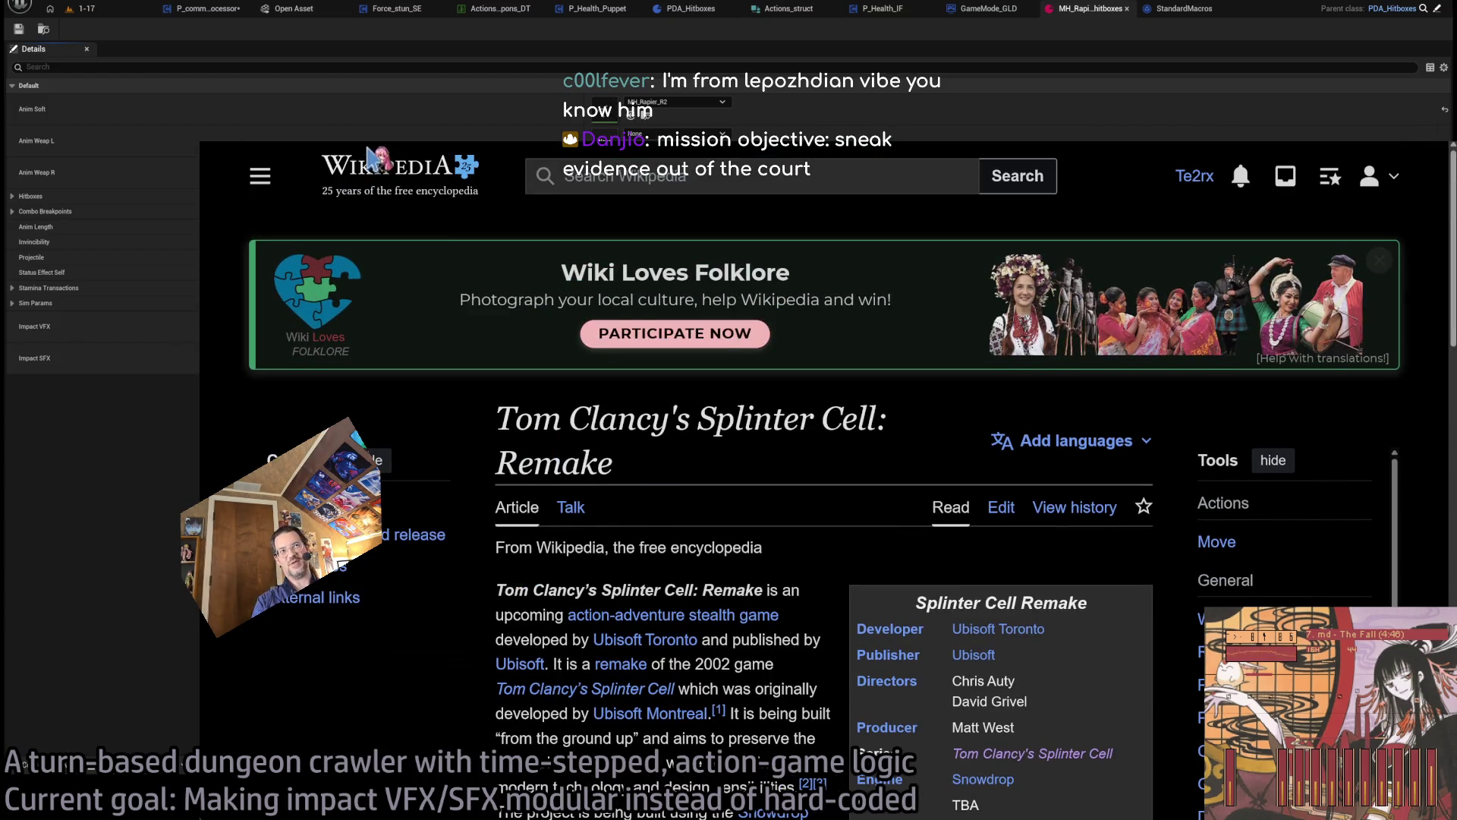
scroll(486, 452, down, 2)
drag(497, 303, 661, 531)
scroll(661, 531, down, 3)
click(661, 531)
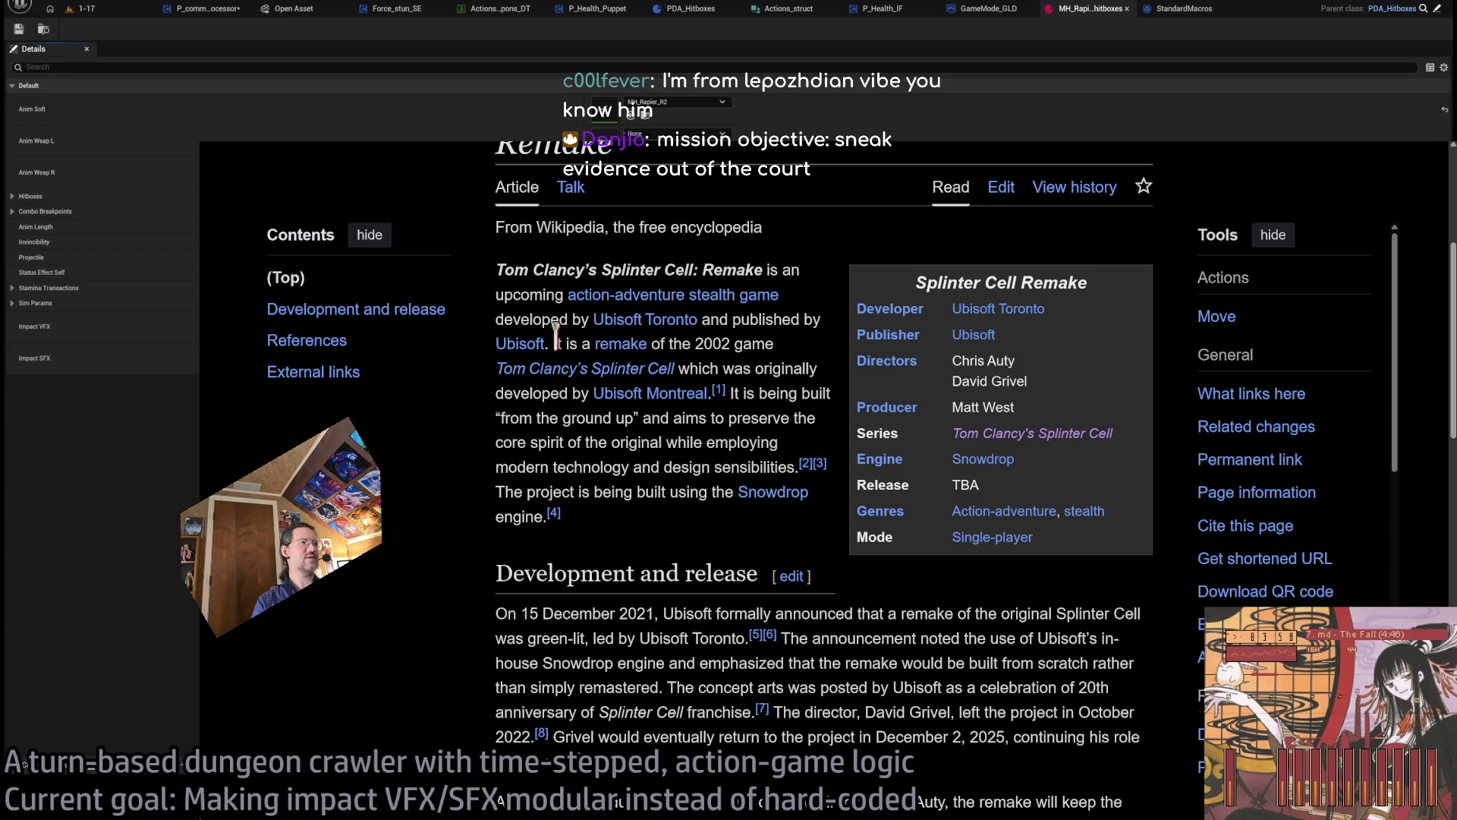
drag(554, 343, 758, 368)
click(687, 369)
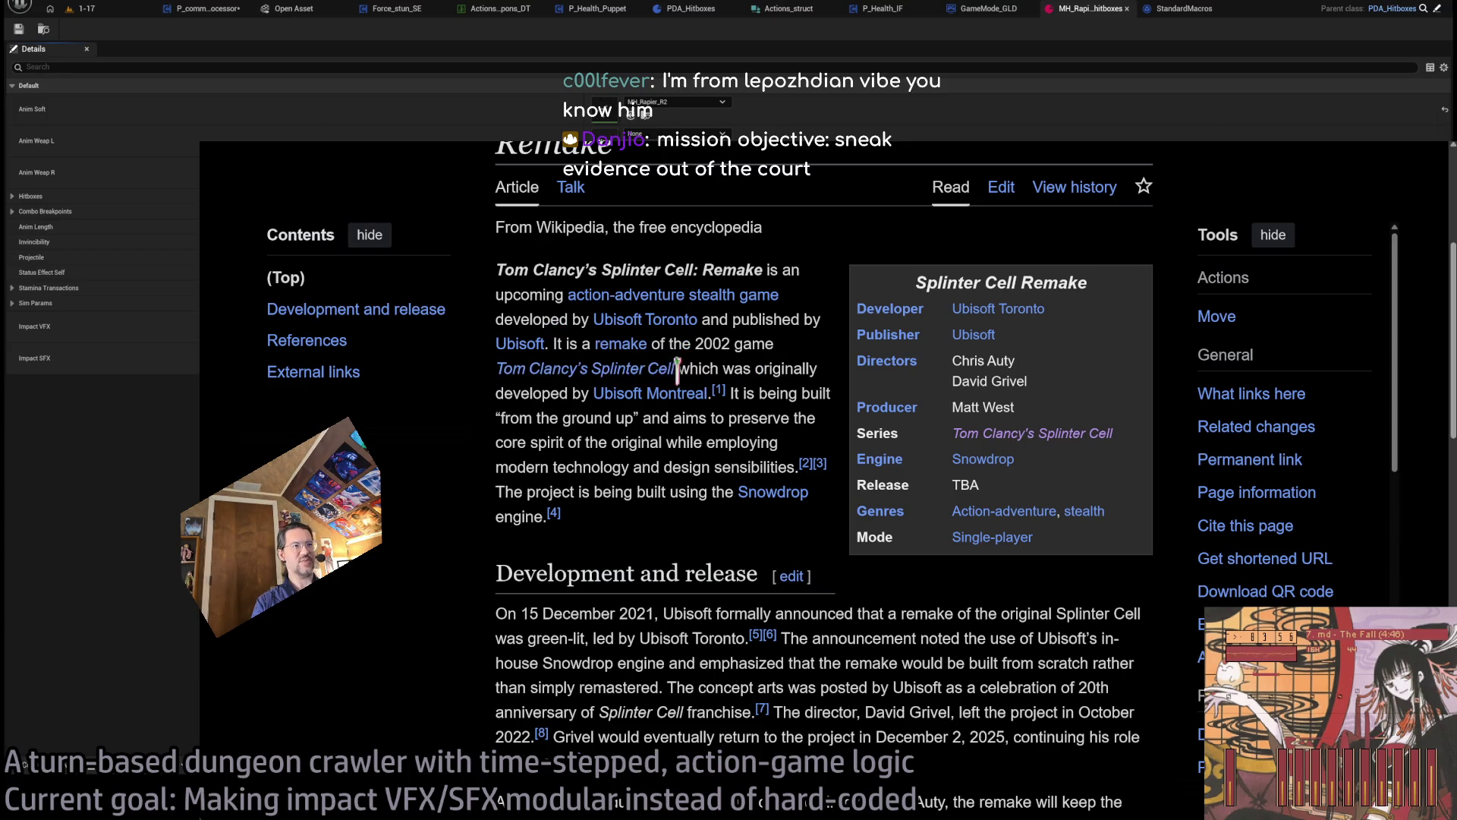
click(640, 376)
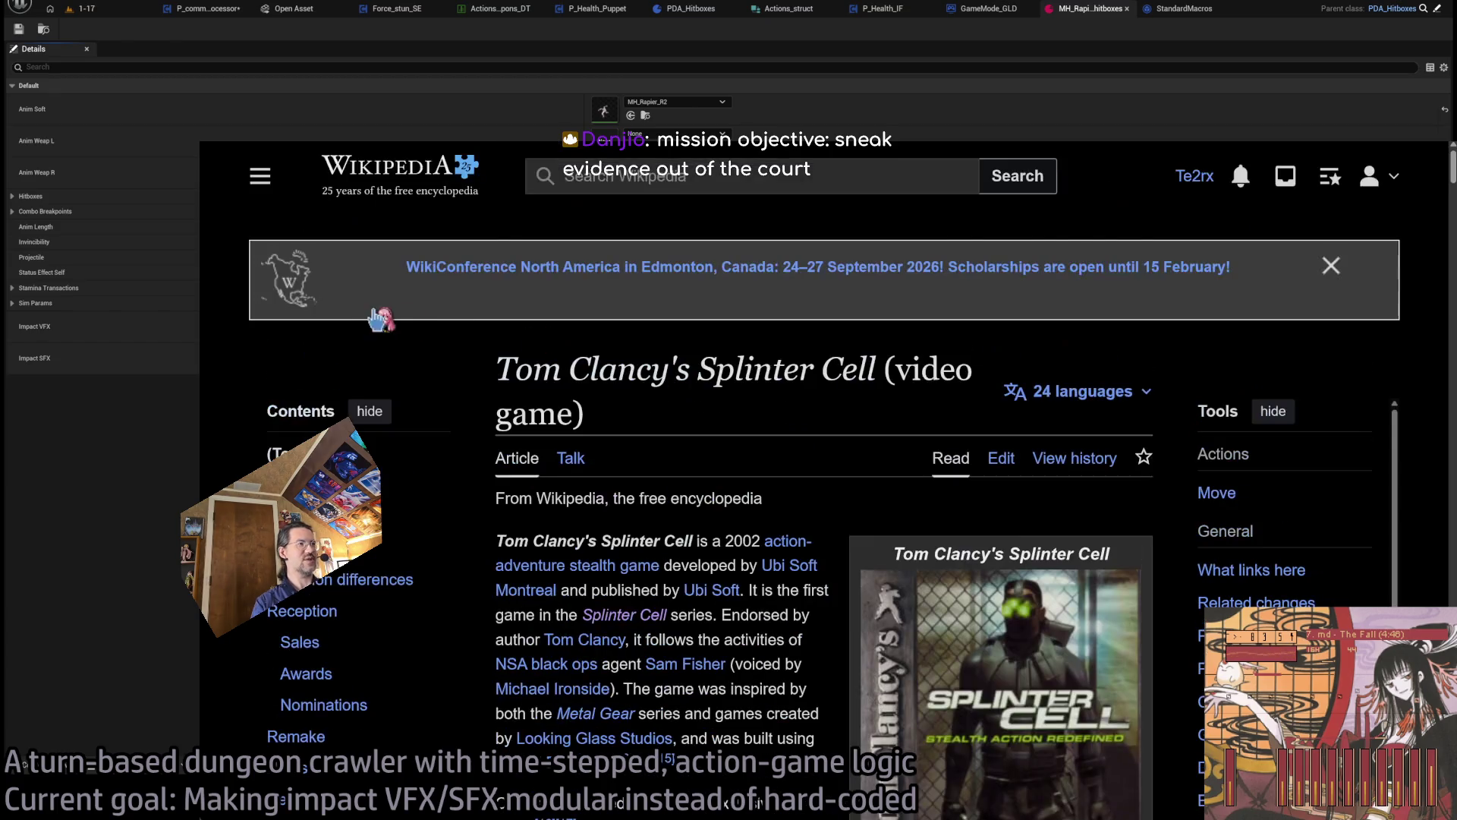
scroll(380, 319, down, 4)
key(alt+Left)
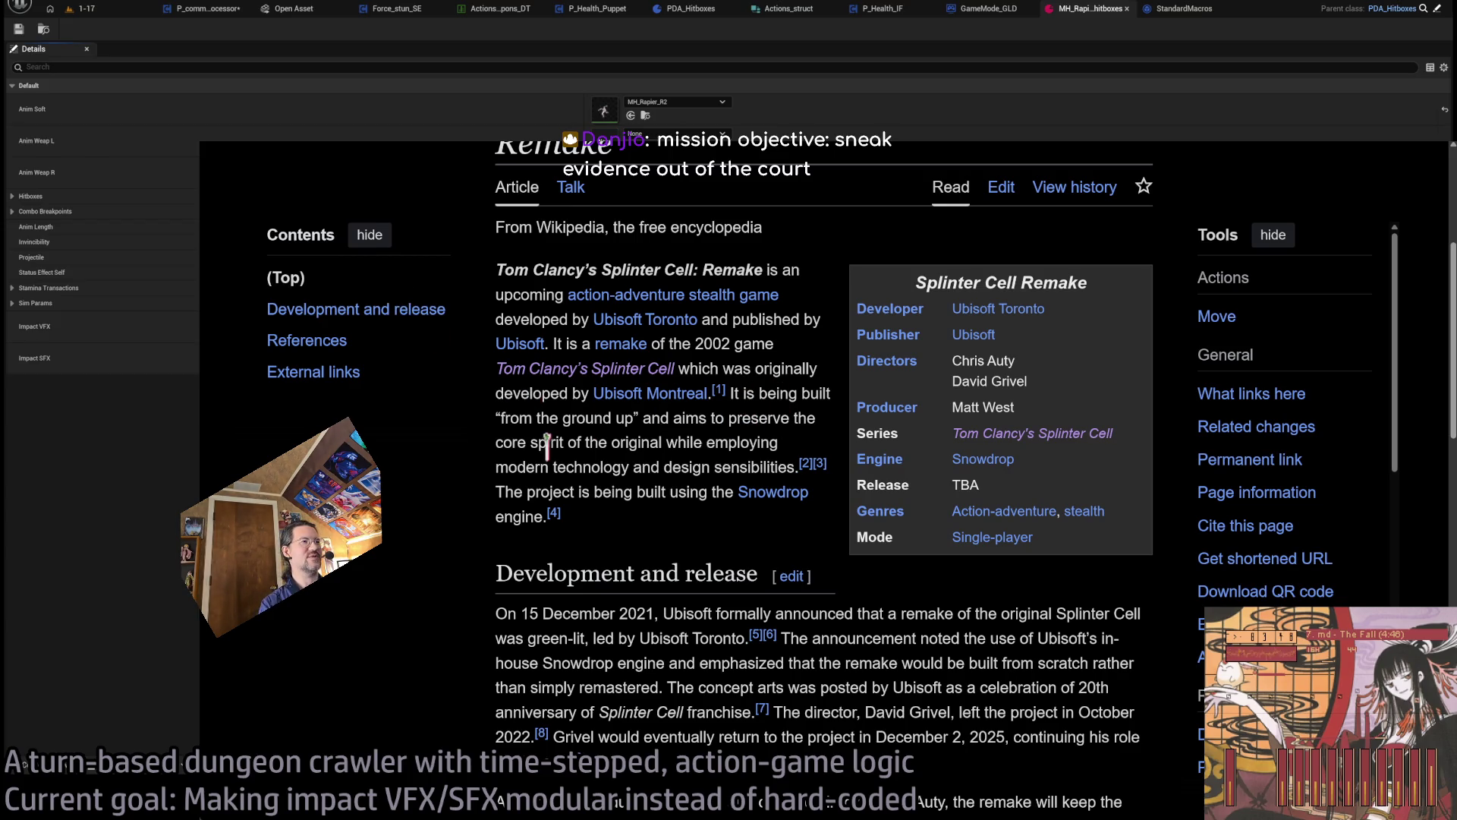
- Follow the Snowdrop game engine link from the Remake article
middle_click(432, 471)
scroll(432, 470, down, 1)
click(517, 486)
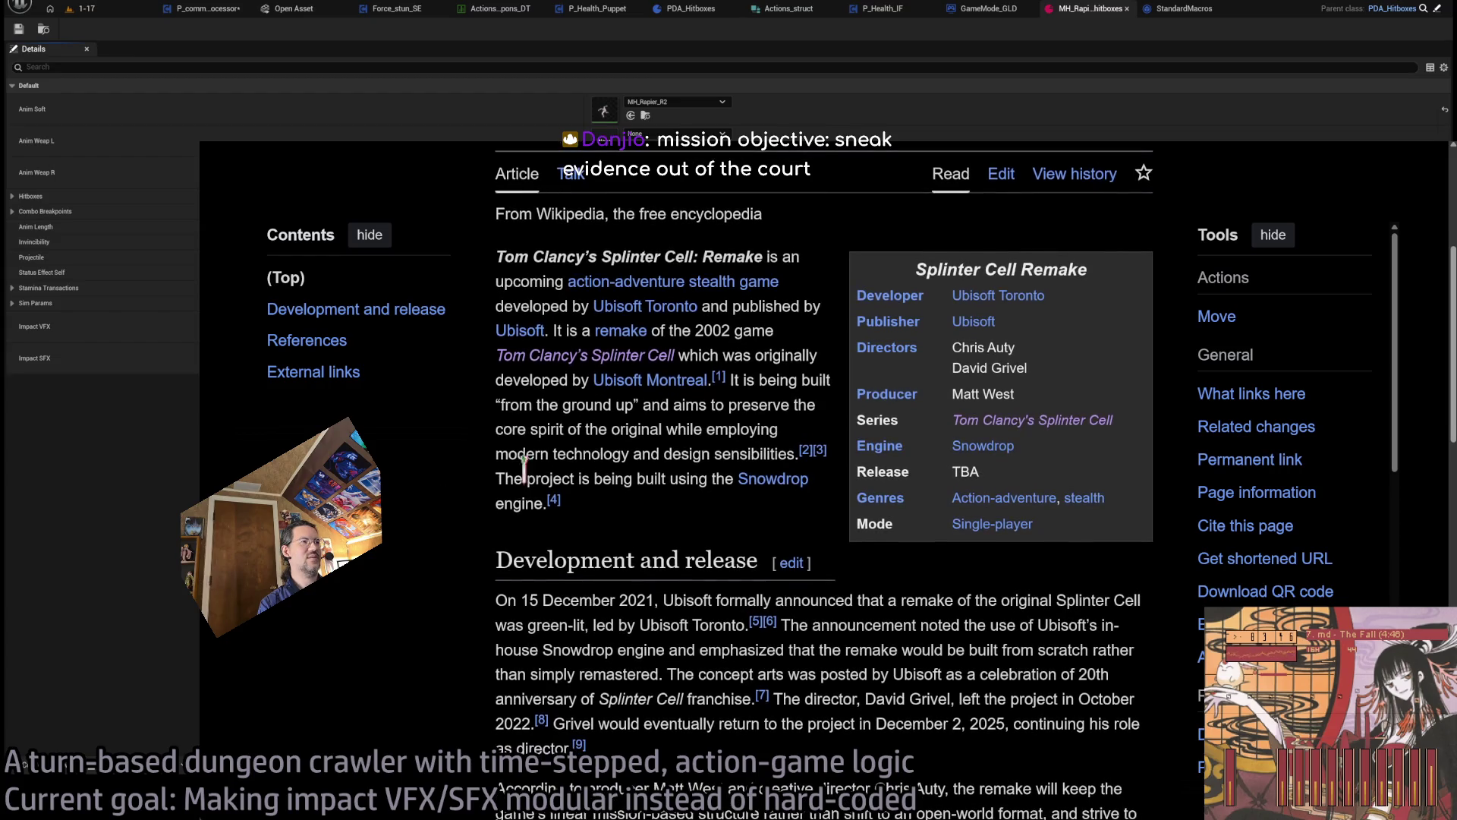
click(772, 479)
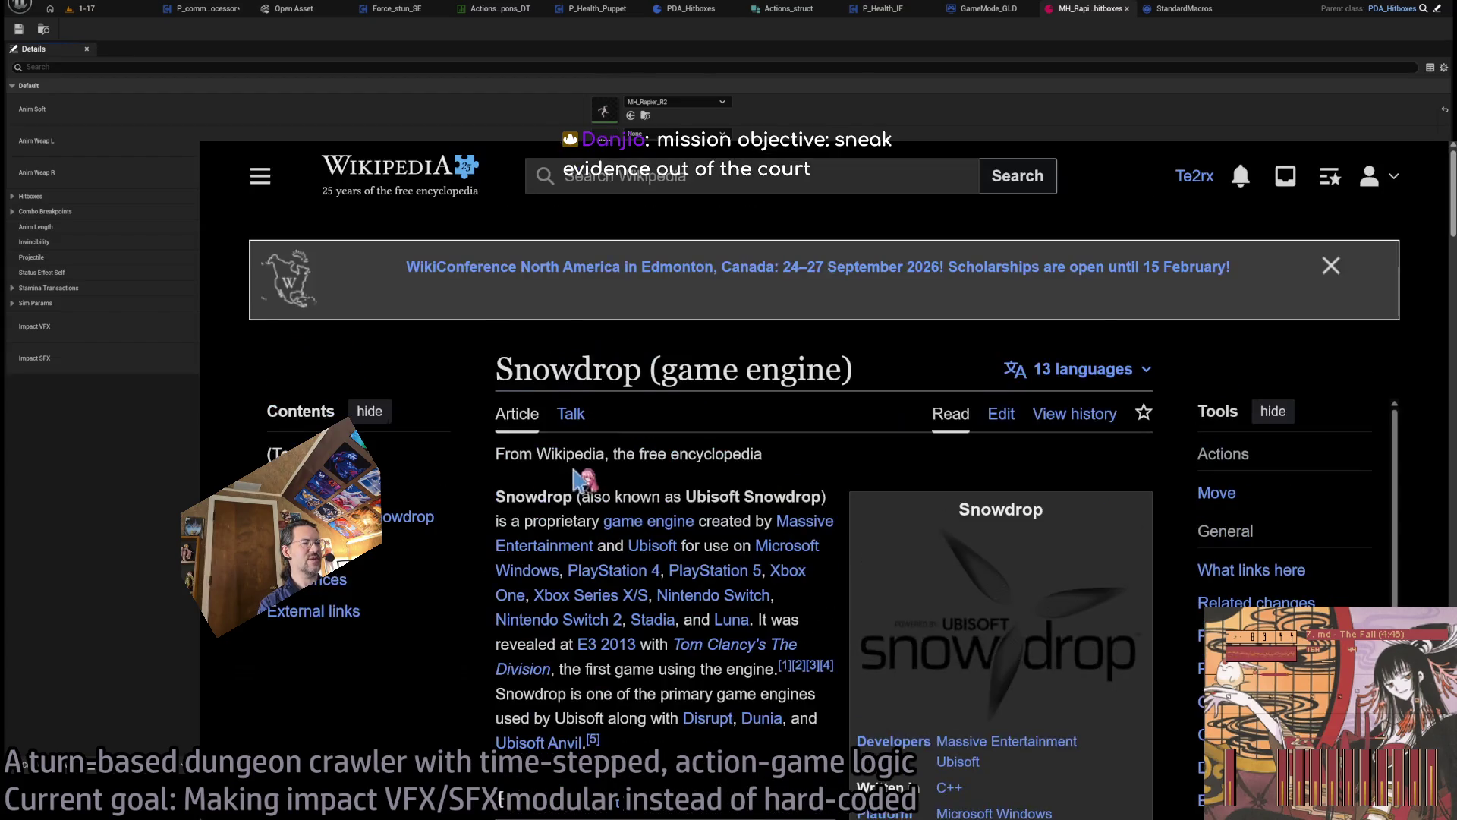
- Scroll through the Games using Snowdrop table, then go back to the Splinter Cell Remake article
scroll(592, 504, down, 5)
scroll(592, 505, up, 3)
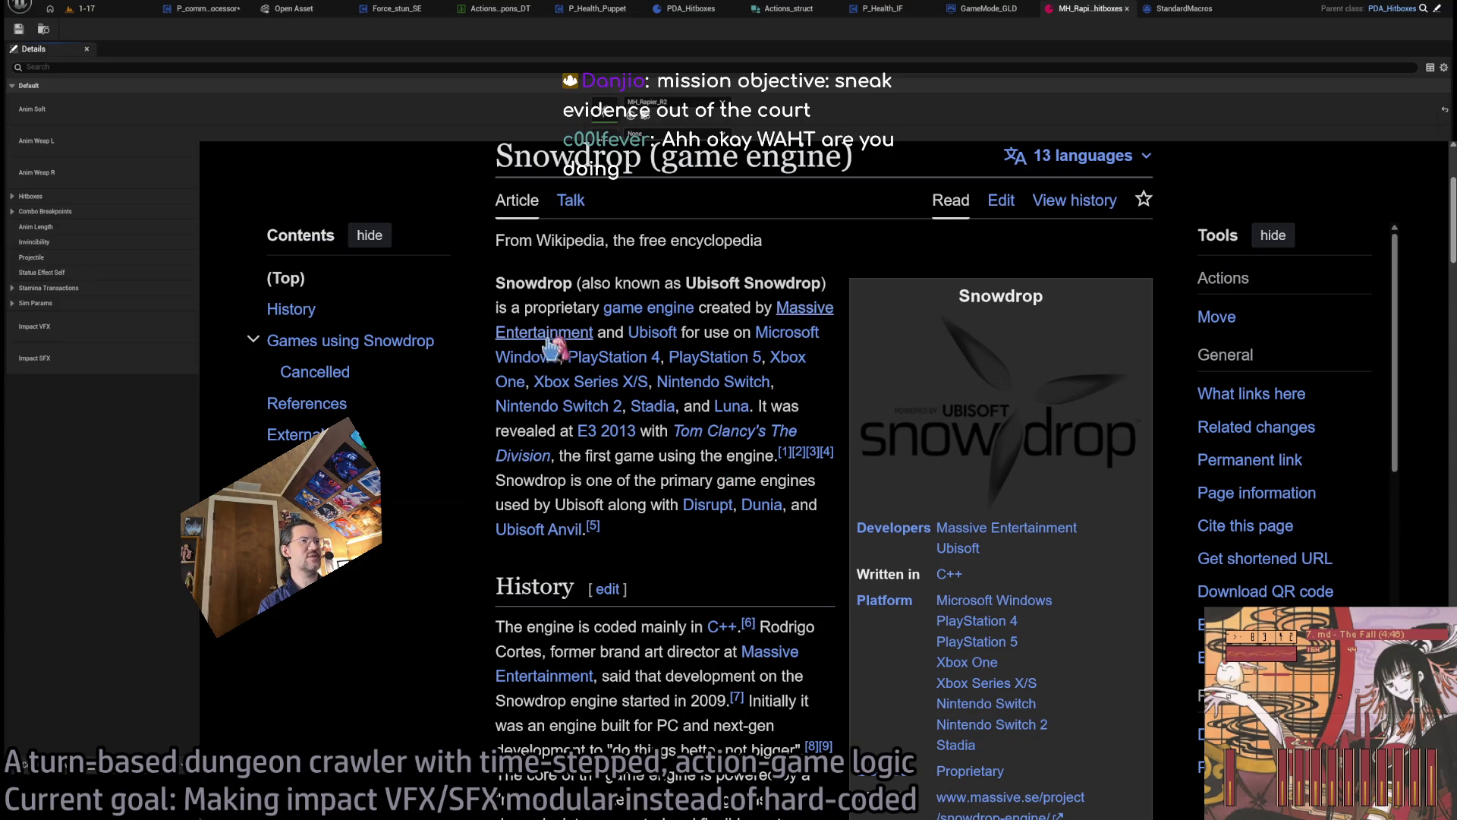
scroll(650, 439, down, 5)
scroll(642, 461, down, 3)
scroll(645, 460, up, 1)
scroll(649, 459, up, 2)
scroll(651, 457, down, 8)
scroll(656, 463, down, 11)
scroll(652, 475, up, 8)
scroll(580, 482, down, 5)
scroll(494, 501, down, 1)
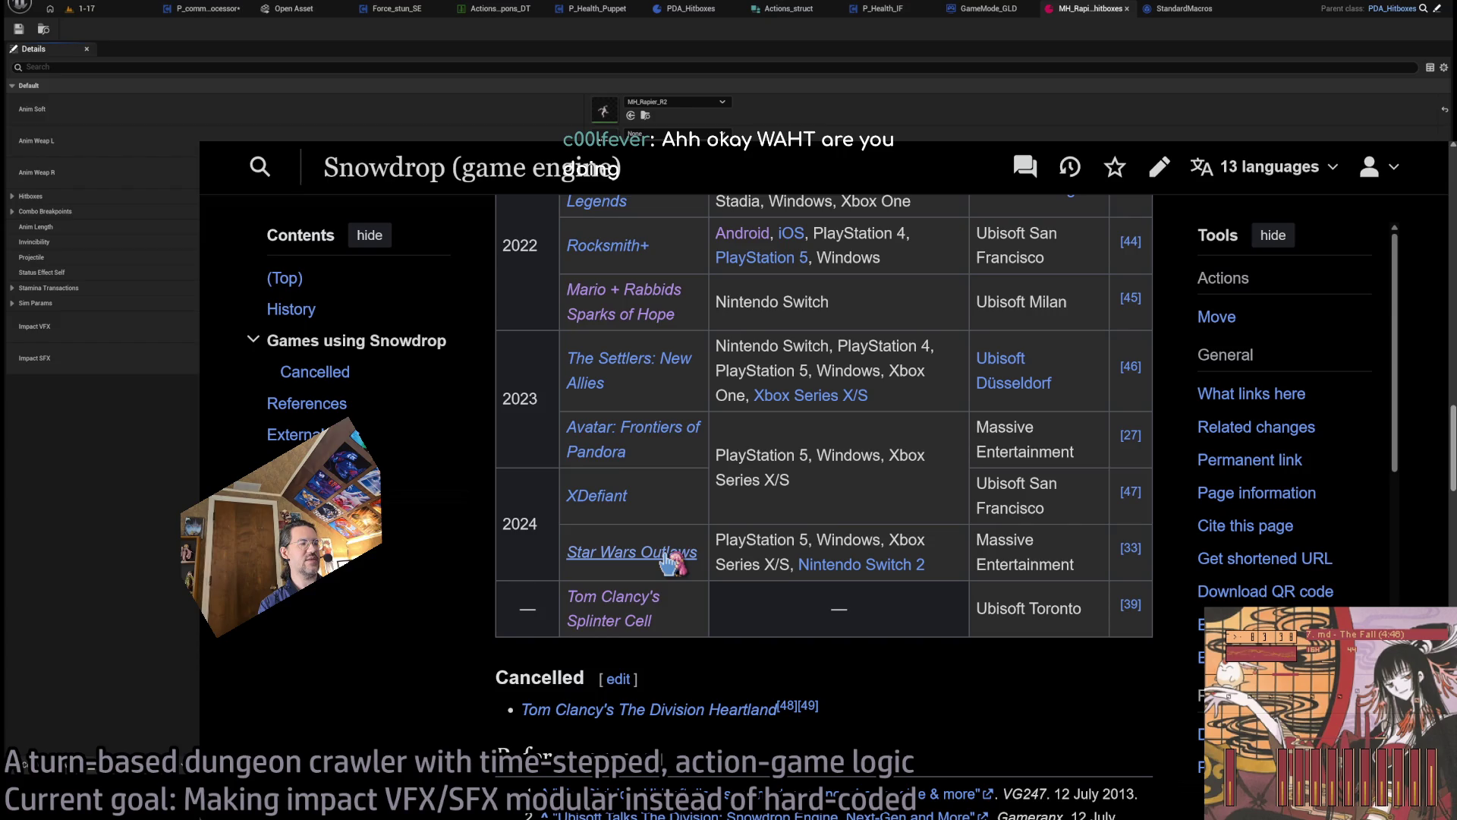
scroll(433, 547, up, 6)
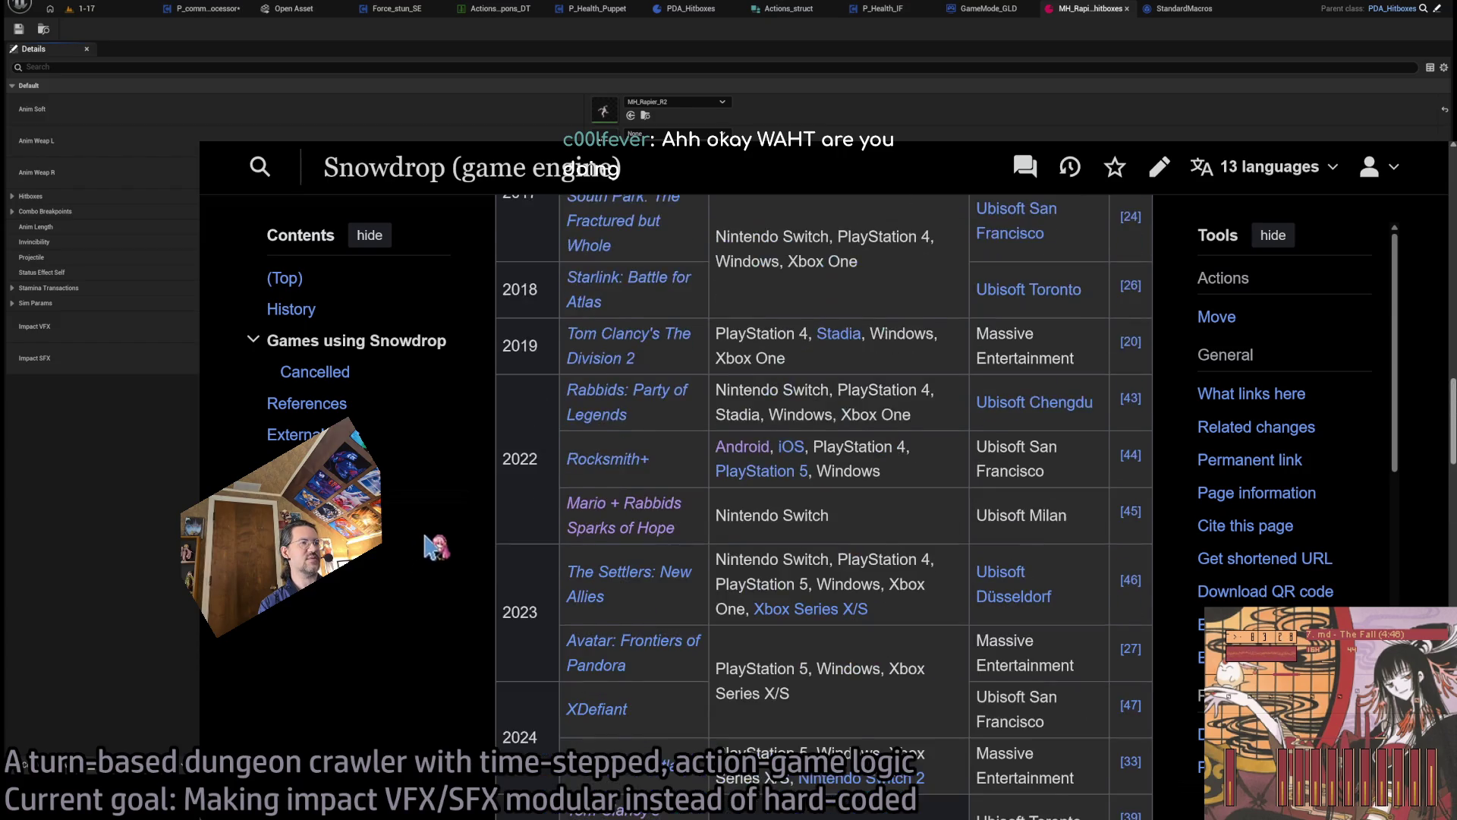
key(alt+Left)
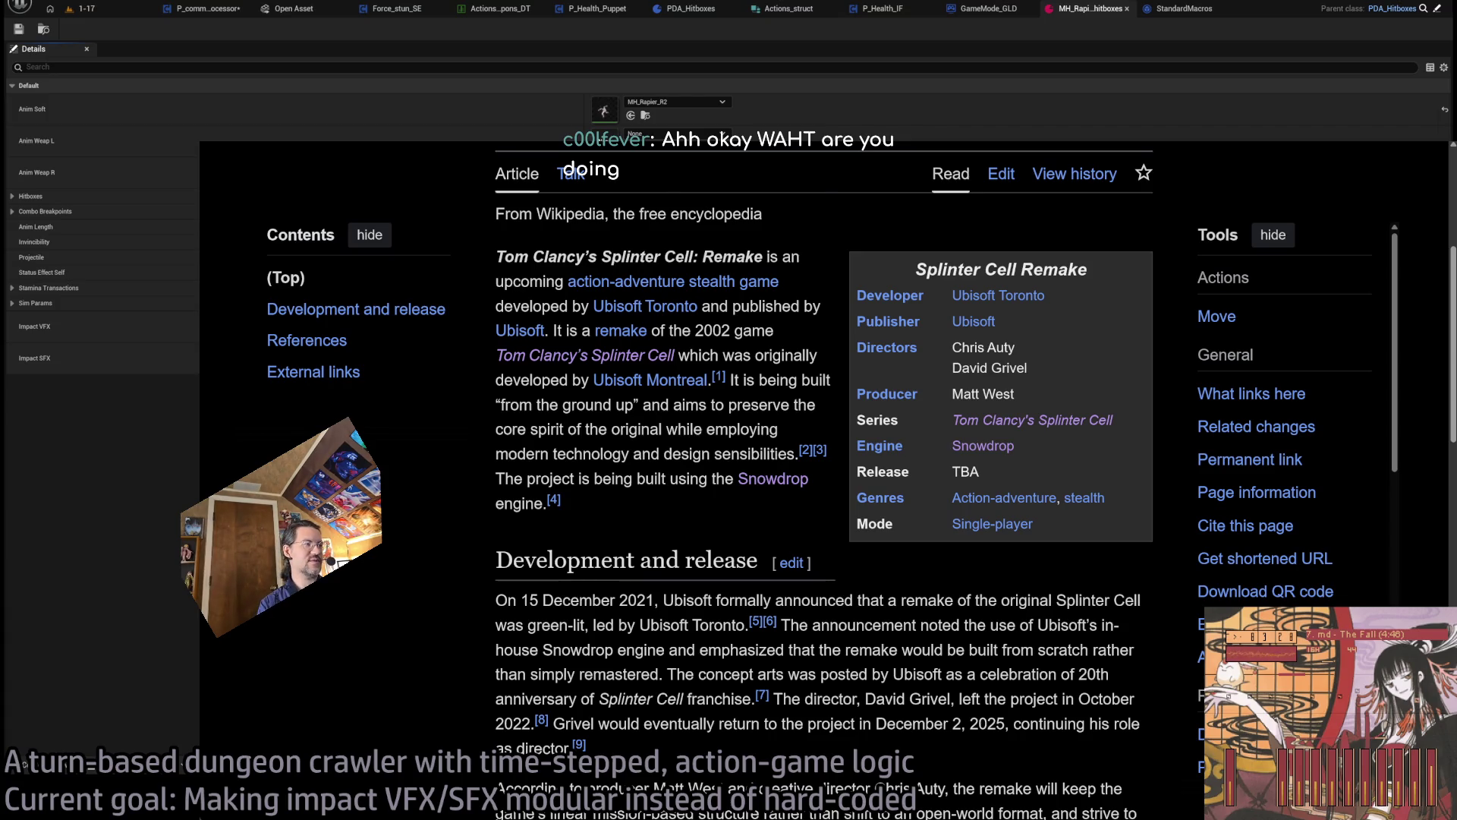
- Read the Remake's Development and release section, then return to the Splinter Cell series article
scroll(824, 471, down, 3)
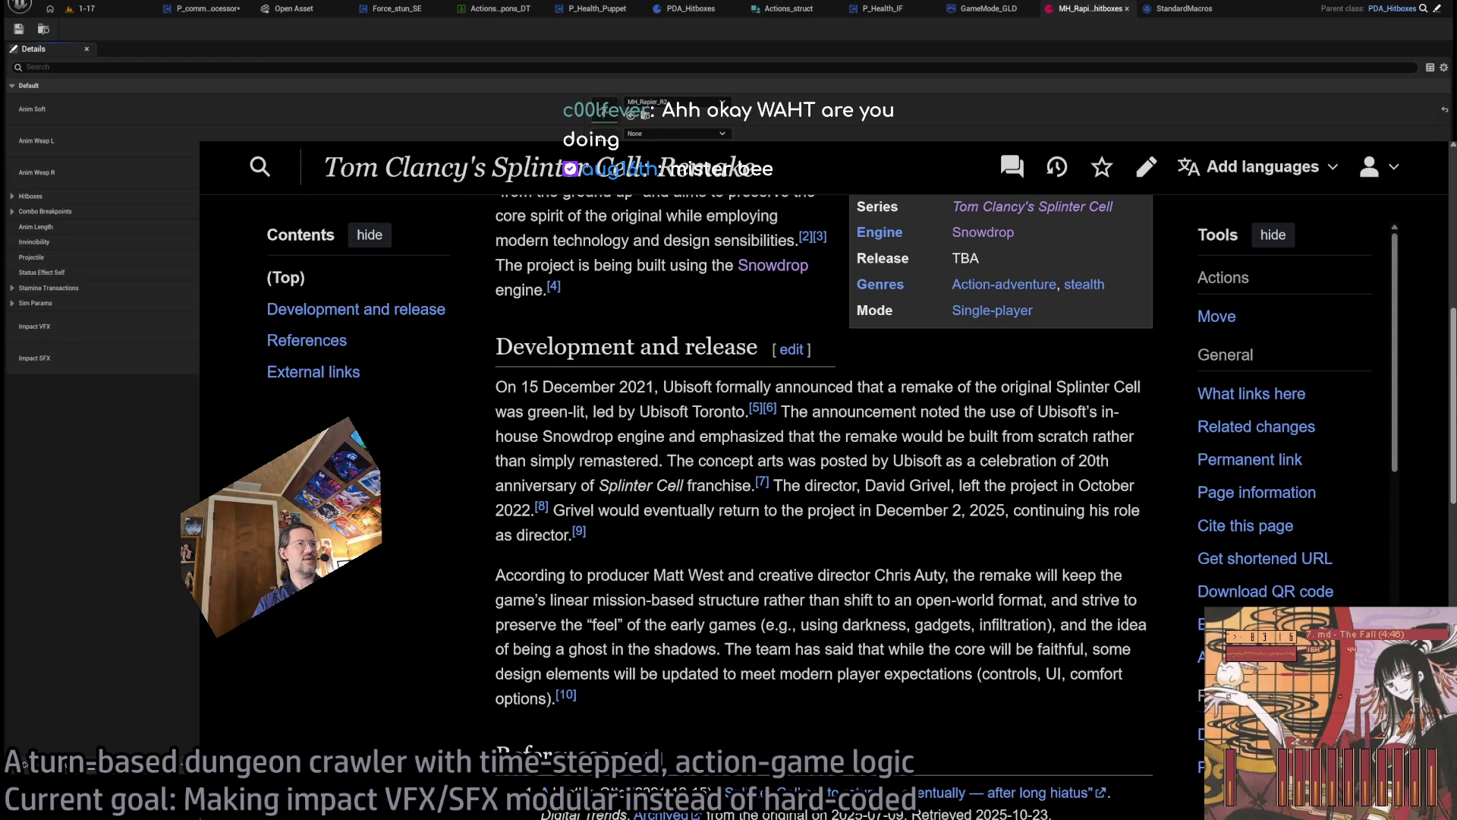
mouse_move(497, 346)
mouse_down()
mouse_move(668, 507)
mouse_move(612, 416)
mouse_move(579, 697)
mouse_up()
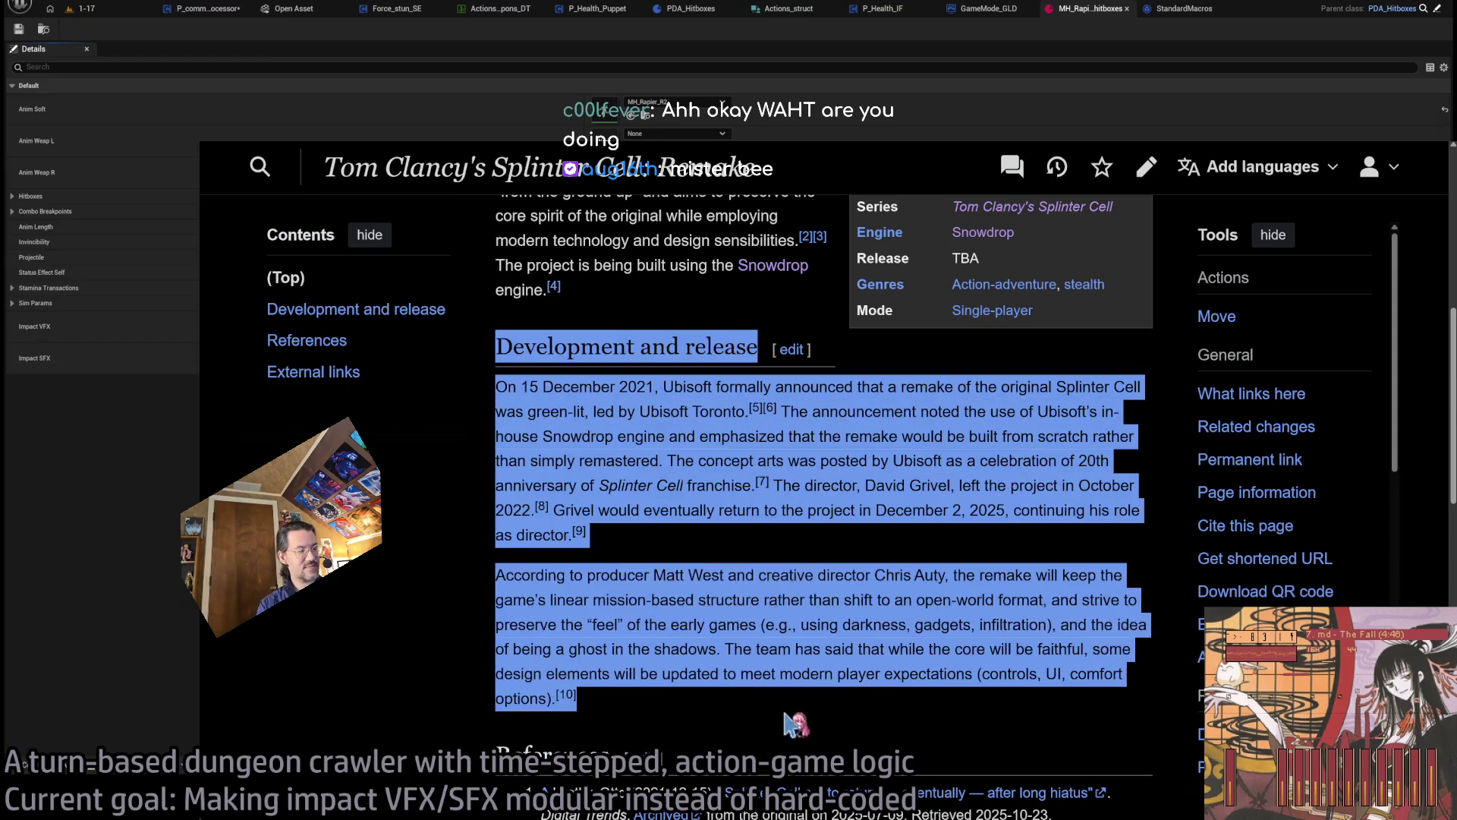
scroll(787, 670, up, 4)
click(692, 501)
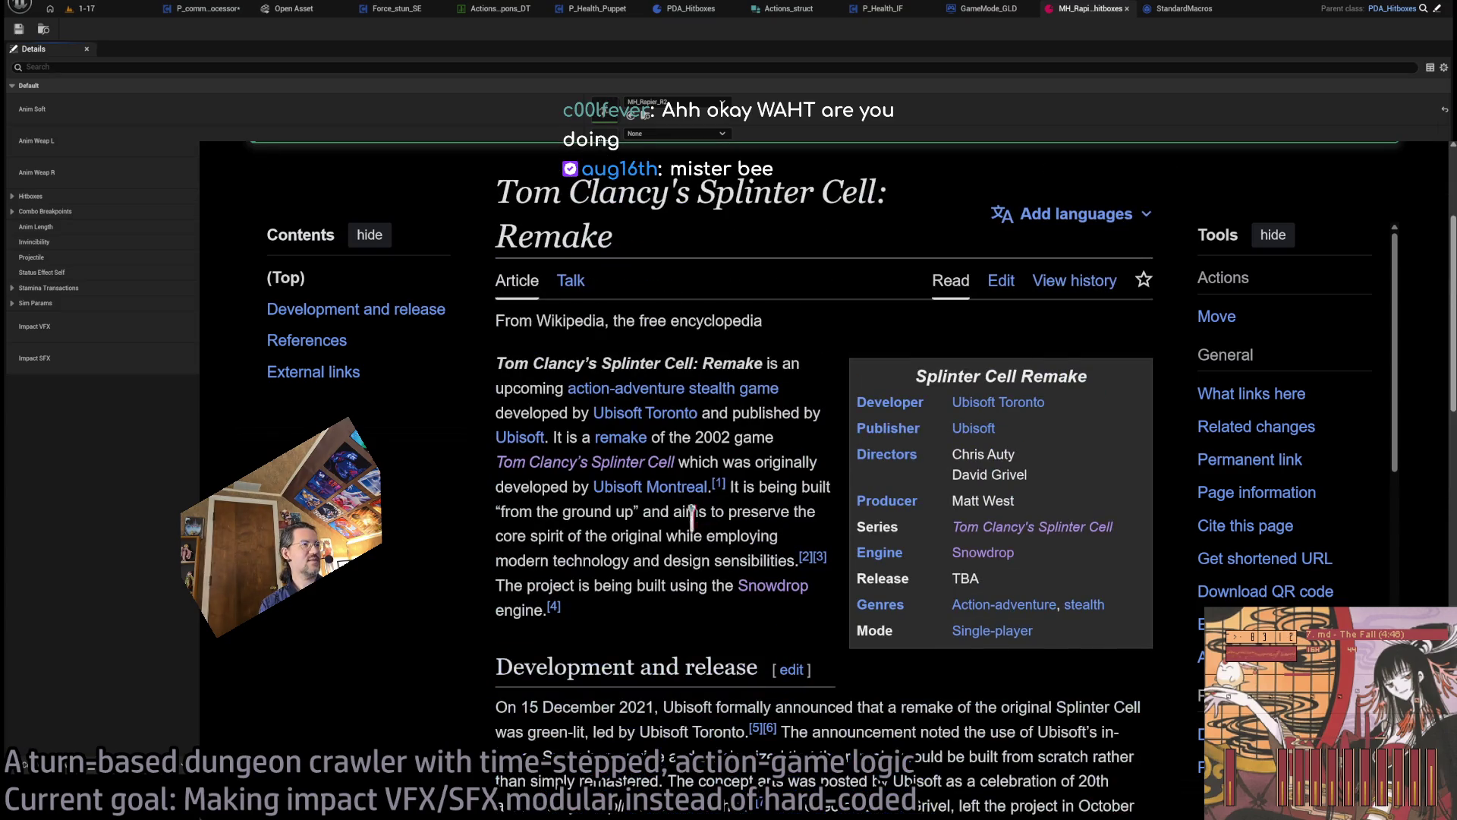
scroll(692, 562, down, 3)
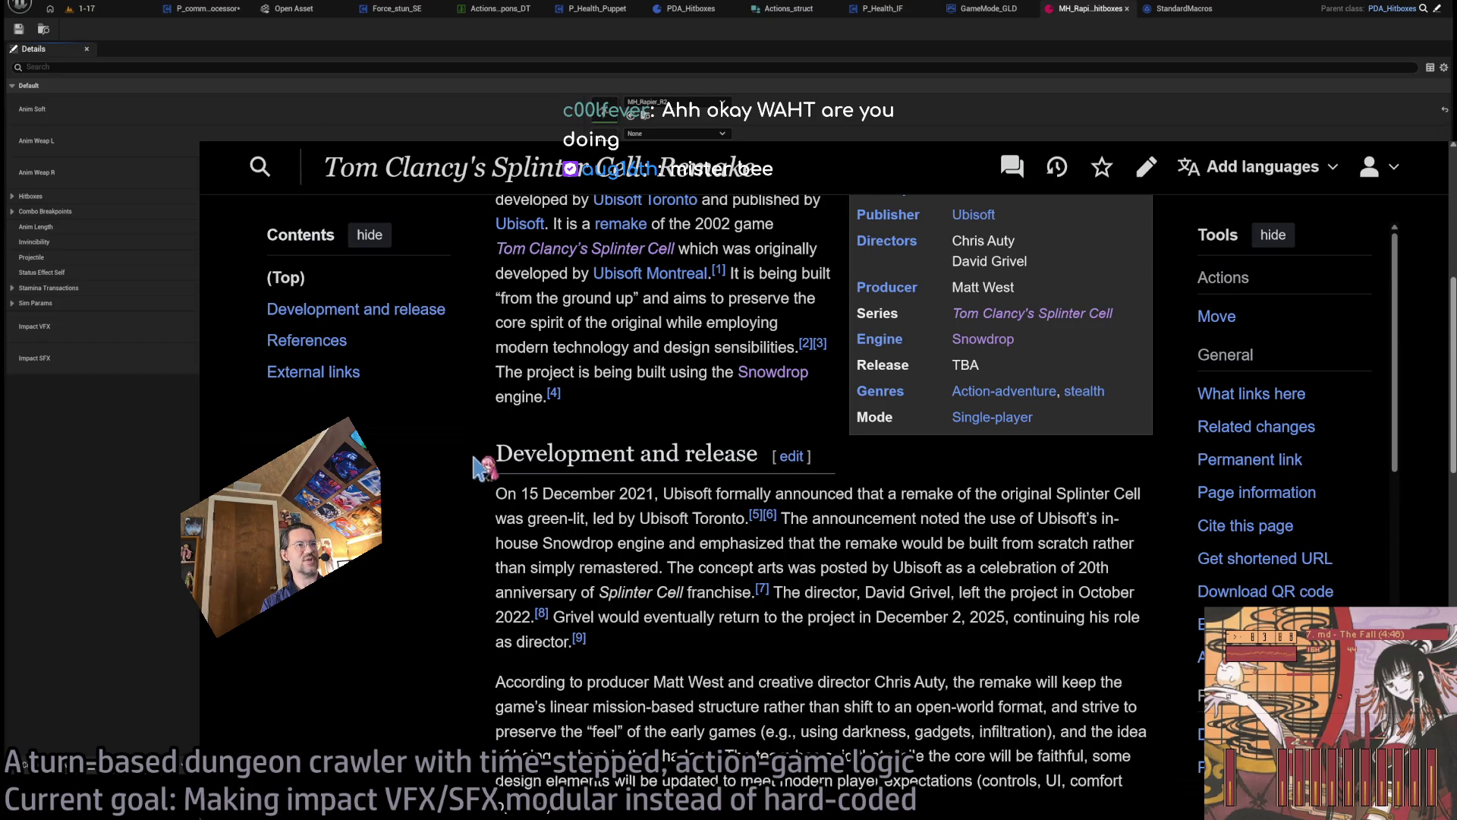
scroll(478, 467, down, 3)
key(alt+Left)
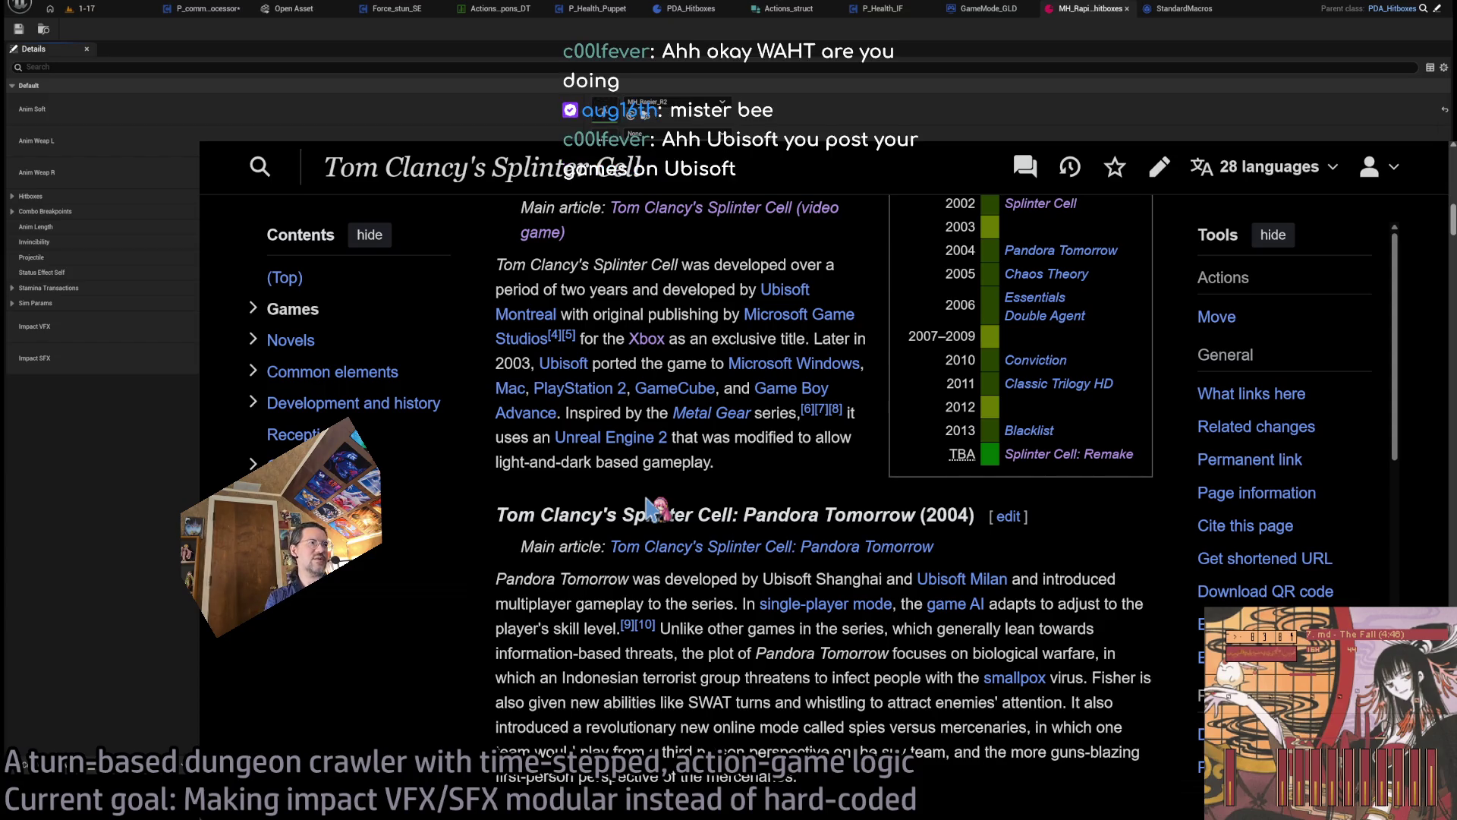
- Open the Splinter Cell: Blacklist article, check its Wii U platform entry, then close Wikipedia
click(1029, 430)
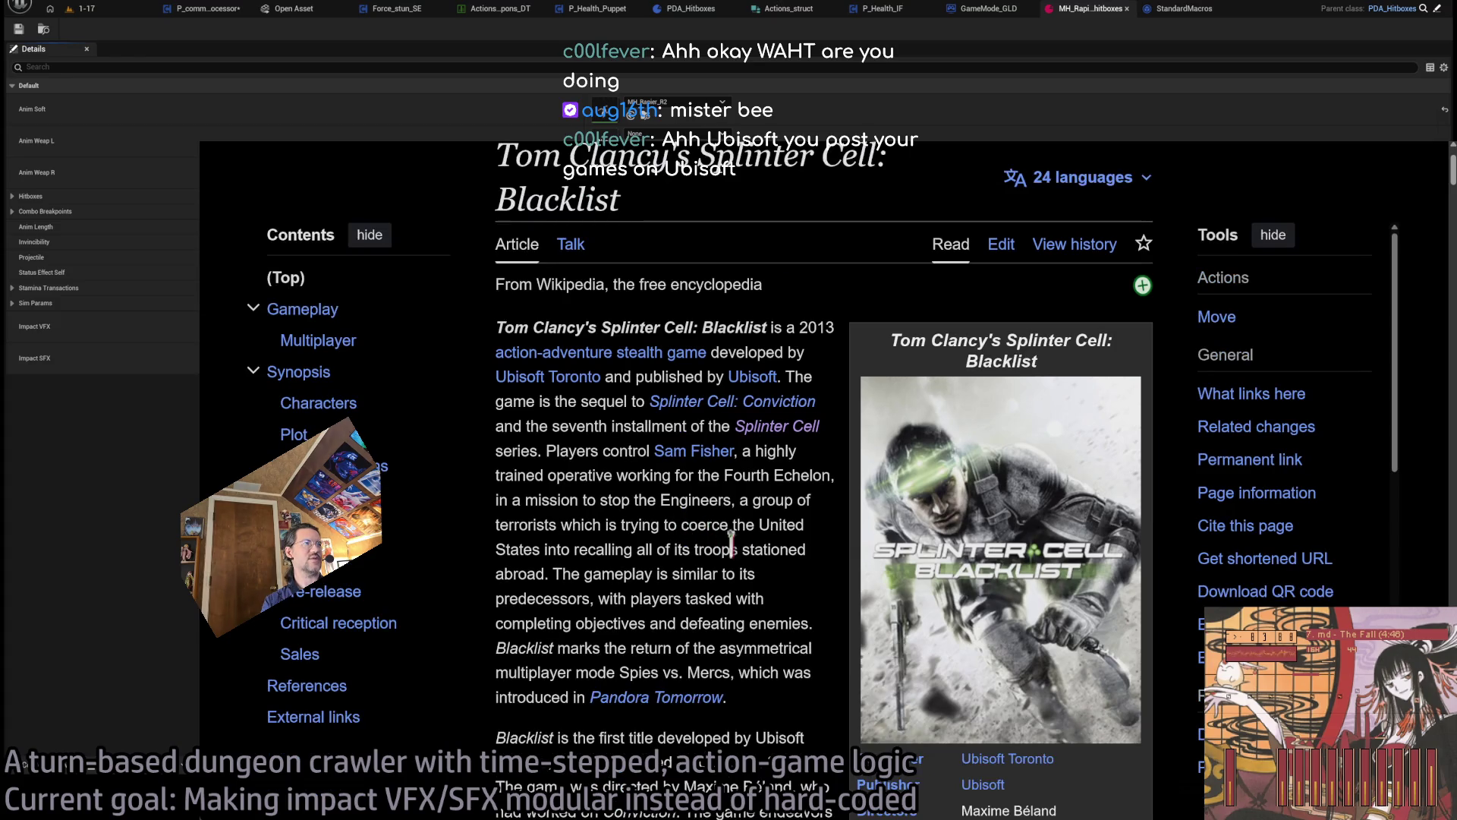
scroll(816, 587, down, 5)
scroll(1070, 744, down, 3)
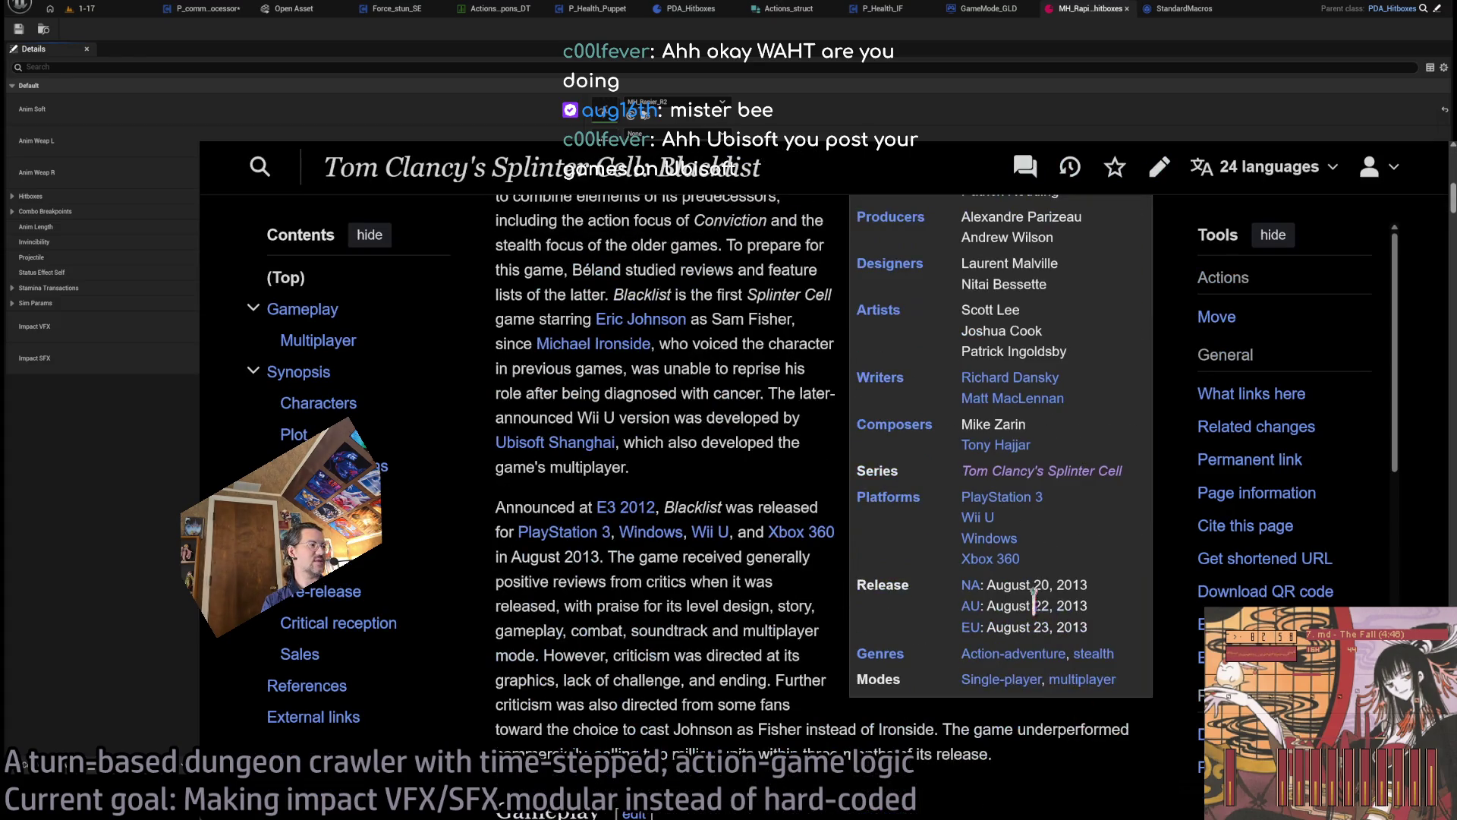
triple_click(1036, 526)
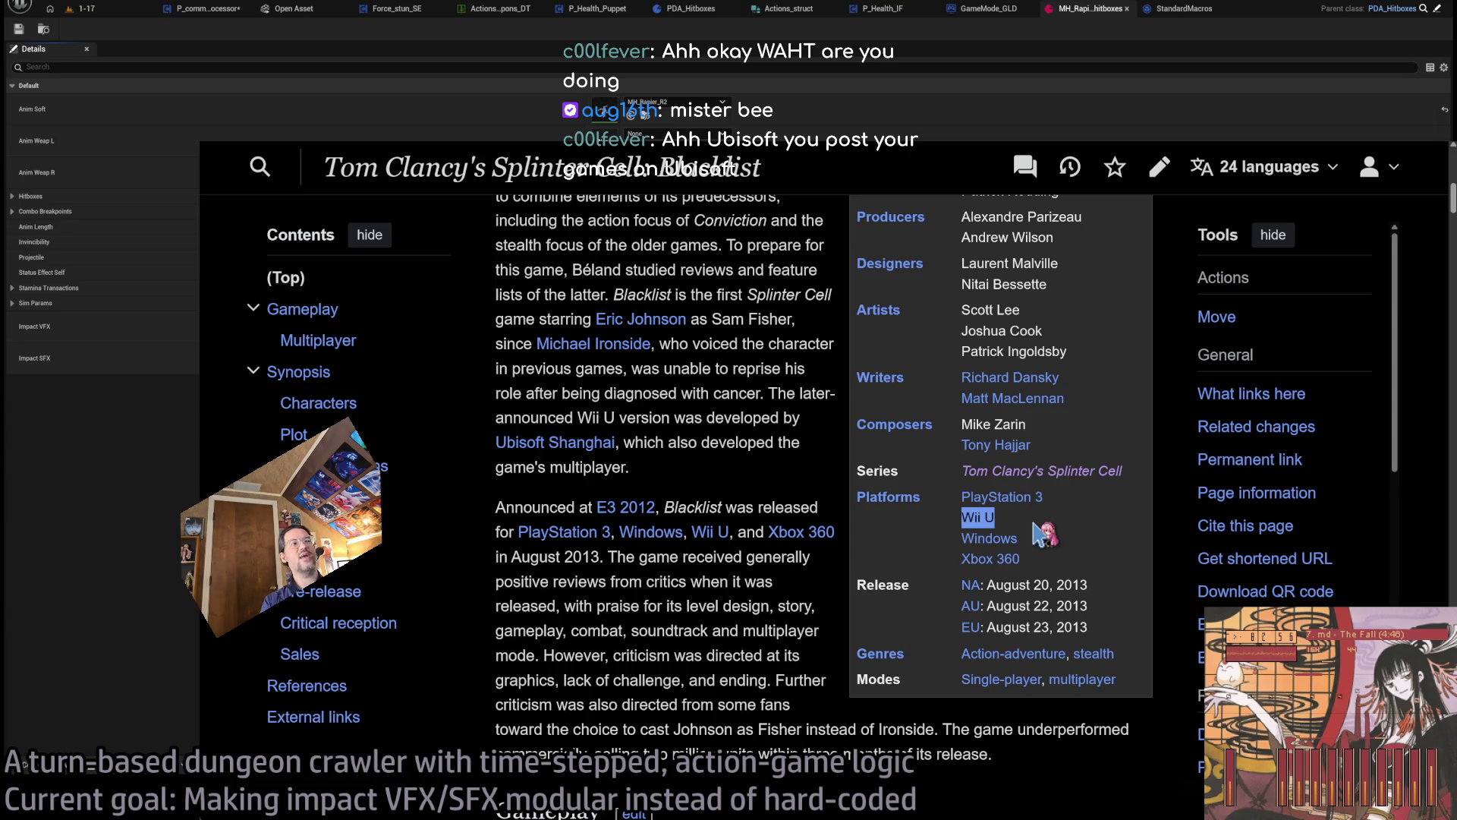
scroll(657, 581, up, 10)
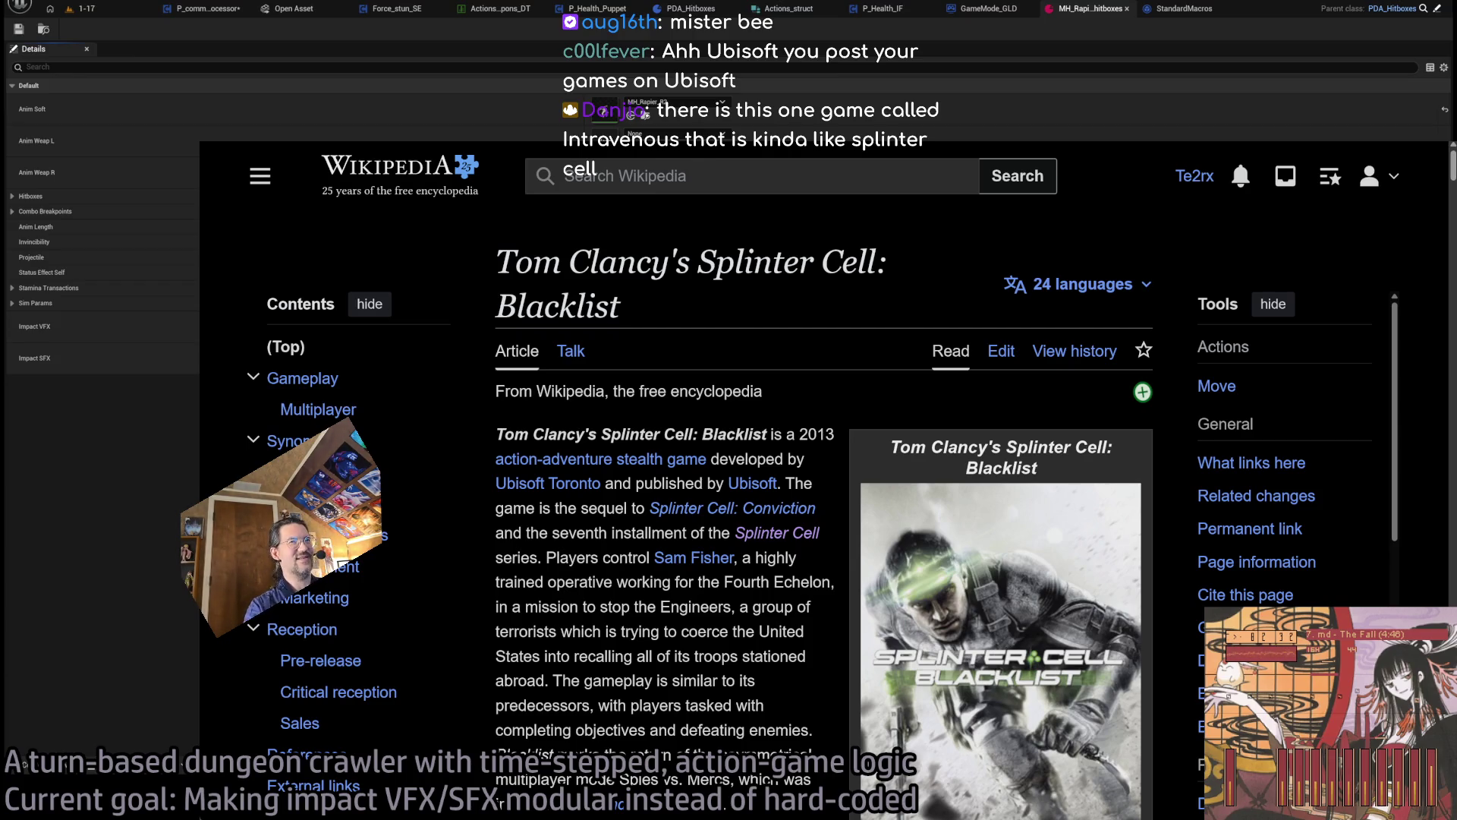
key(ctrl+w)
key(ctrl+w)
- Reopen YouTube and search for 'Intravenous video game'
key(ctrl+shift+t)
click(753, 151)
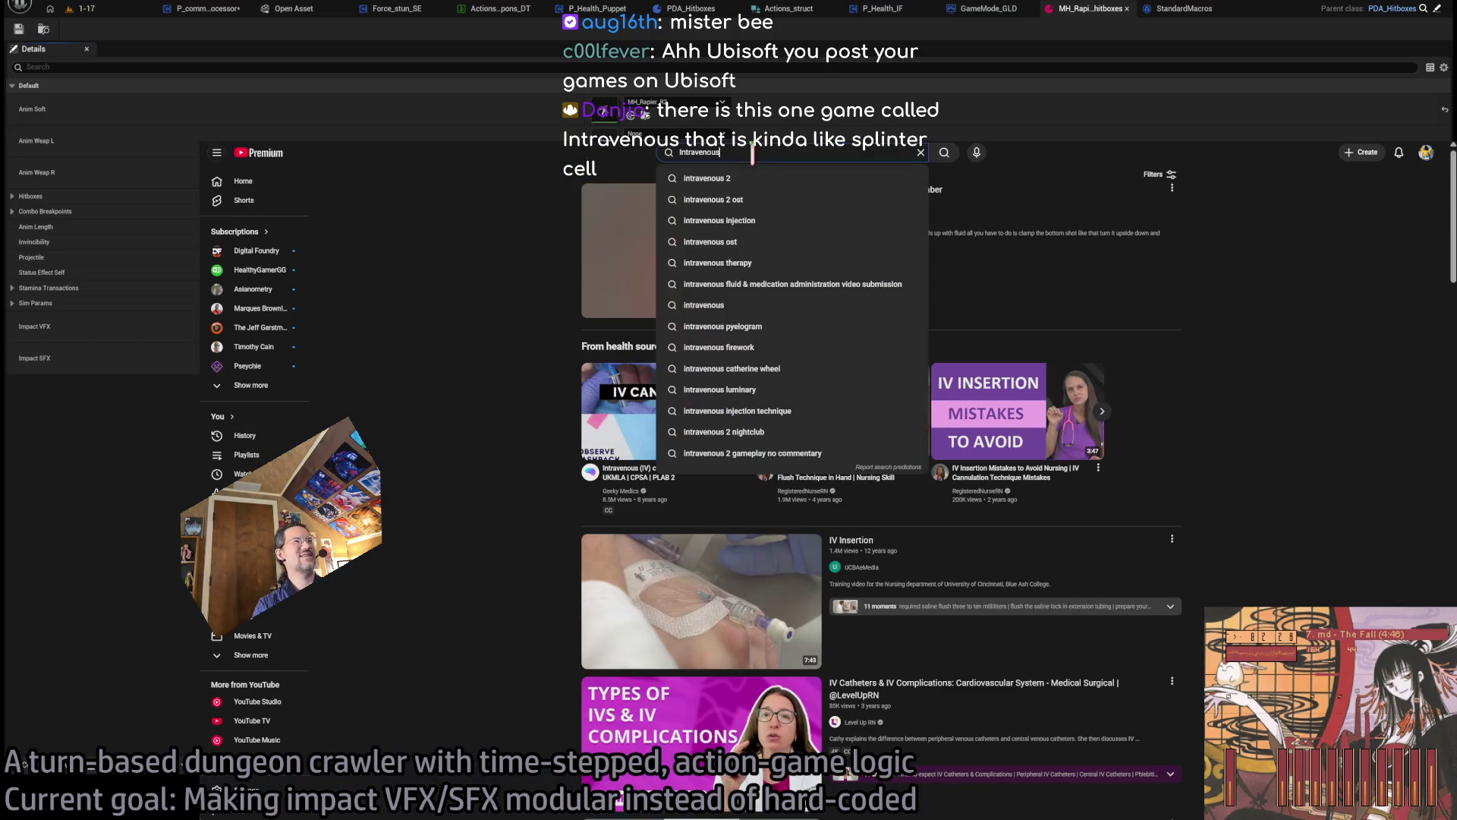
text( video game)
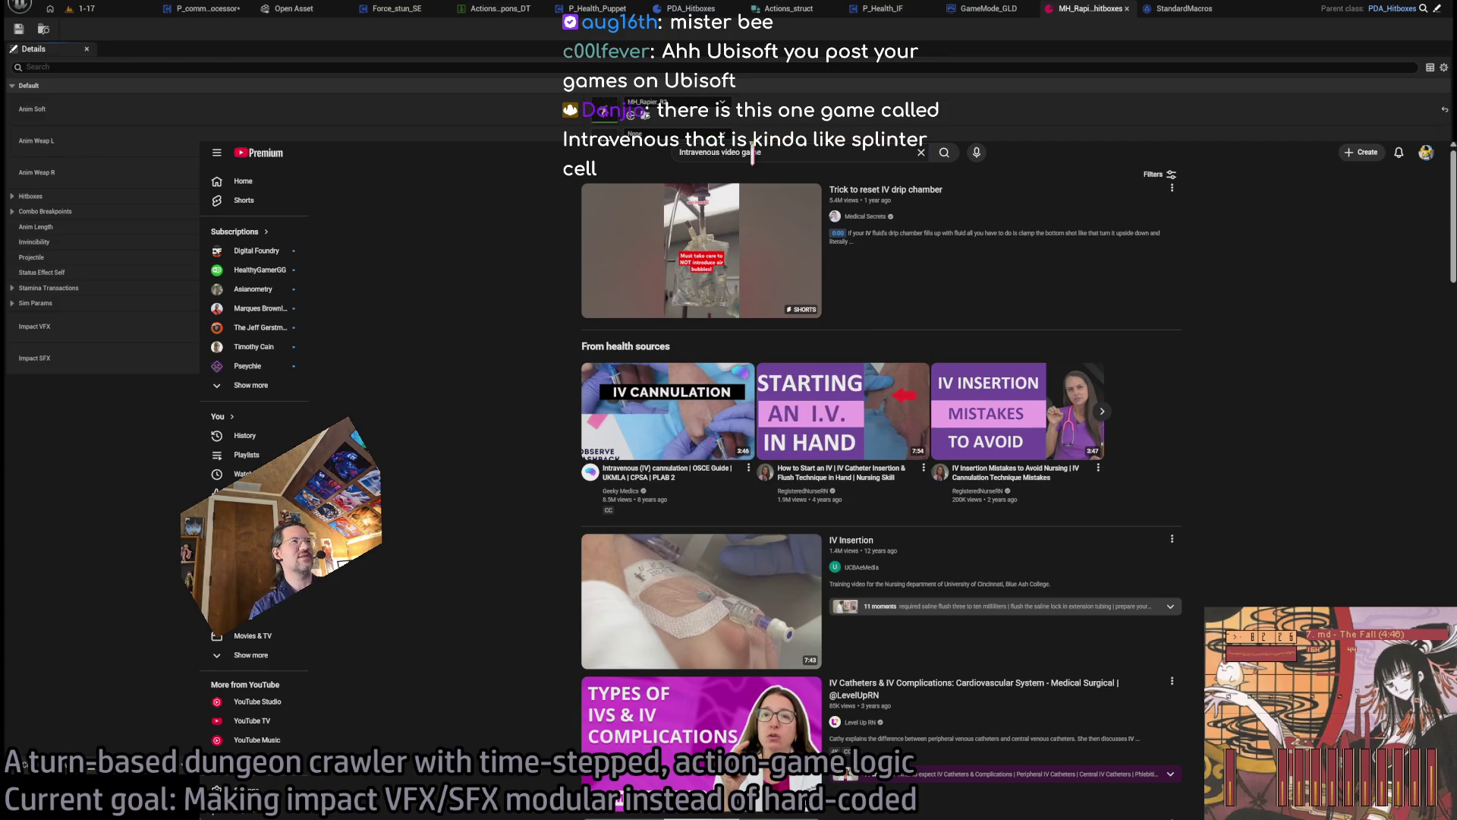
key(Return)
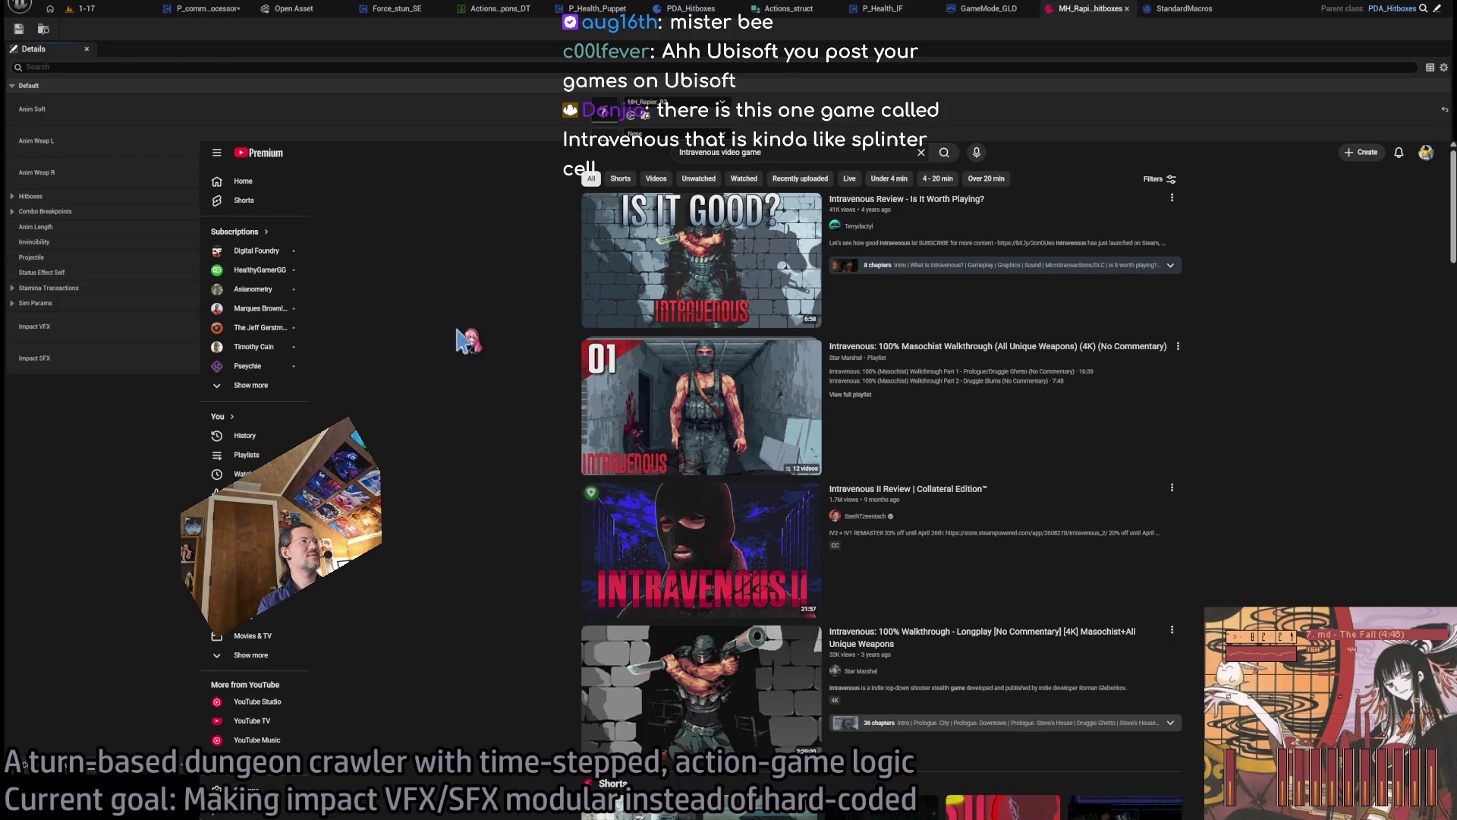
- Play the Intravenous 100% Masochist walkthrough from the Druggie Ghetto chapter in theater mode
click(1004, 392)
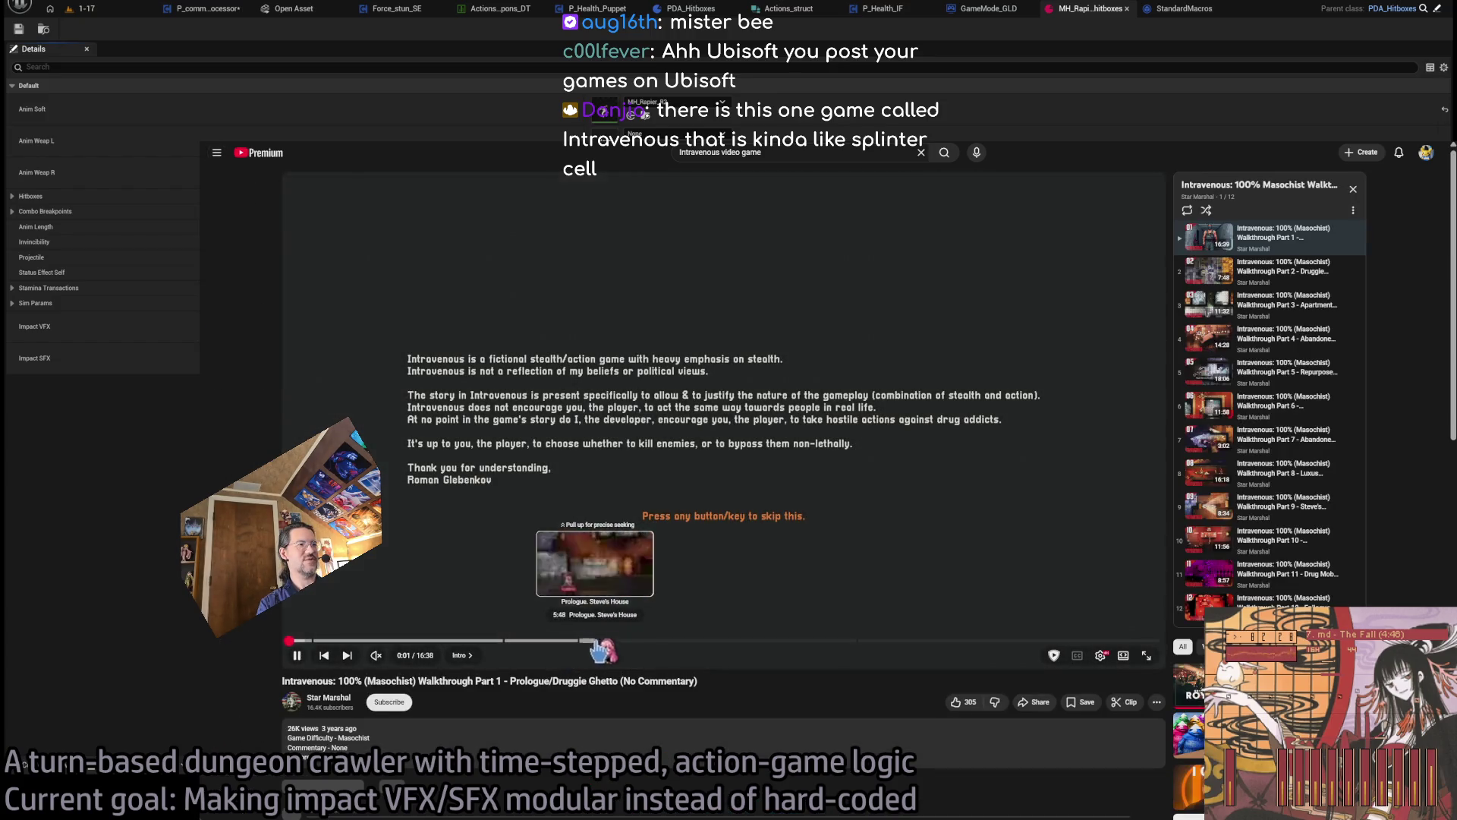
click(642, 642)
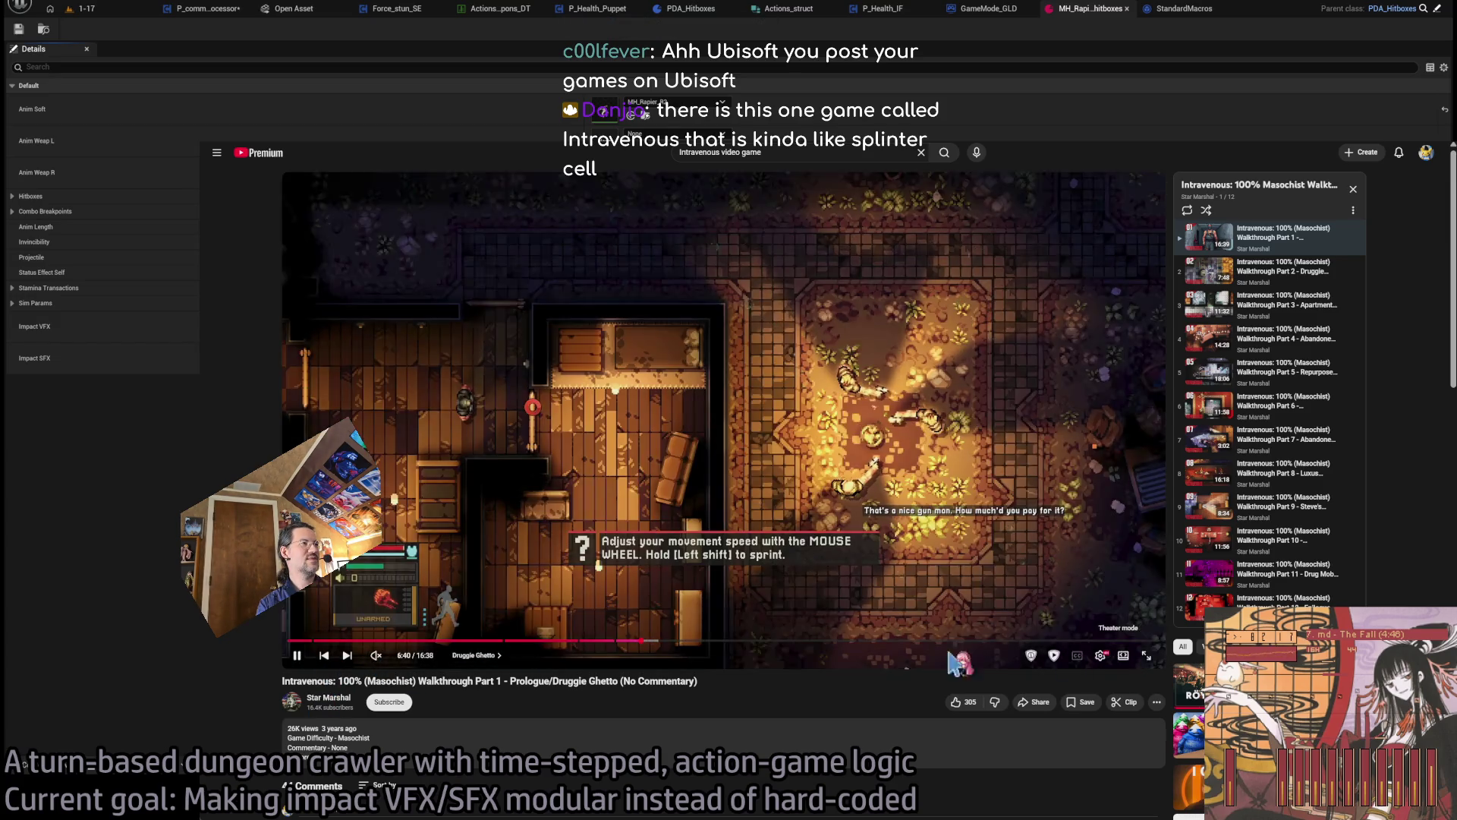
key(t)
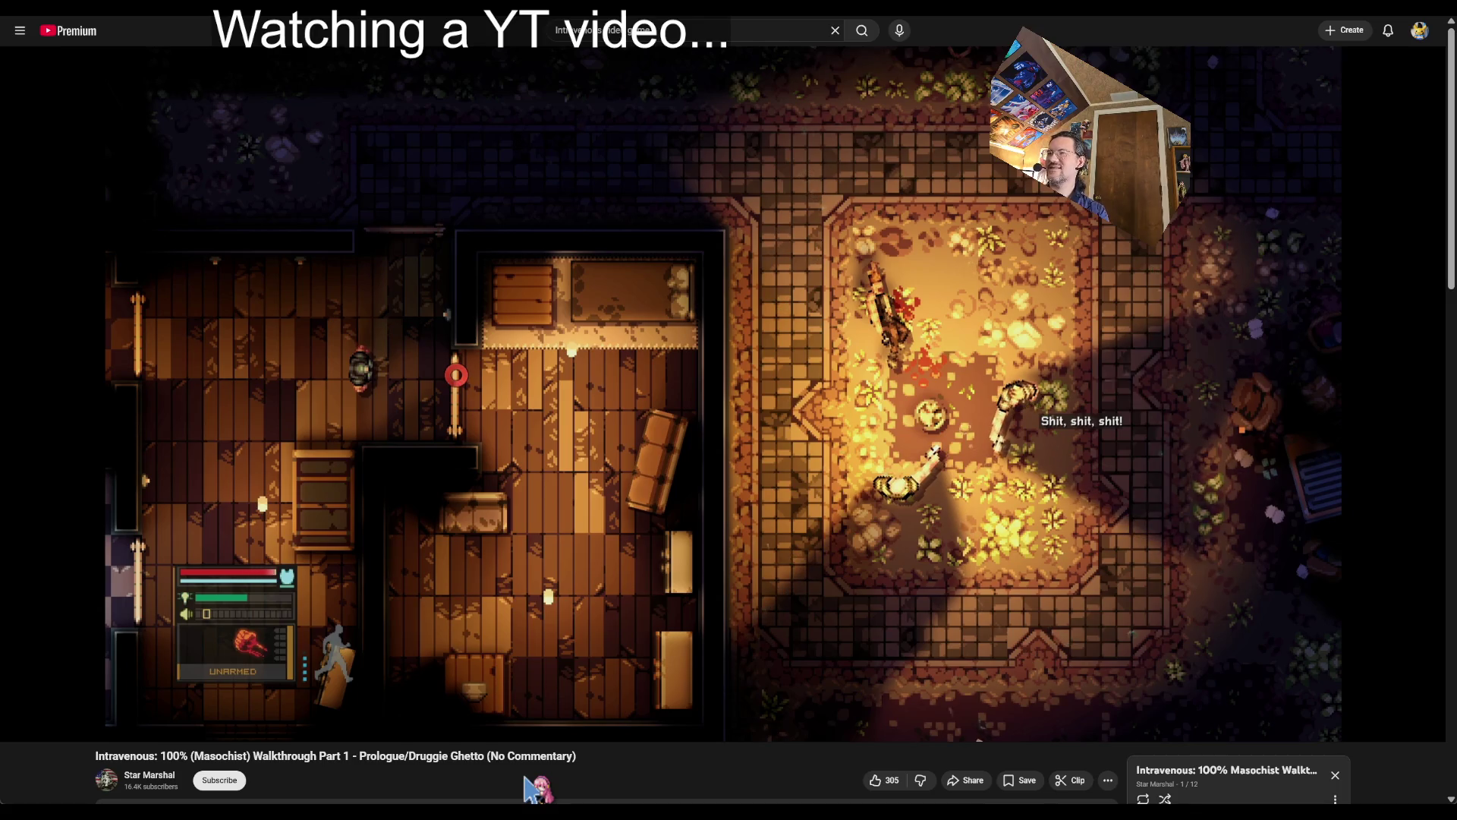
- Scrub the Intravenous walkthrough forward to about 8:43
drag(617, 708, 625, 709)
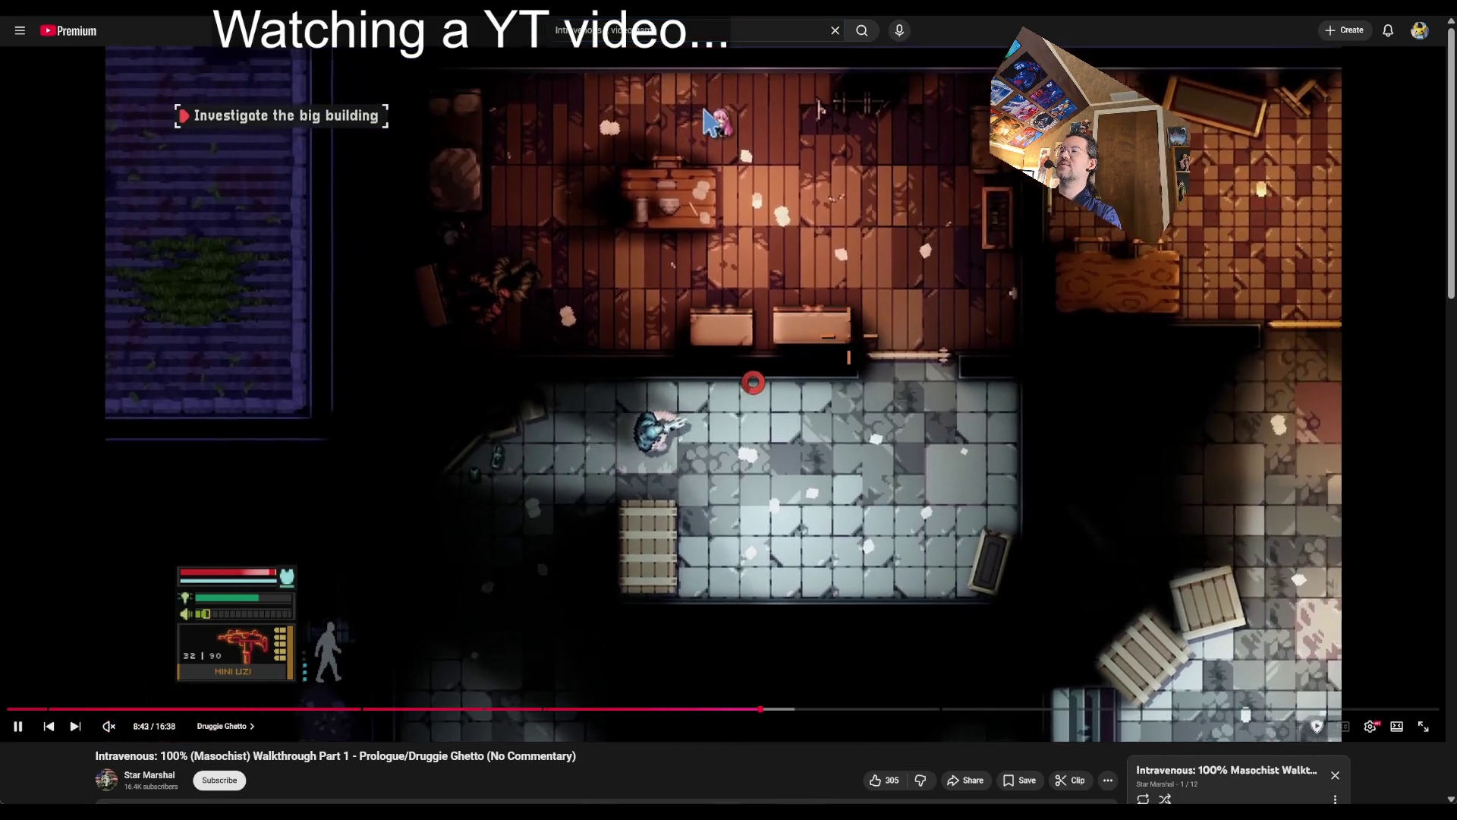
- Reload the Intravenous search results and open 'Intravenous 2 | Full Game Longplay'
key(Return)
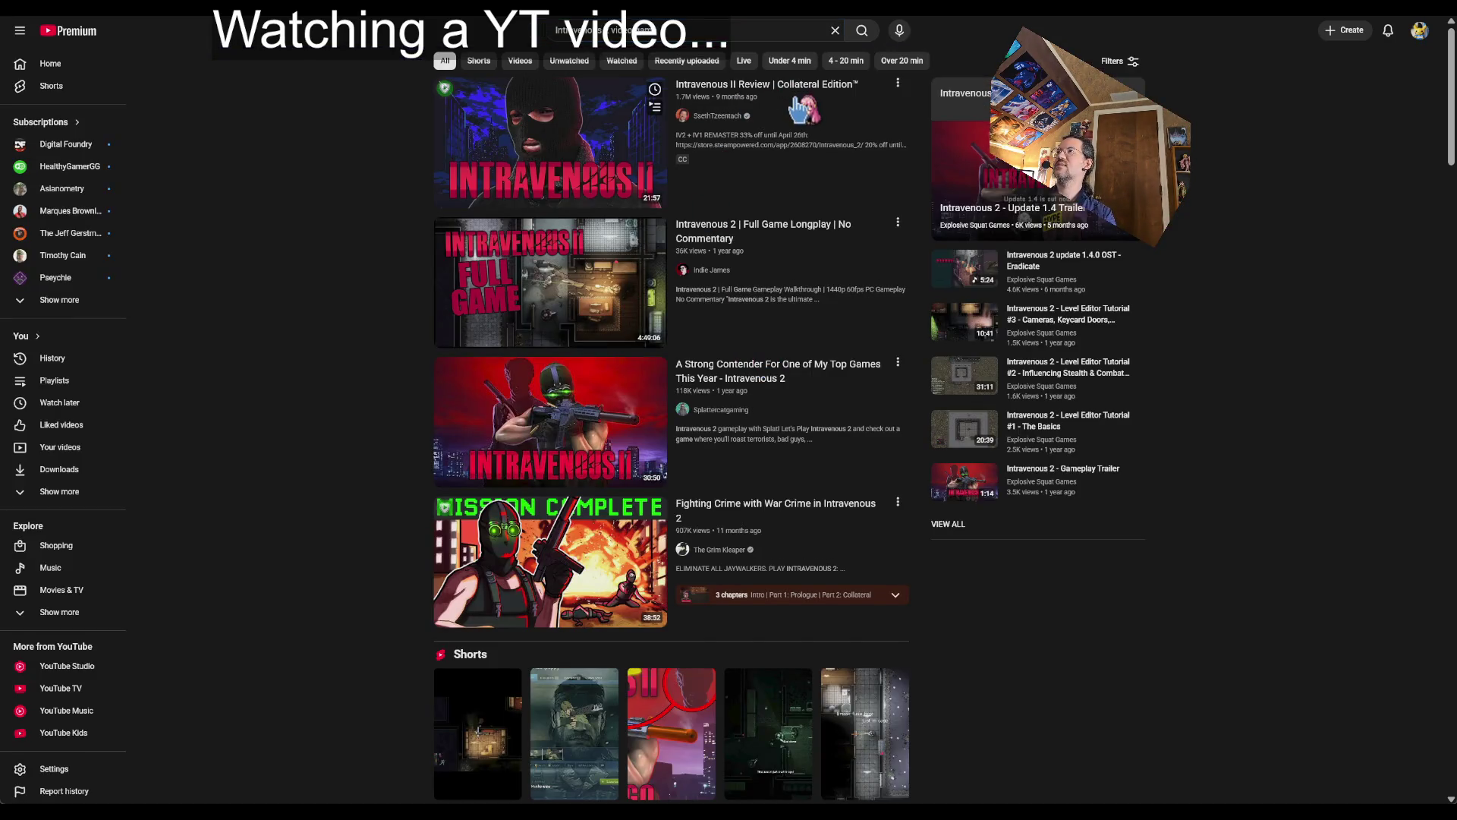
click(805, 268)
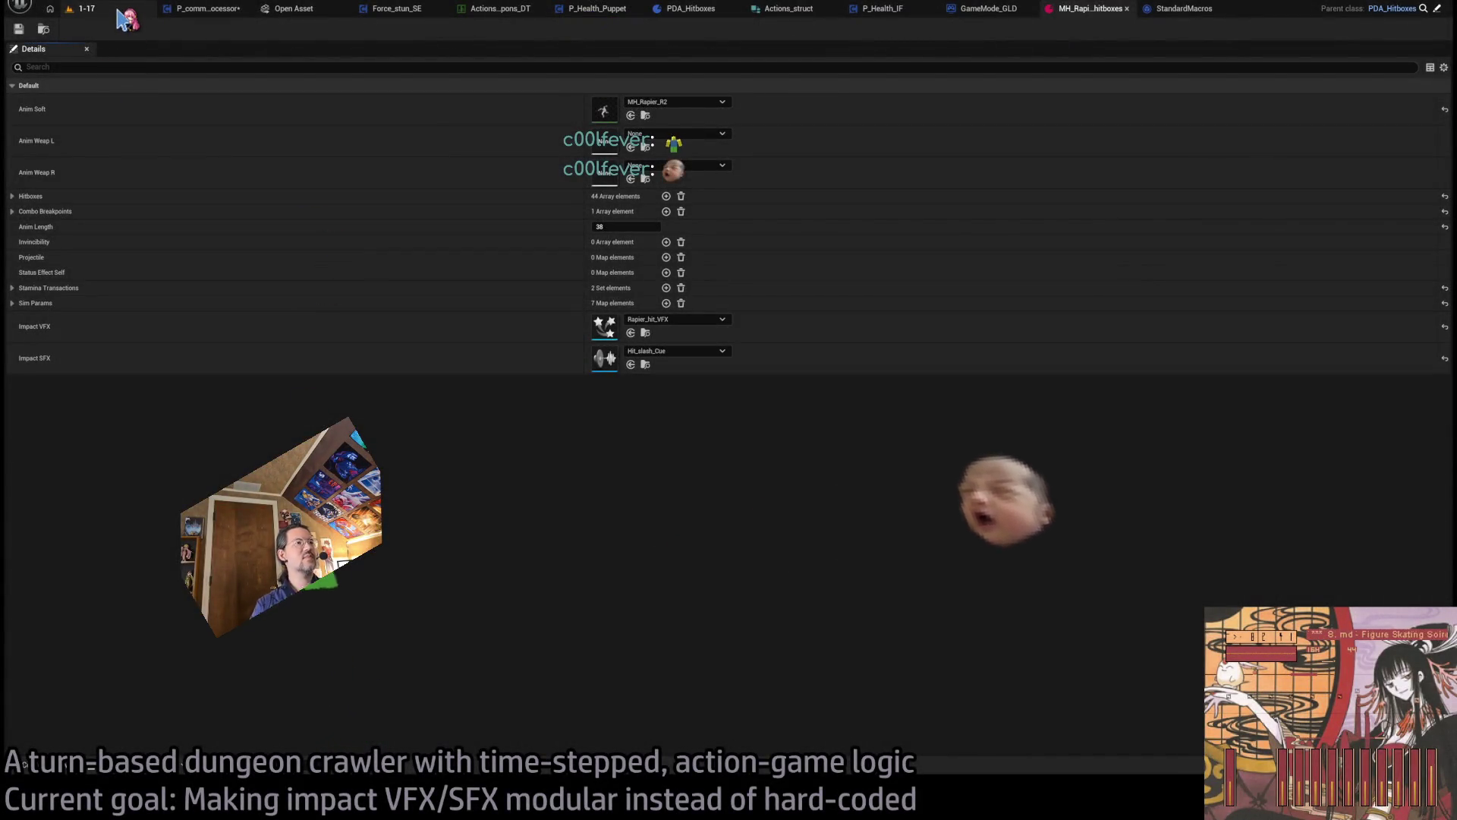
- Play-test level 1-17 in the editor and lock onto the cat enemy
click(85, 9)
key(alt+p)
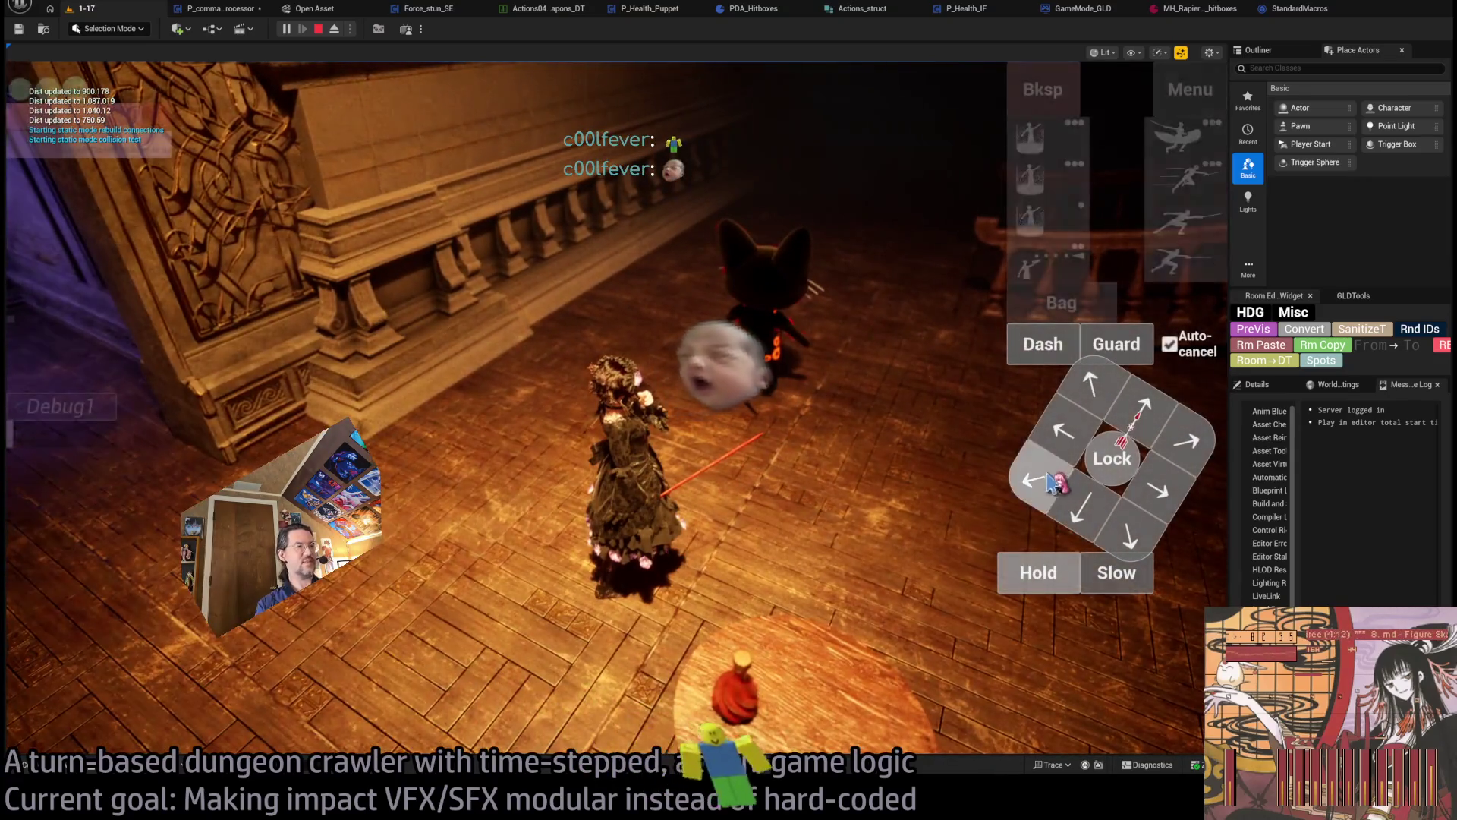
click(1052, 481)
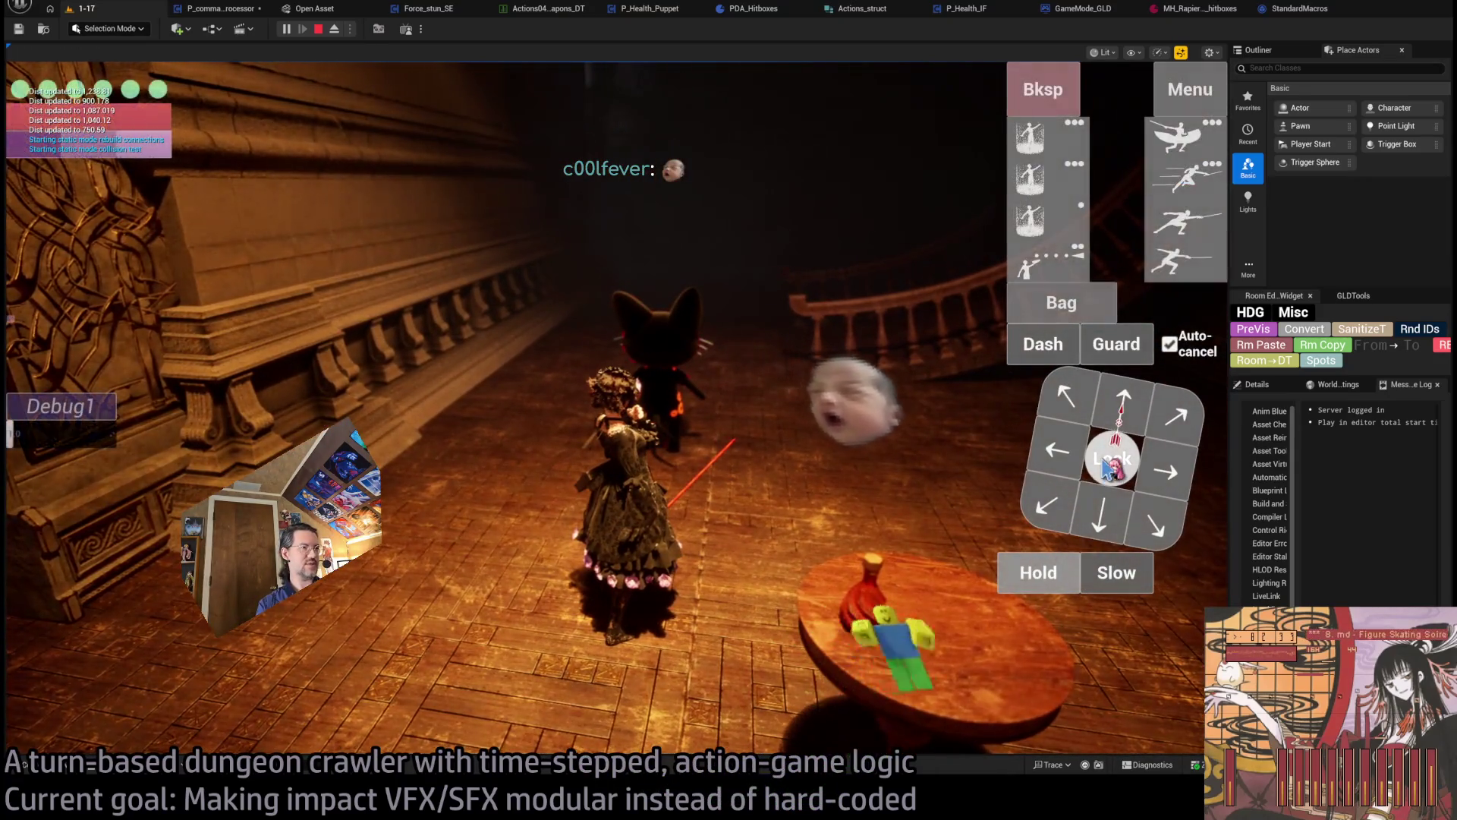
click(1115, 461)
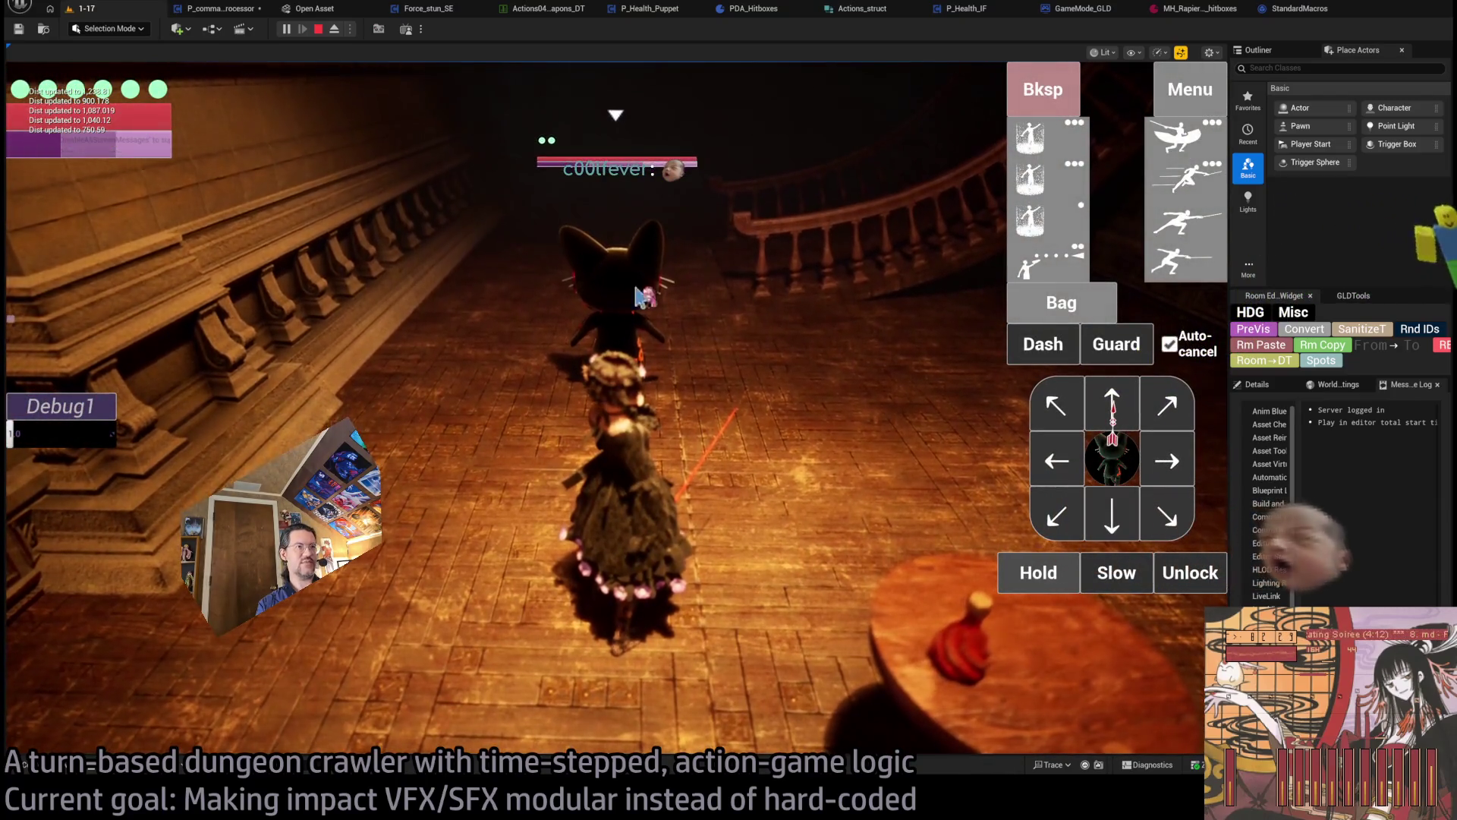
- Queue a down move plus the four-hit attack, run the turn, then stop the play-test
click(1113, 494)
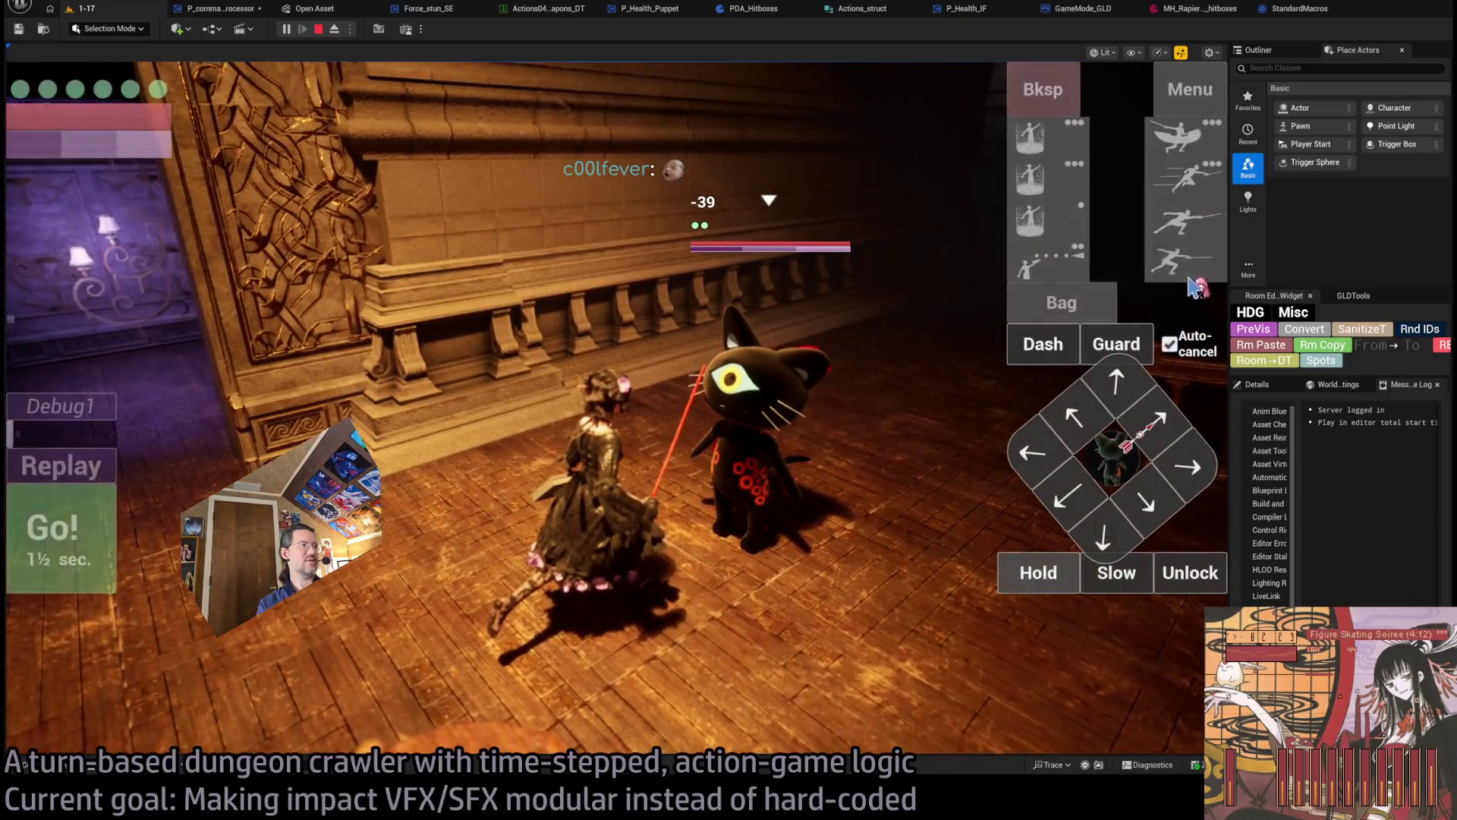
click(1187, 262)
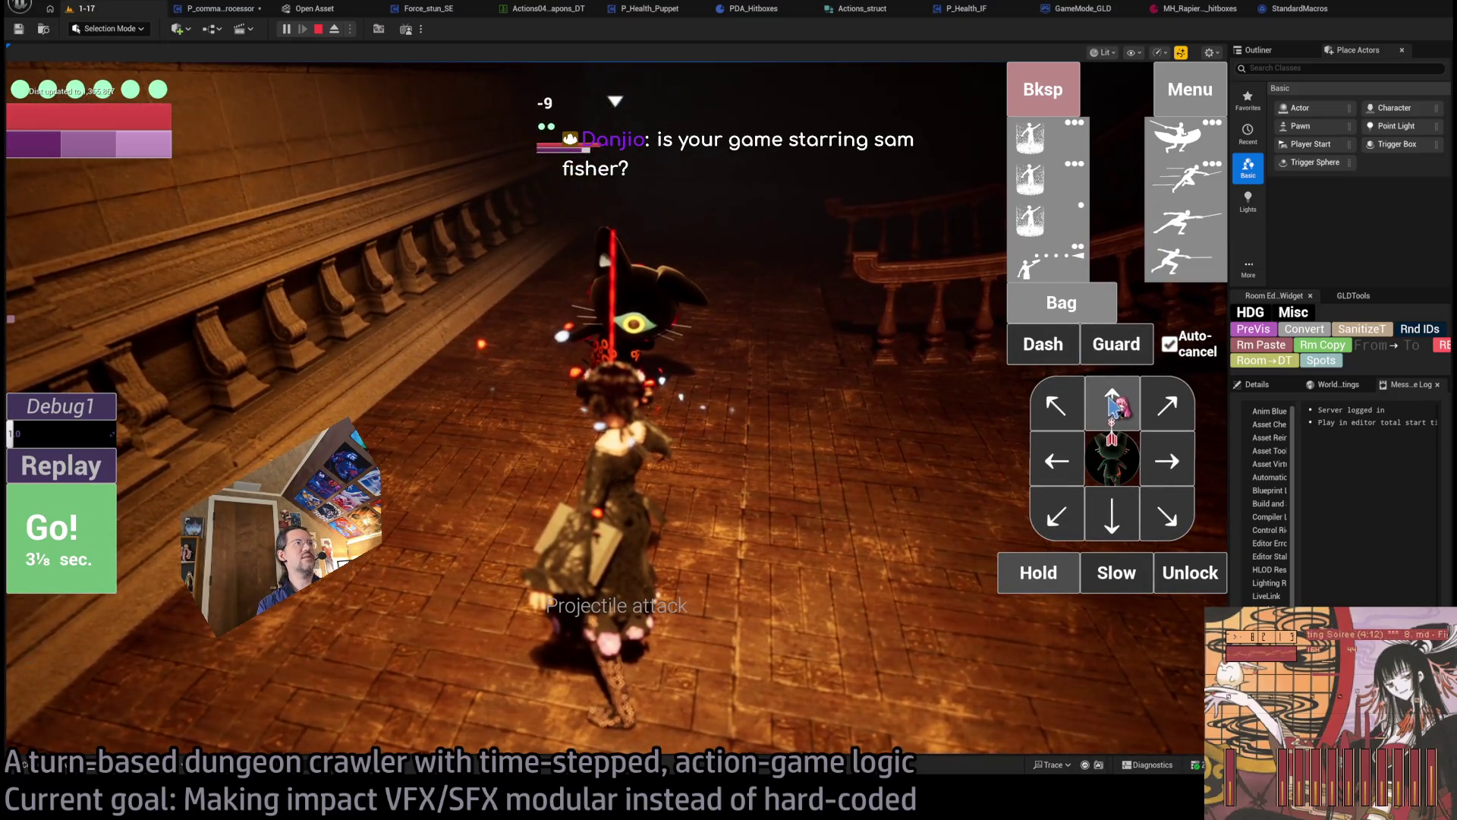
key(space)
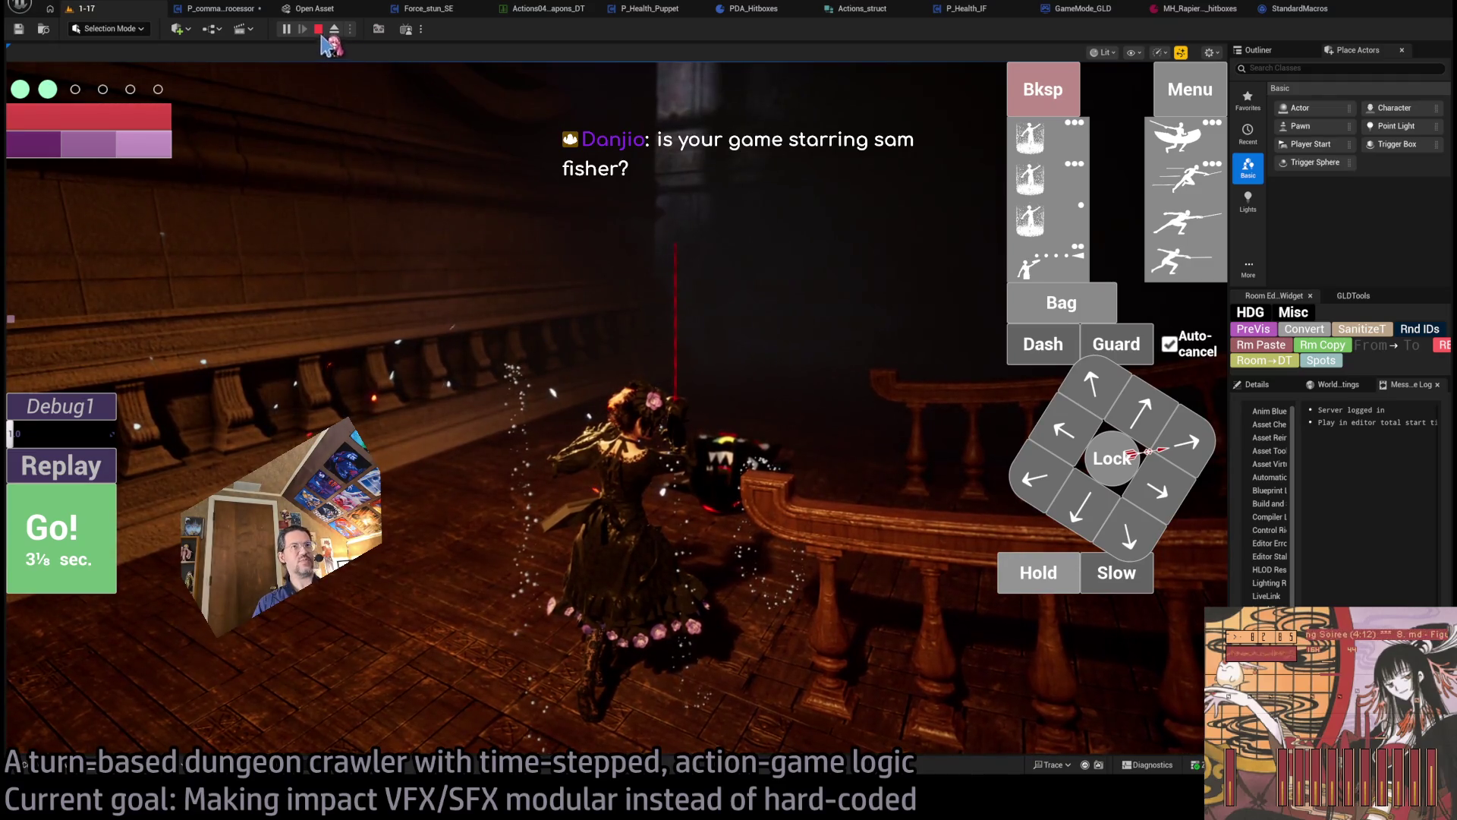
key(Escape)
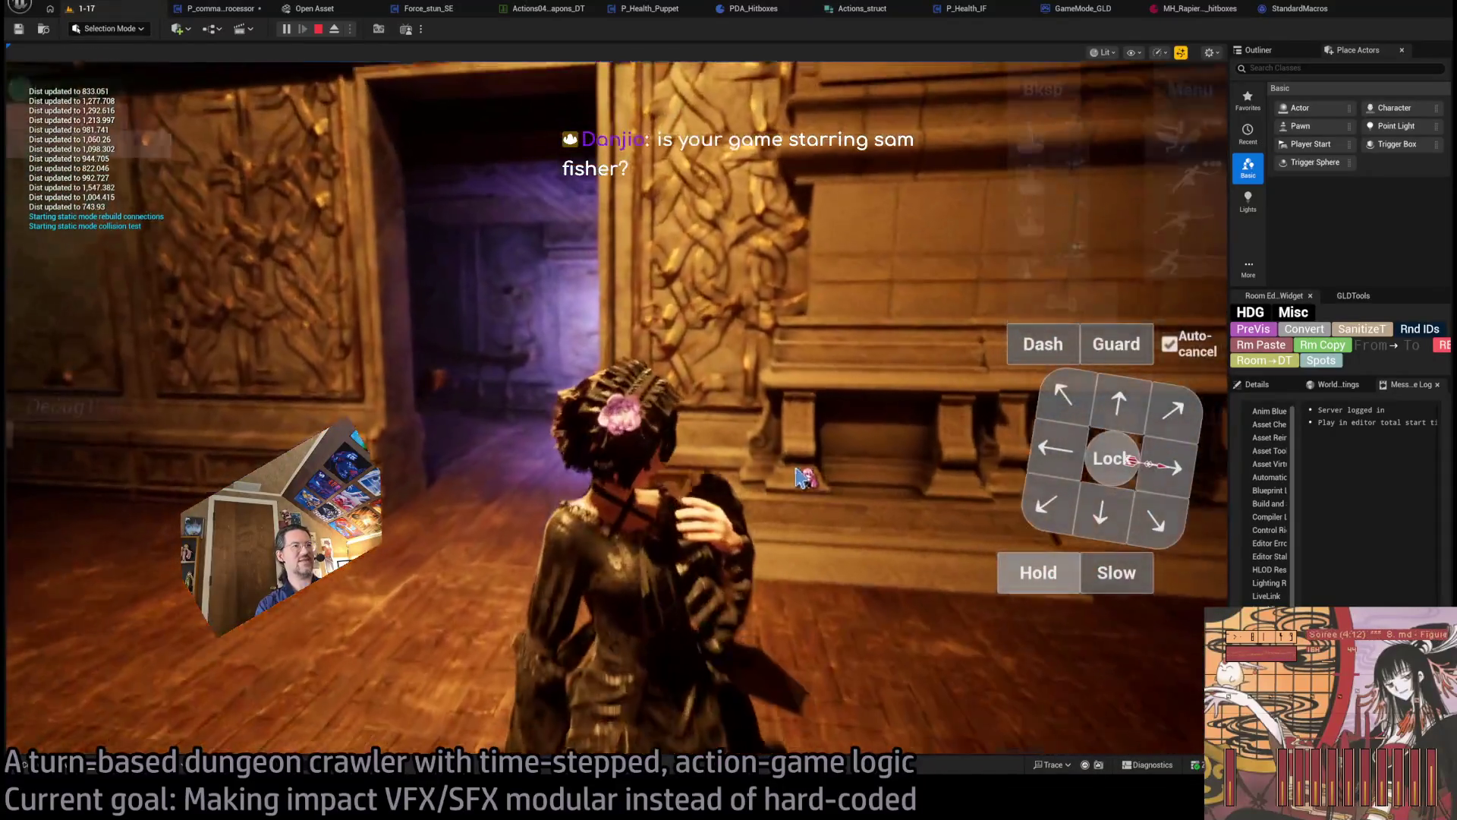
click(318, 30)
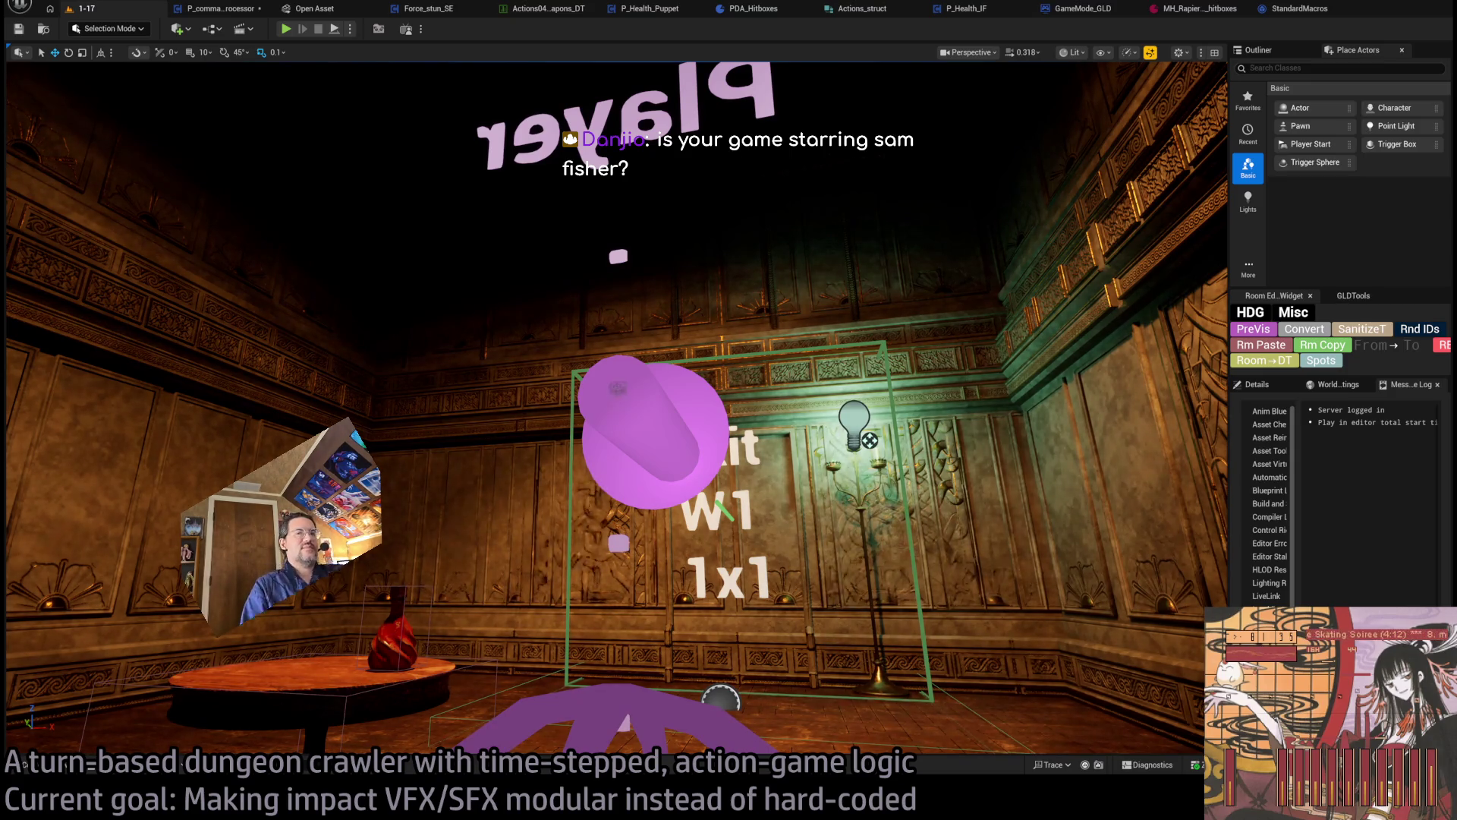
- Return to the Splinter Cell: Blacklist Wikipedia page and open the Ubisoft article
key(alt+Tab)
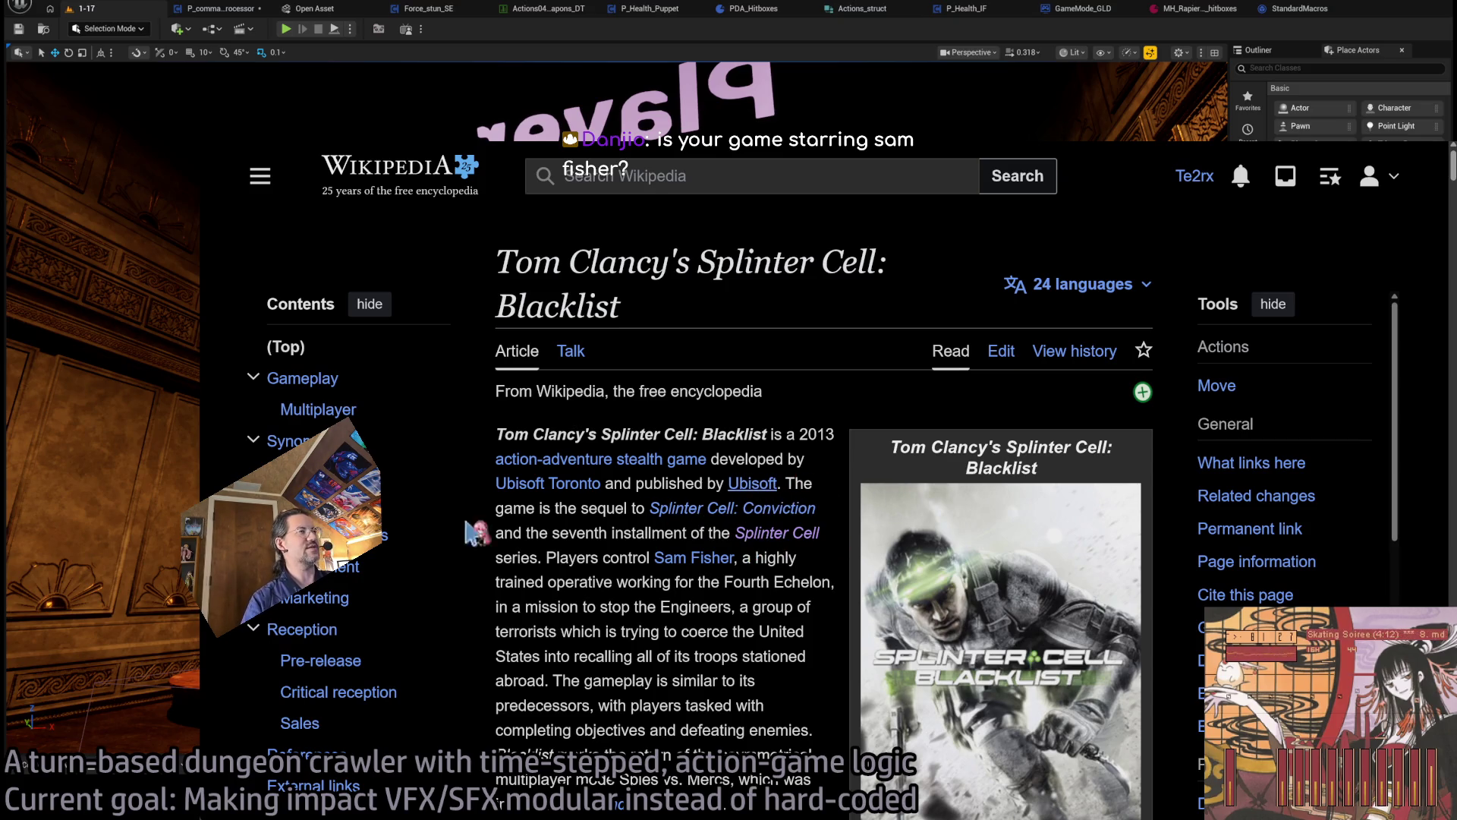
click(753, 484)
- Go from the Ubisoft article to the List of Ubisoft games: 2020–present
scroll(593, 490, down, 7)
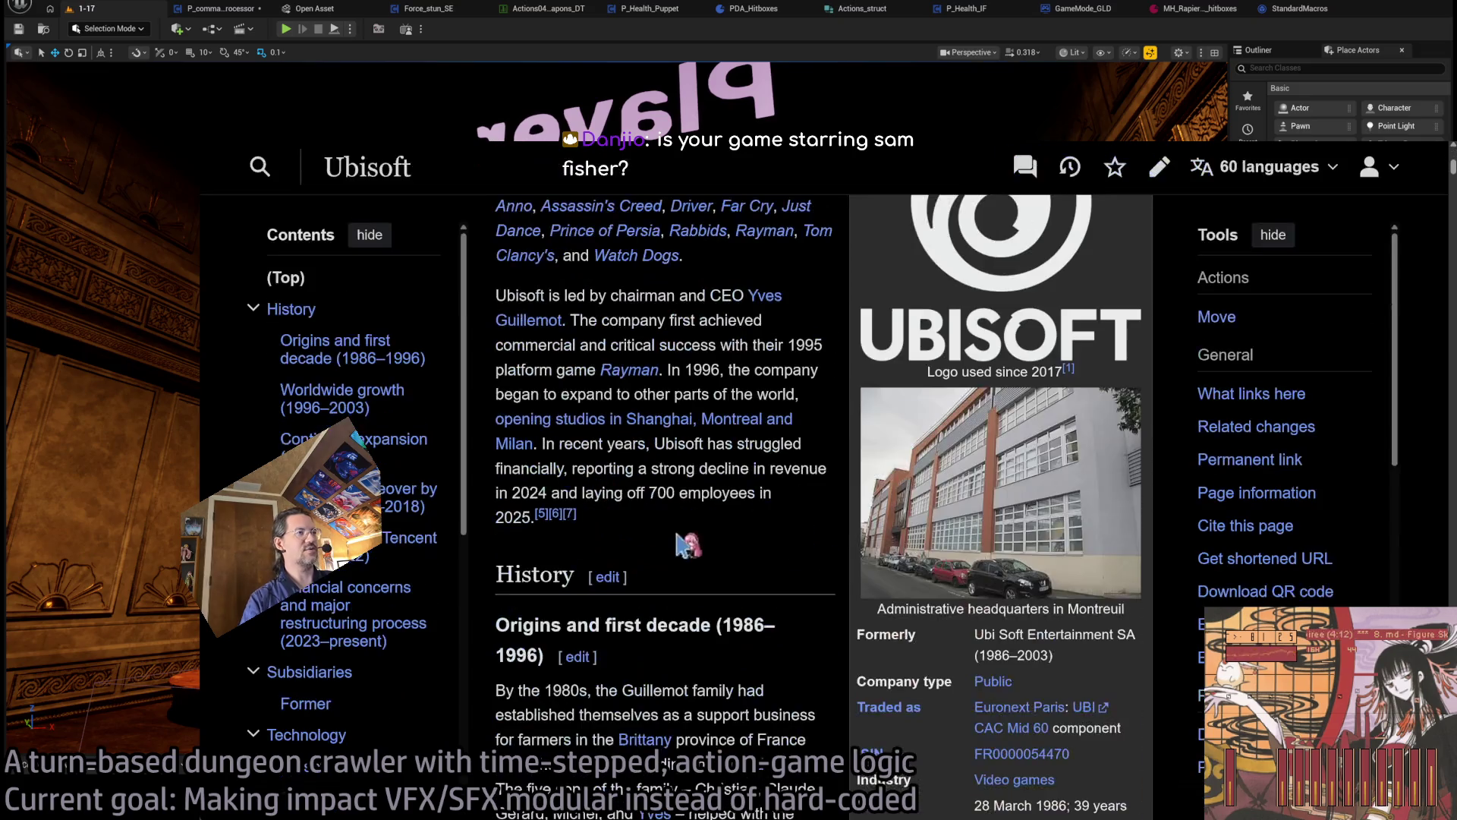
scroll(737, 558, down, 10)
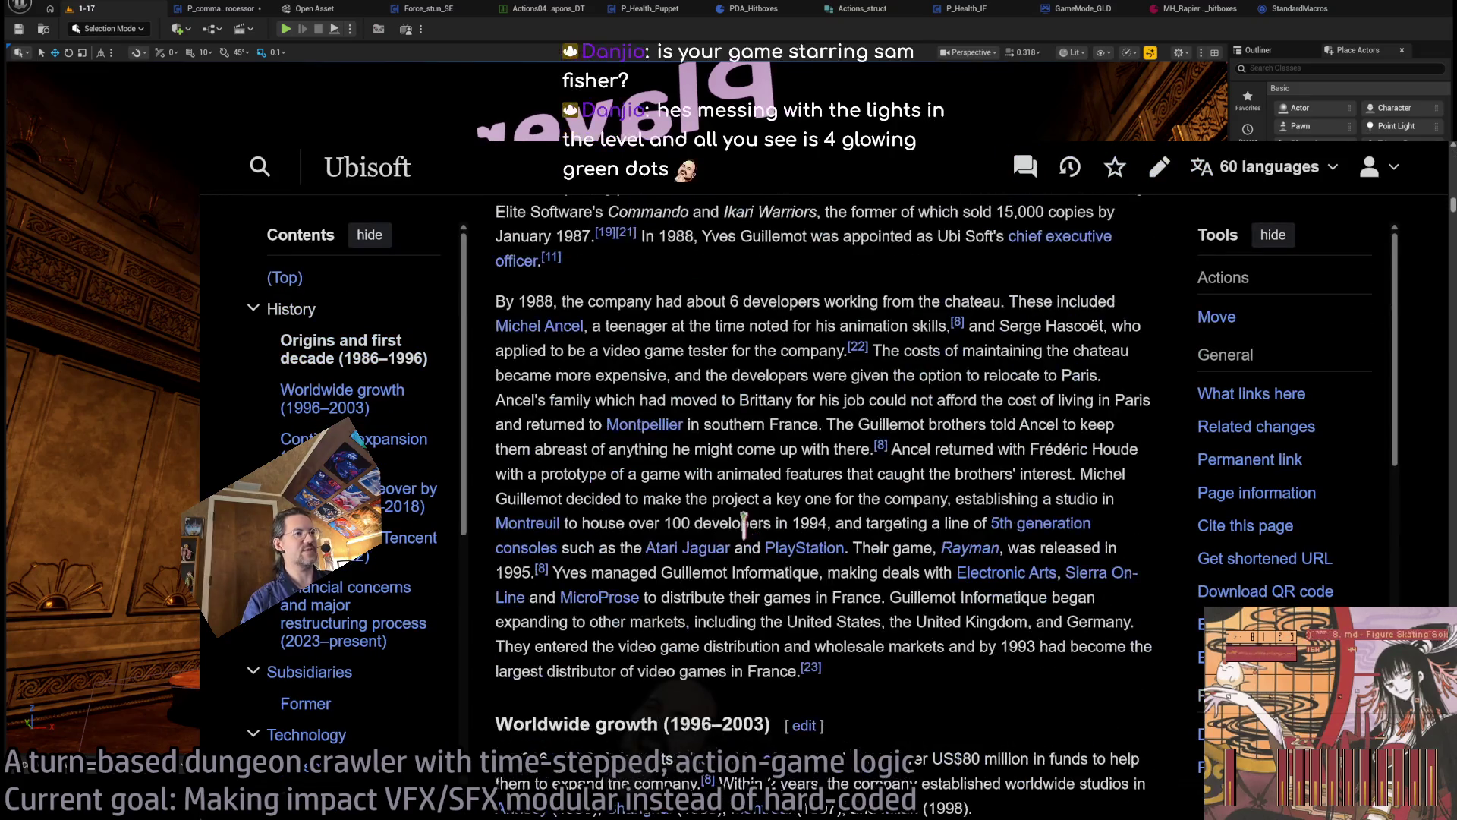
scroll(823, 494, down, 15)
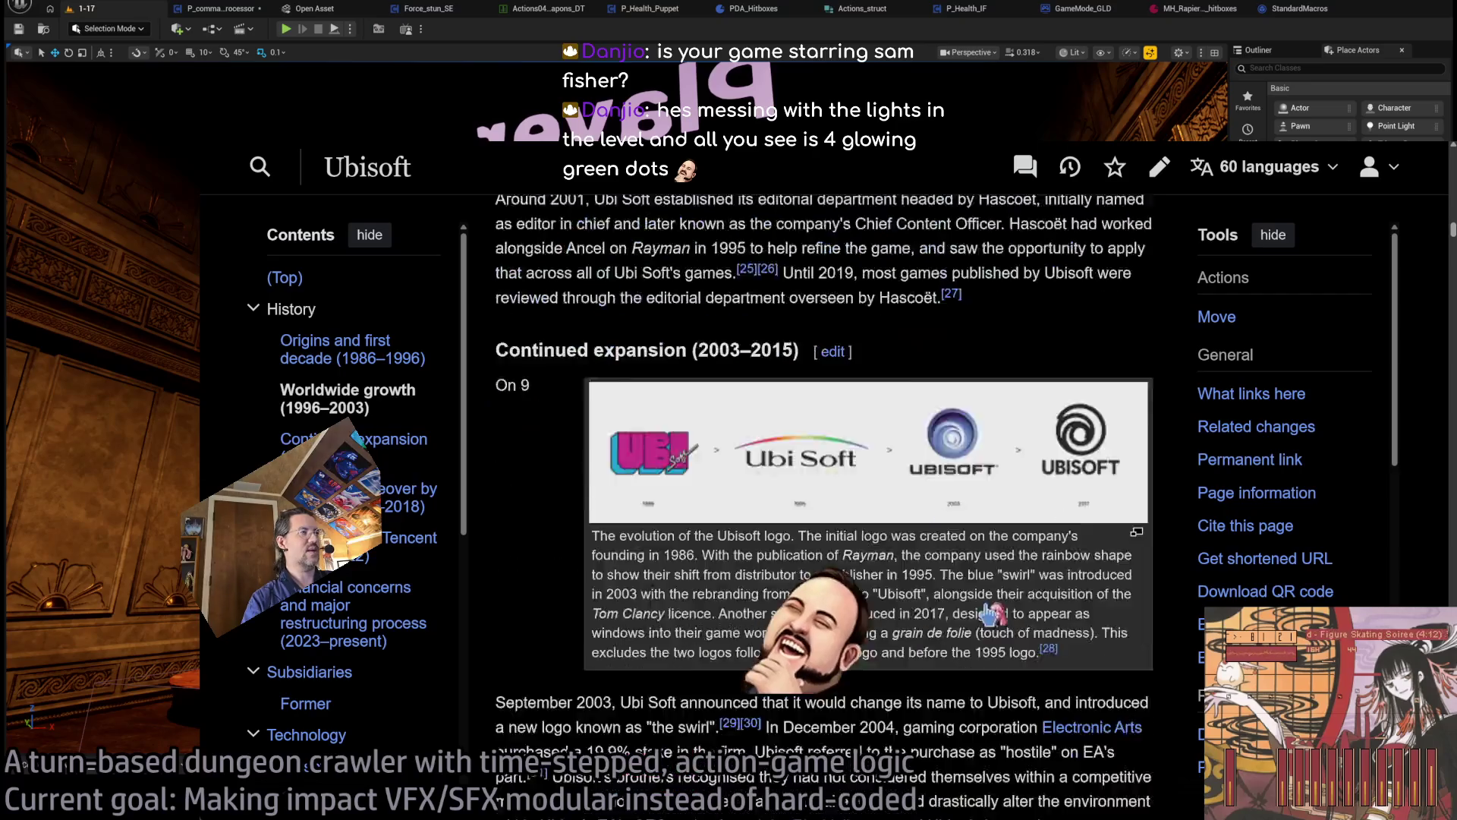
scroll(841, 590, down, 20)
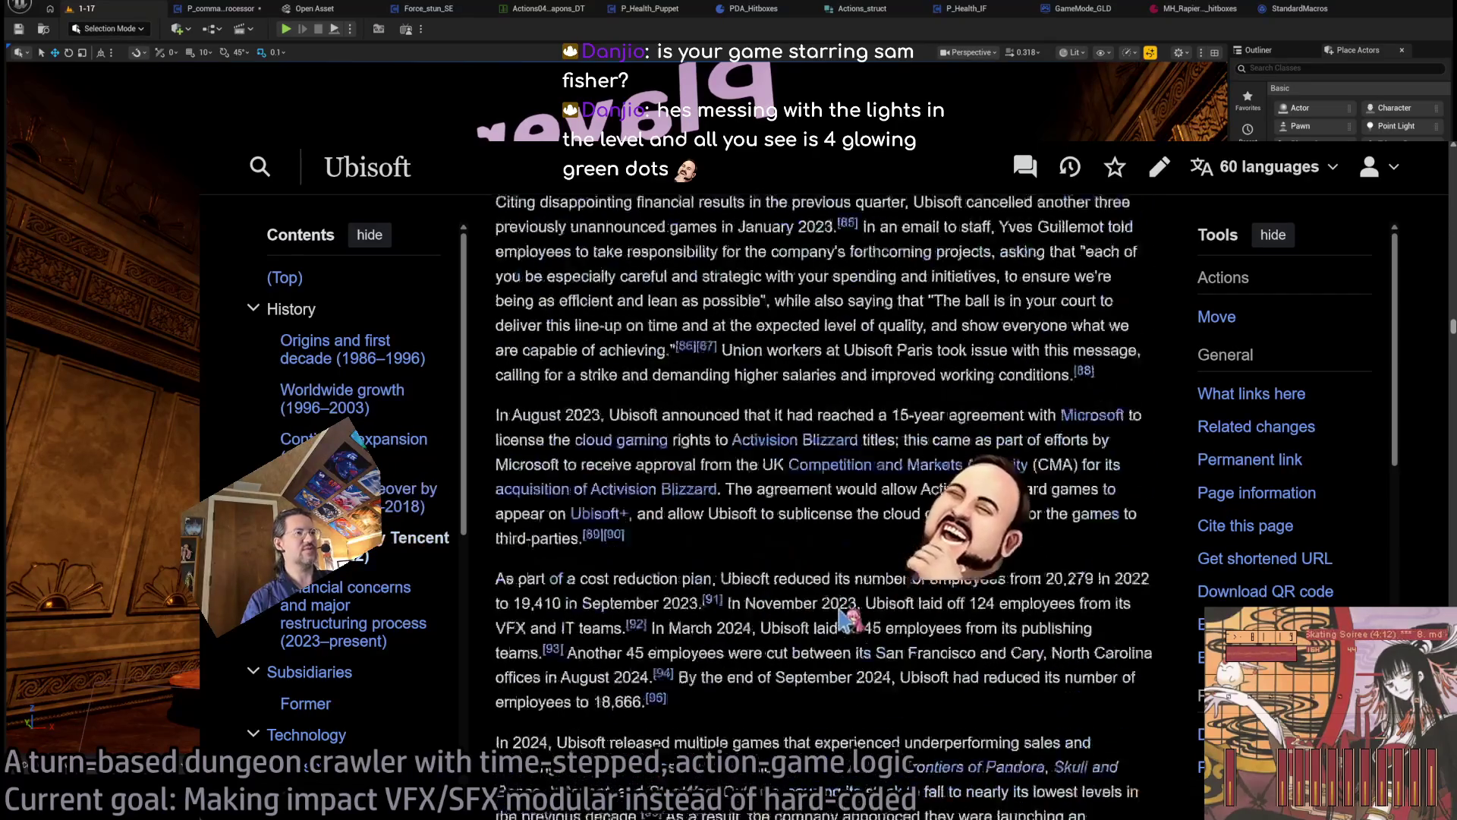
scroll(841, 590, down, 10)
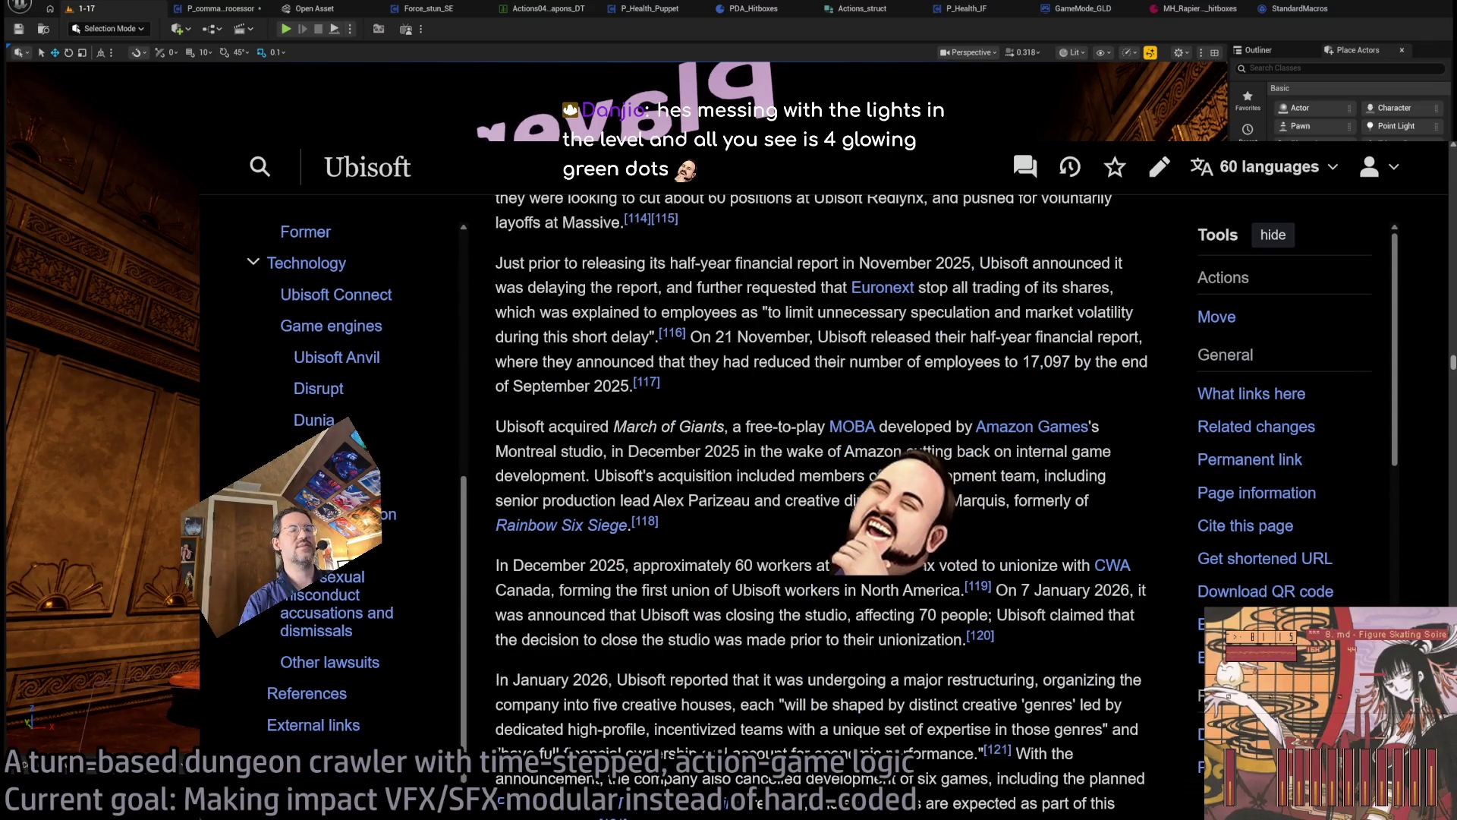
scroll(780, 480, down, 10)
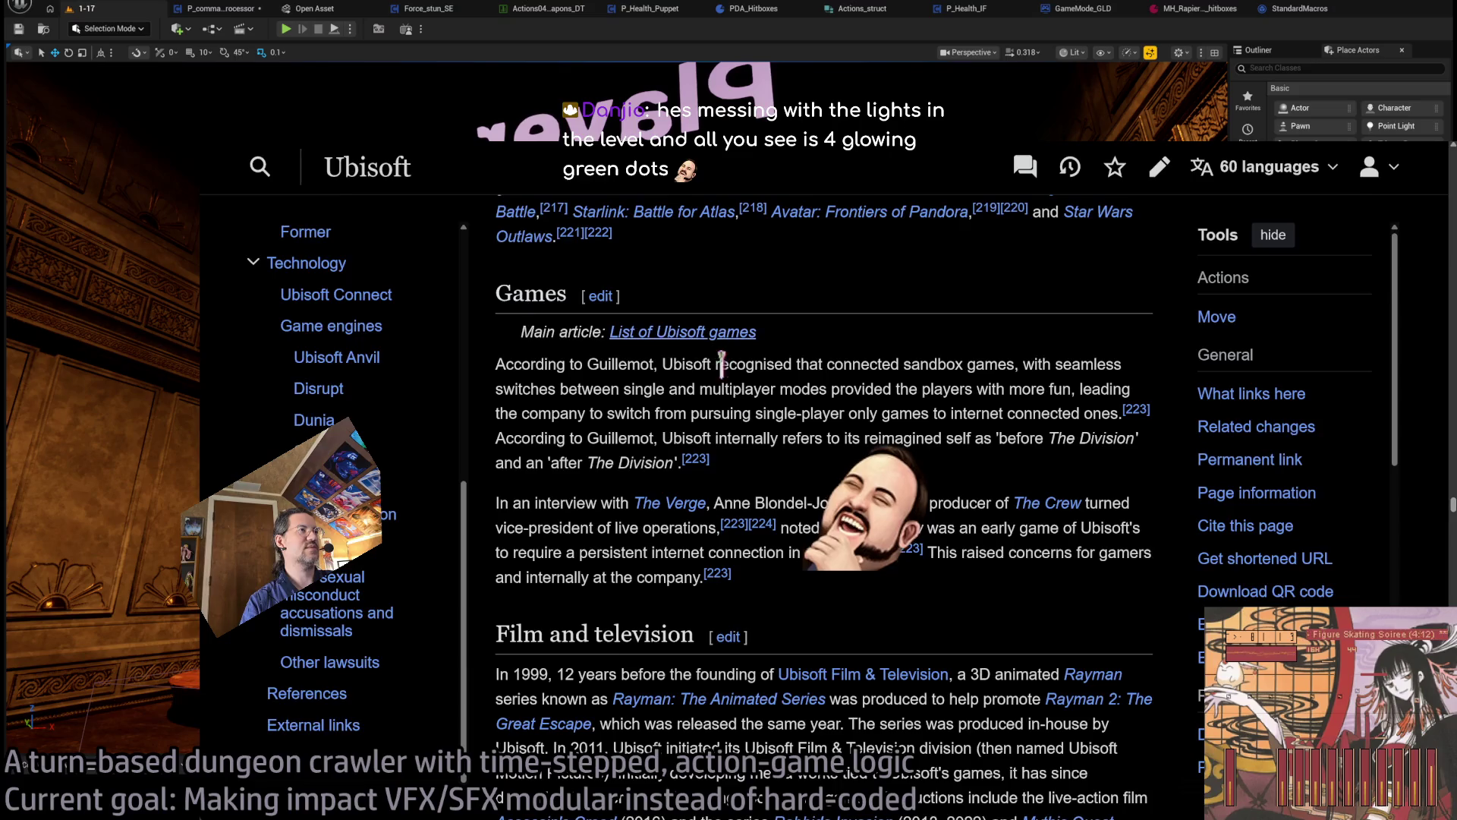
click(716, 334)
scroll(732, 425, down, 3)
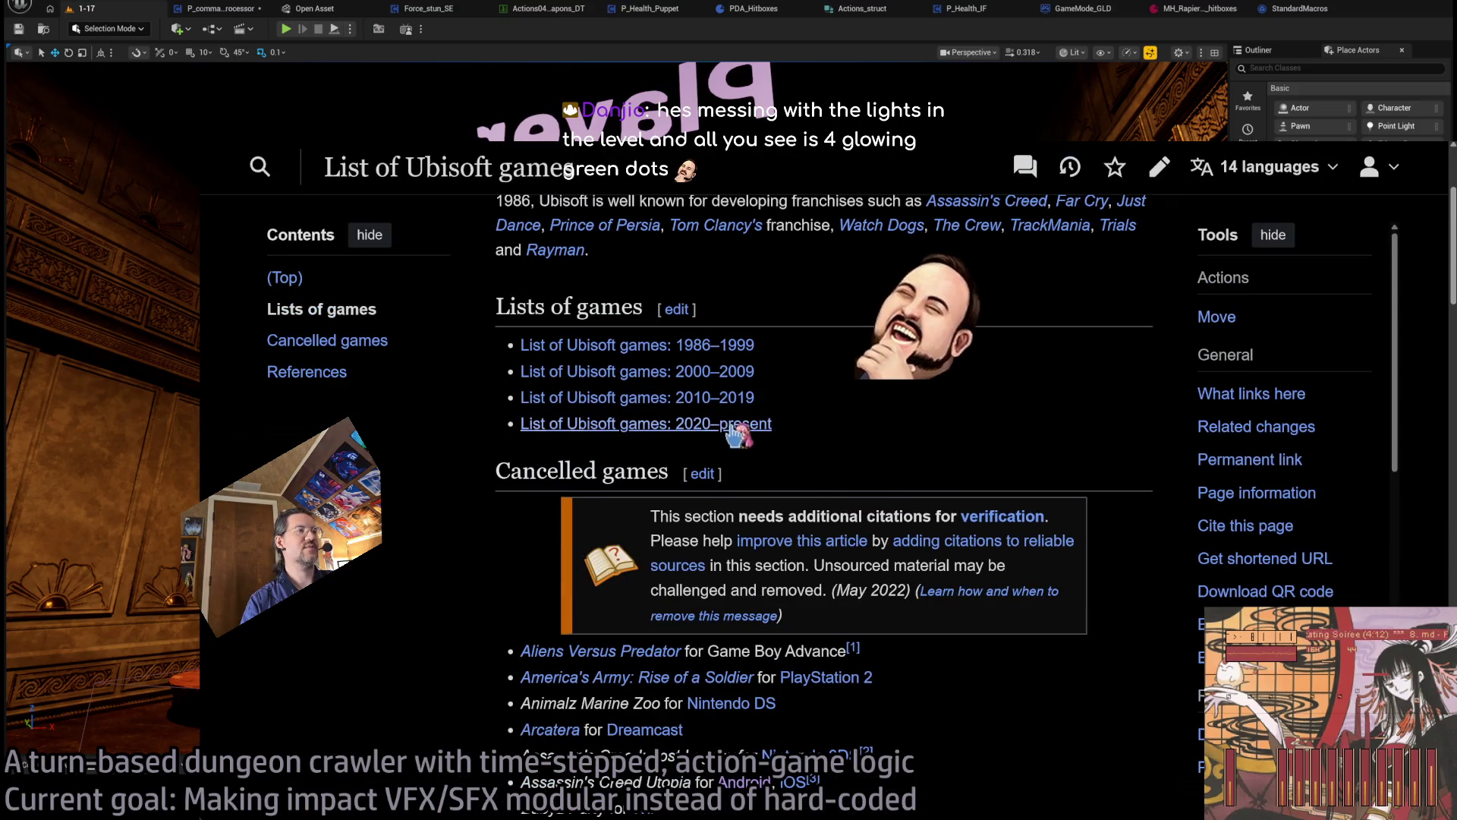
click(732, 425)
- Sort the games table by release date, newest first, and open Heroes of Might and Magic: Olden Era
scroll(693, 511, down, 3)
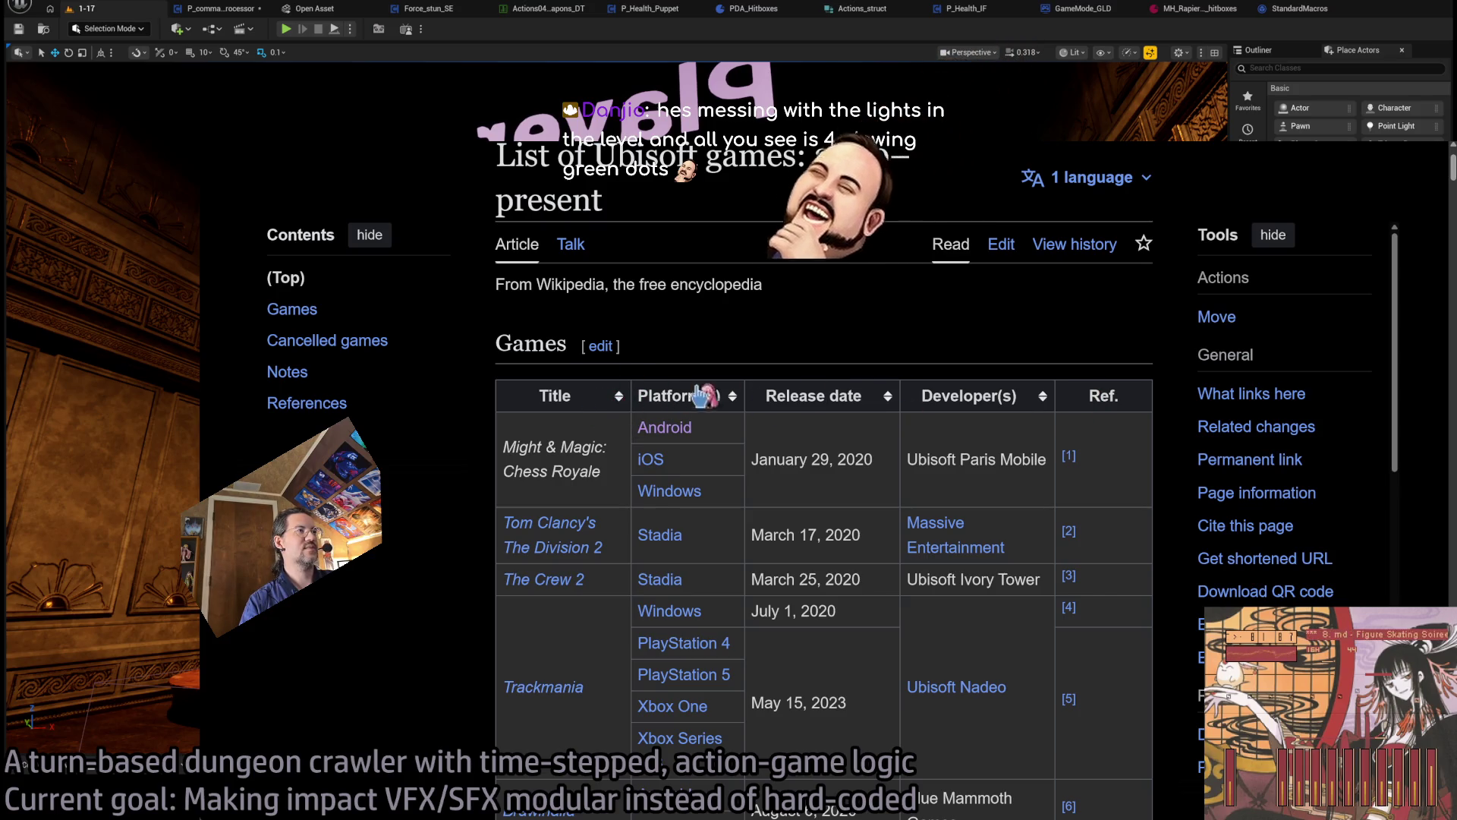
click(885, 397)
click(885, 398)
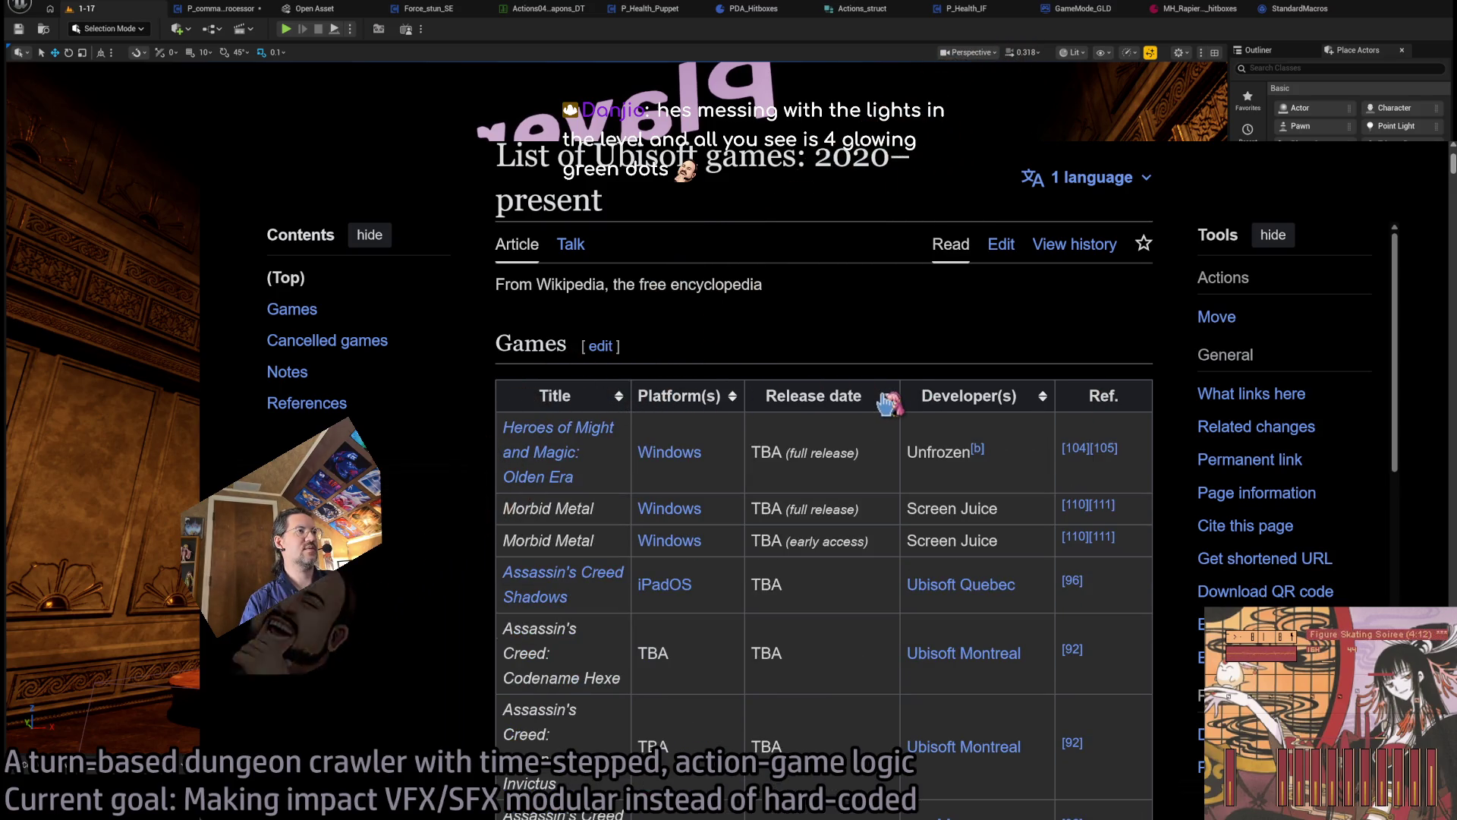
scroll(794, 504, down, 15)
scroll(826, 529, up, 1)
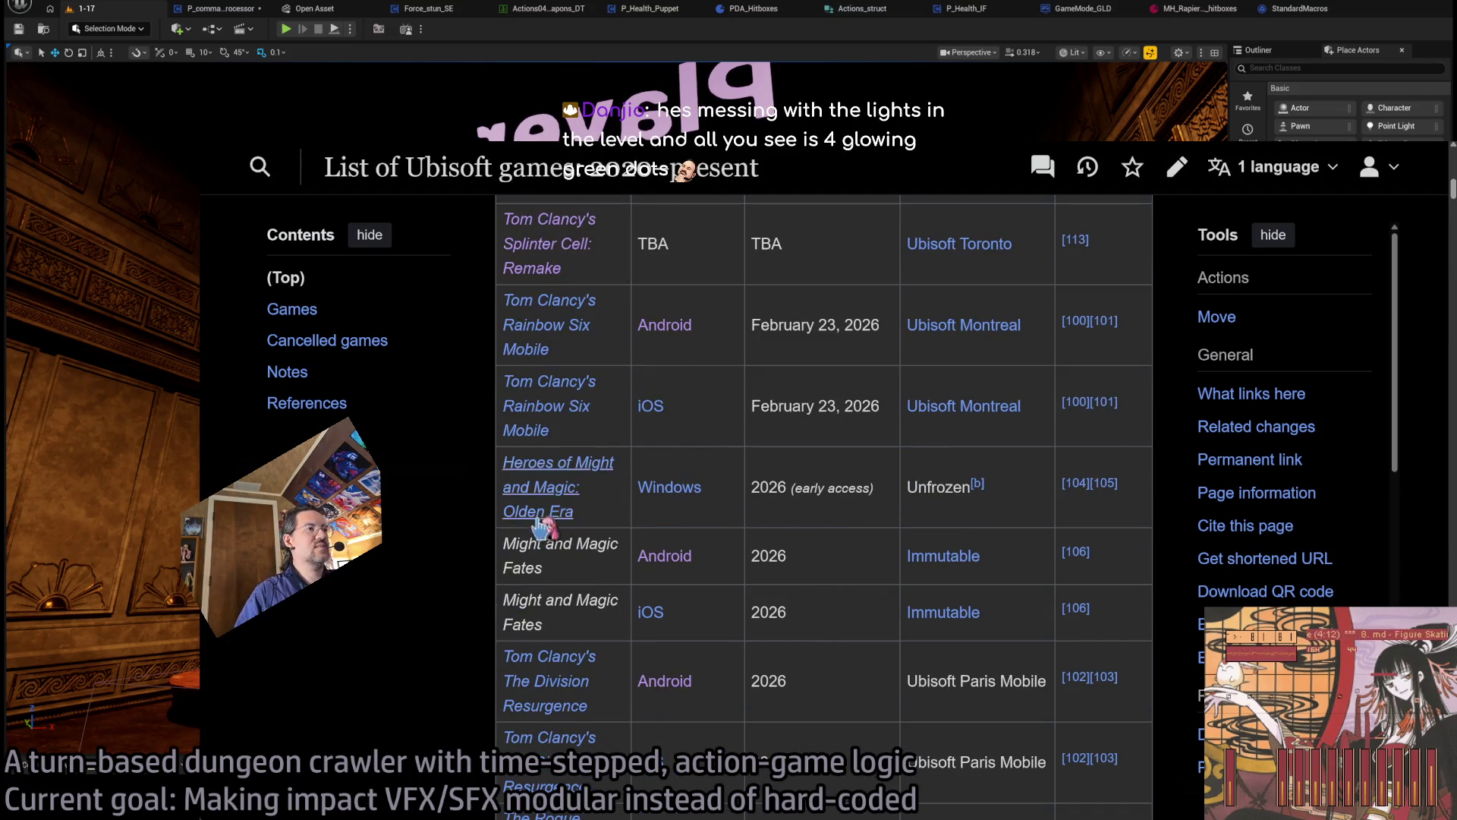
scroll(759, 554, down, 3)
scroll(584, 470, up, 2)
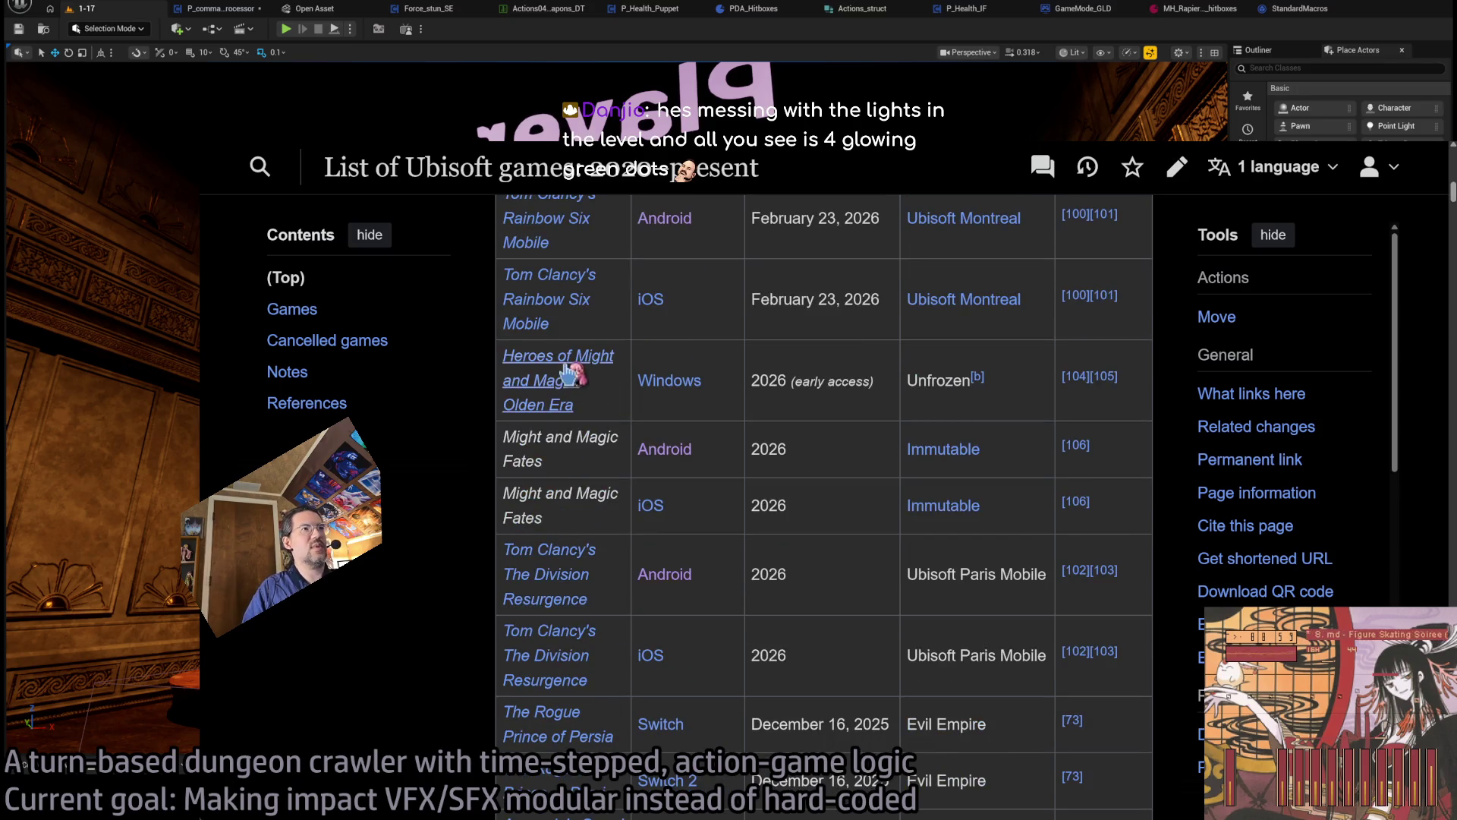
click(571, 366)
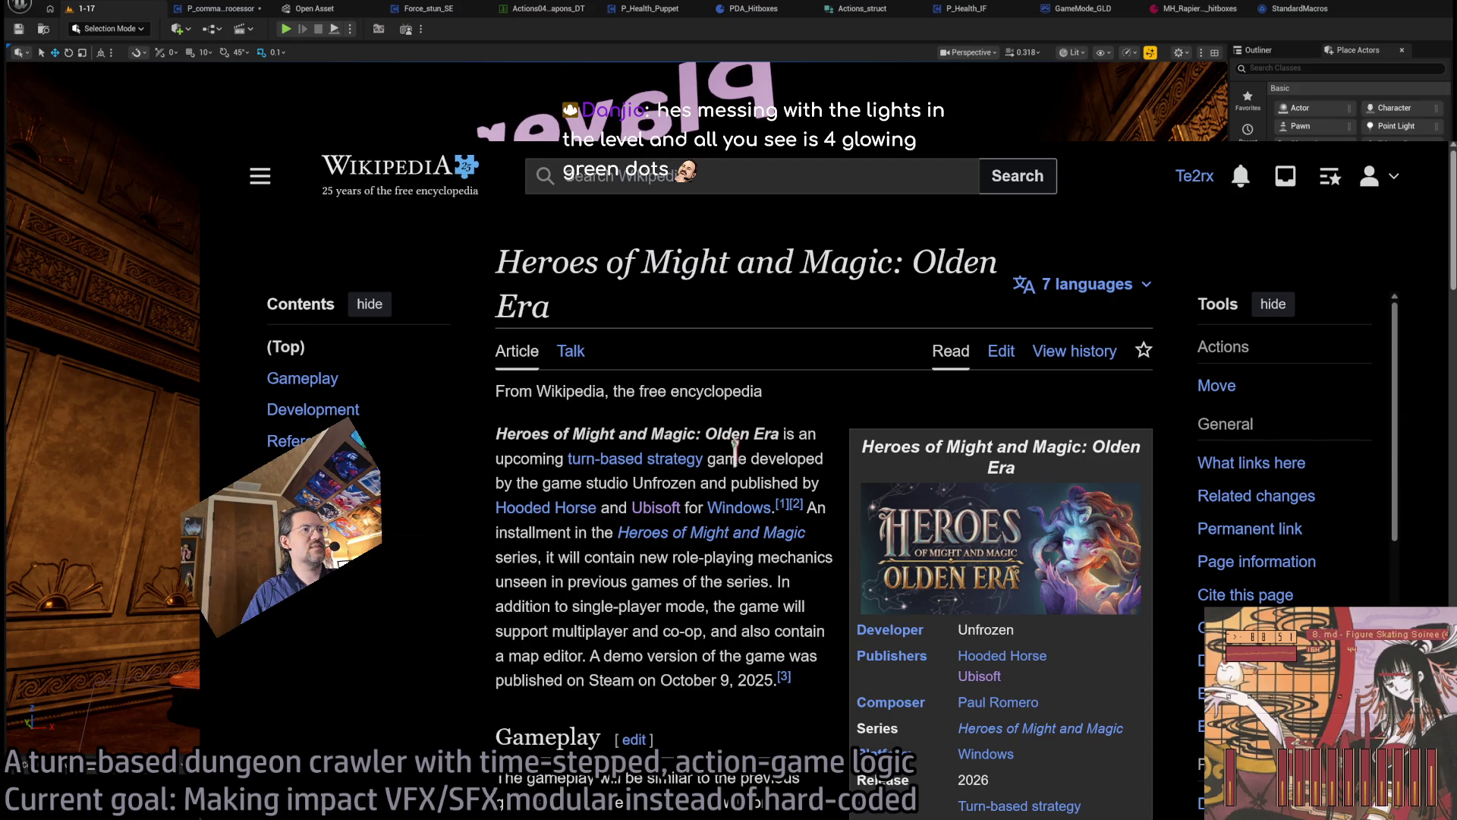
- Skim the Olden Era article, then go back to the 2020–present Ubisoft games table
scroll(763, 584, down, 3)
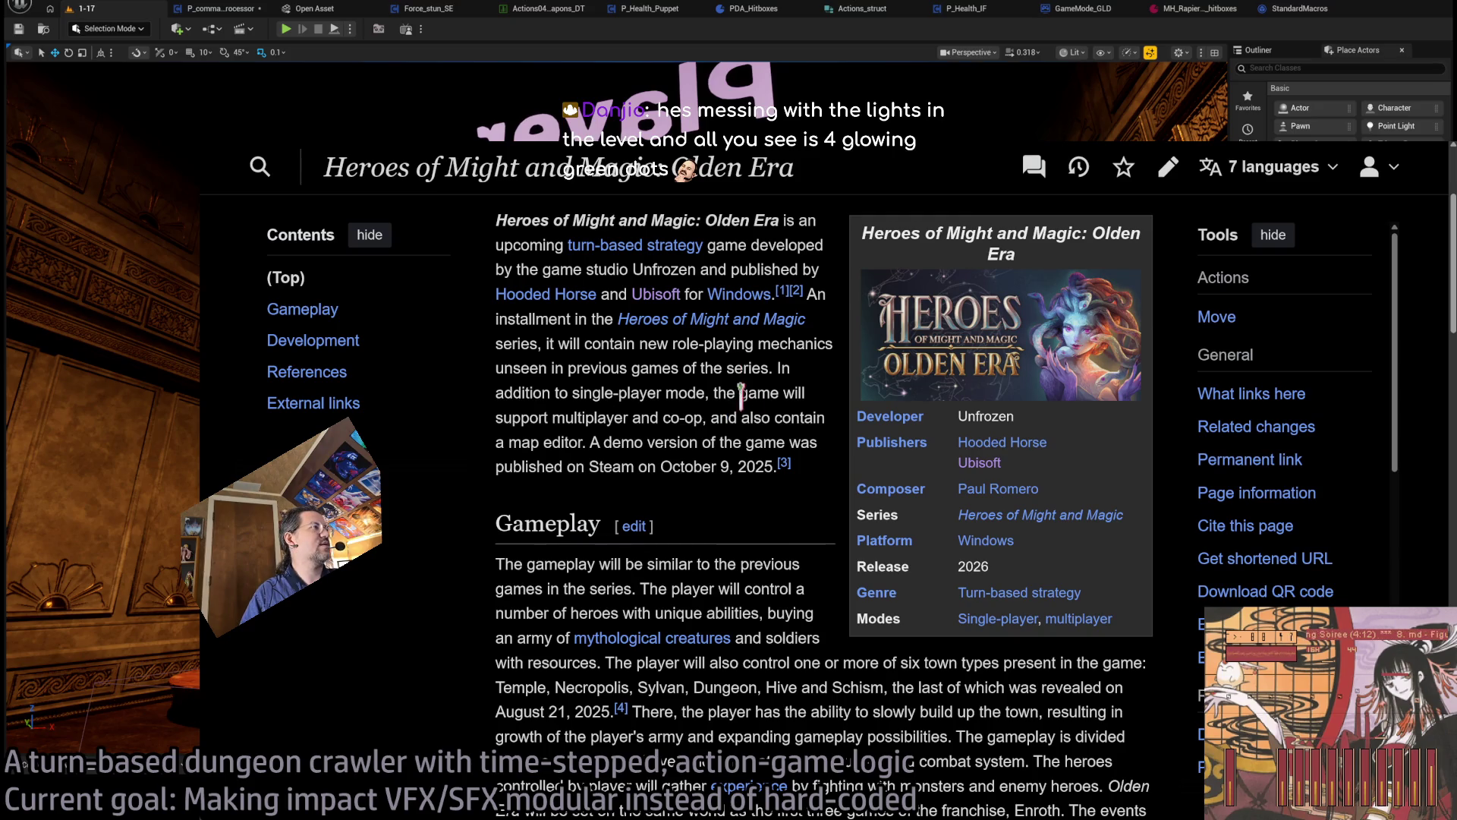
scroll(741, 395, up, 2)
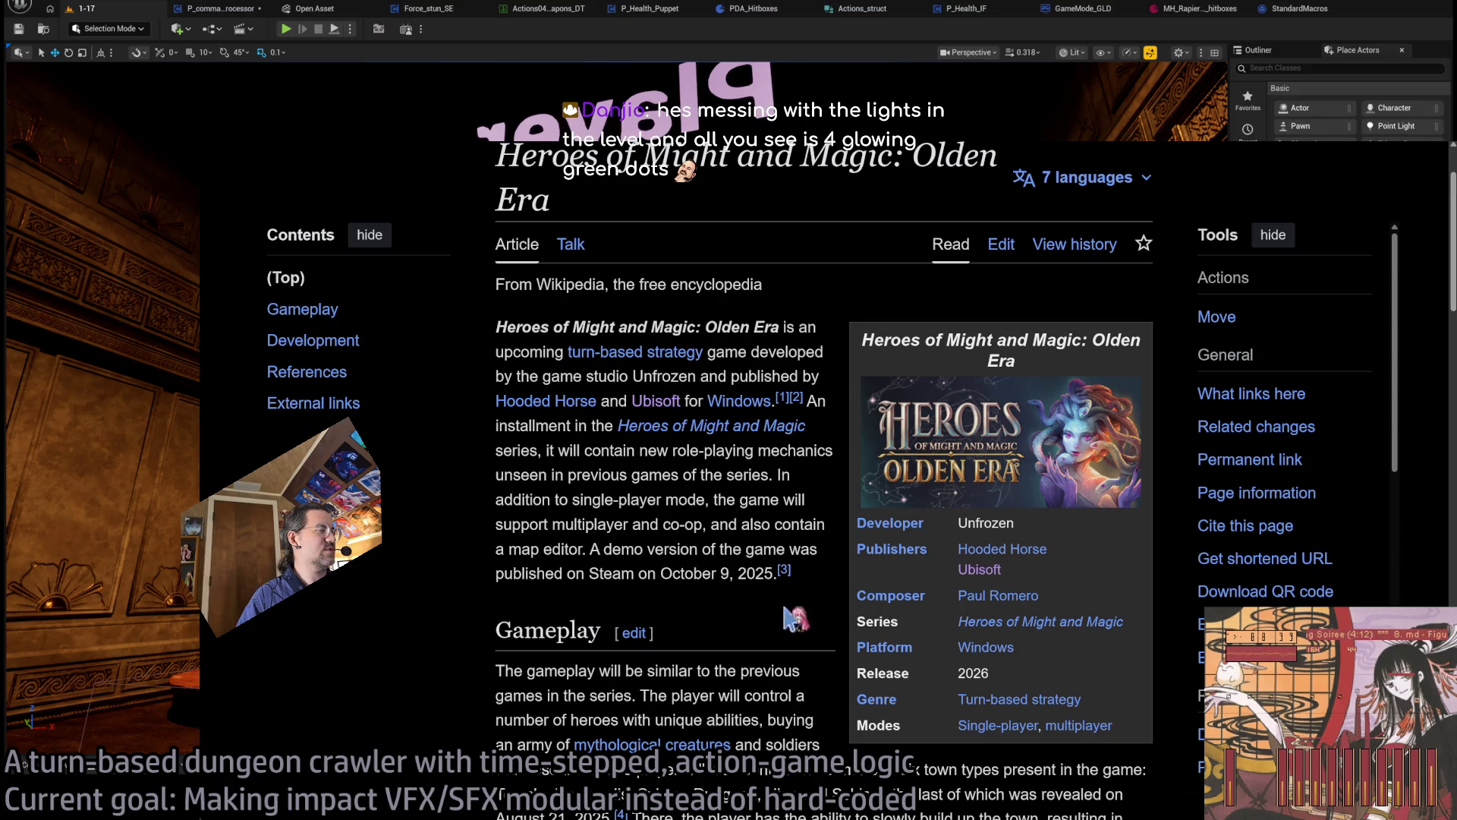
scroll(777, 447, down, 10)
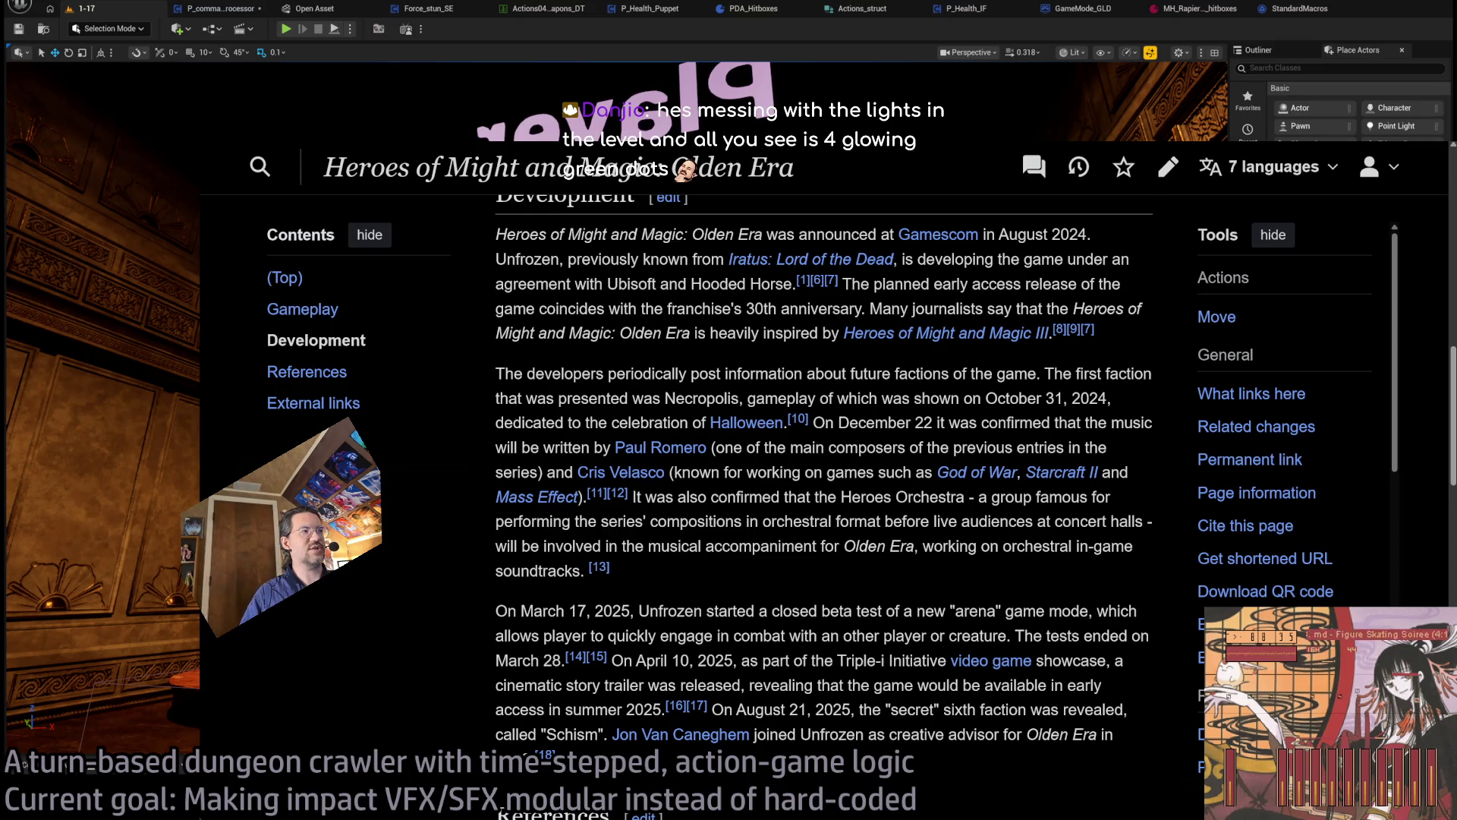
key(alt+Left)
scroll(857, 532, up, 3)
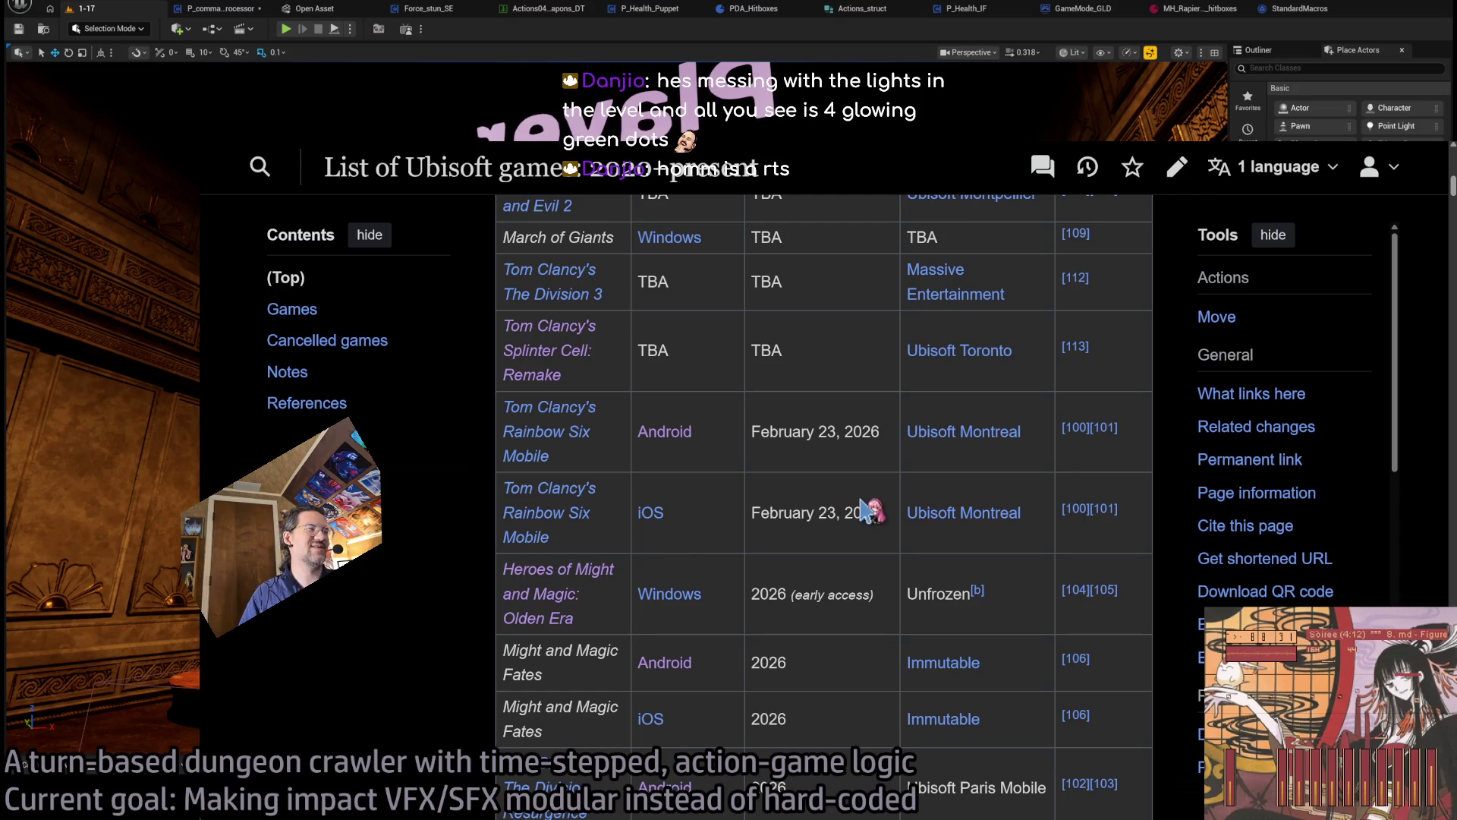
scroll(547, 493, down, 1)
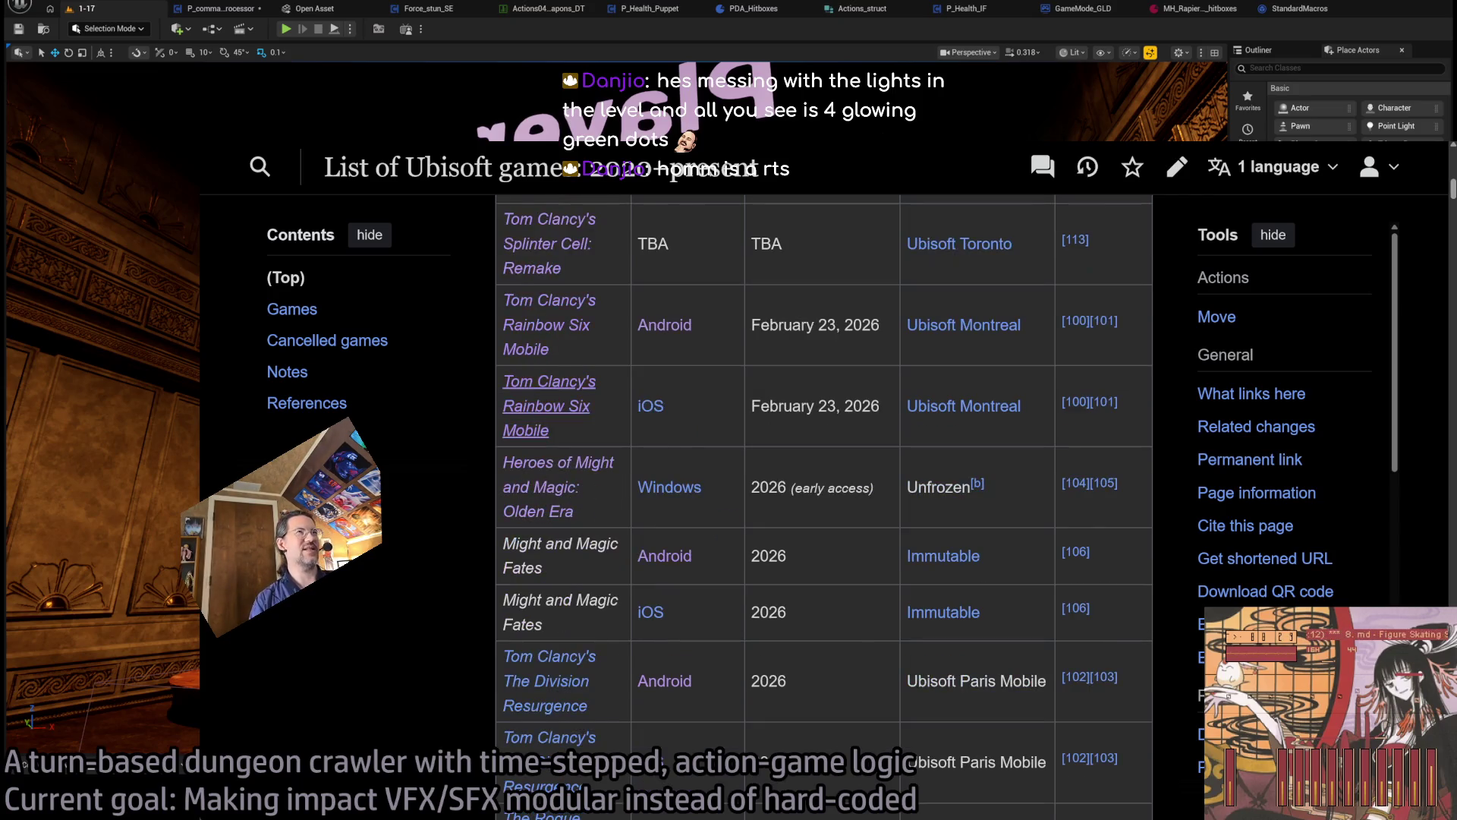
- Open and skim the Tom Clancy's Rainbow Six Mobile Wikipedia article
click(547, 376)
scroll(495, 627, down, 1)
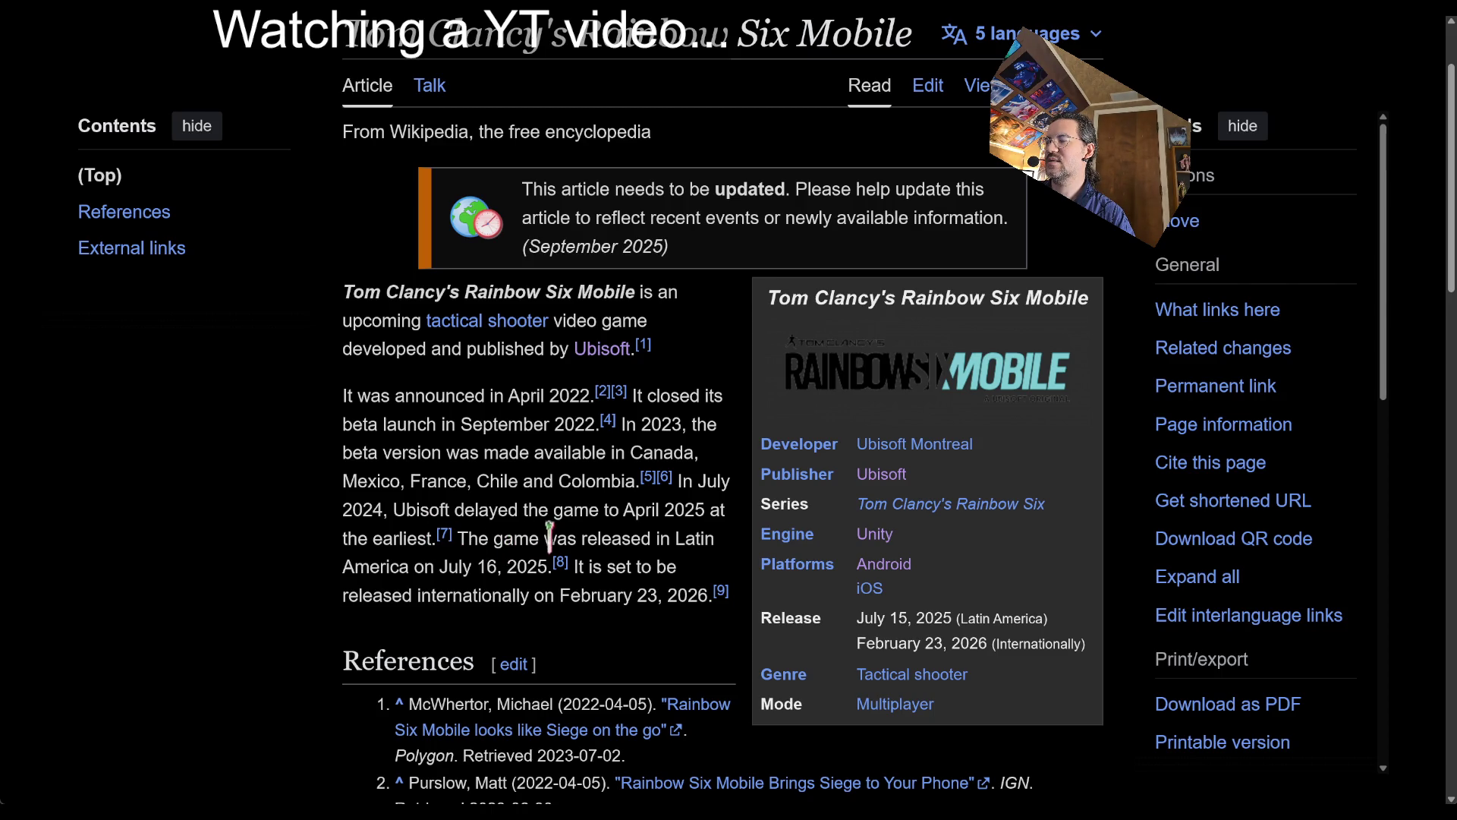
scroll(653, 592, down, 8)
scroll(652, 584, up, 7)
scroll(651, 578, up, 2)
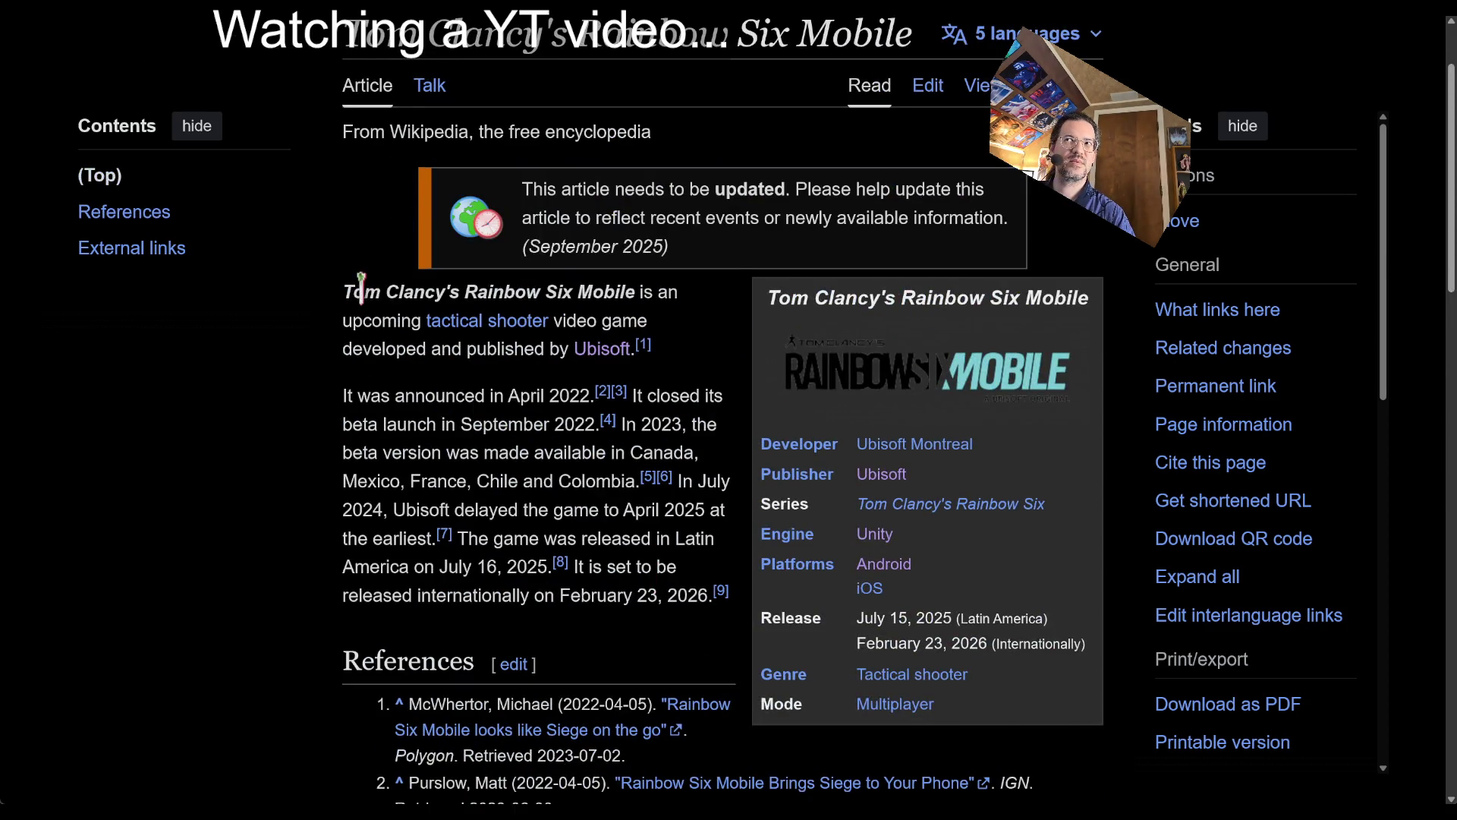
- Copy the article's bold game title and search YouTube for it in a new tab
drag(343, 292, 635, 291)
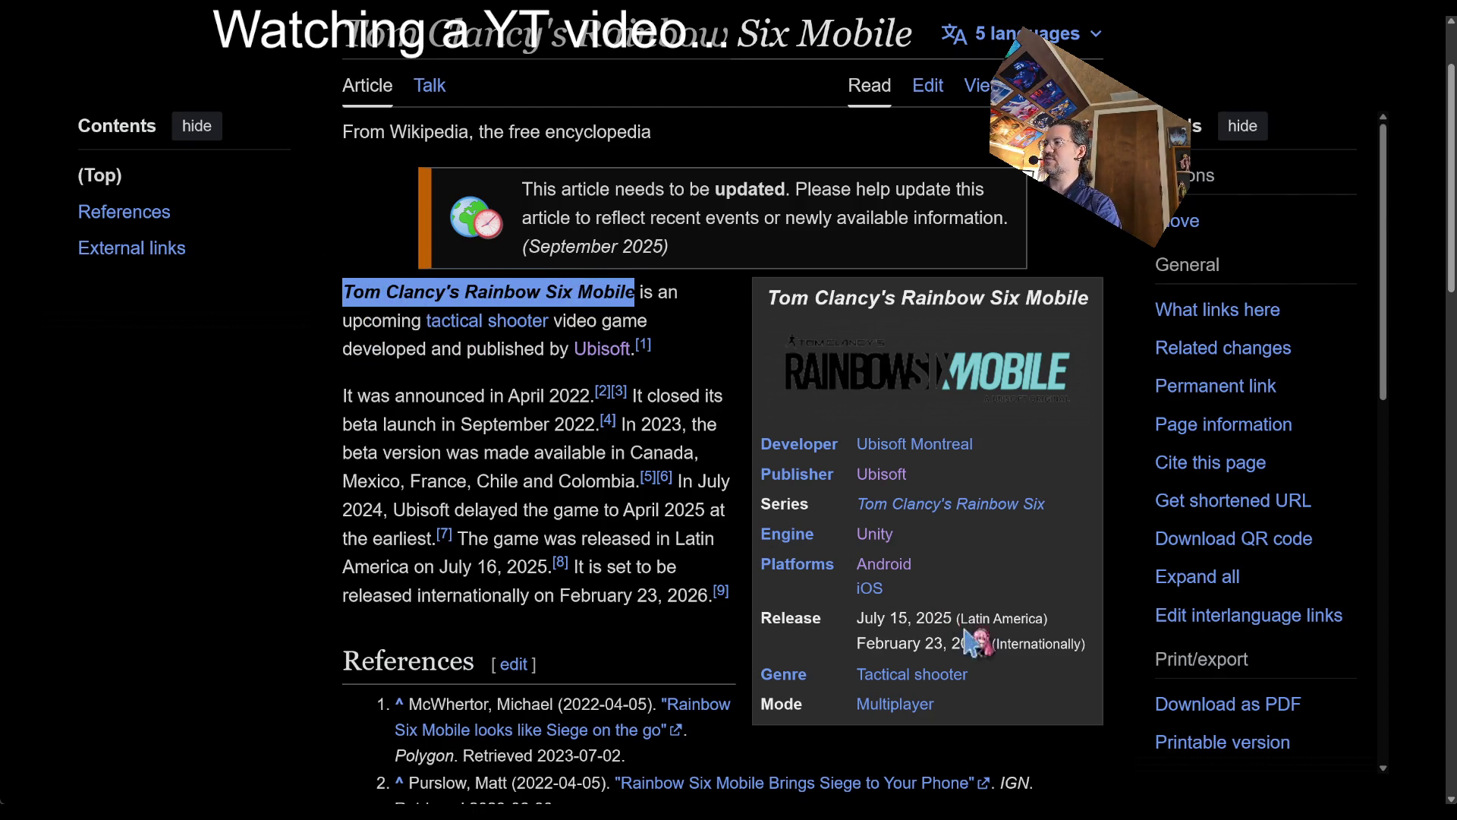
click(372, 317)
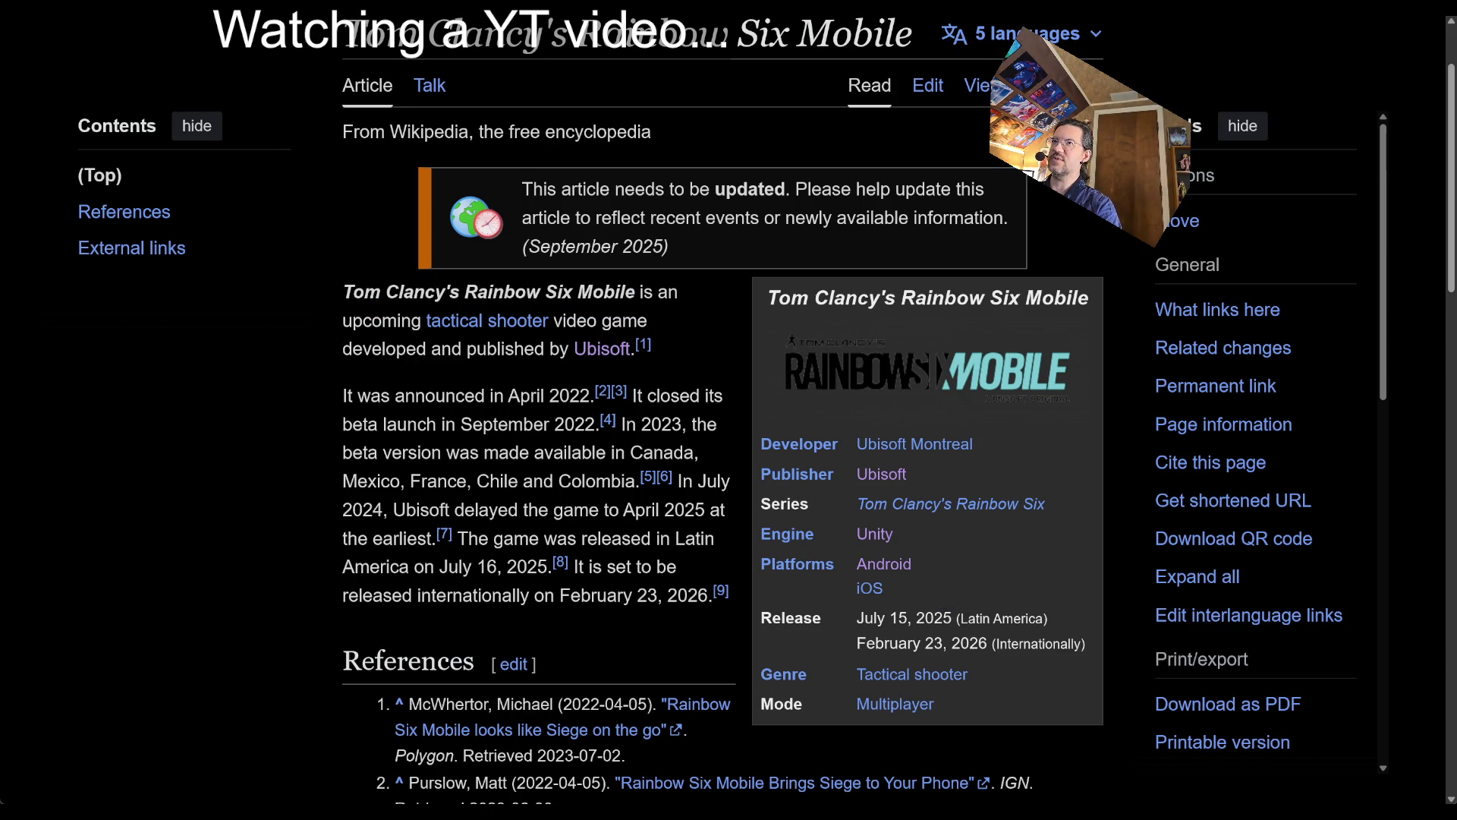
key(ctrl+t)
key(Return)
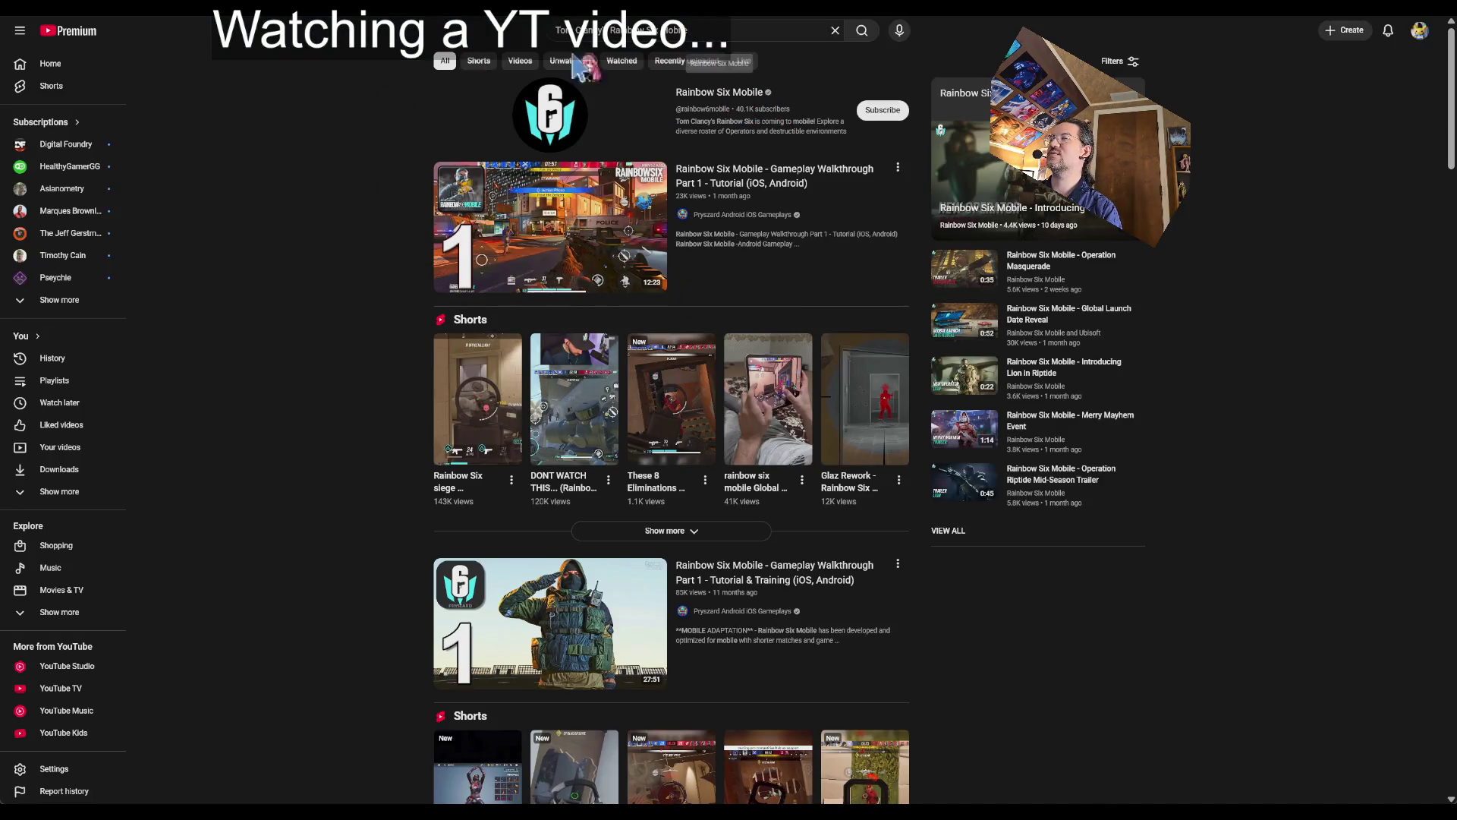
- Play the Rainbow Six Mobile Gameplay Walkthrough Part 1 and skip ahead to about 3:54
key(ctrl+w)
key(ctrl+Tab)
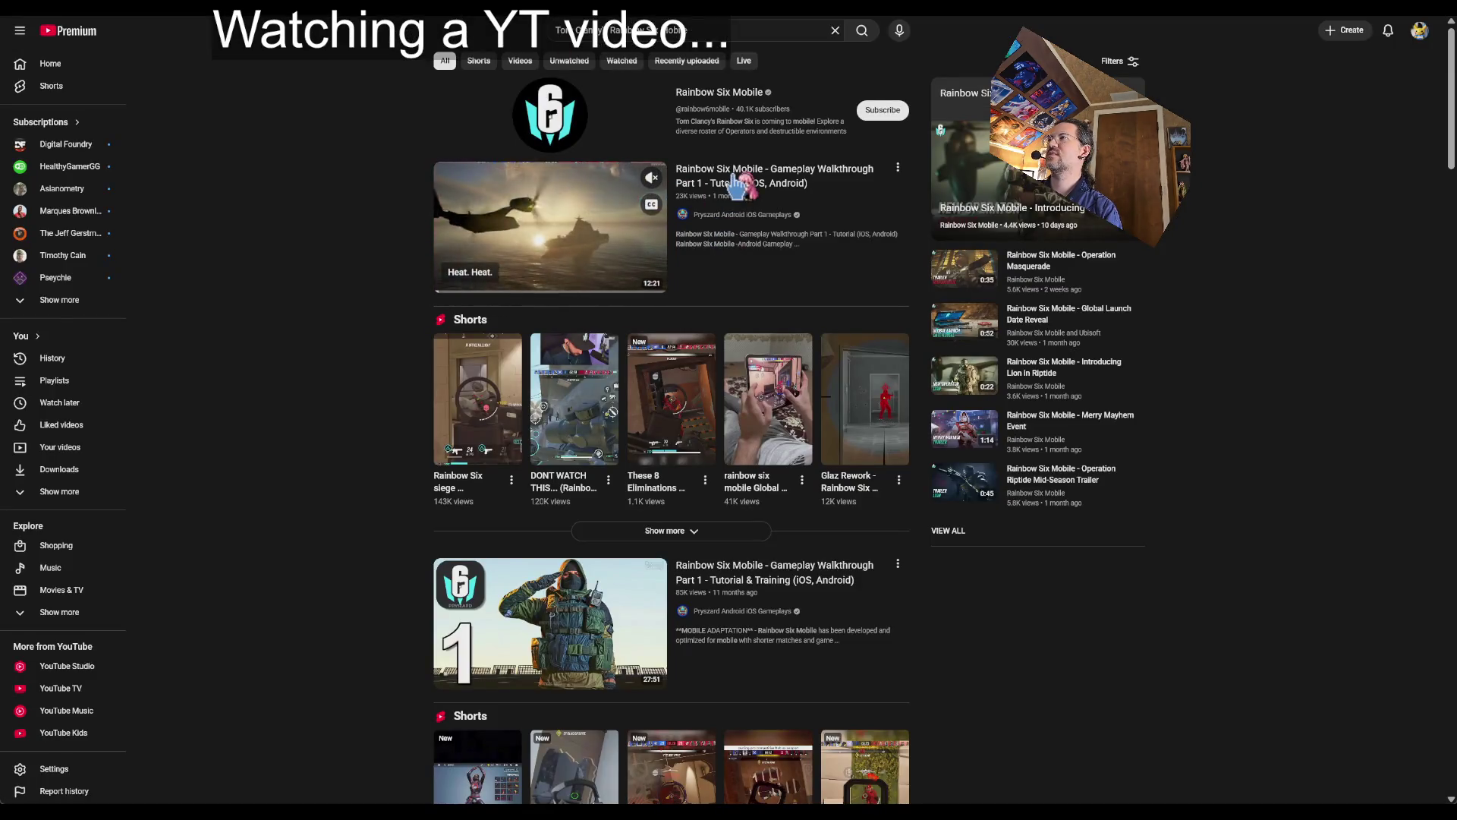
click(531, 228)
click(395, 709)
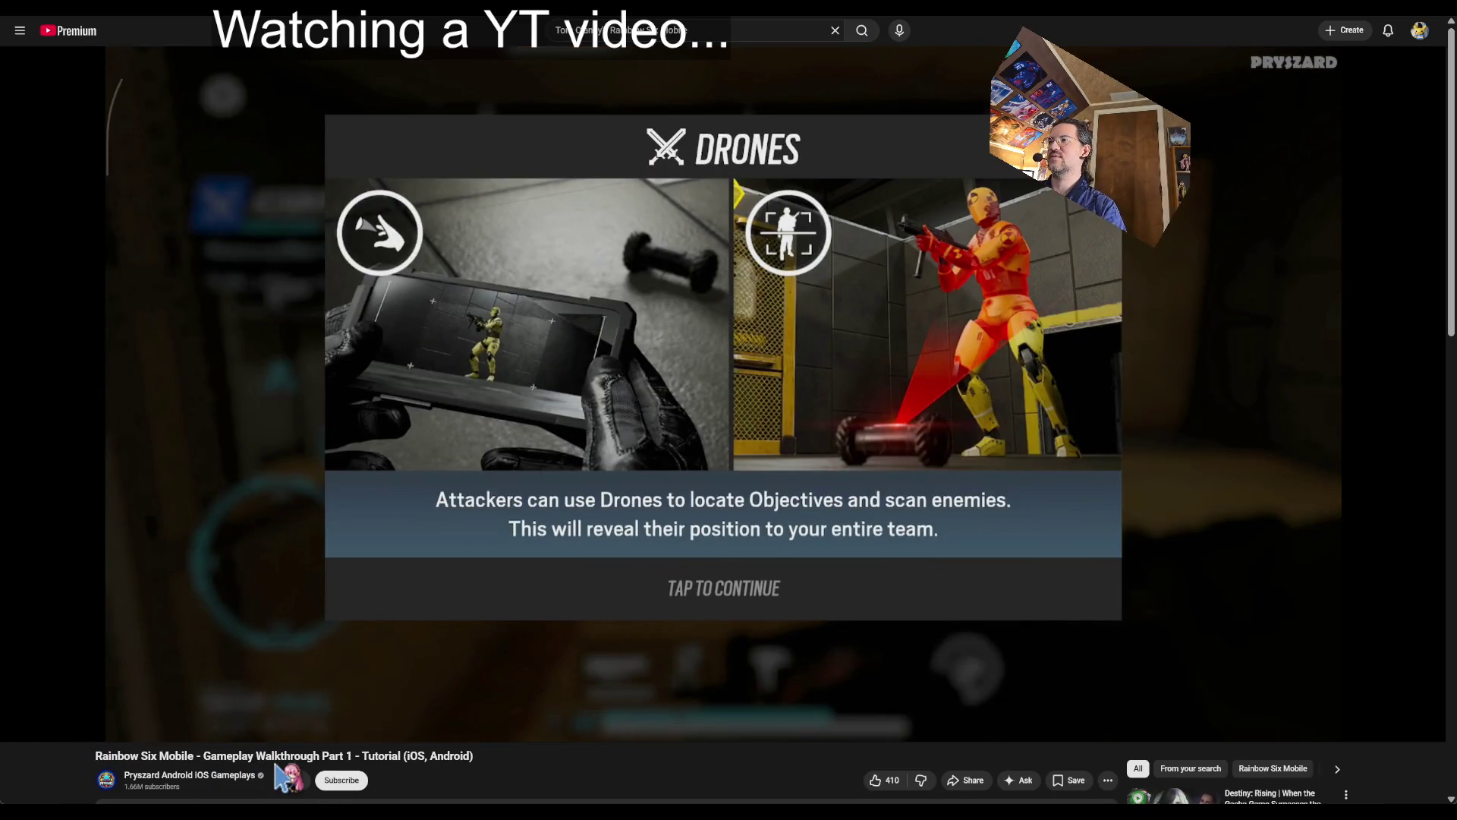
key(Right)
key(Right)
key(Right)
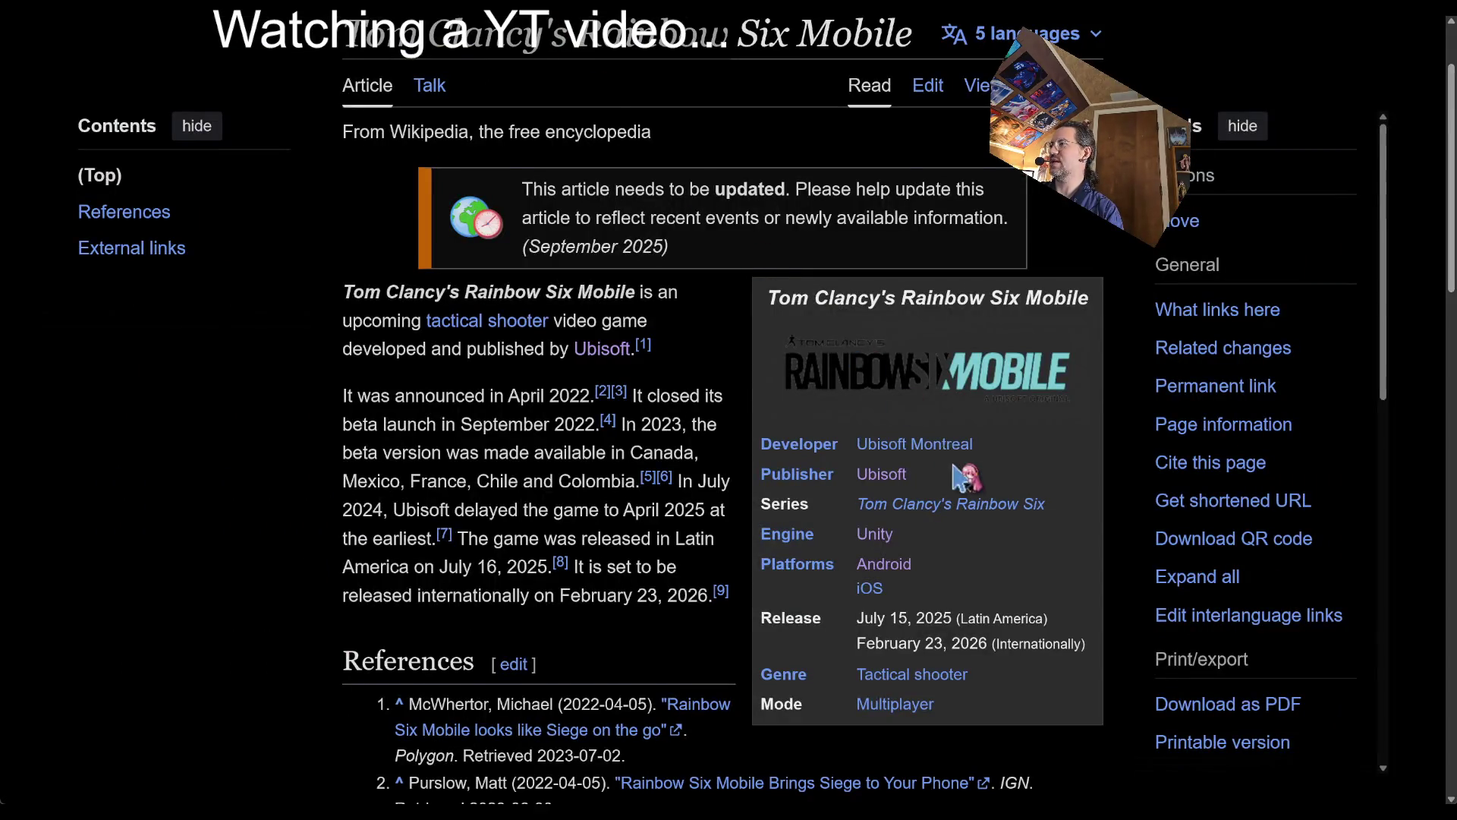
- Look over The Division 3 article, then go back to the Ubisoft games list
scroll(958, 475, up, 2)
scroll(952, 577, down, 2)
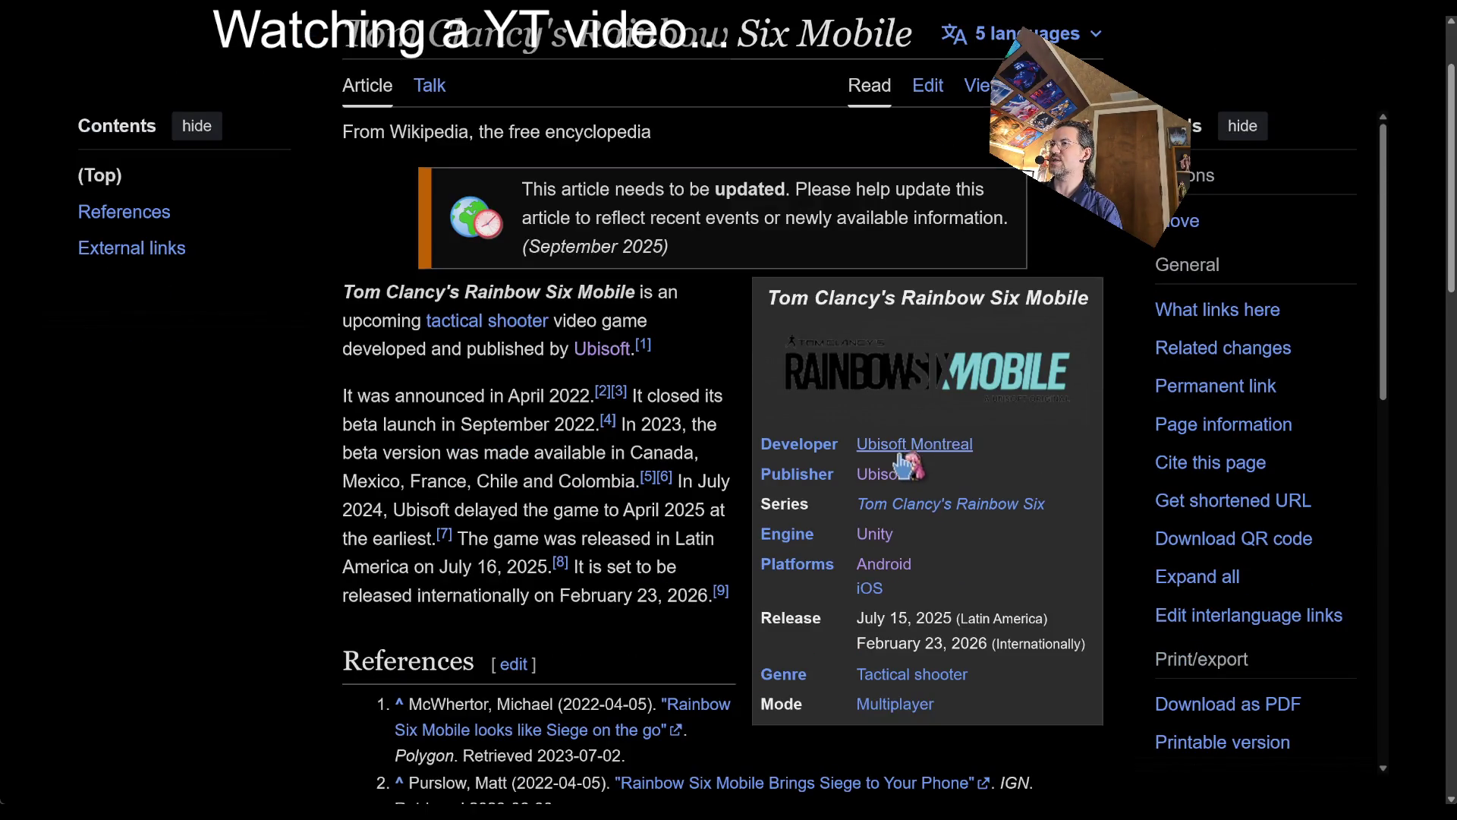
scroll(953, 577, down, 4)
scroll(953, 577, up, 2)
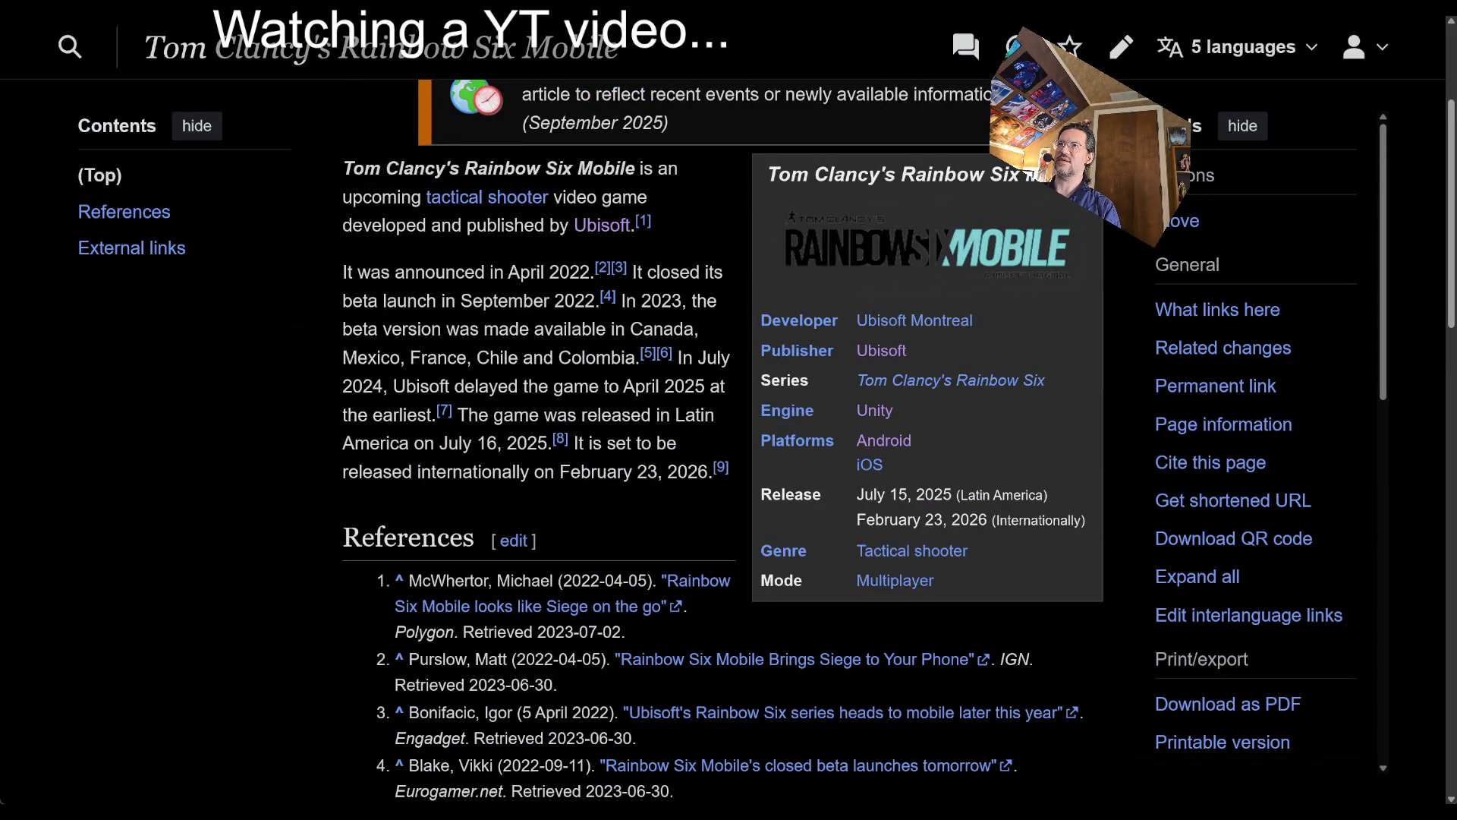
key(alt+Left)
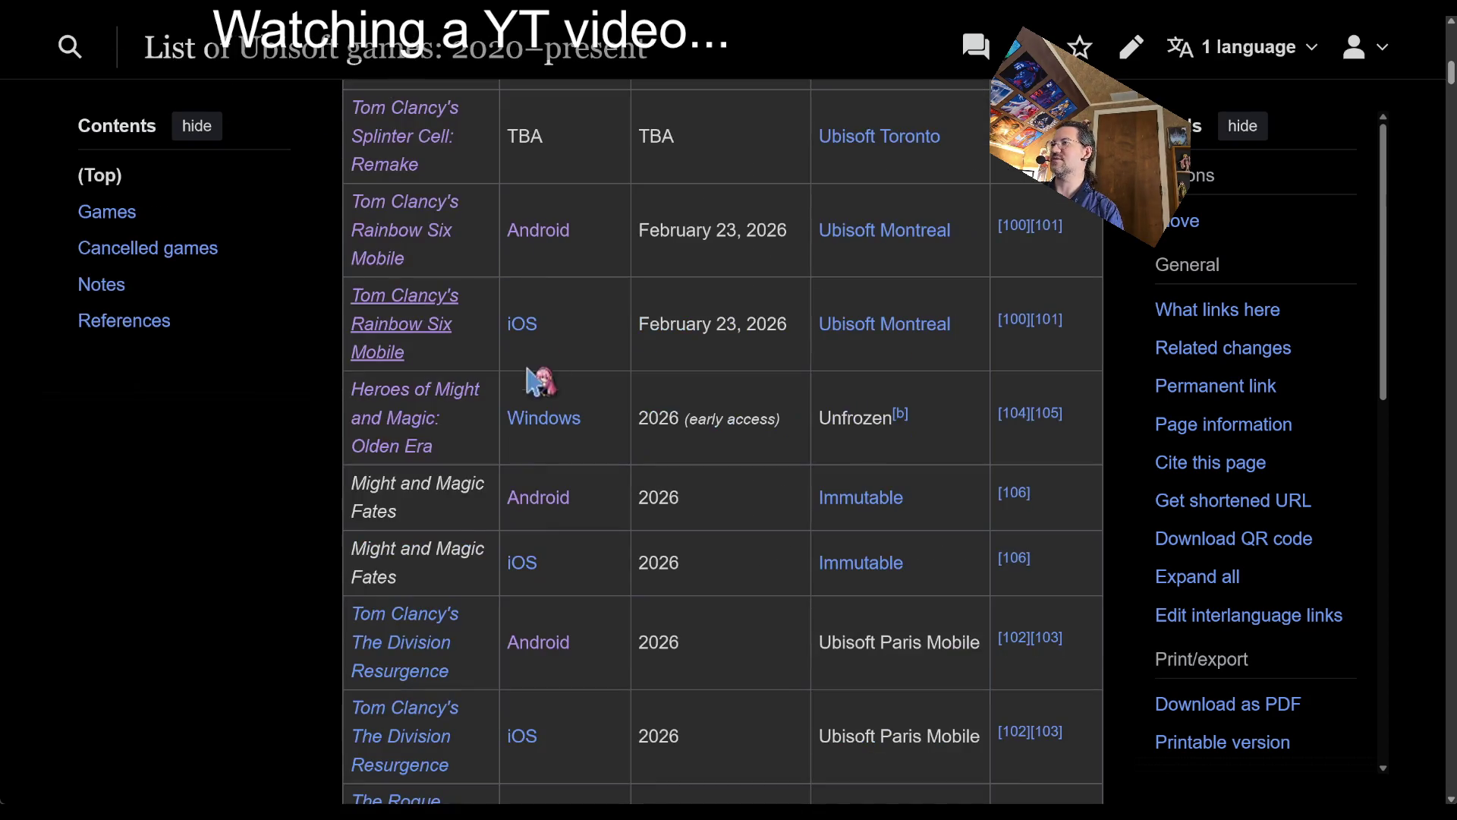
scroll(561, 387, up, 3)
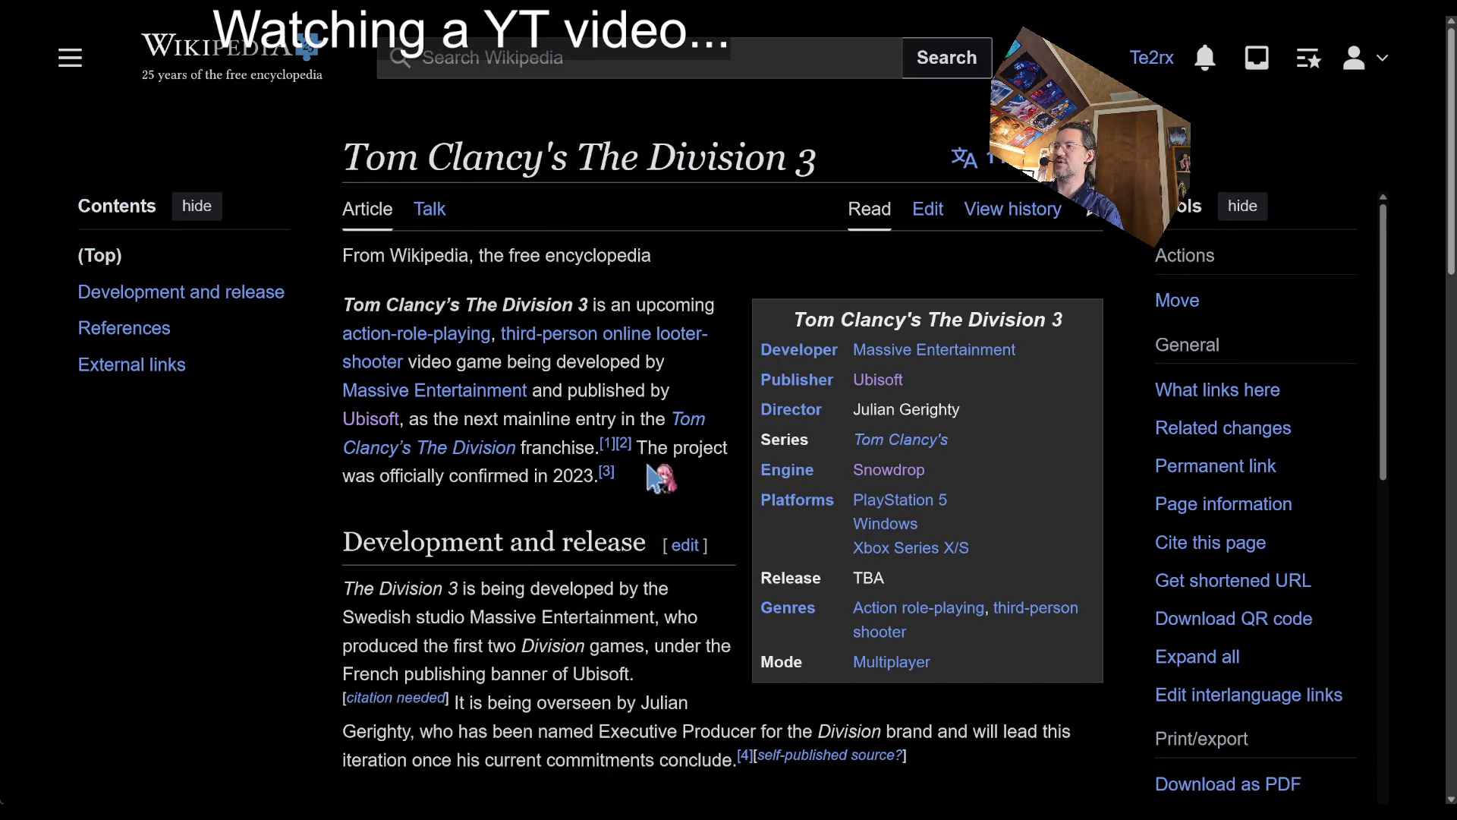
scroll(647, 468, down, 3)
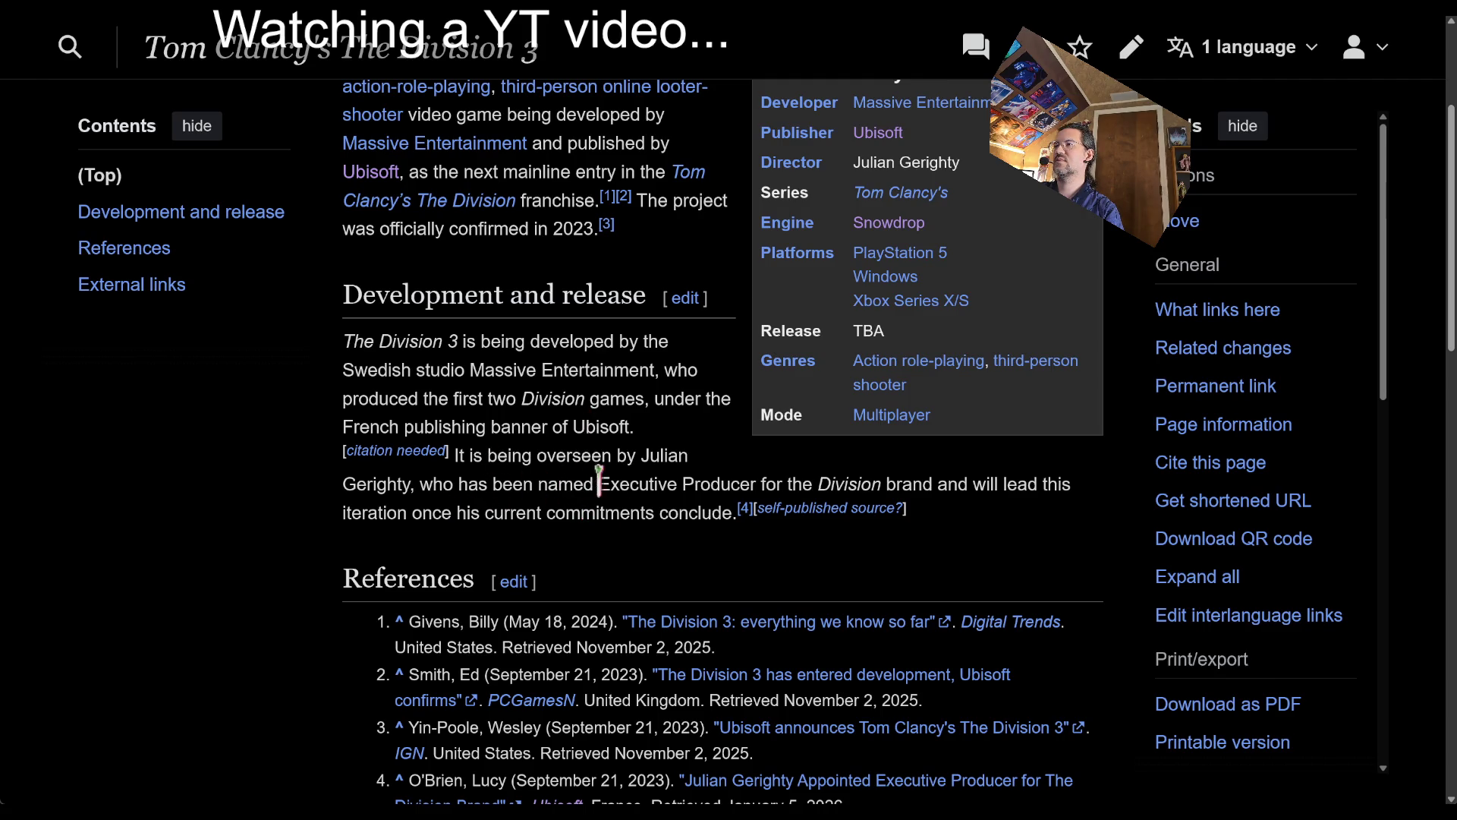
scroll(722, 532, up, 10)
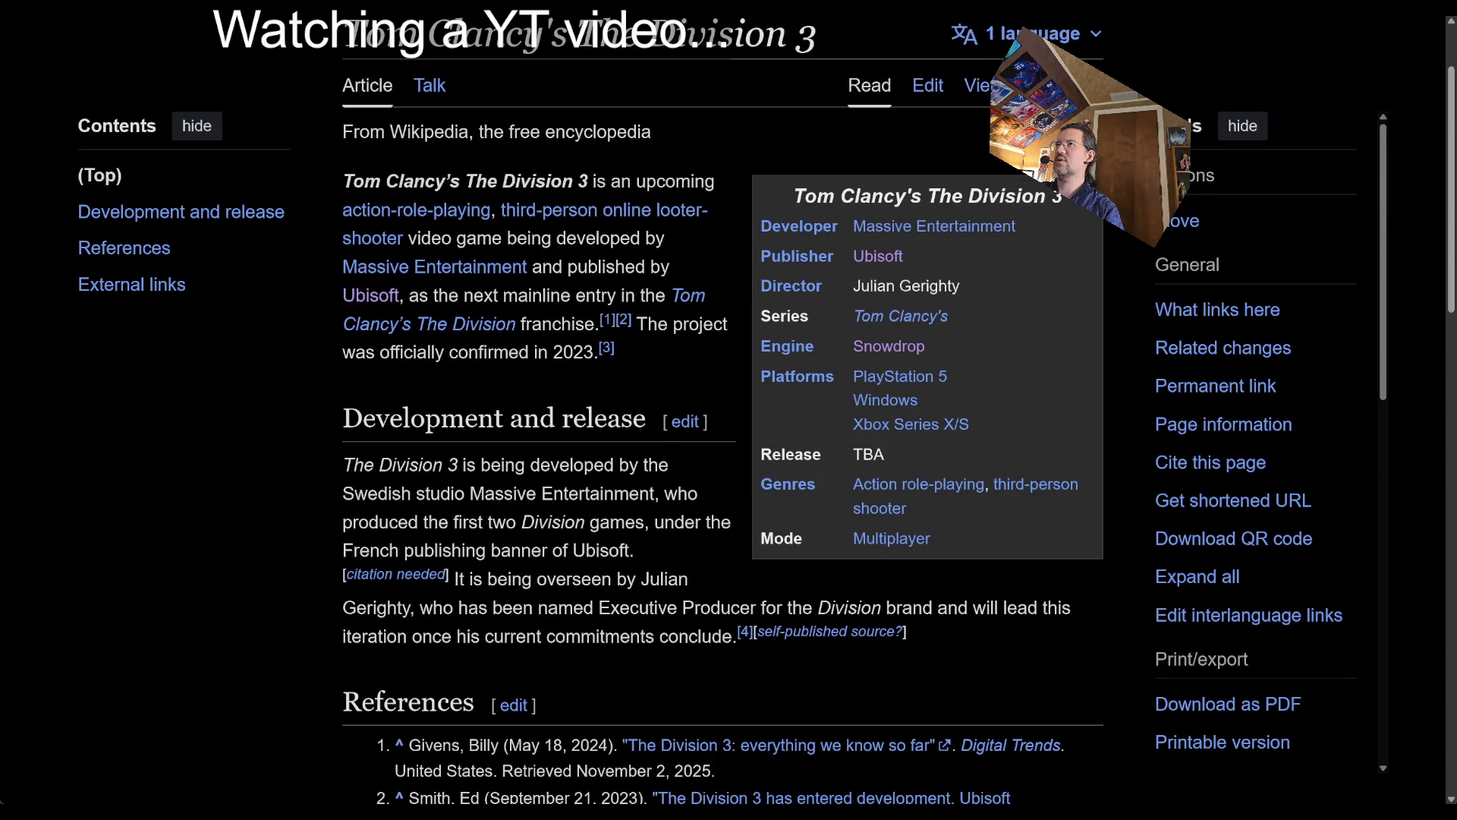
key(alt+Left)
- Google the March of Giants title with 'ubisoft' in a new tab
scroll(611, 329, up, 2)
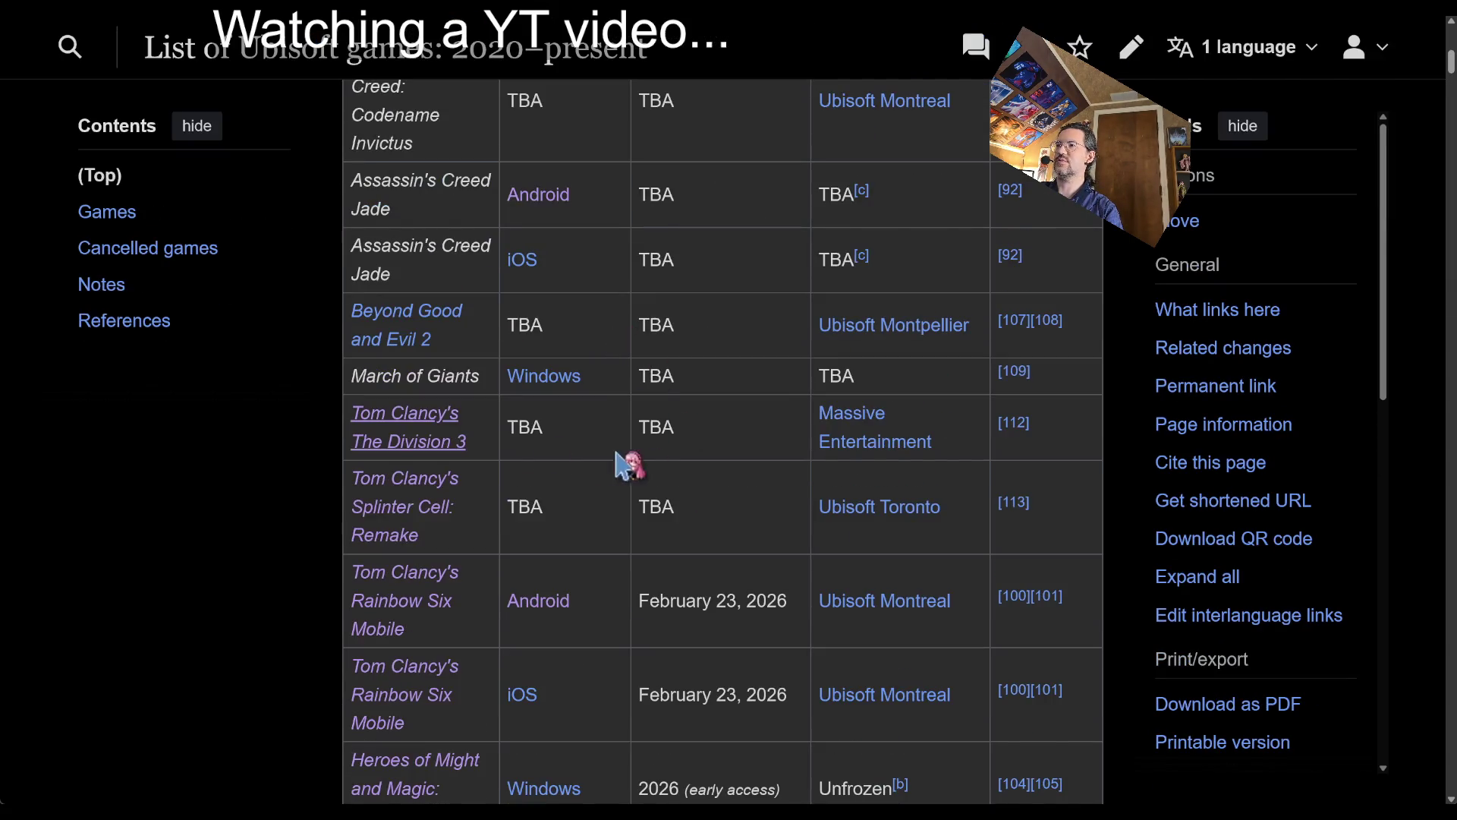
triple_click(416, 375)
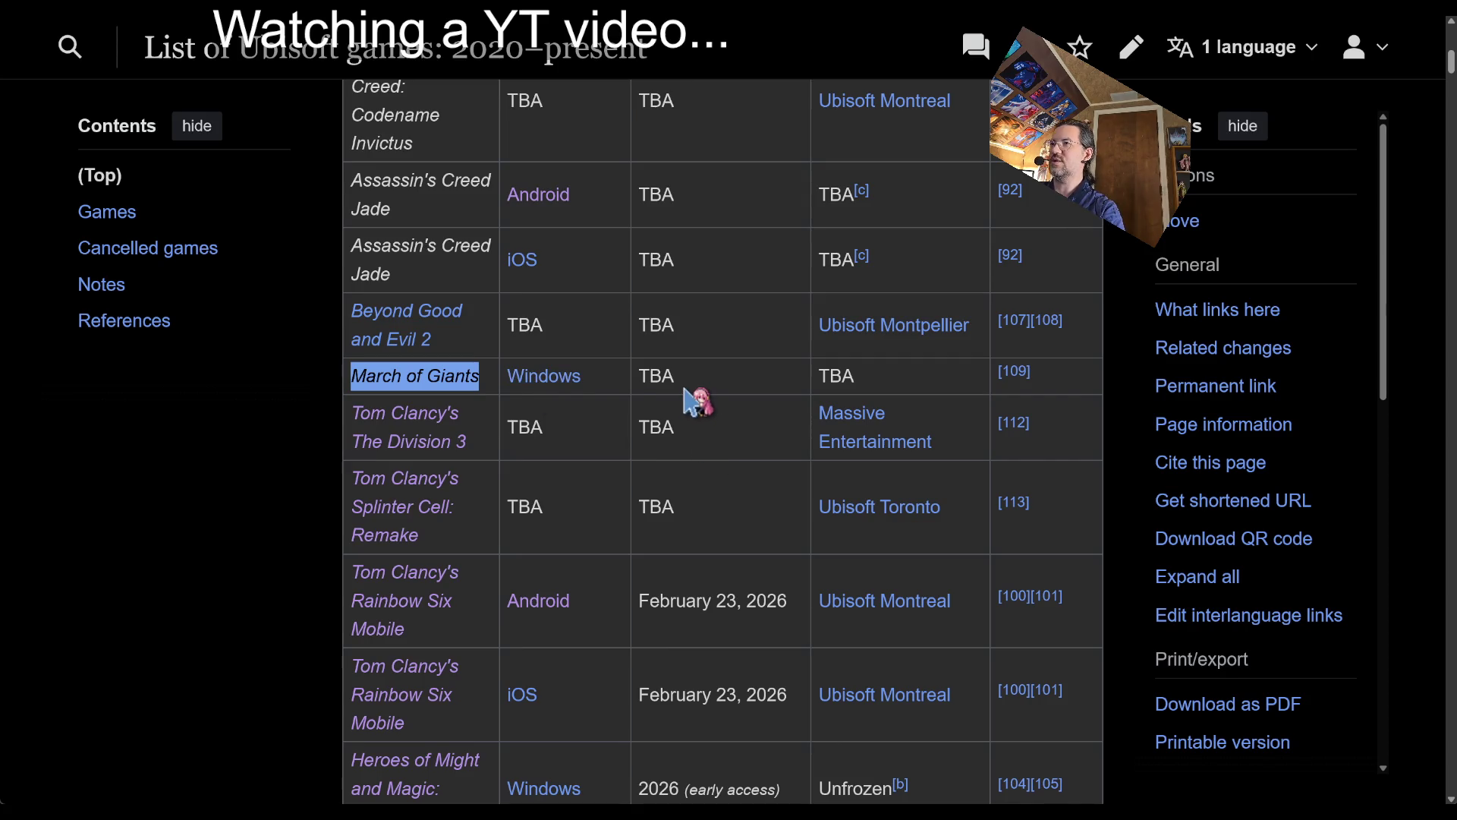
key(ctrl+t)
text(march of giants)
text(ubisoft)
key(Return)
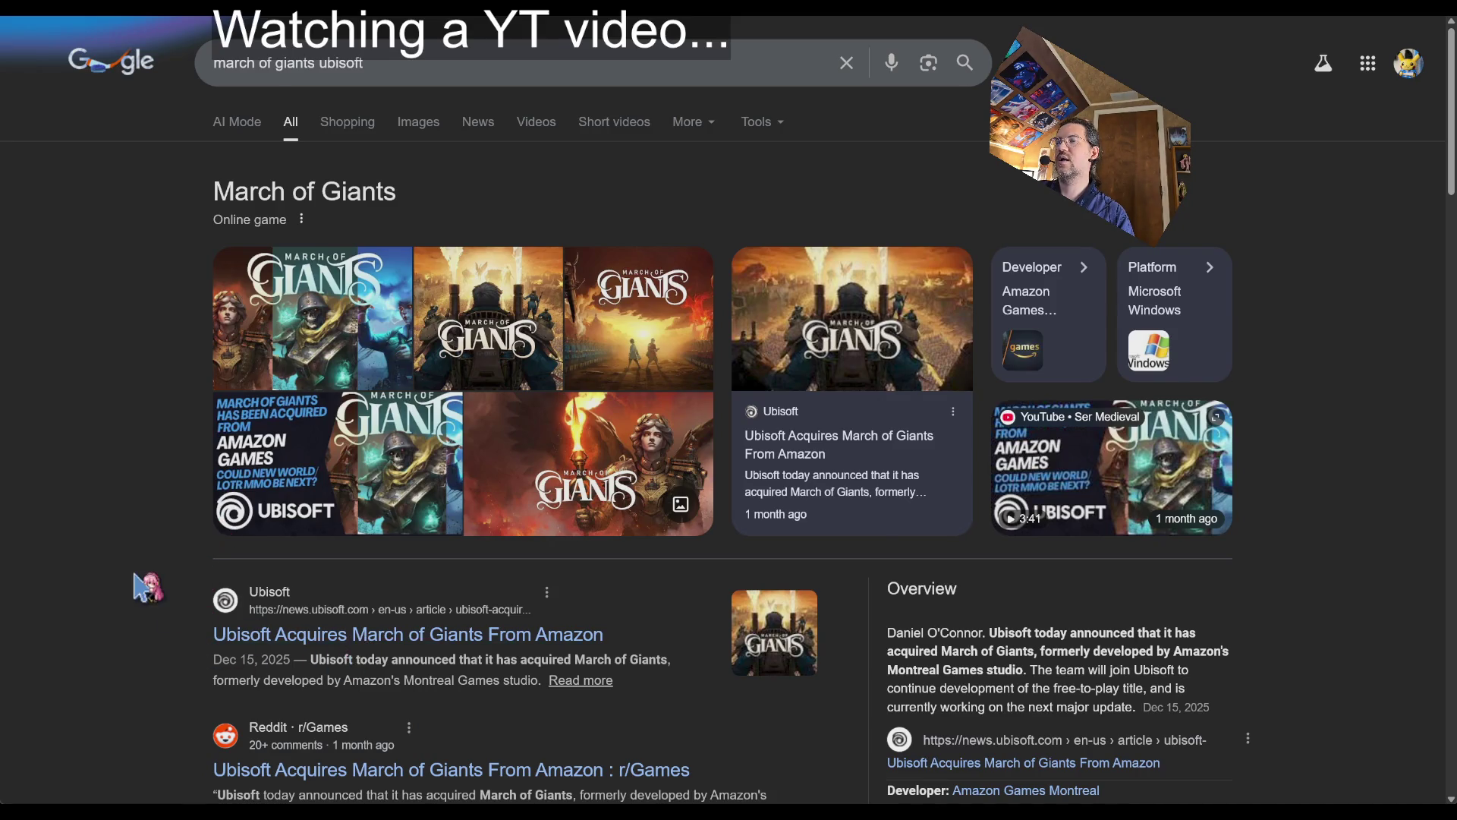
- Read Ubisoft's news article on acquiring March of Giants, then go back
scroll(356, 493, down, 2)
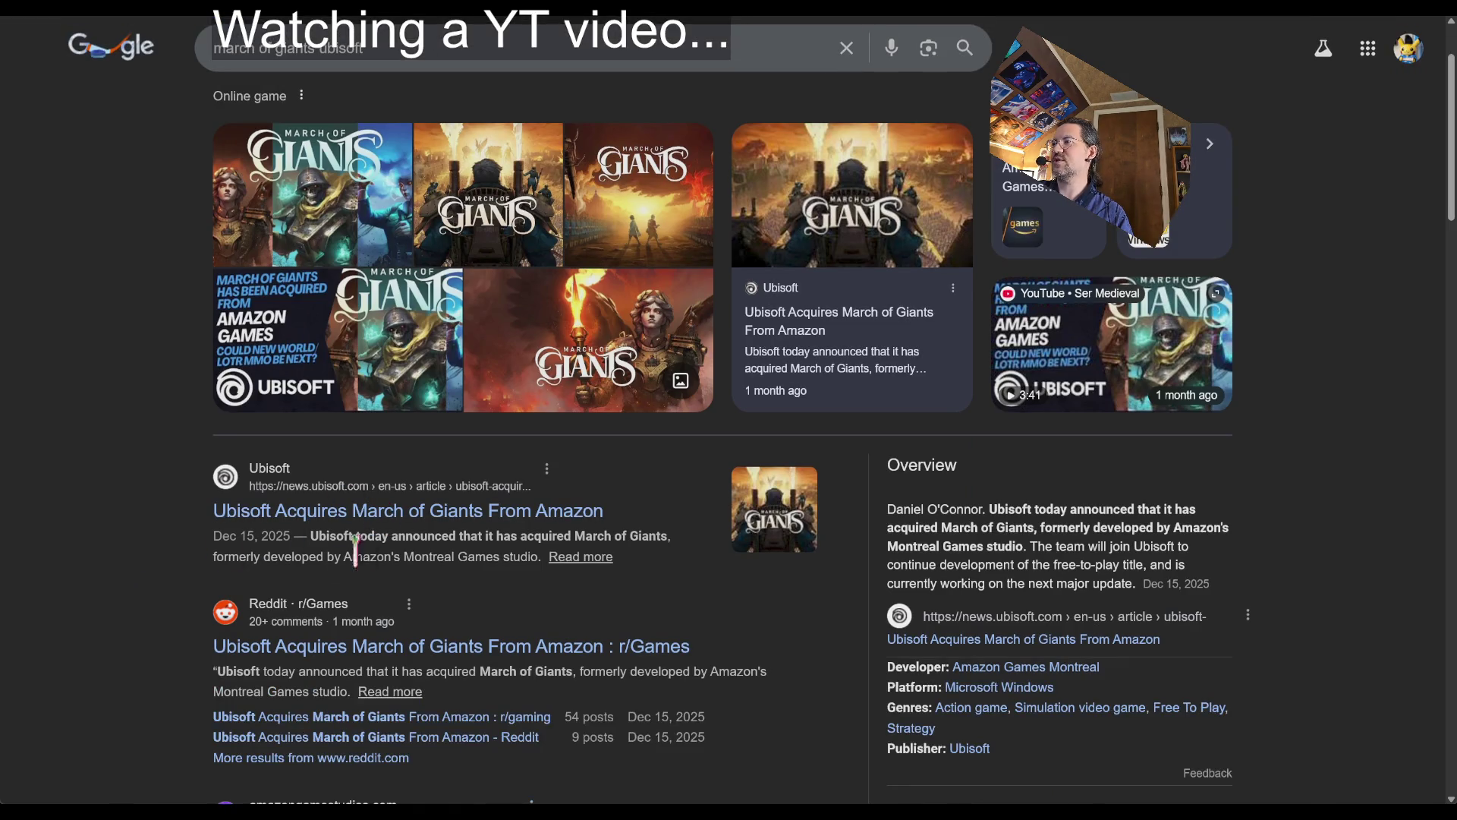
click(444, 507)
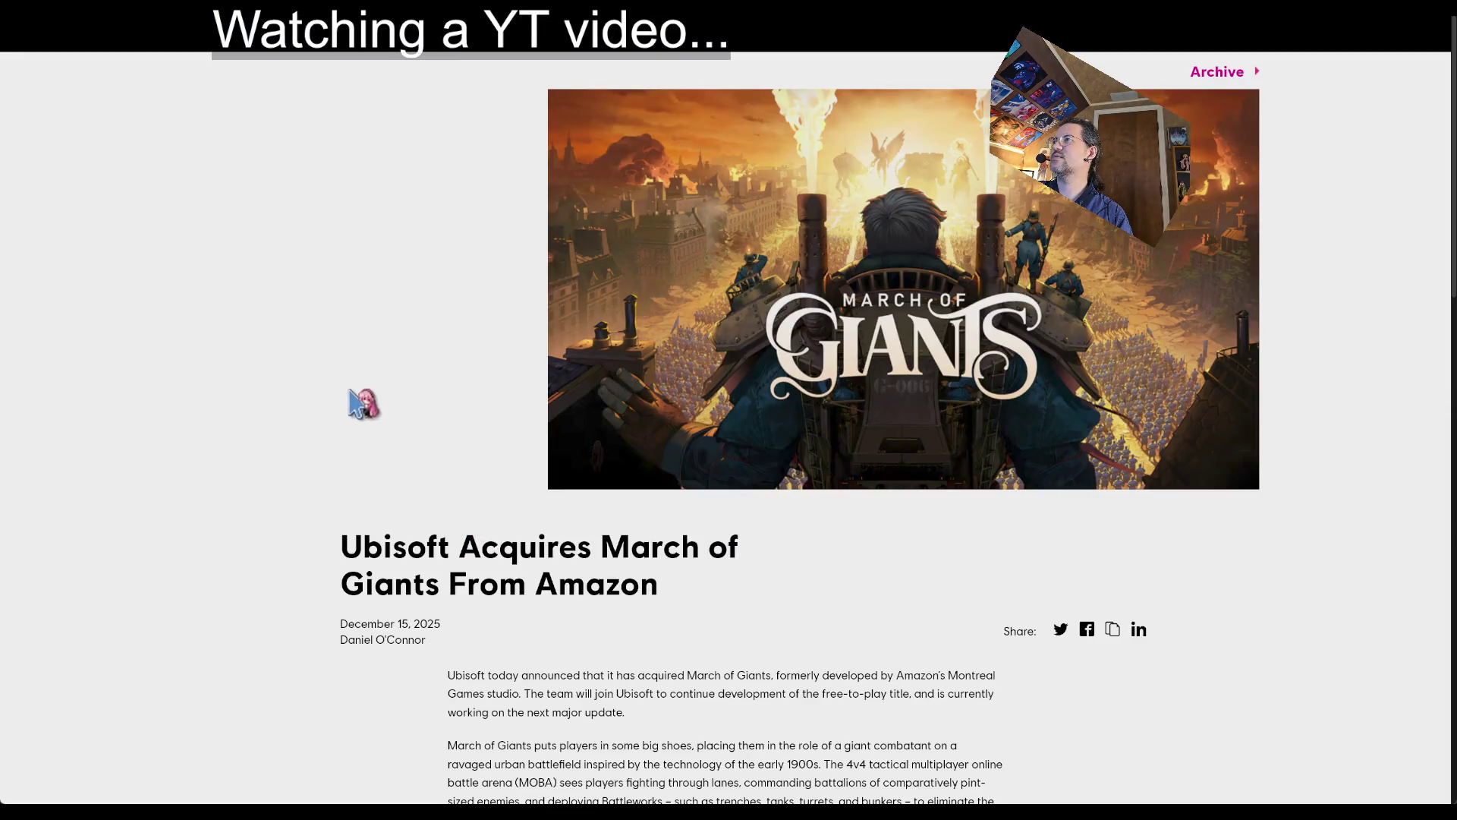
scroll(350, 395, down, 5)
scroll(346, 406, down, 2)
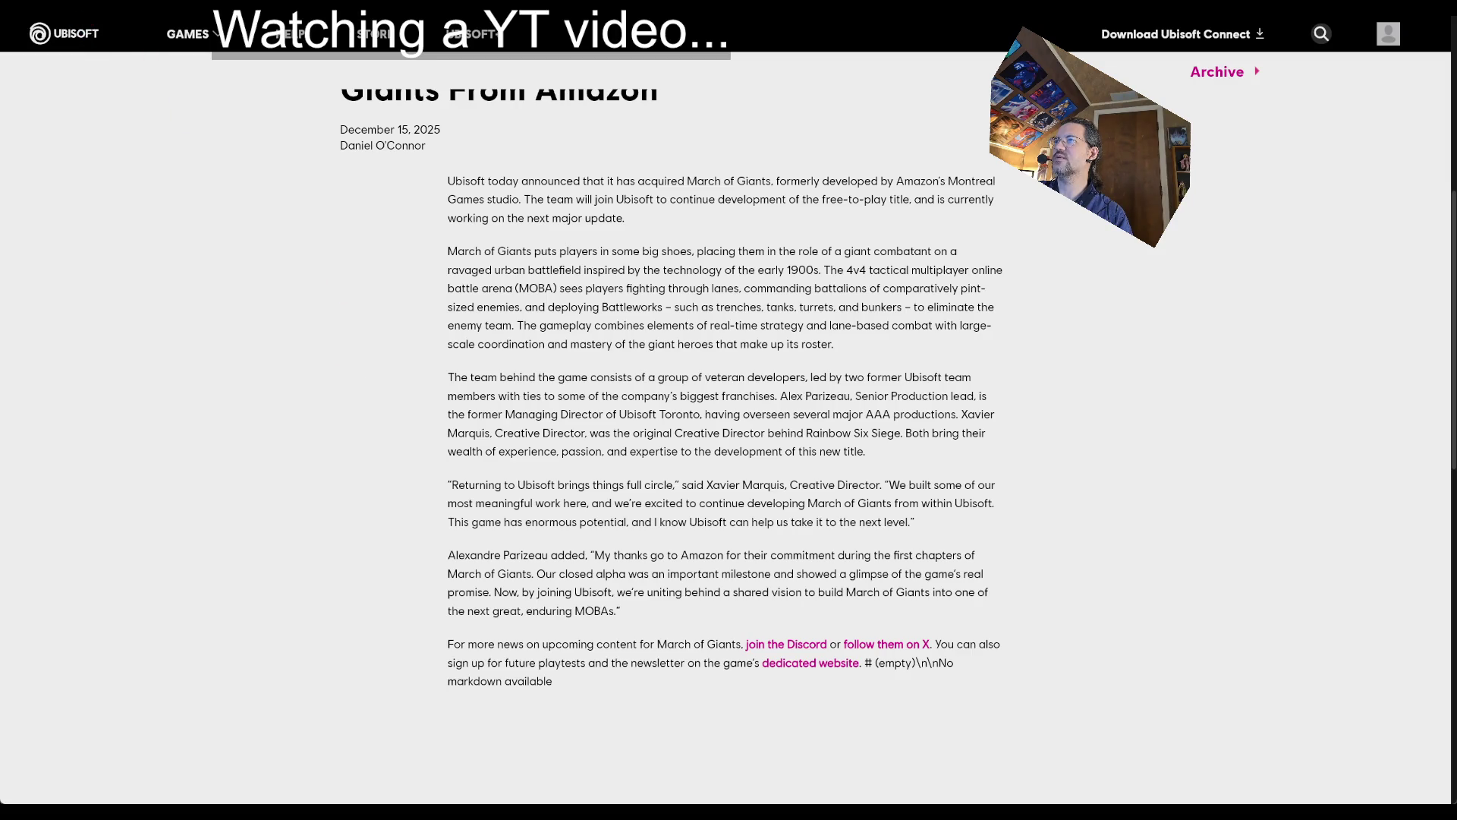
key(alt+Left)
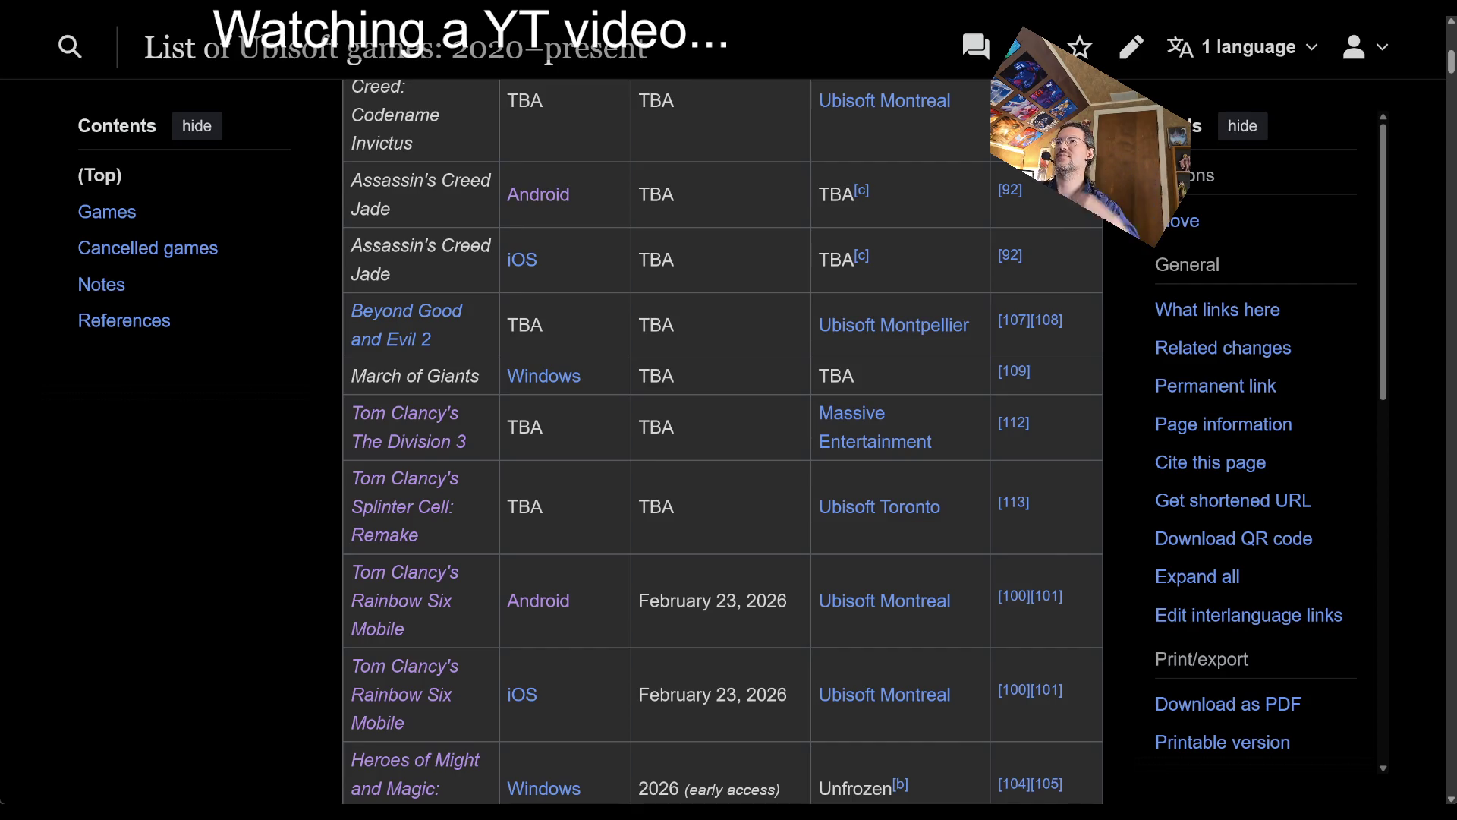
- Skim the Beyond Good and Evil 2 article, then return to the Ubisoft games list
click(391, 311)
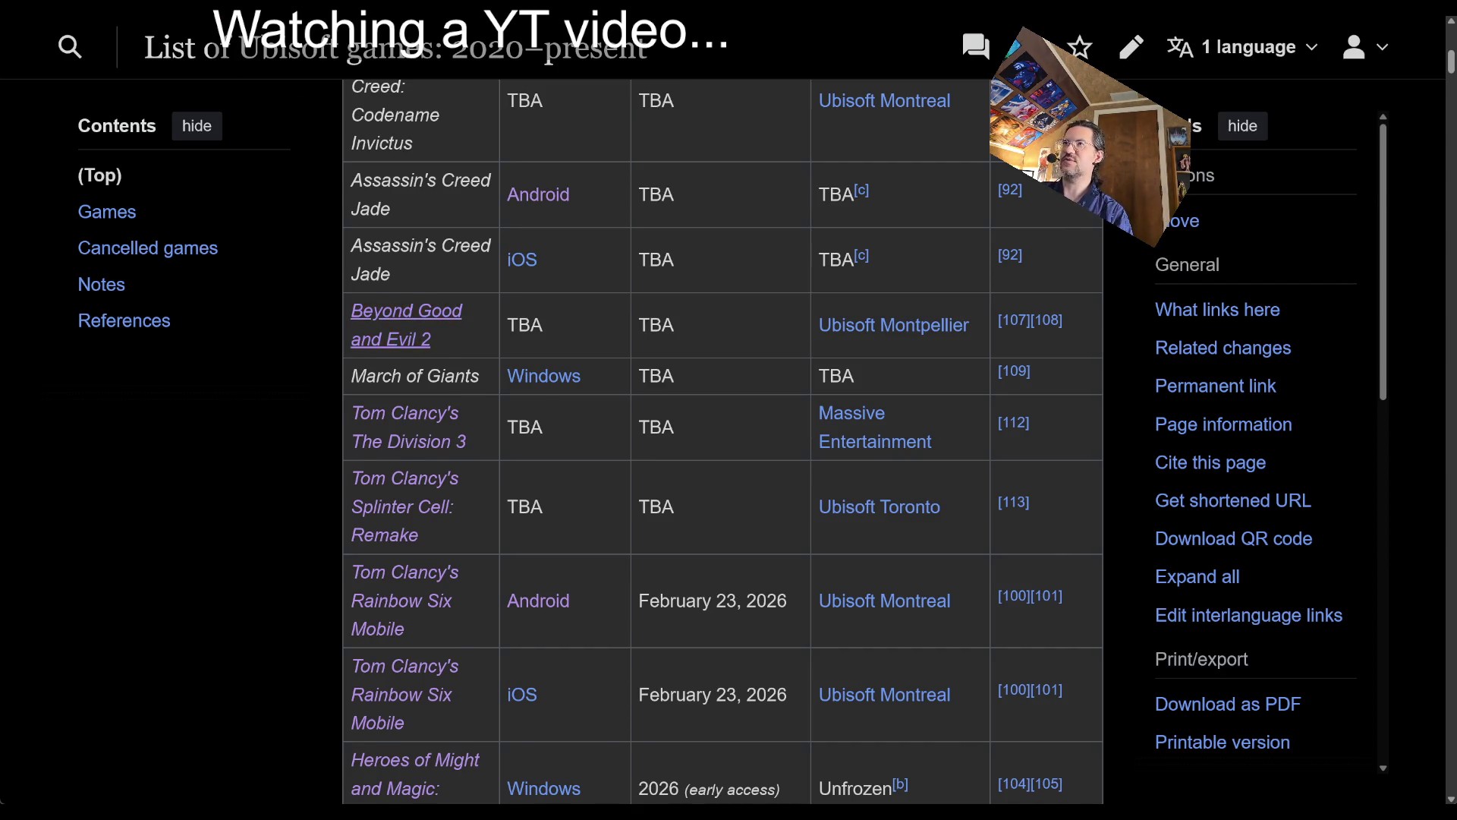
scroll(704, 403, down, 4)
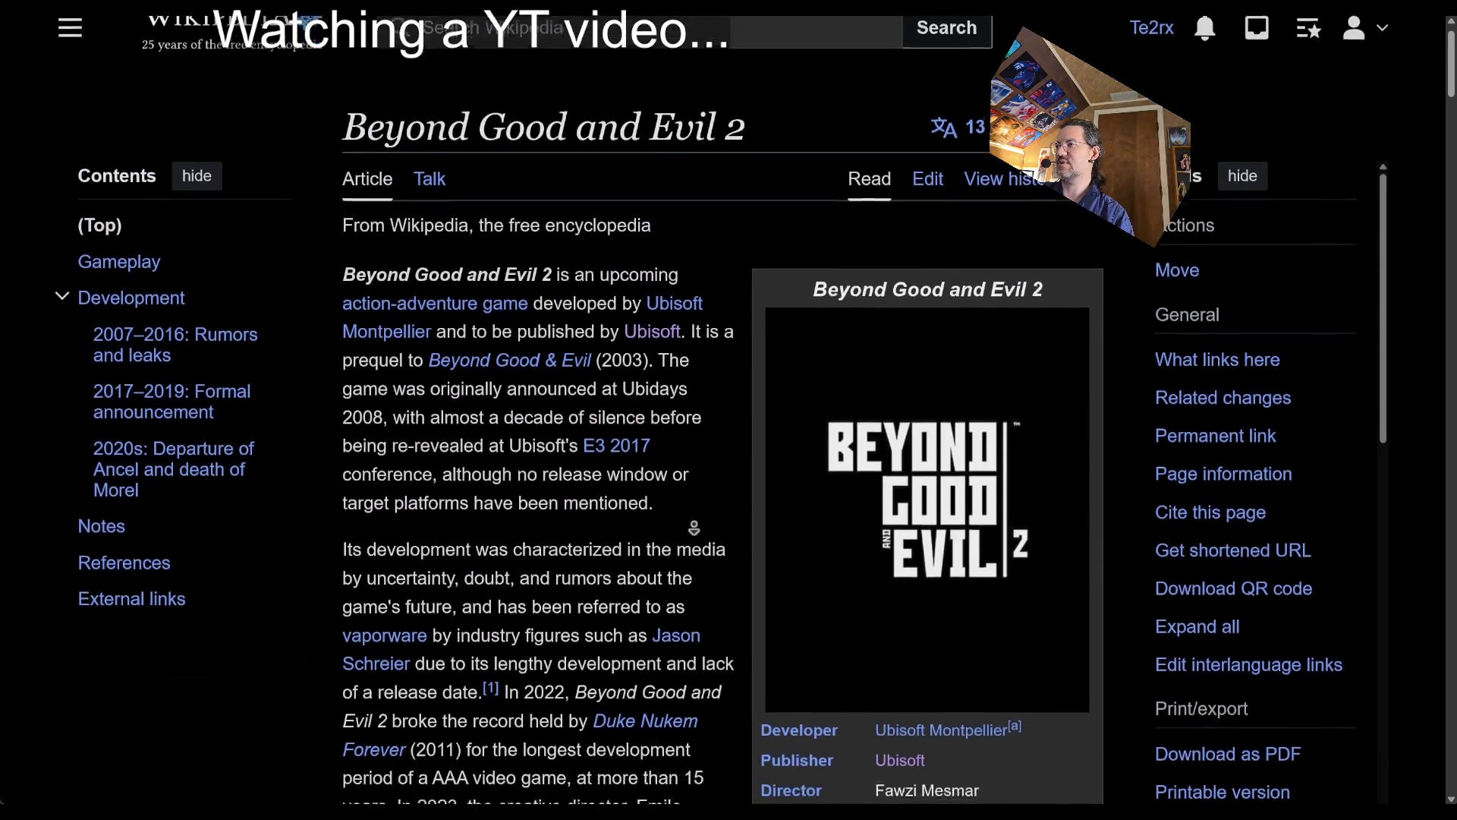
scroll(570, 325, down, 2)
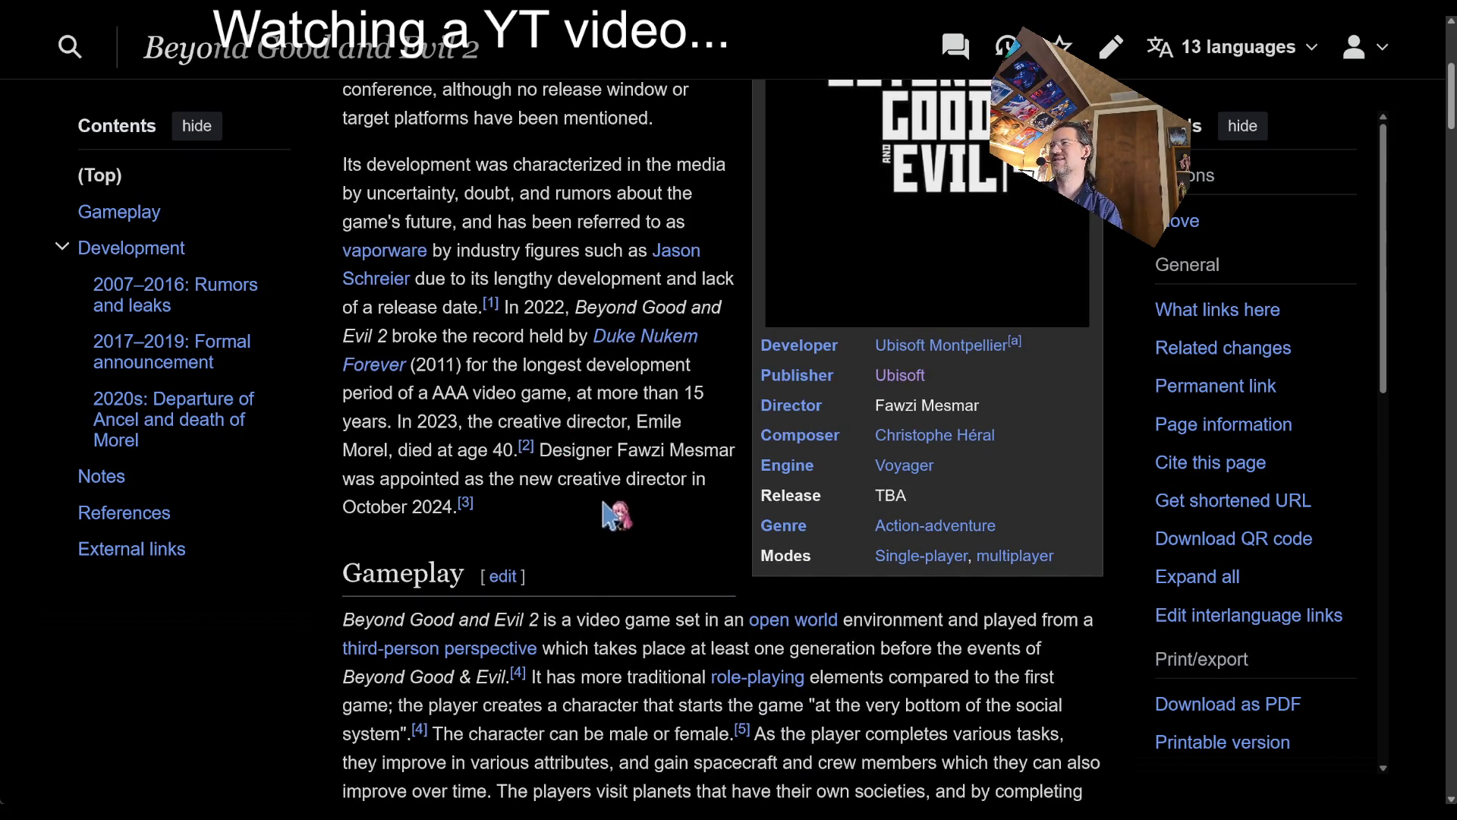
scroll(619, 485, down, 6)
scroll(660, 522, up, 3)
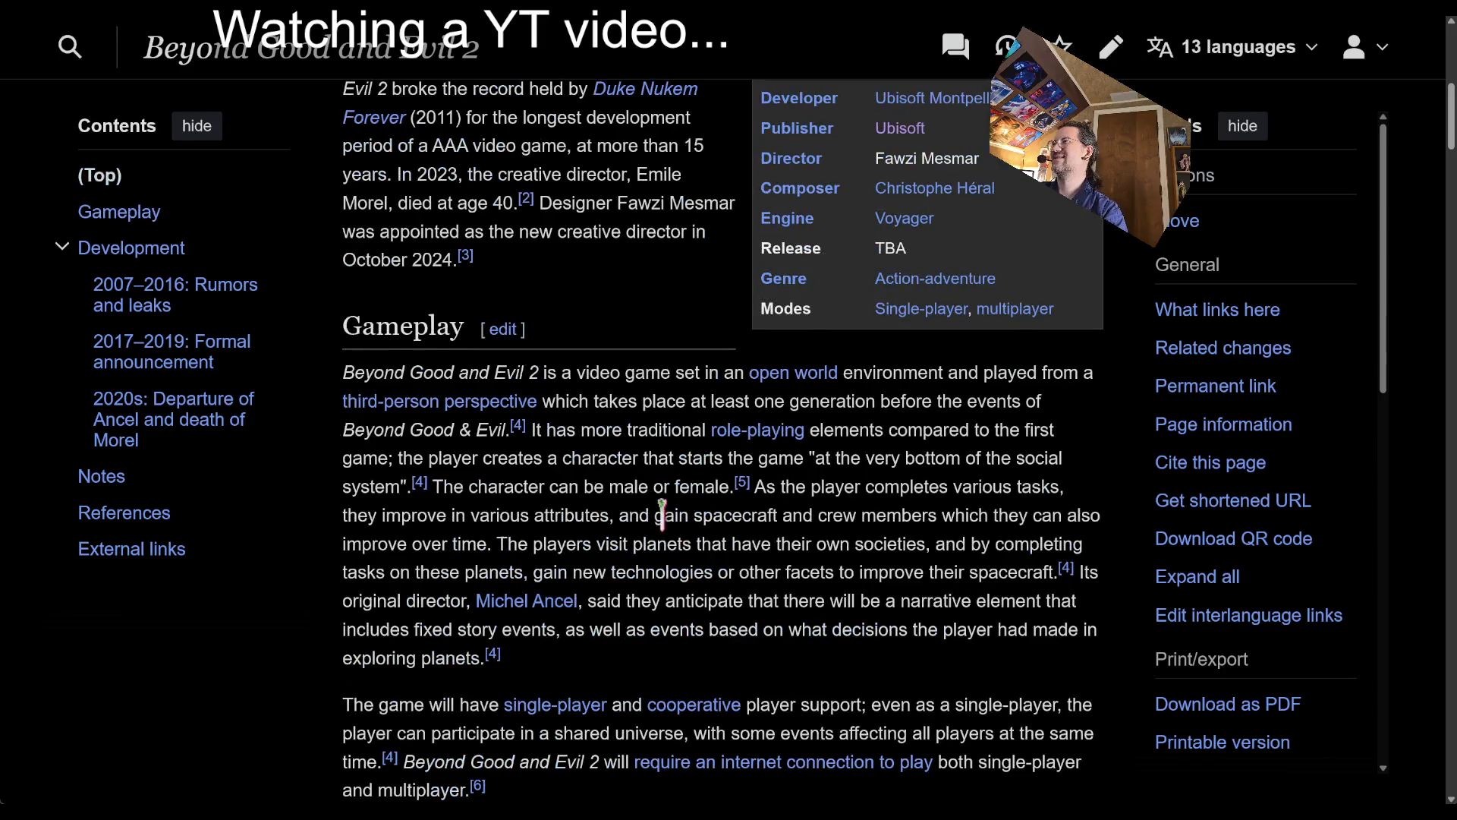
scroll(582, 486, up, 7)
key(alt+Left)
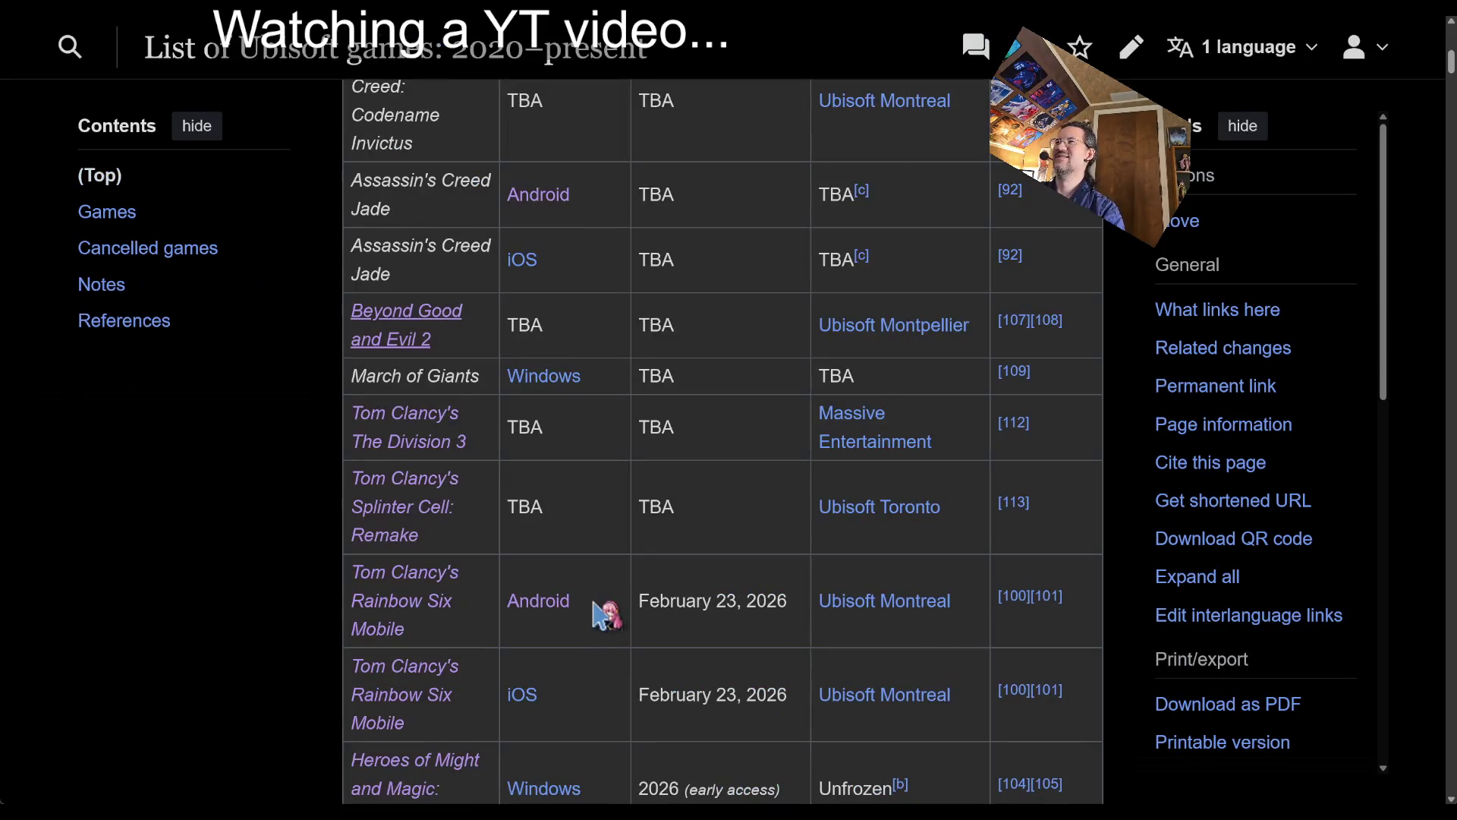
- Search Google for the selected 'Assassin's Creed: Codename Invictus' title from the games table
middle_click(722, 427)
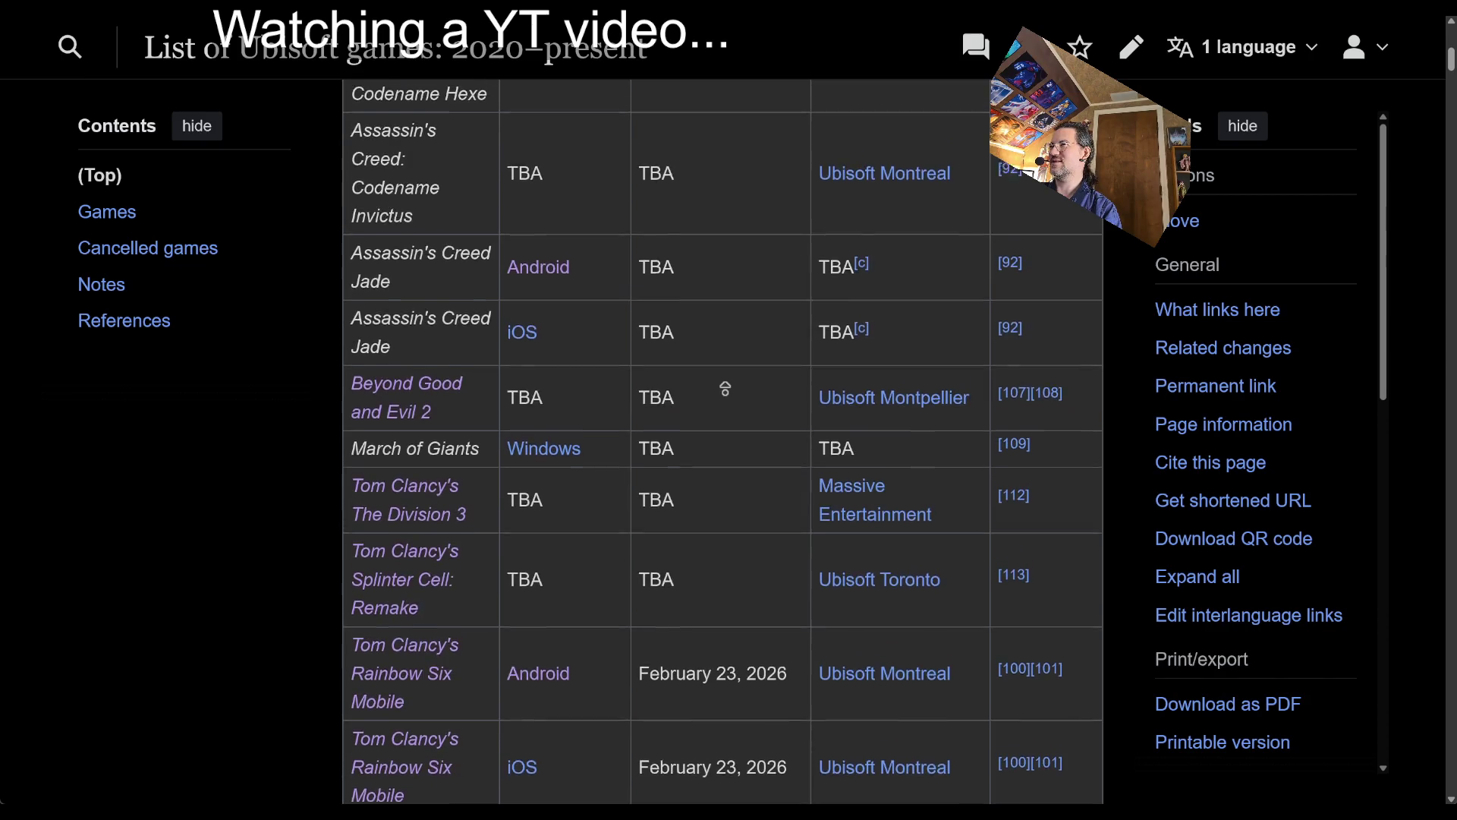
scroll(410, 482, up, 3)
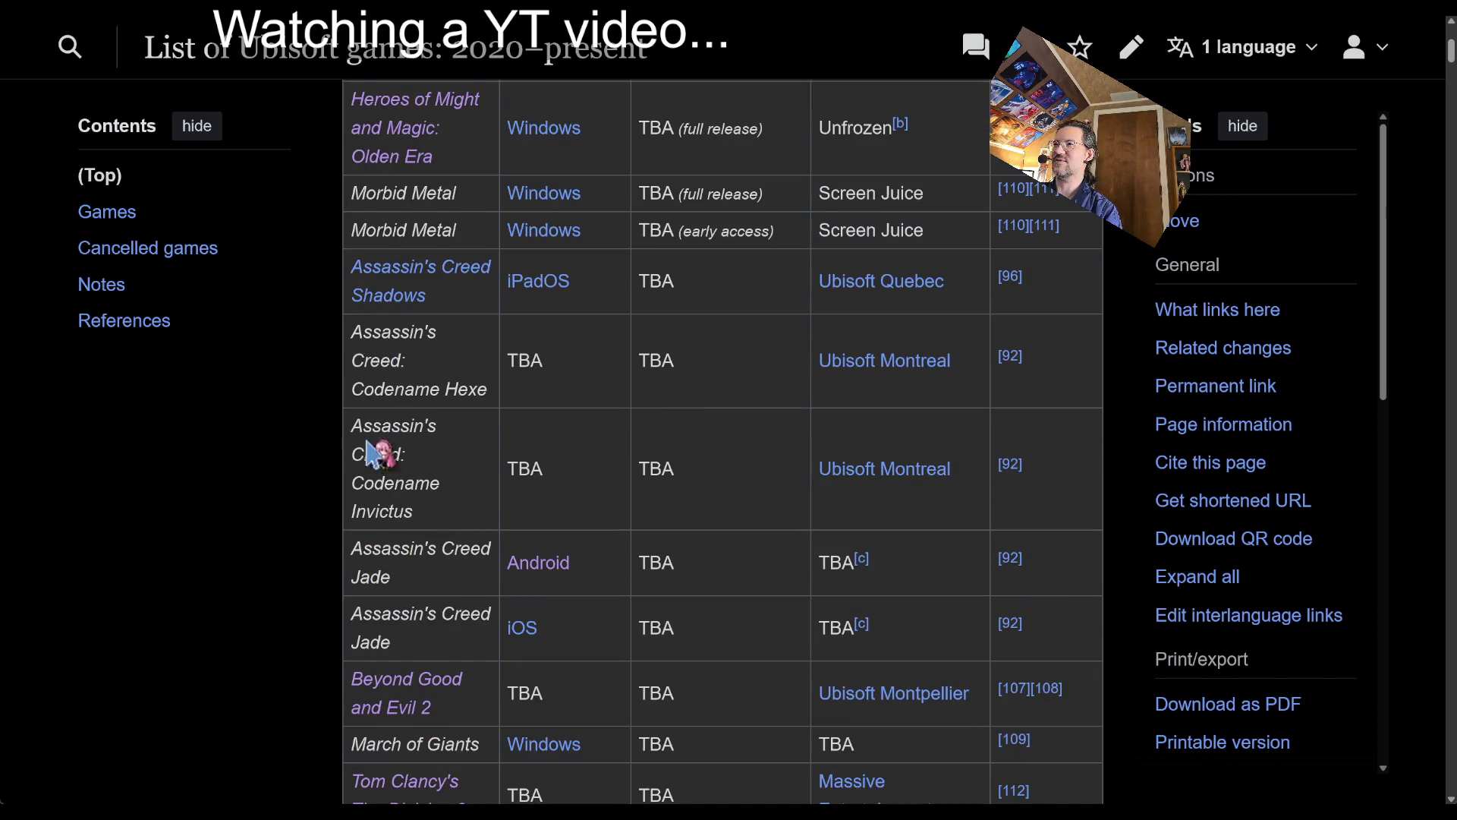
scroll(581, 508, down, 2)
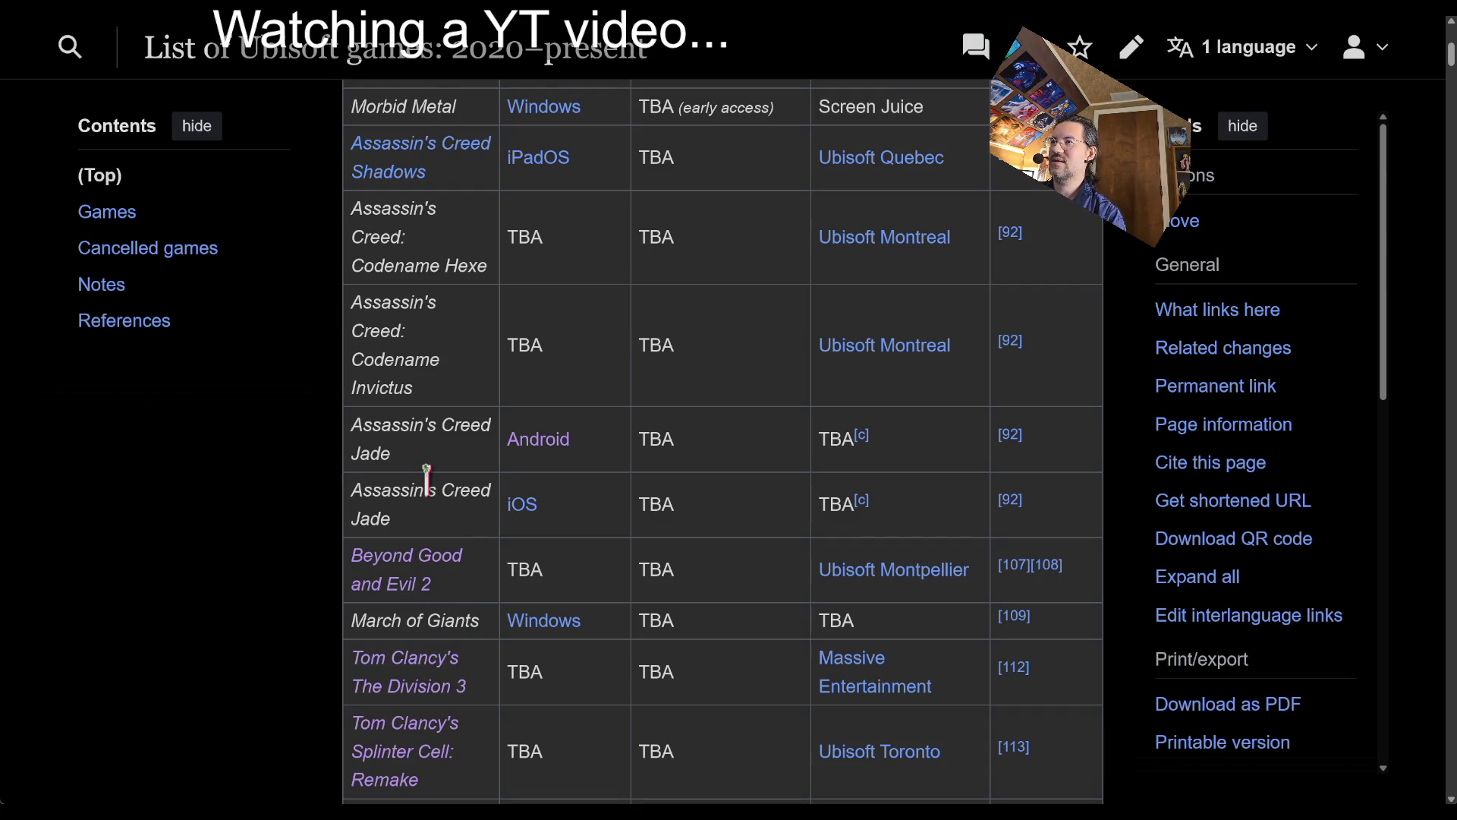
middle_click(742, 446)
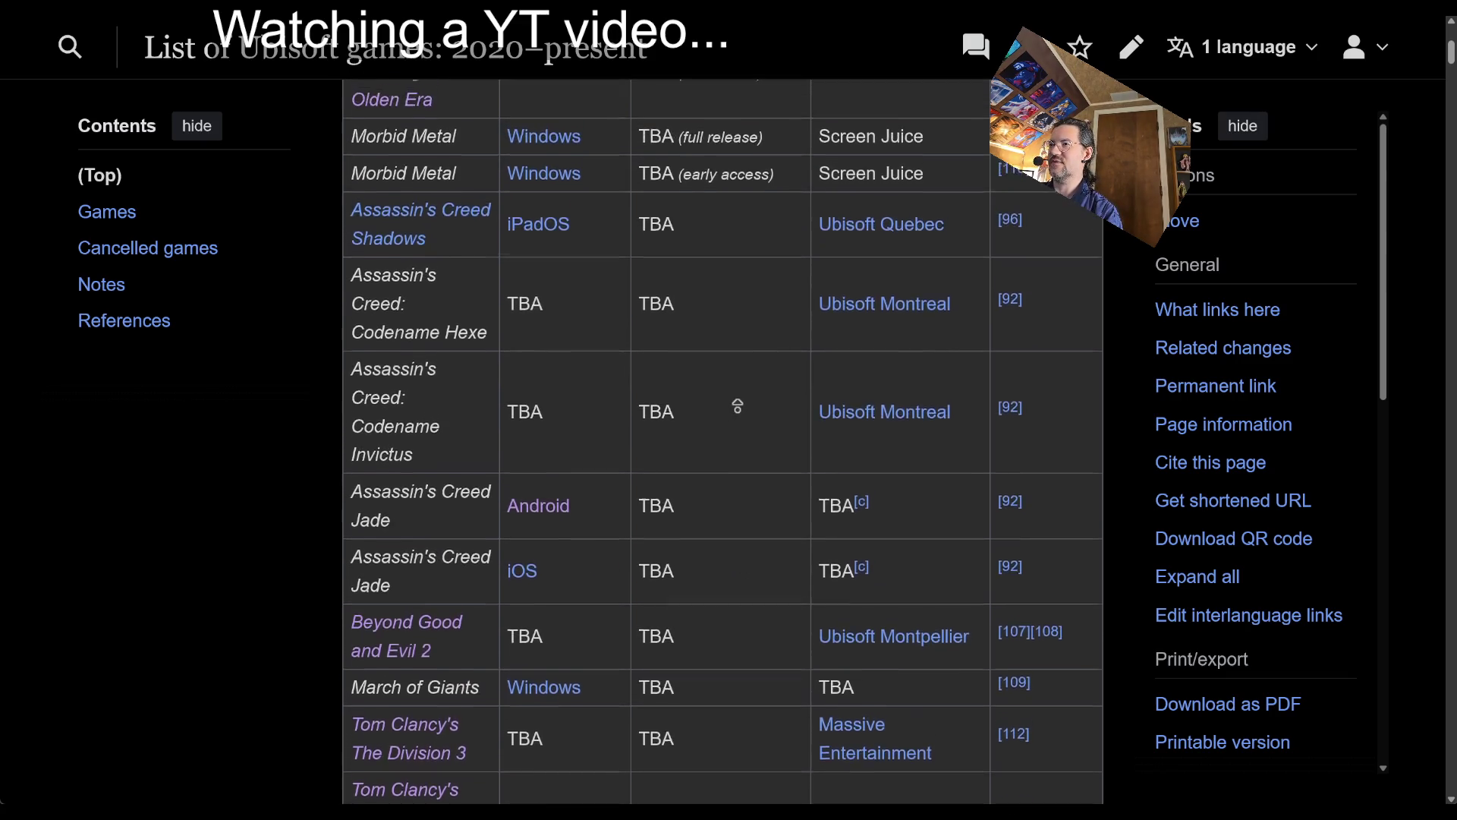
middle_click(747, 422)
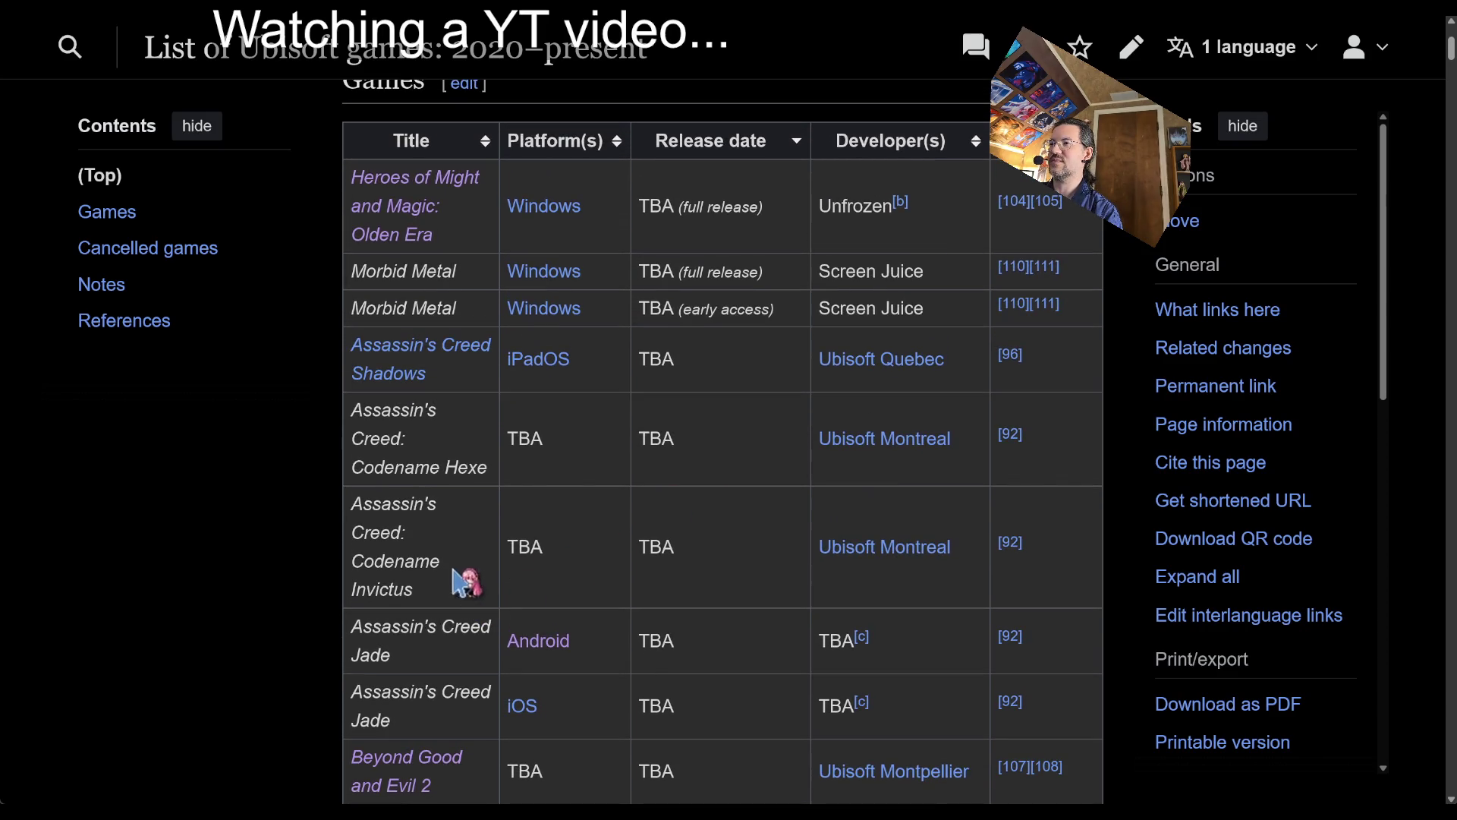
triple_click(383, 568)
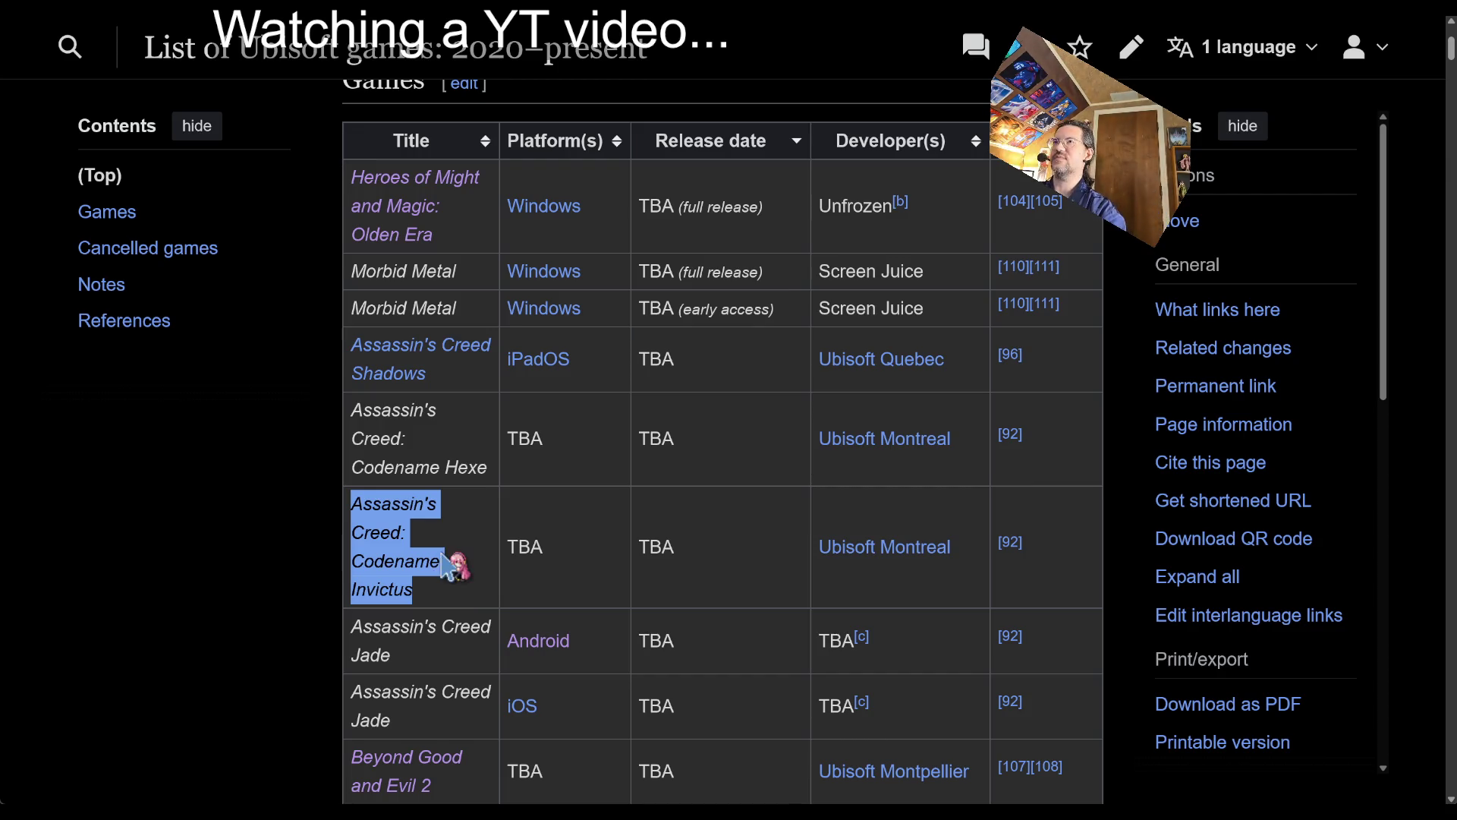
right_click(459, 560)
click(498, 488)
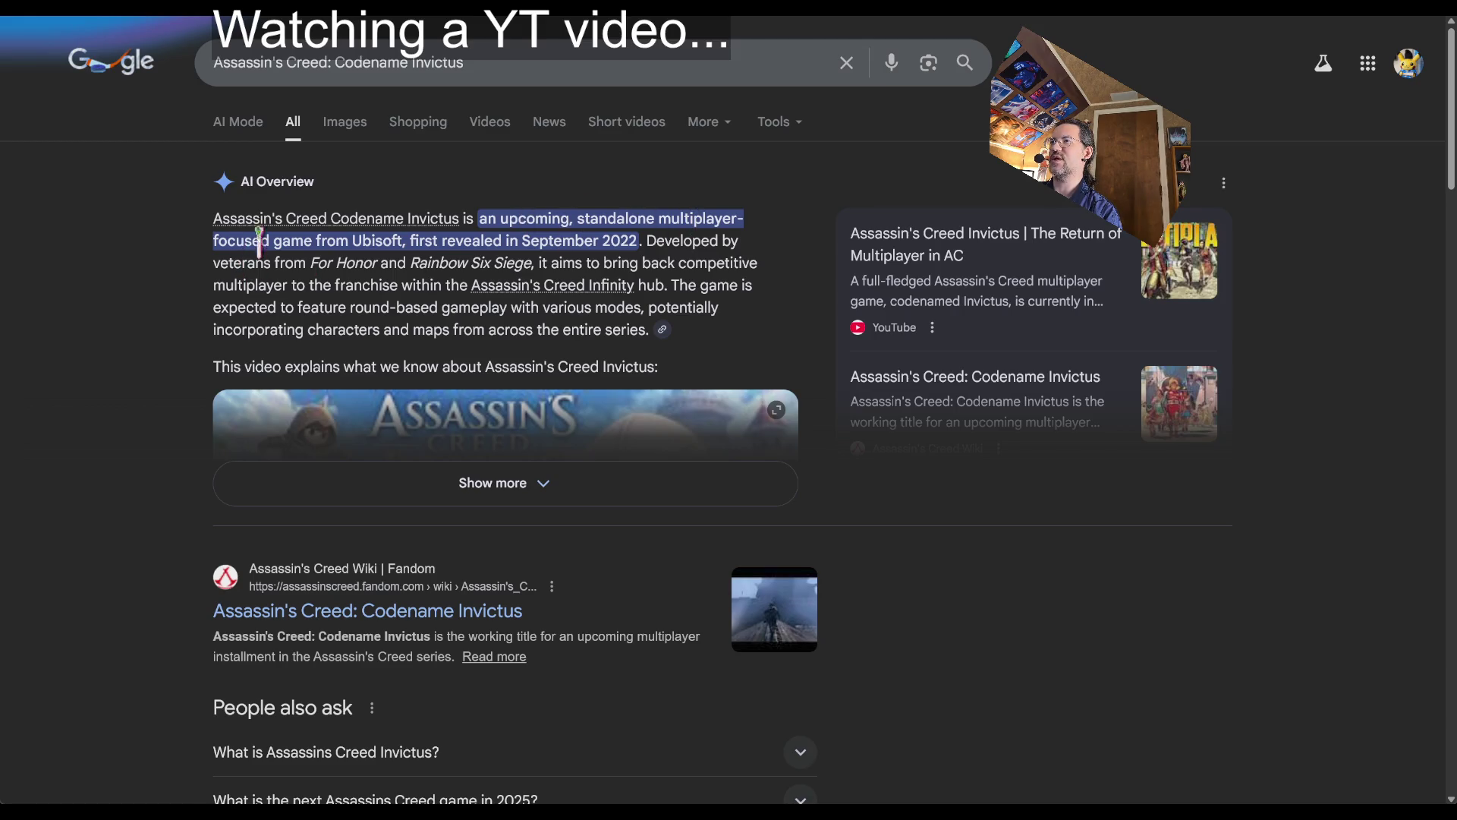
- Expand the full AI overview on Codename Invictus and play its video
click(492, 482)
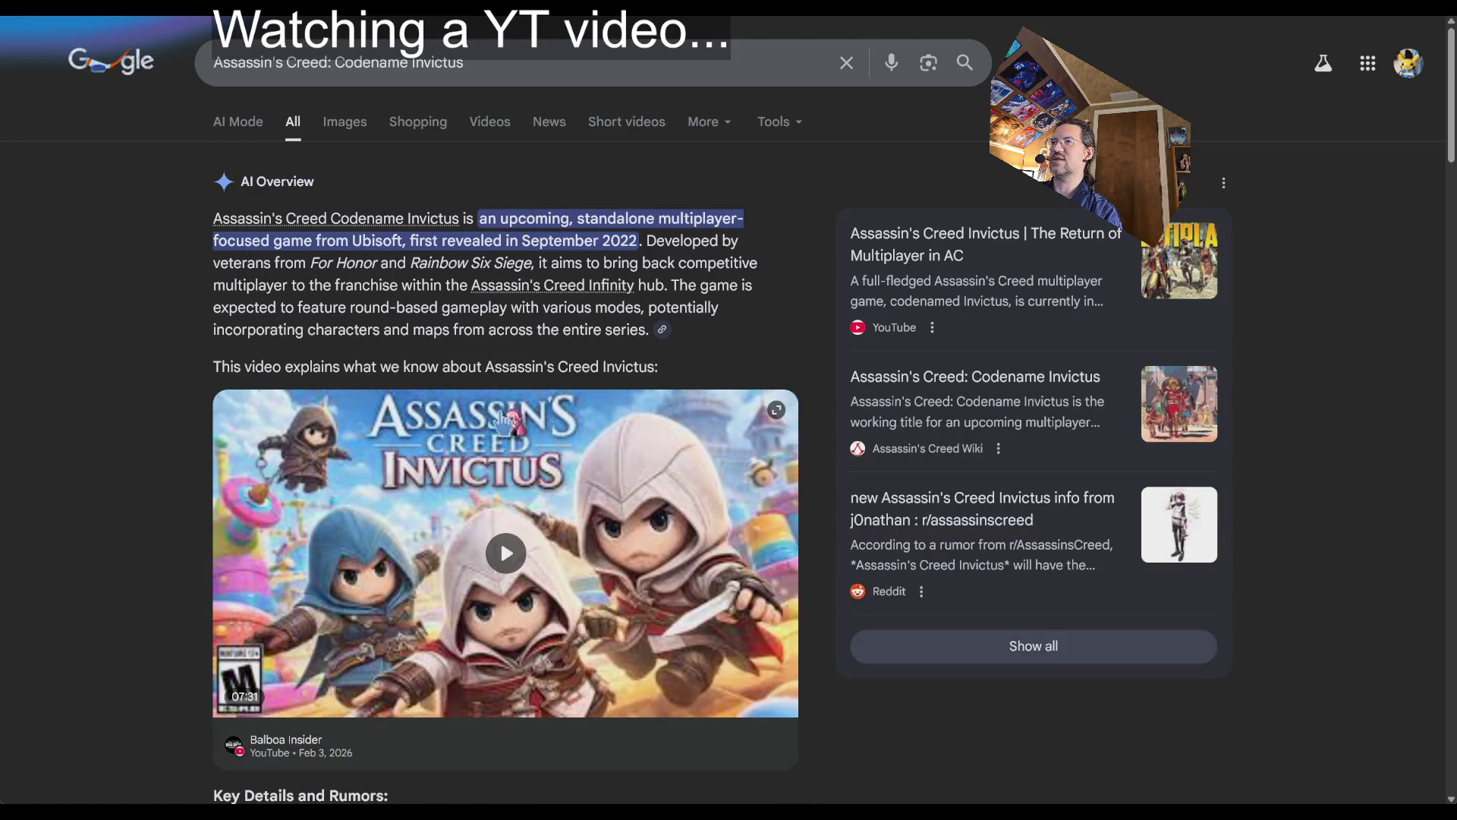
scroll(797, 292, down, 3)
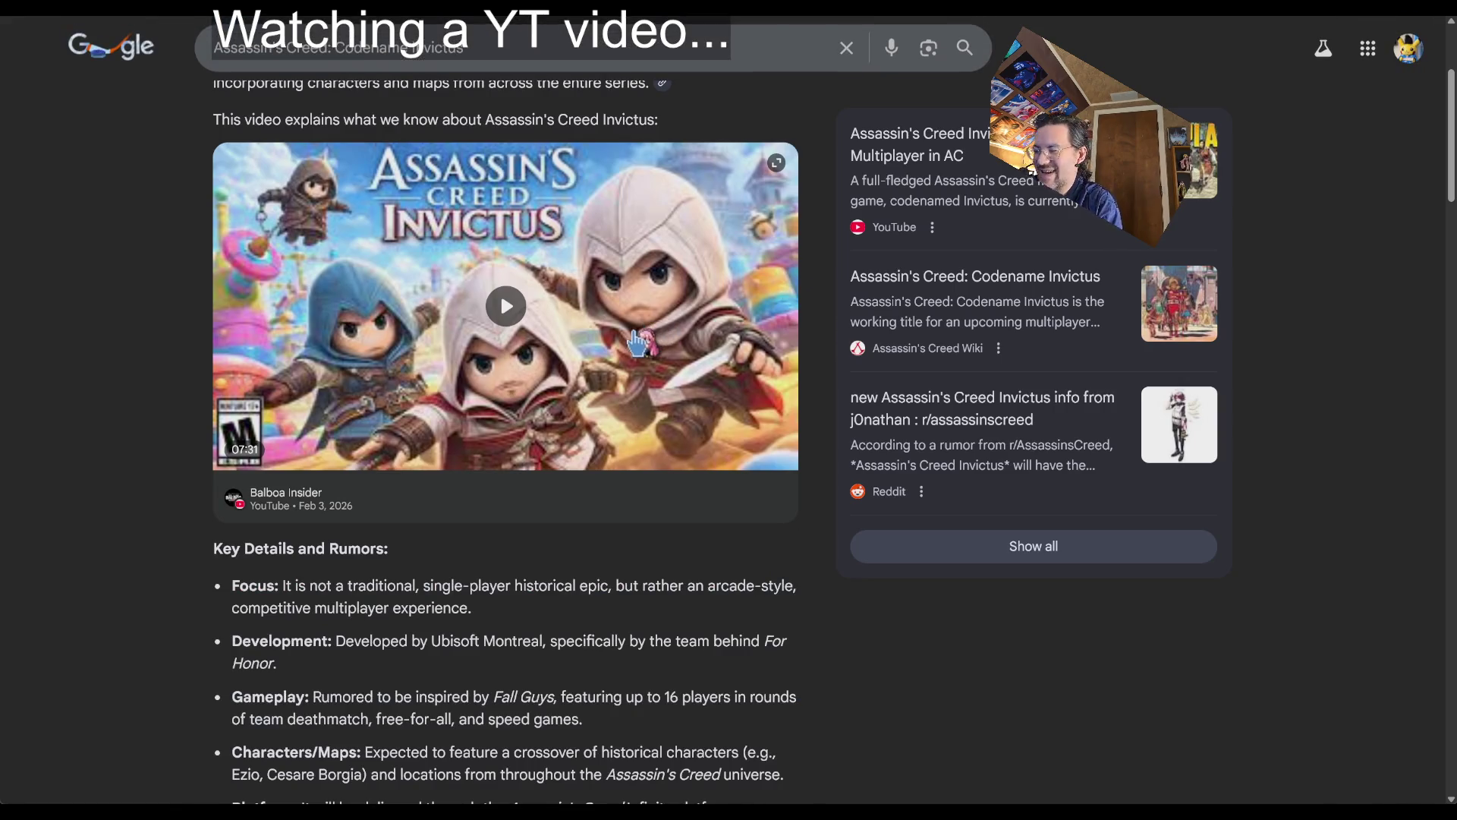
click(531, 251)
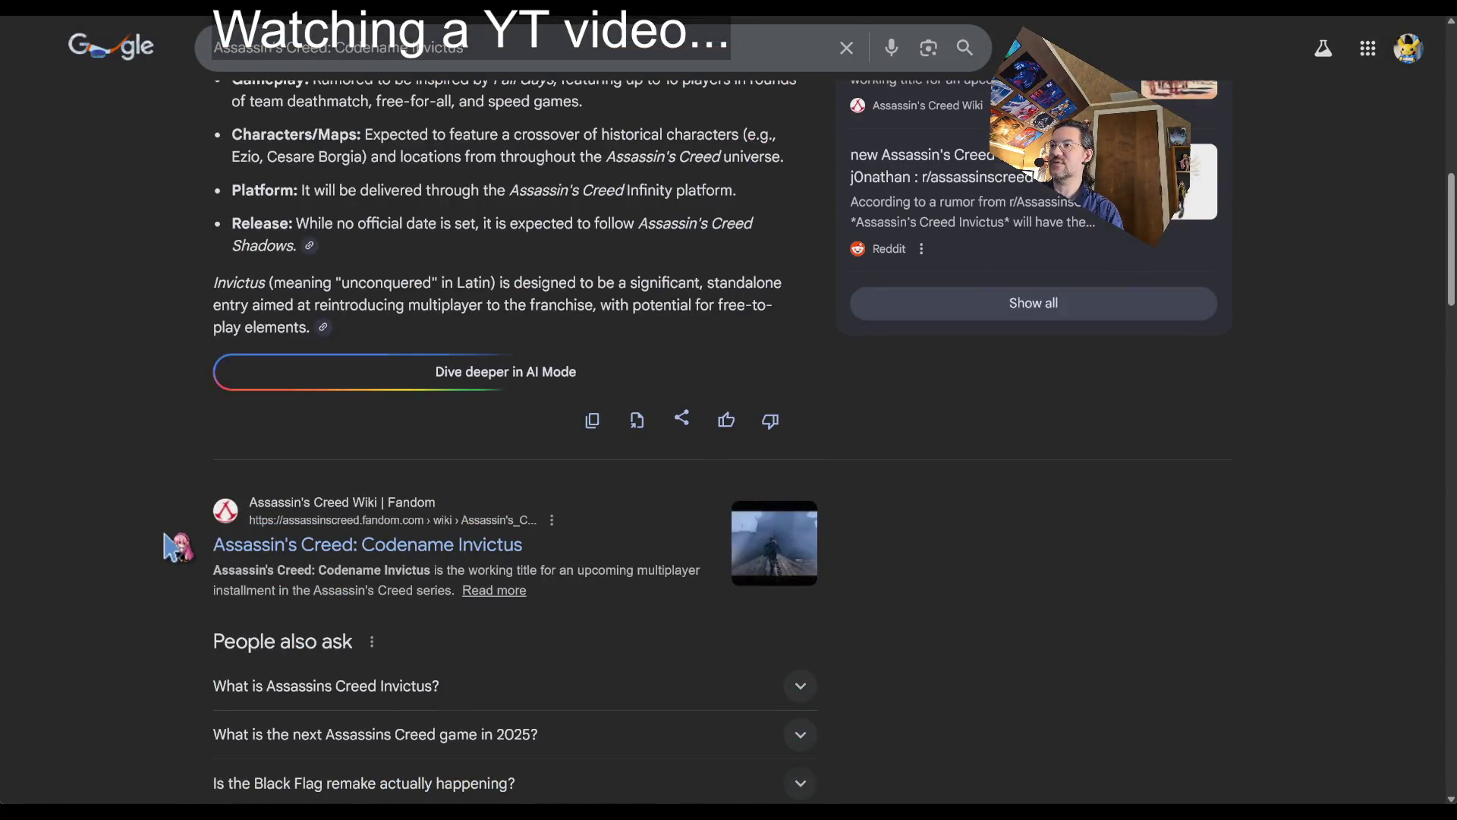
- Read the Fandom wiki article on Codename Invictus, then show Google's image results
click(611, 499)
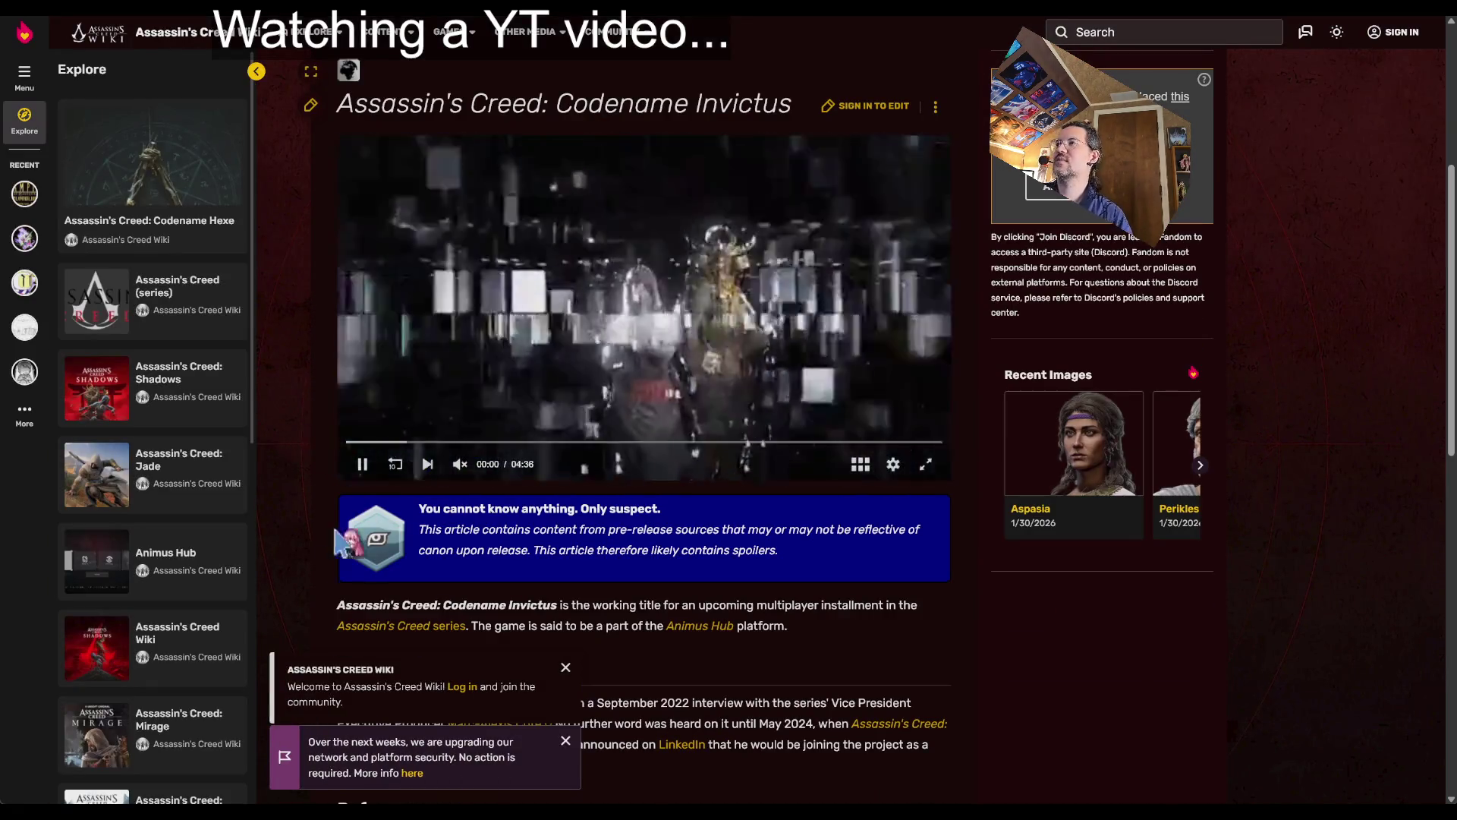
scroll(463, 444, down, 15)
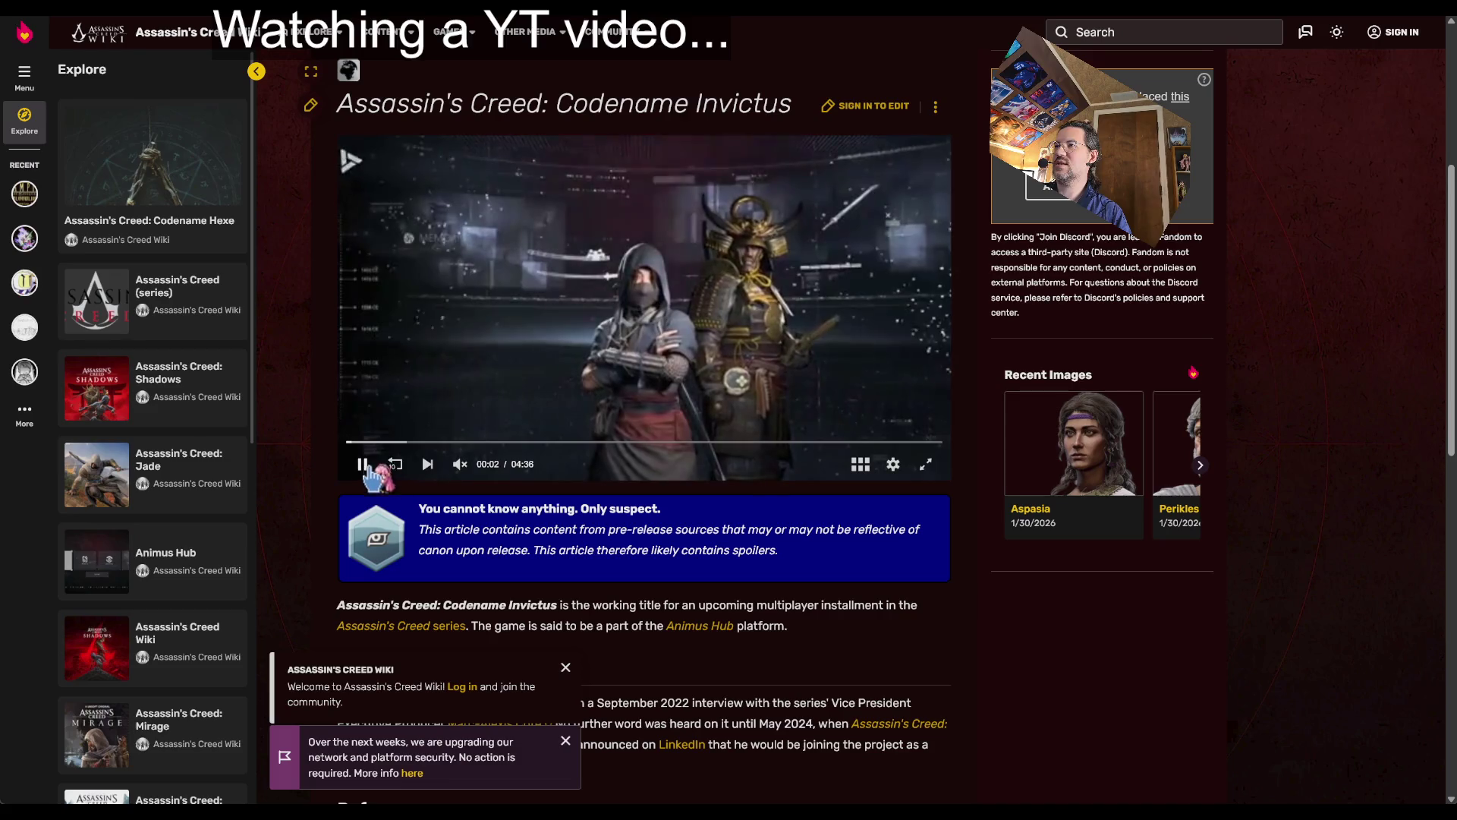
scroll(678, 497, up, 10)
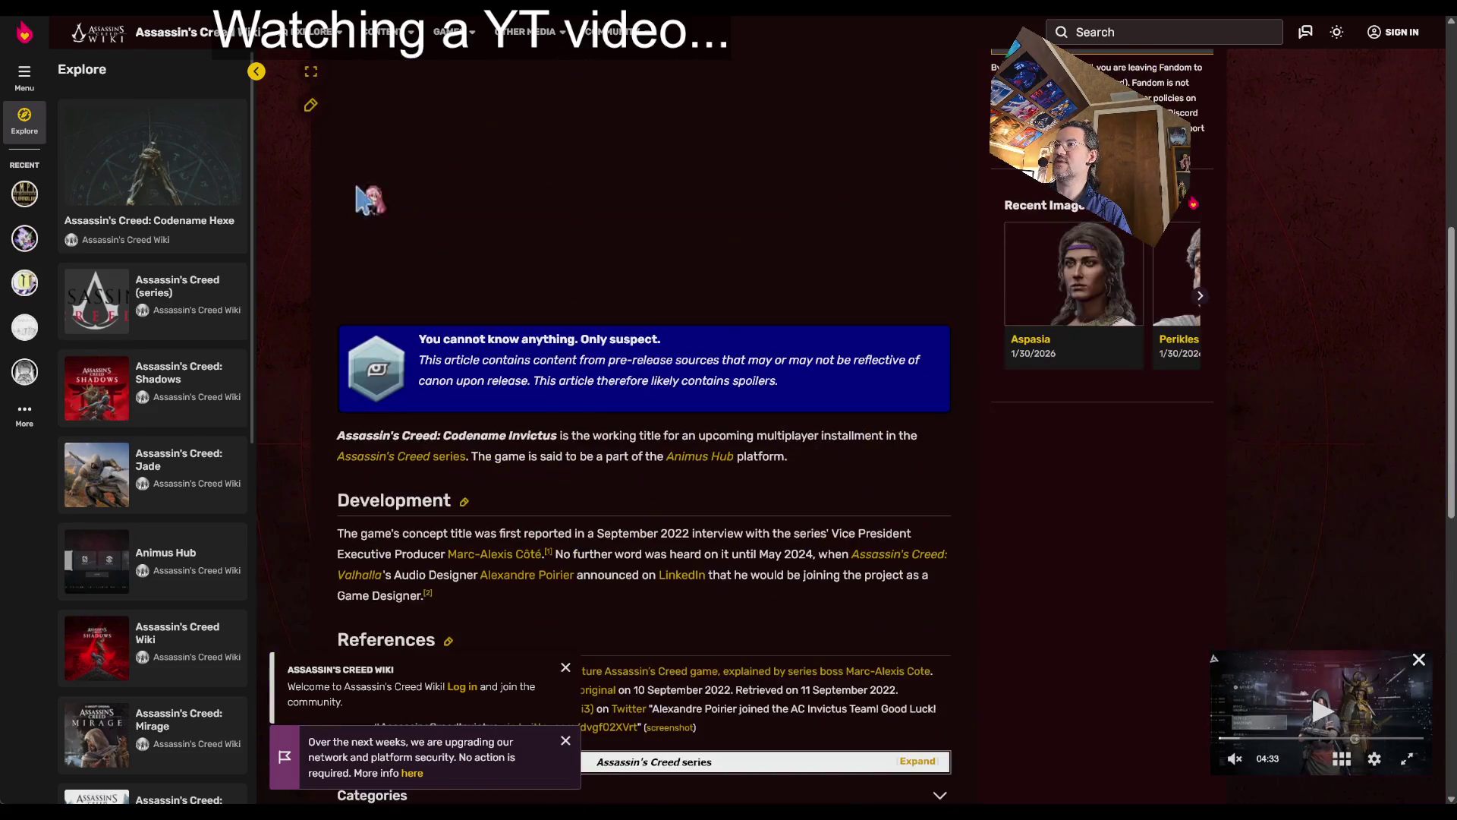
key(alt+Left)
scroll(334, 414, down, 6)
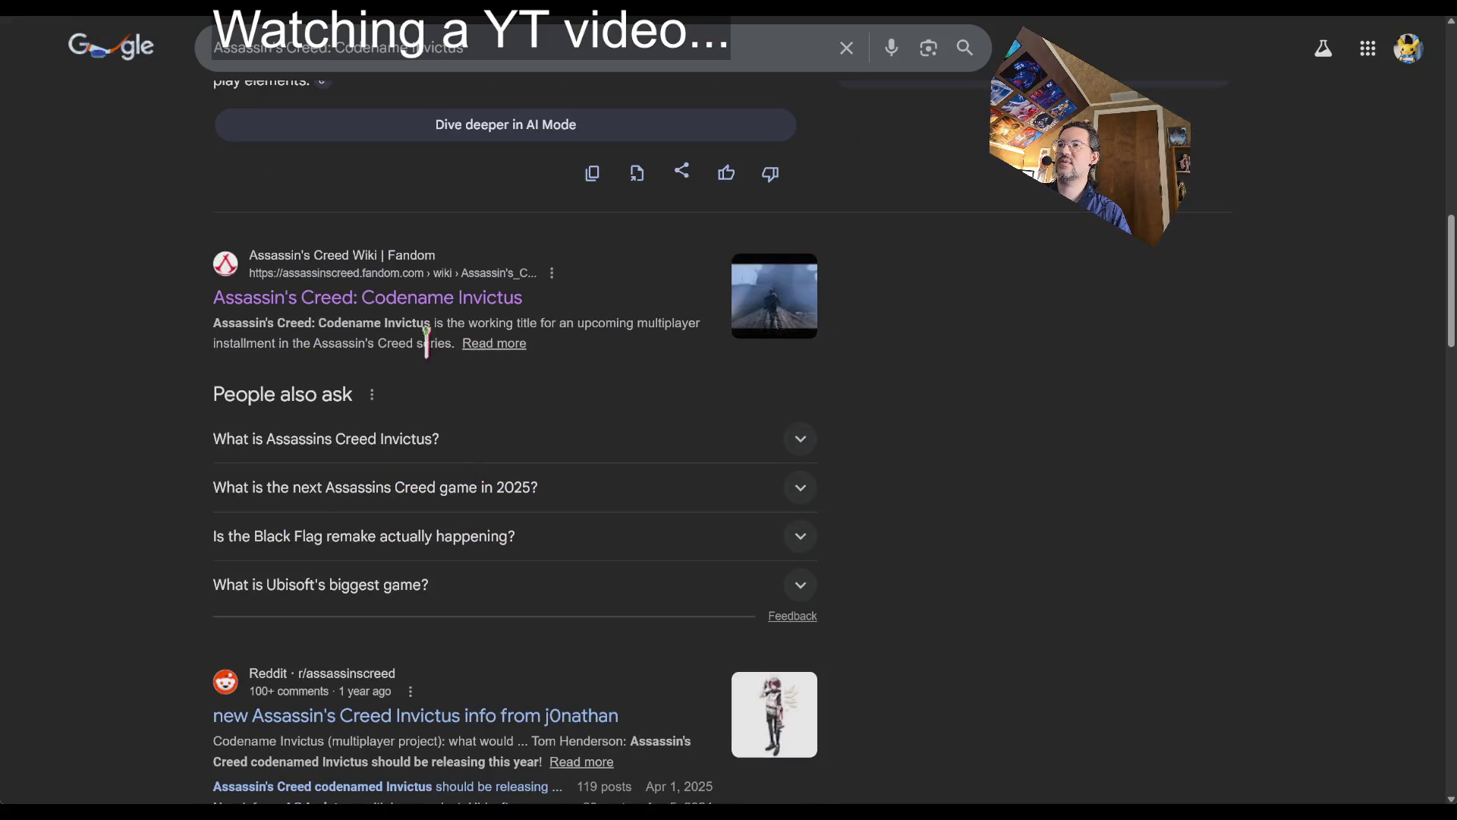
scroll(524, 486, down, 2)
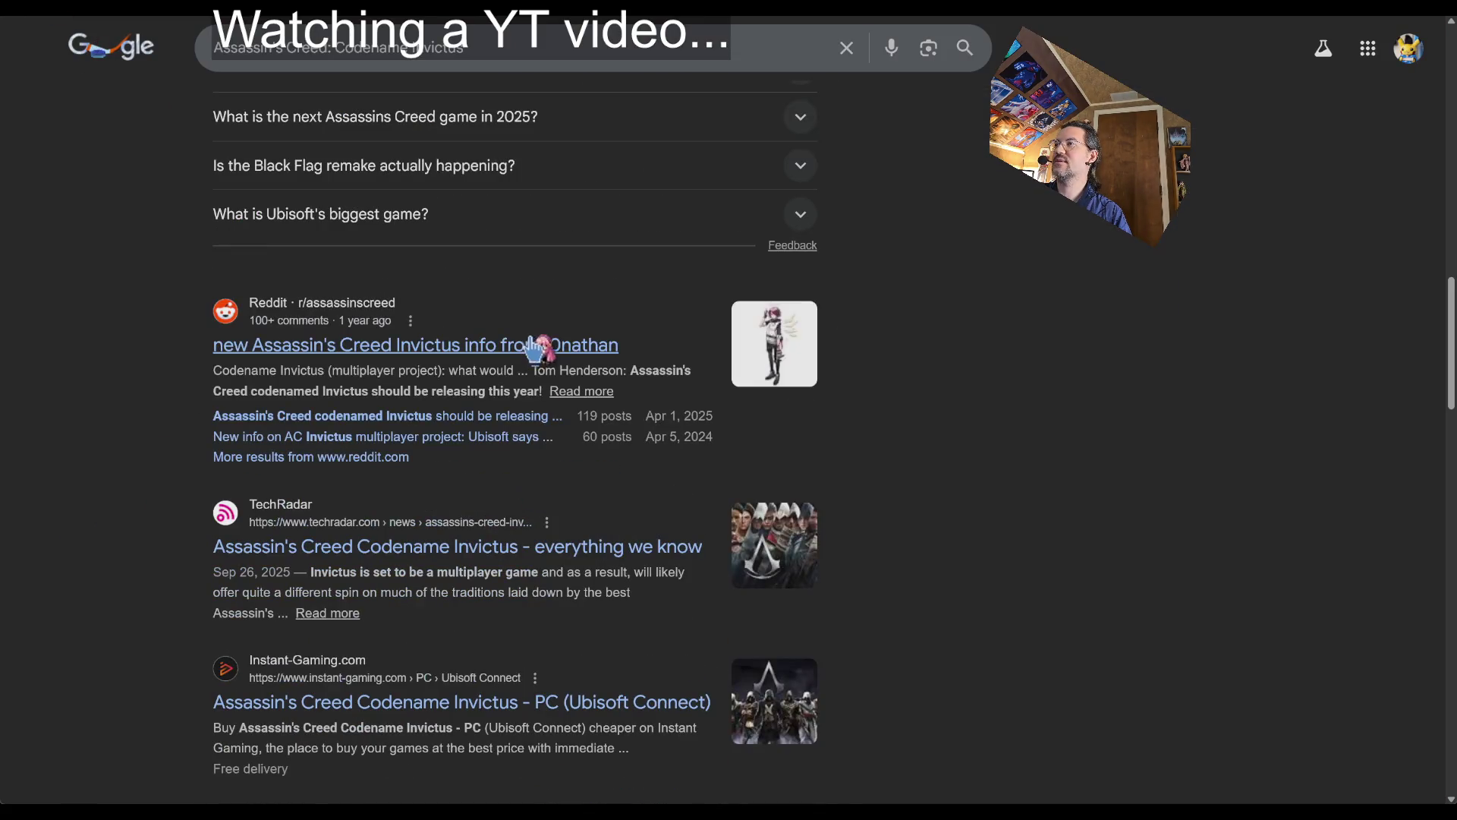
scroll(413, 458, up, 10)
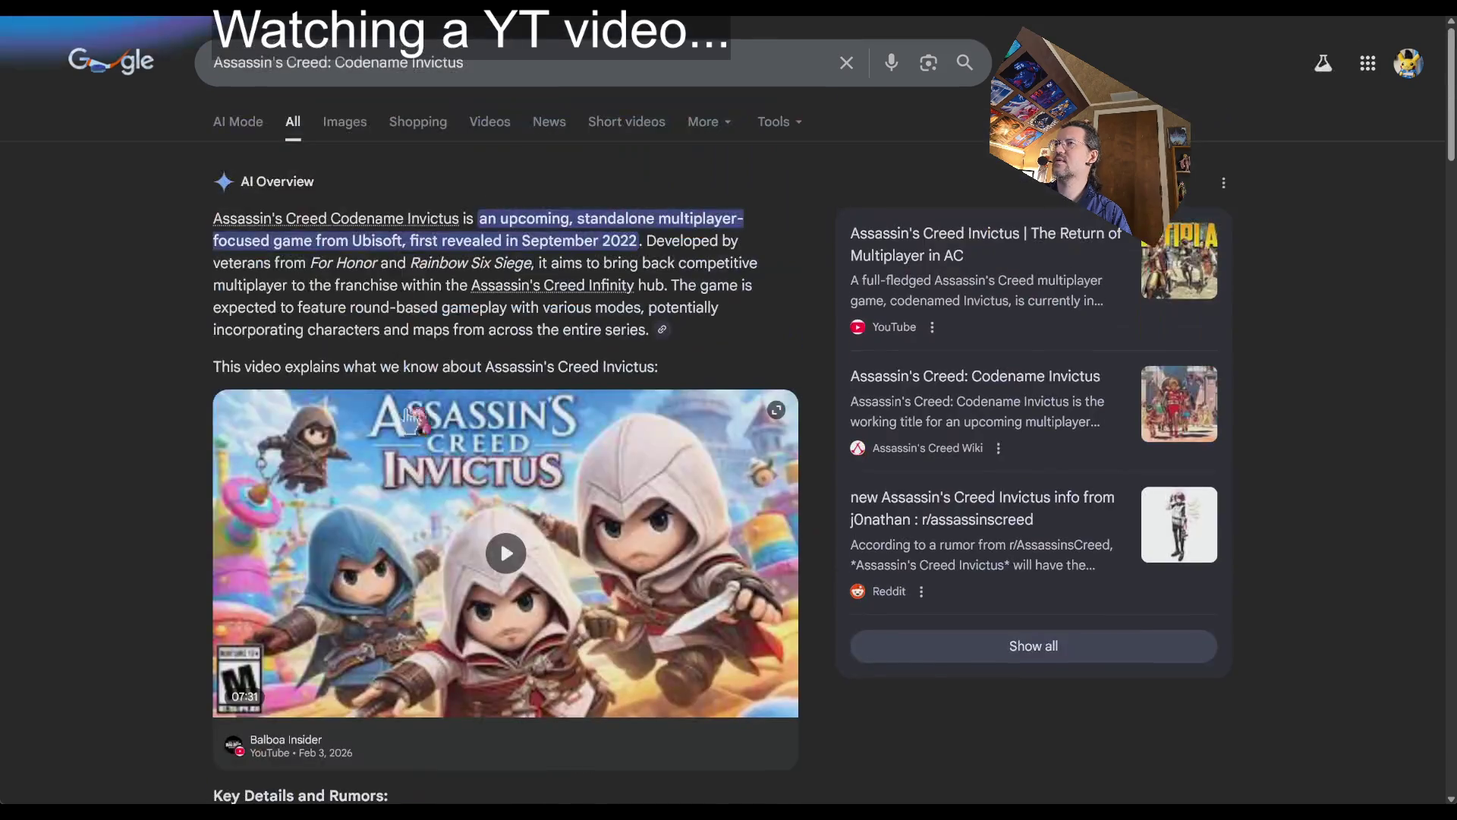
click(342, 120)
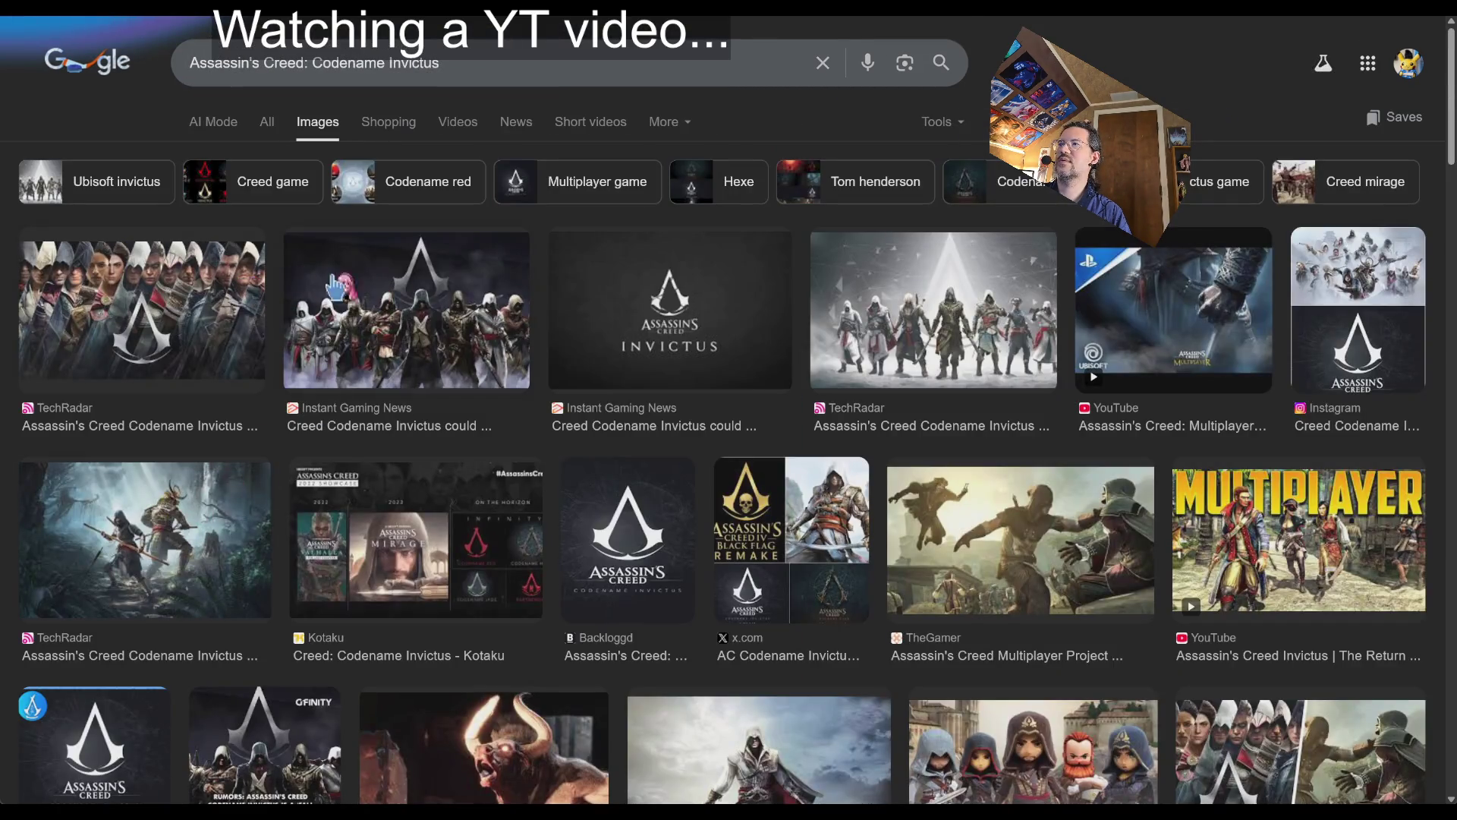
- Preview several Codename Invictus images, including the TechRadar and YouTube thumbnails
click(977, 320)
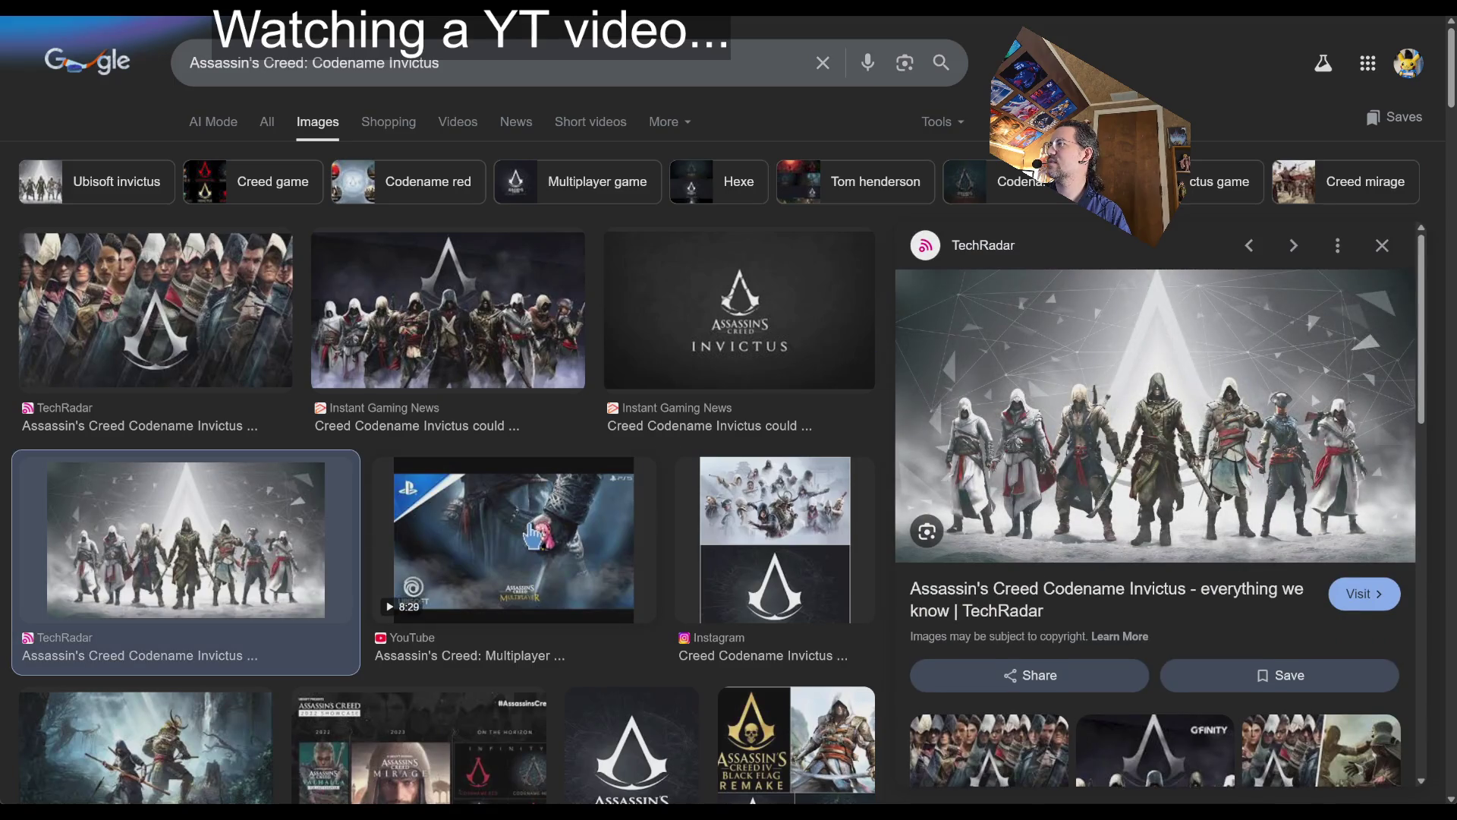
click(422, 370)
scroll(410, 425, down, 3)
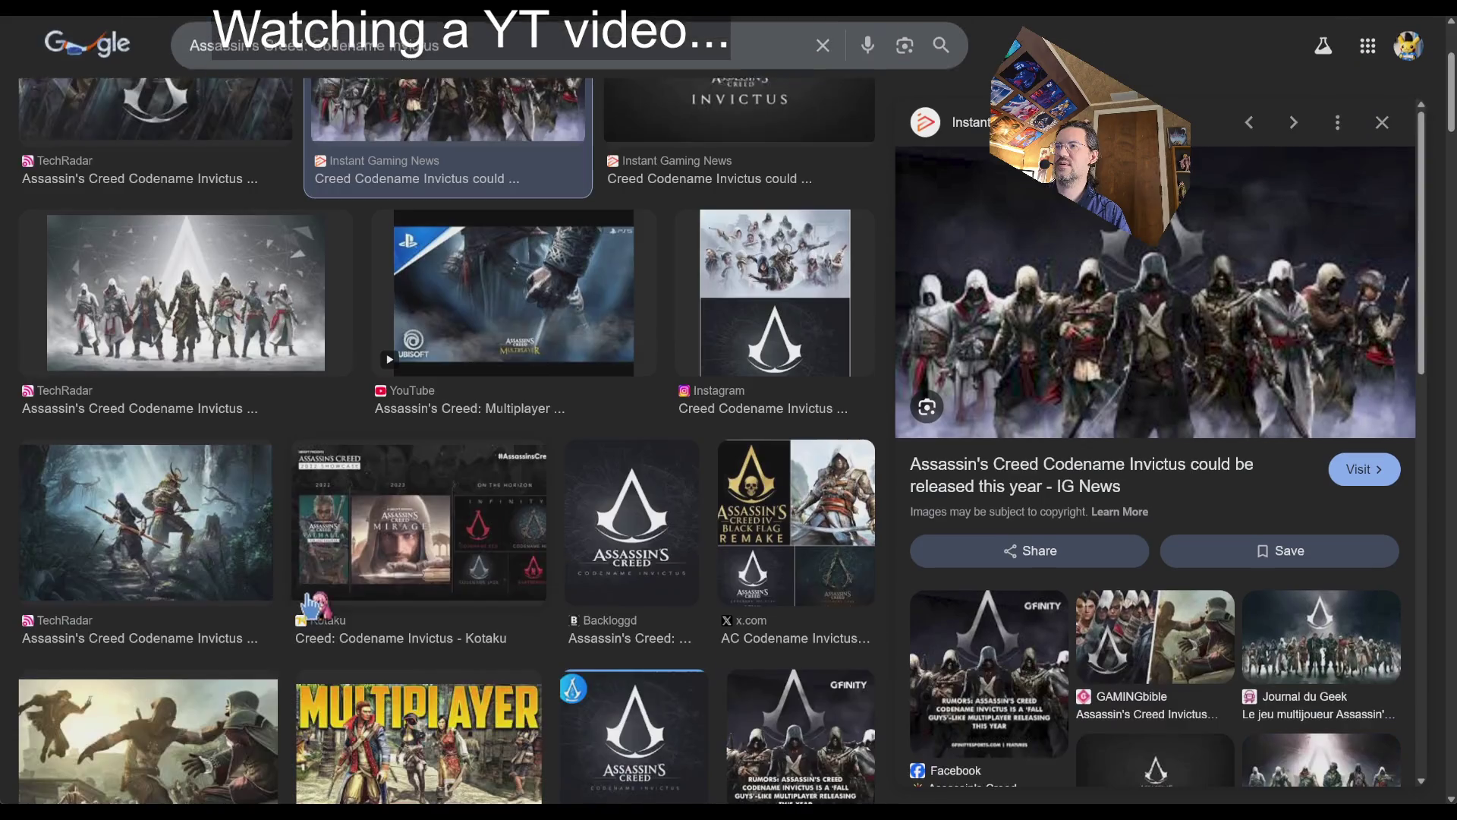
click(144, 524)
scroll(394, 527, down, 2)
click(435, 604)
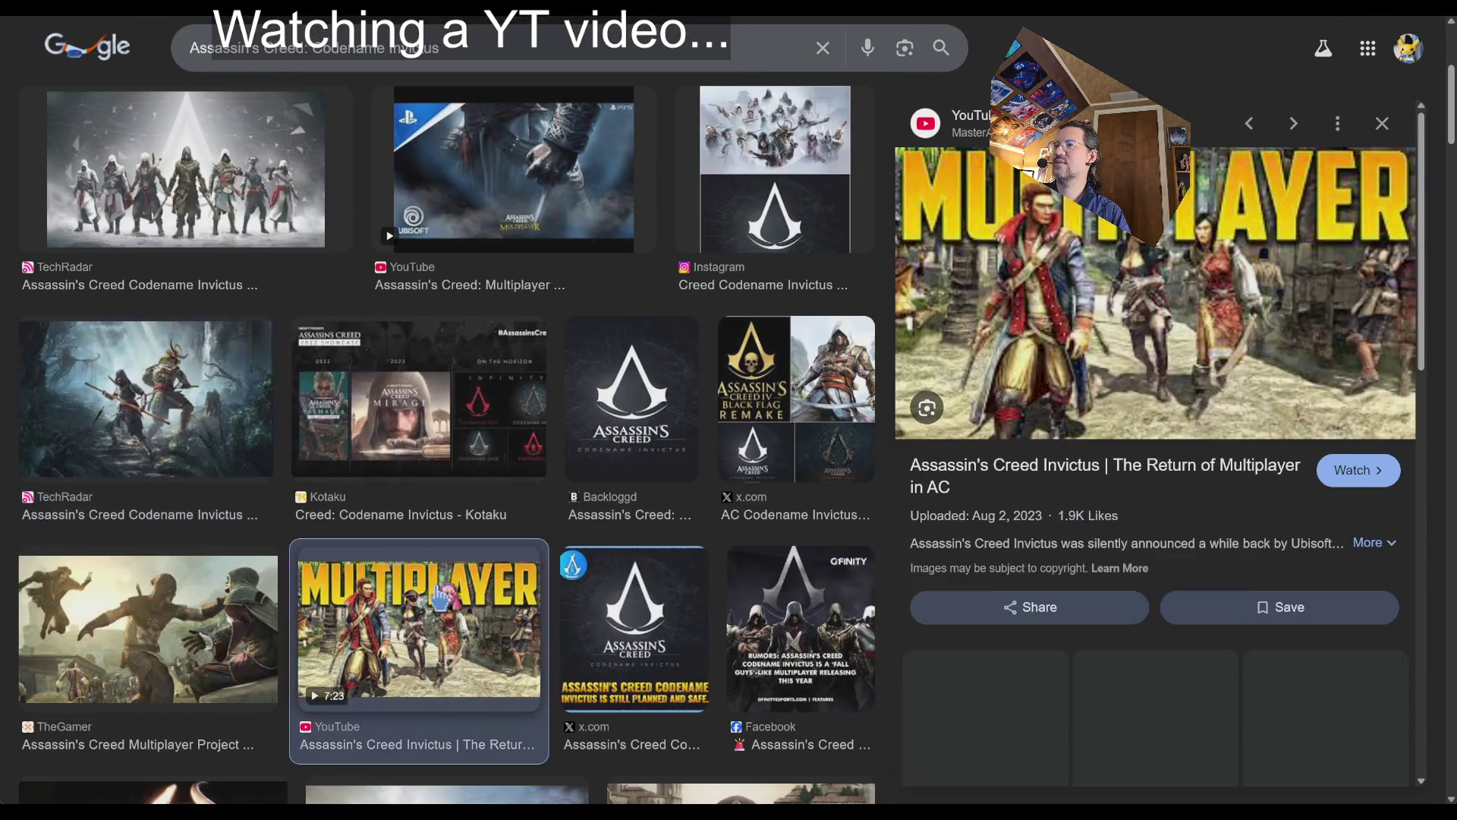
scroll(473, 510, down, 3)
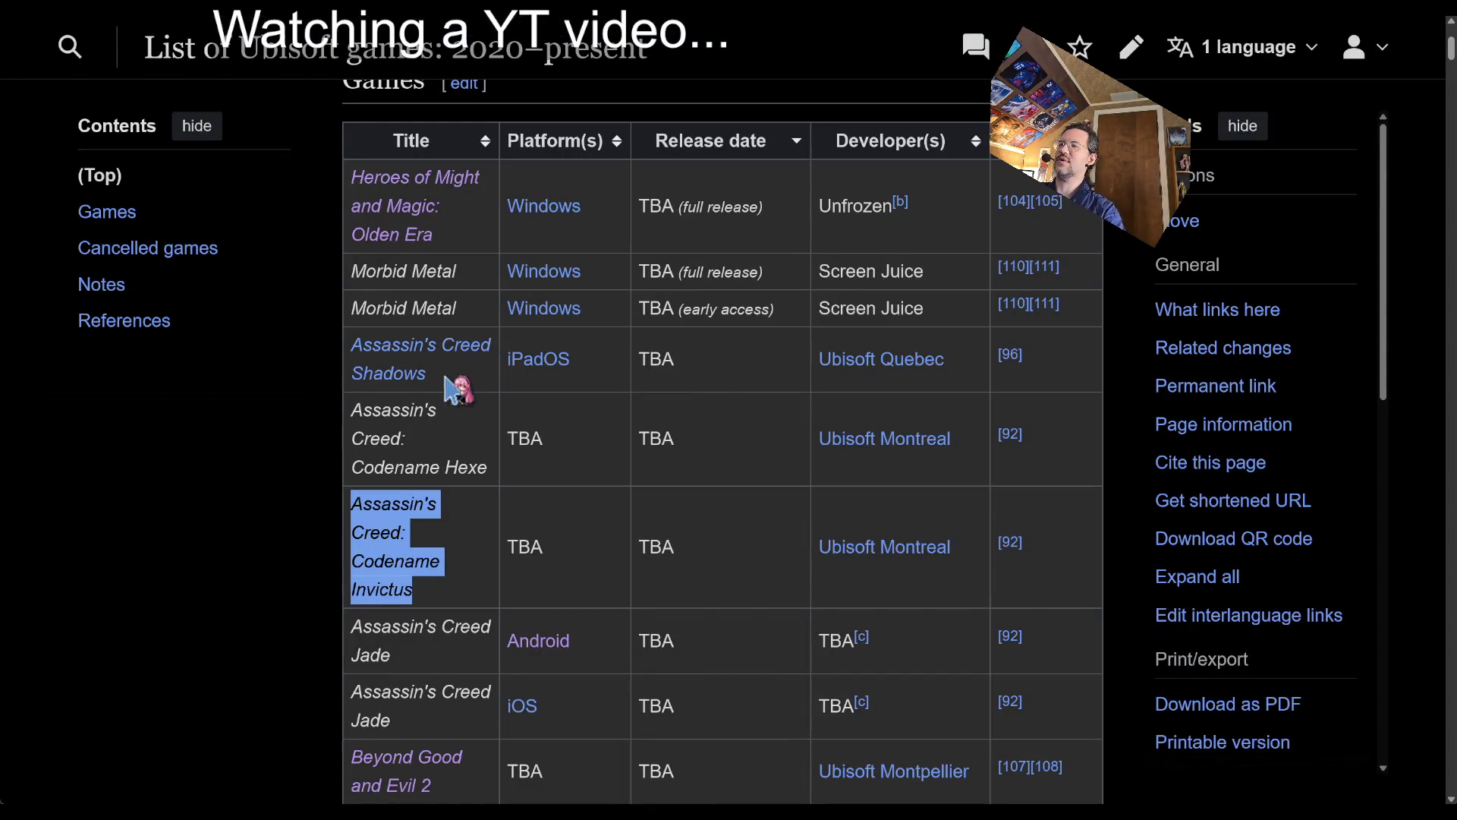
- Copy the 'Assassin's Creed: Codename Hexe' title from Wikipedia and search it on Google
triple_click(446, 456)
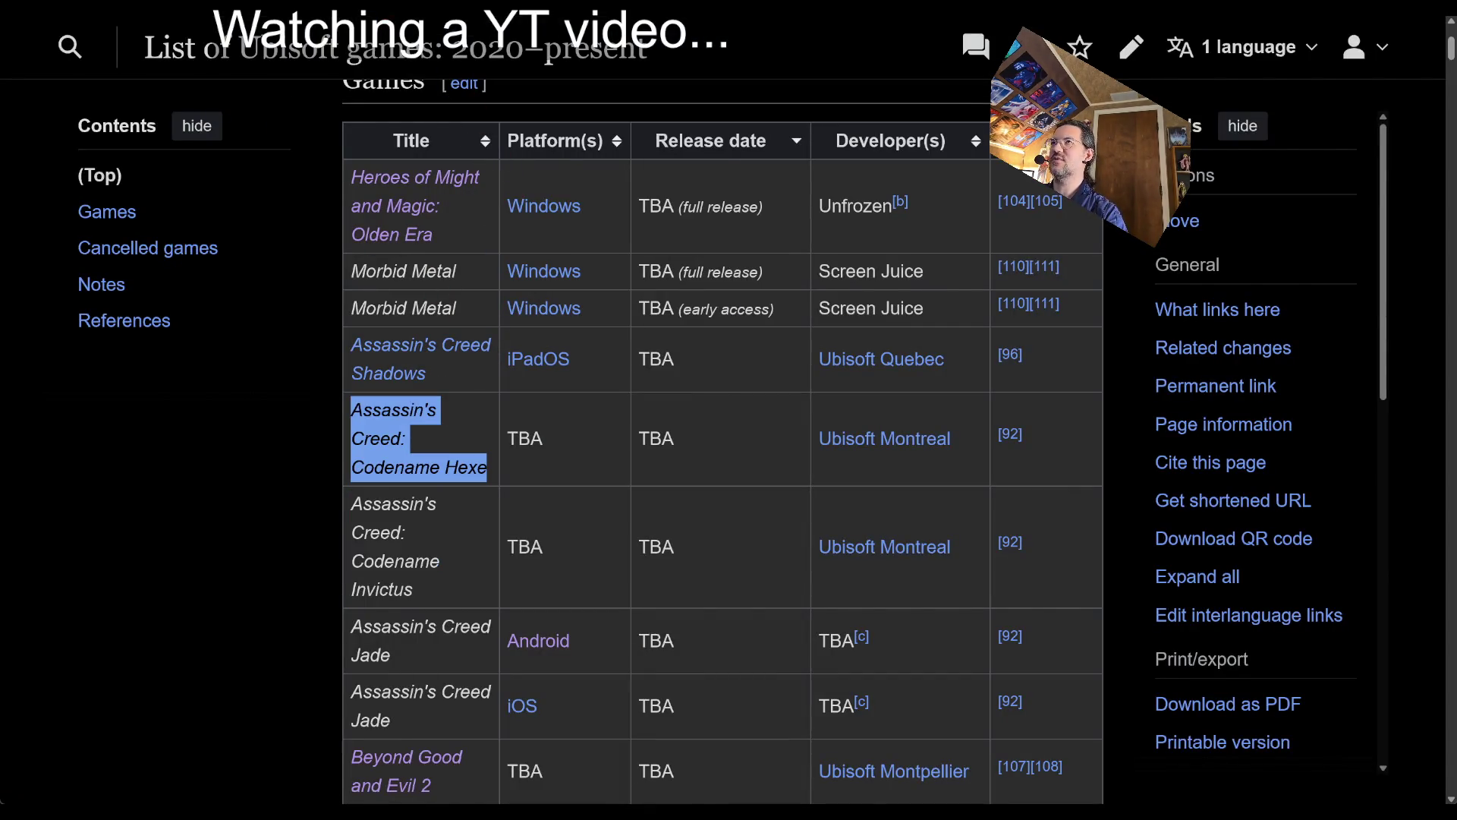
key(ctrl+c)
key(ctrl+Tab)
click(494, 62)
key(ctrl+a)
key(ctrl+v)
key(Return)
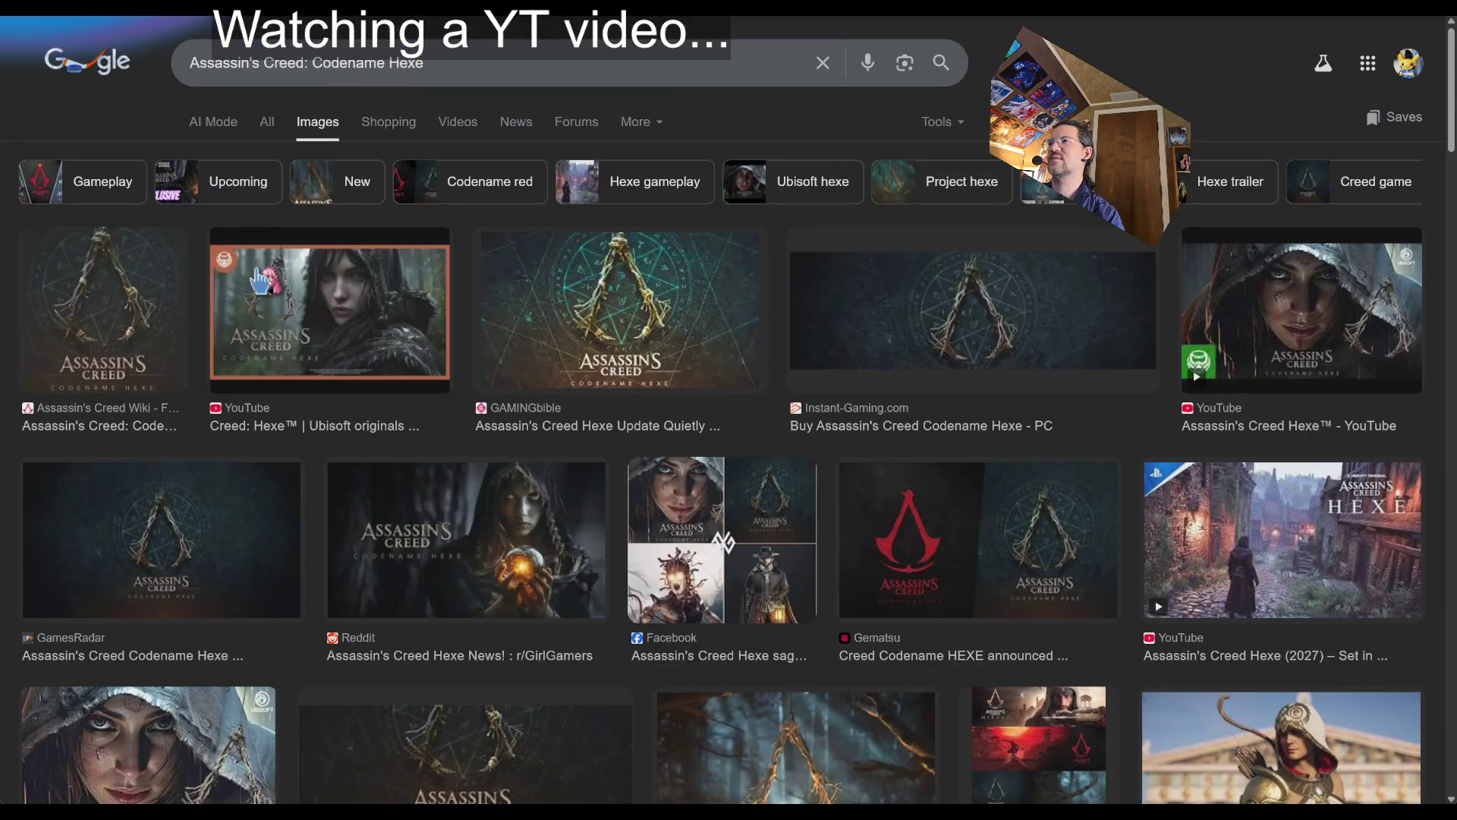
click(267, 121)
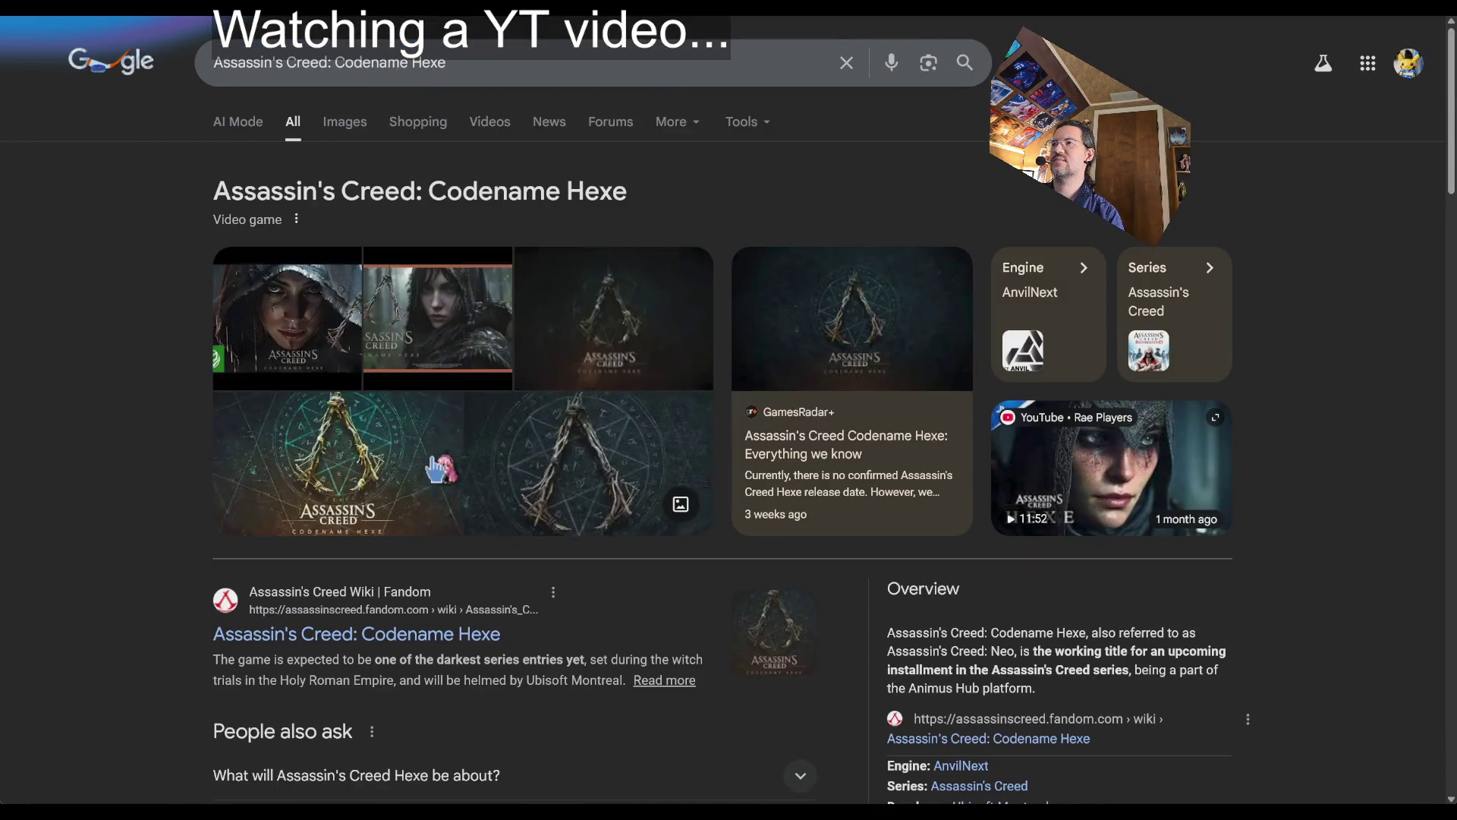
scroll(455, 459, down, 3)
- Read the Fandom wiki's Codename Hexe introduction, then go back to the Wikipedia Ubisoft list
click(408, 388)
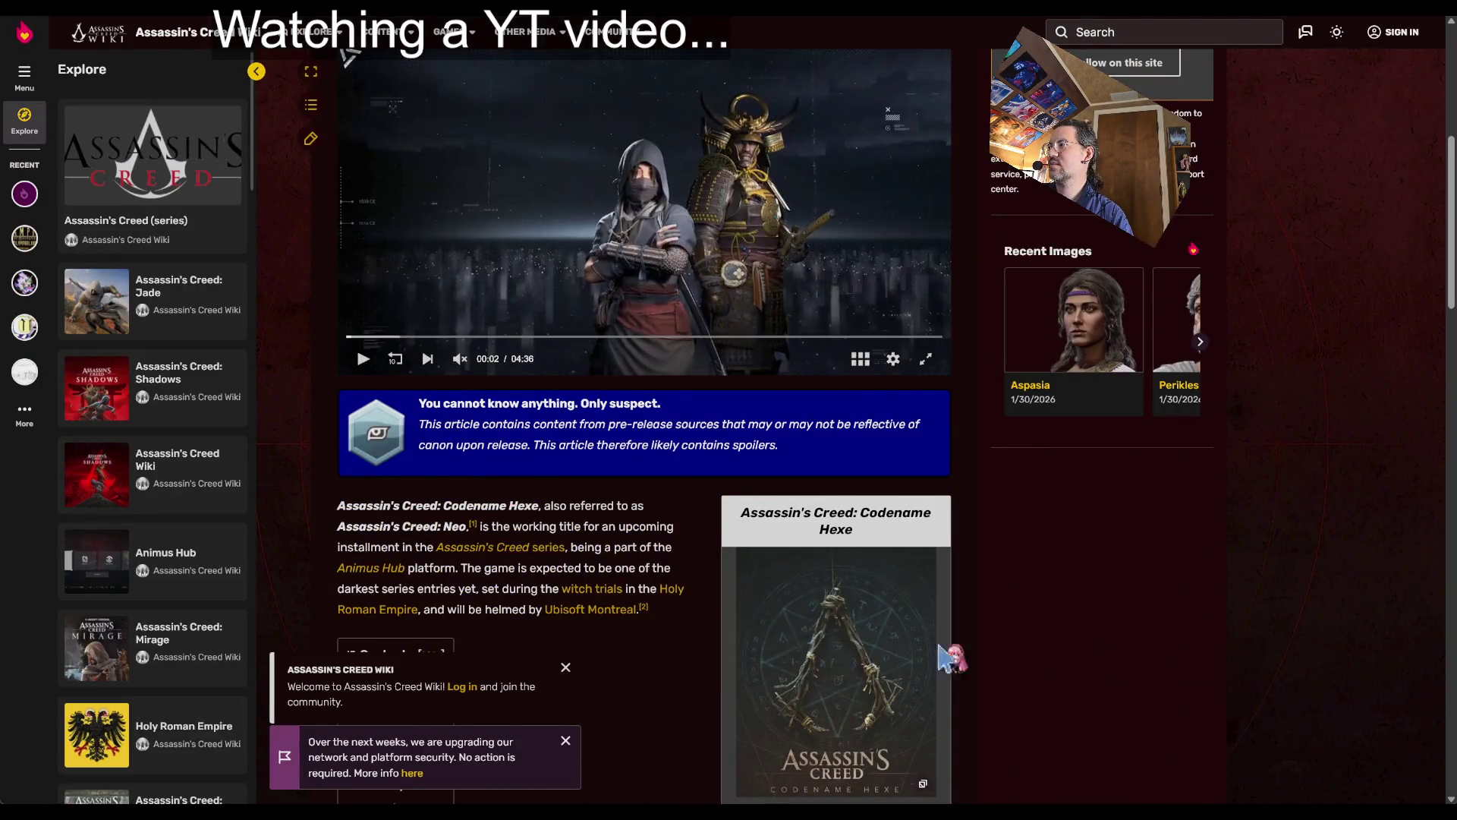
scroll(524, 570, down, 3)
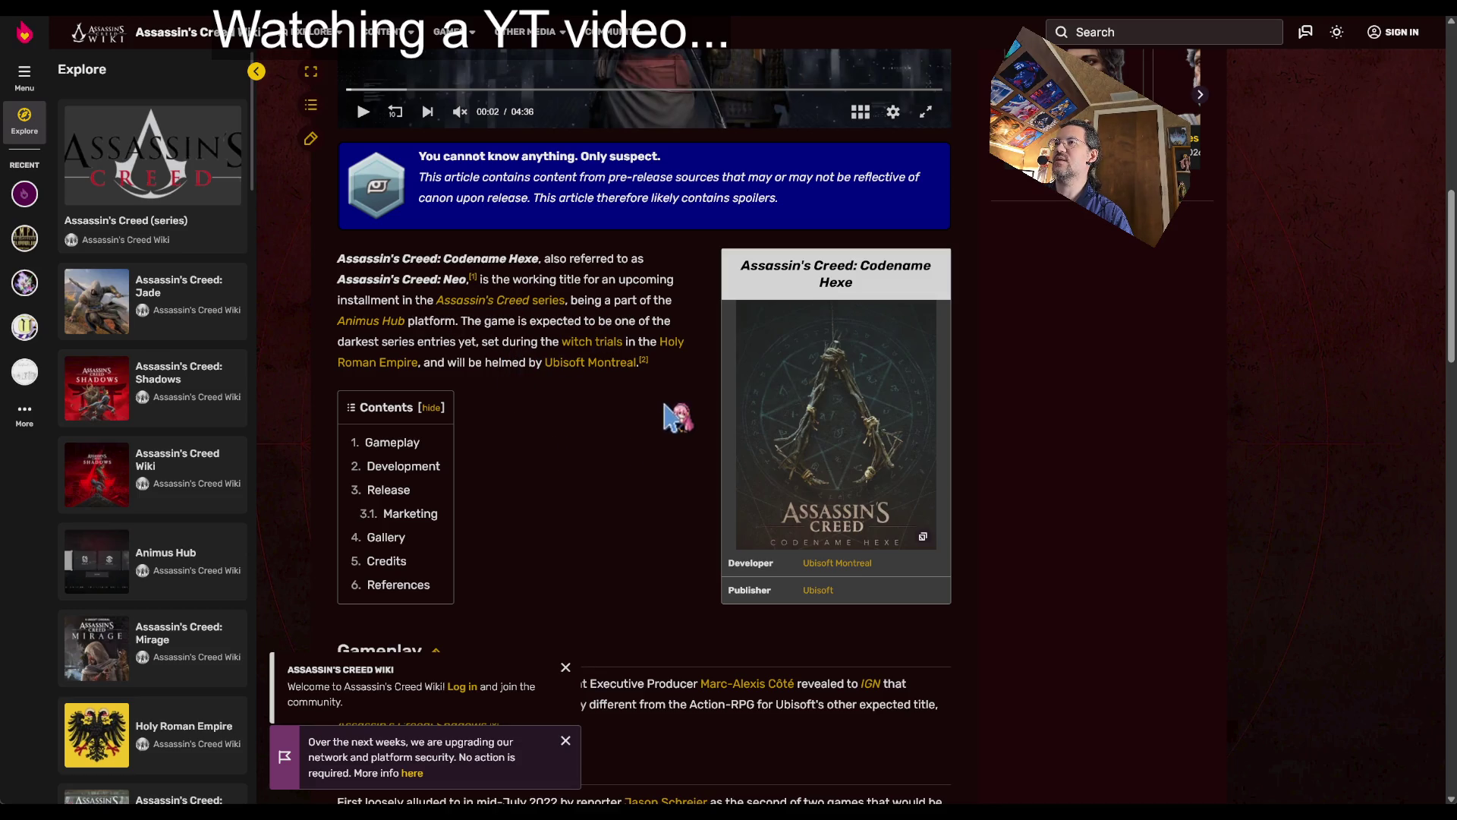
scroll(676, 425, down, 1)
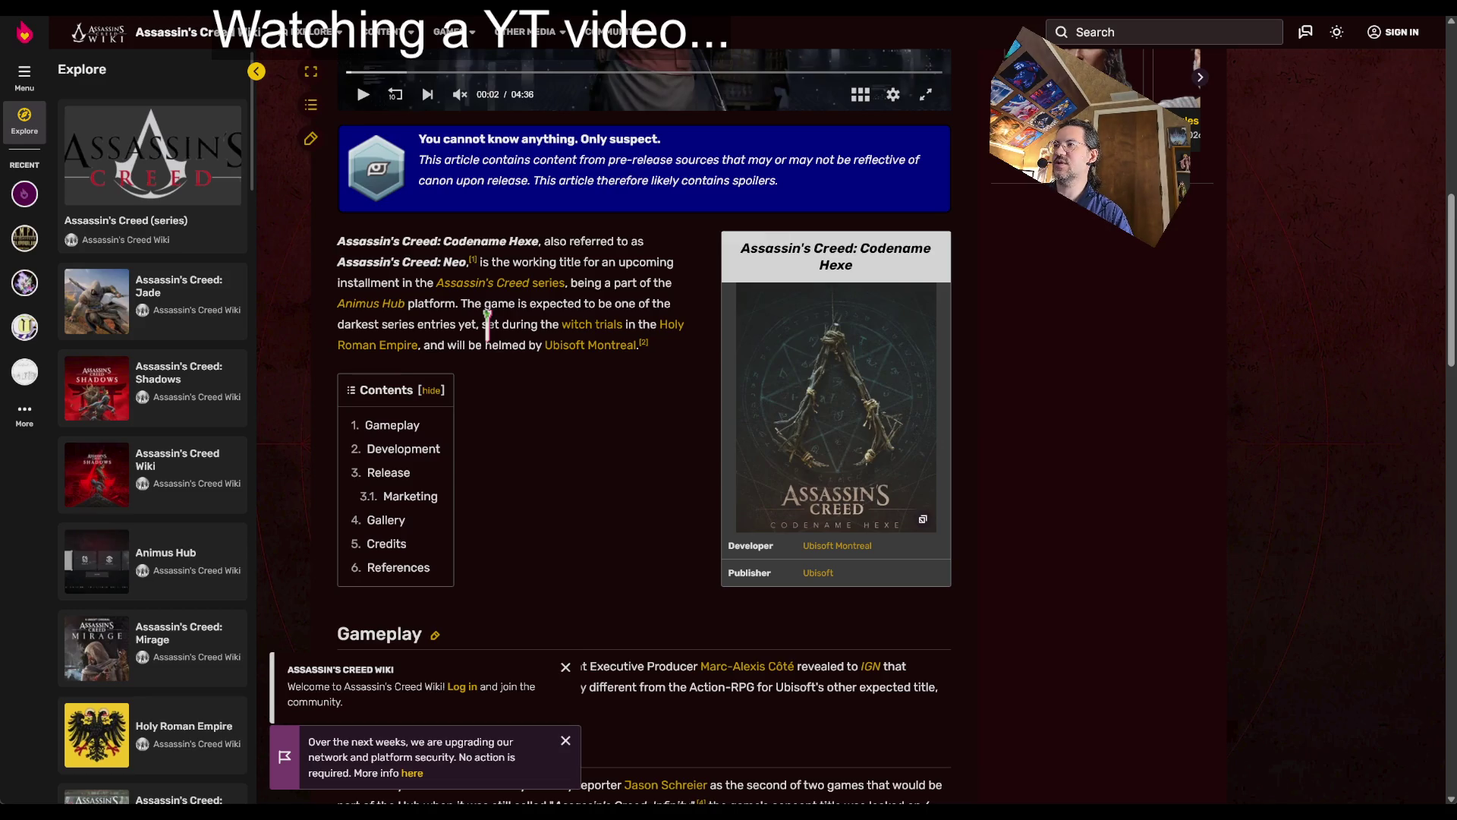
scroll(552, 410, down, 5)
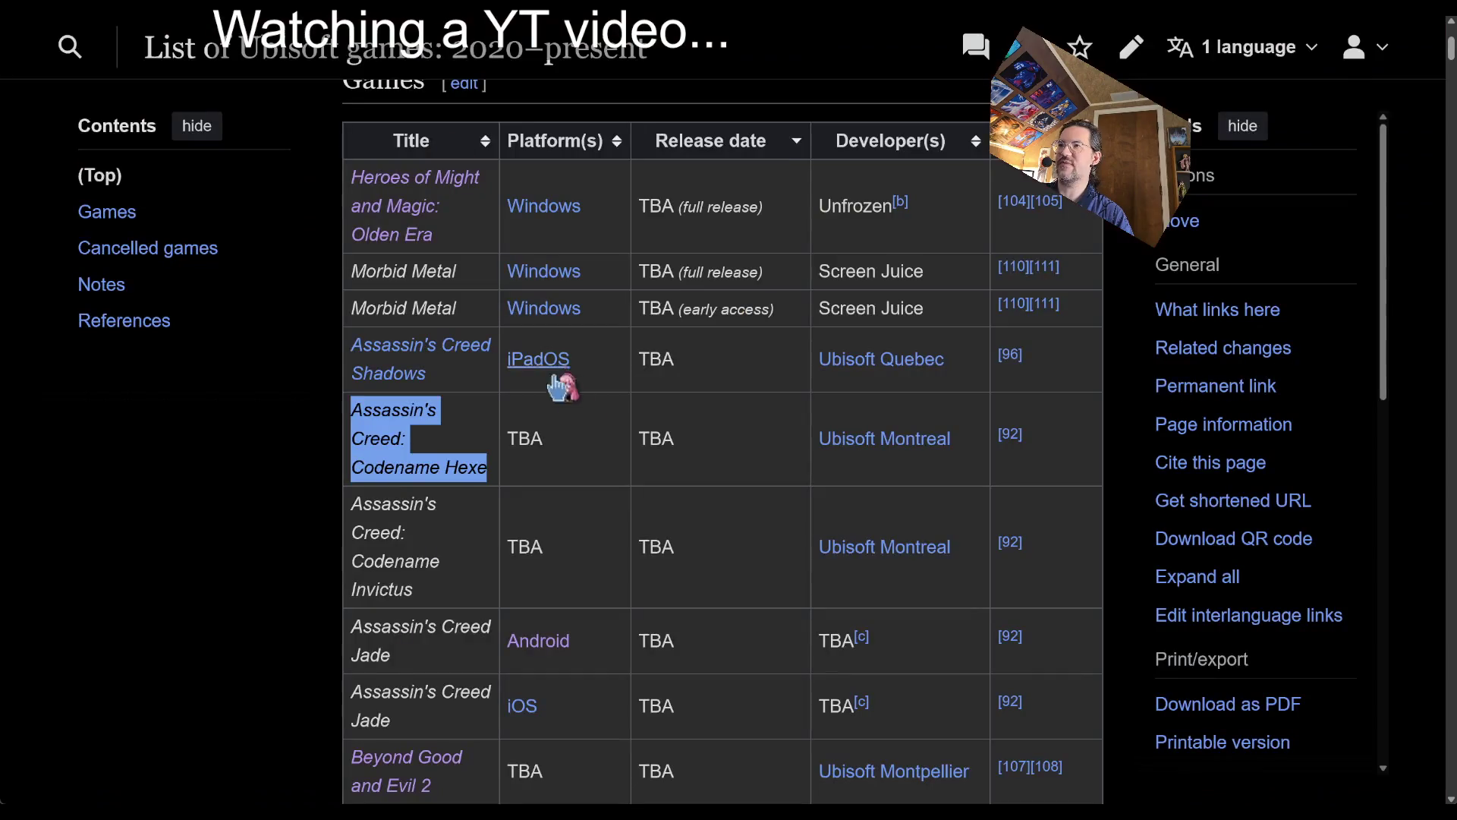
click(666, 429)
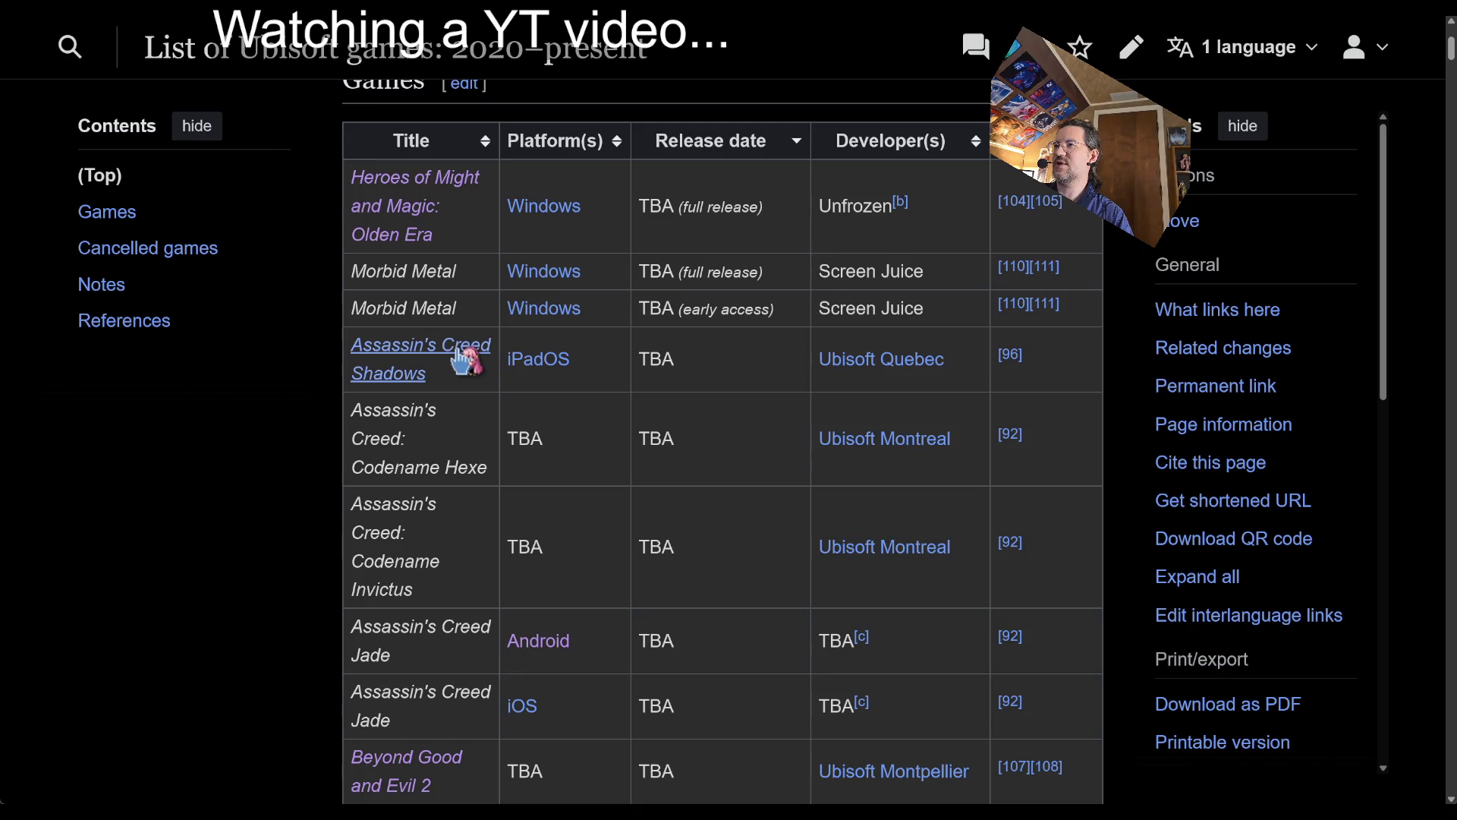
- Search Google for the Morbid Metal title and open its Steam store page
triple_click(431, 308)
triple_click(425, 271)
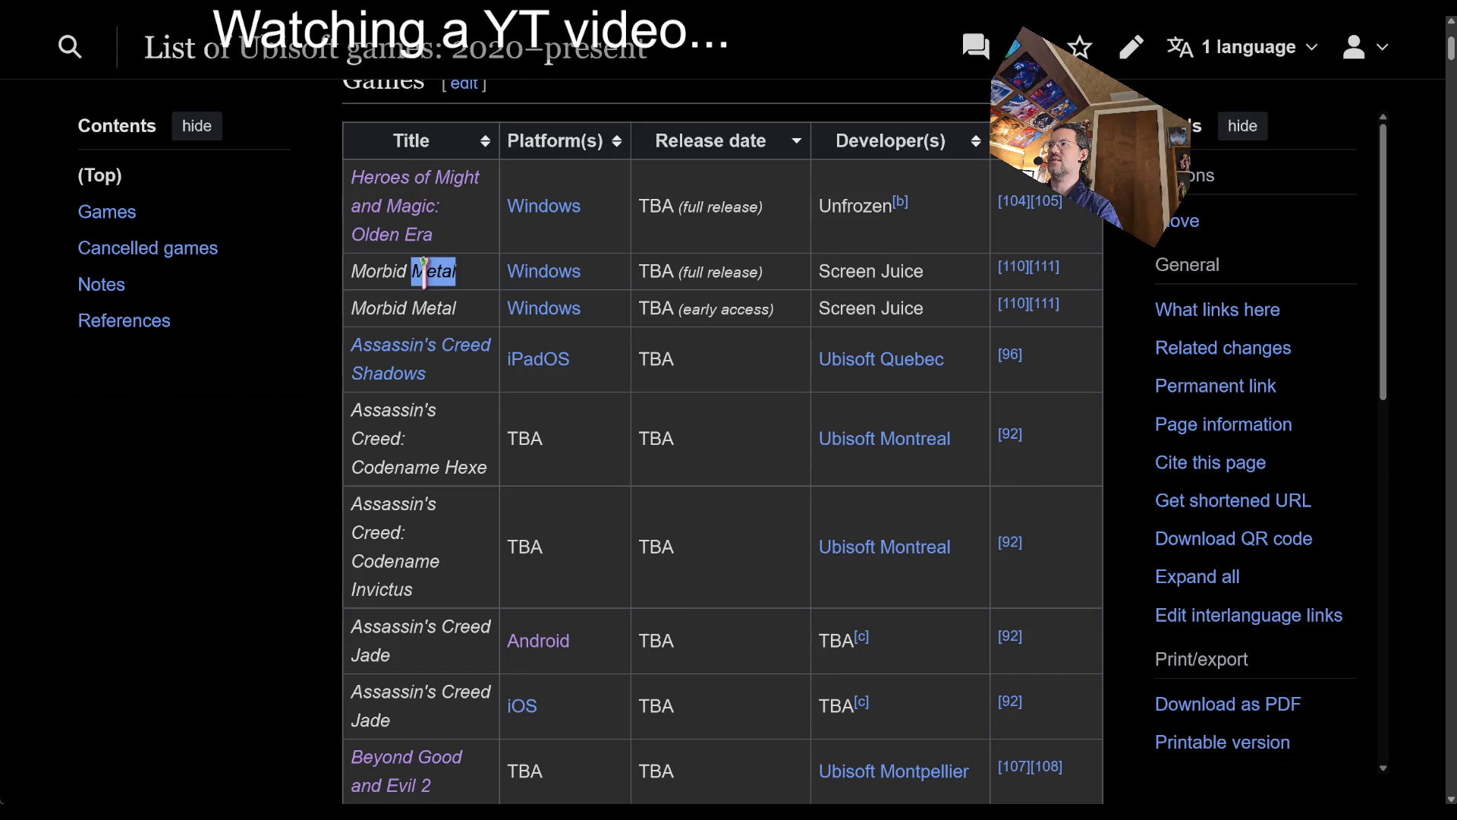
key(ctrl+t)
key(ctrl+v)
key(Return)
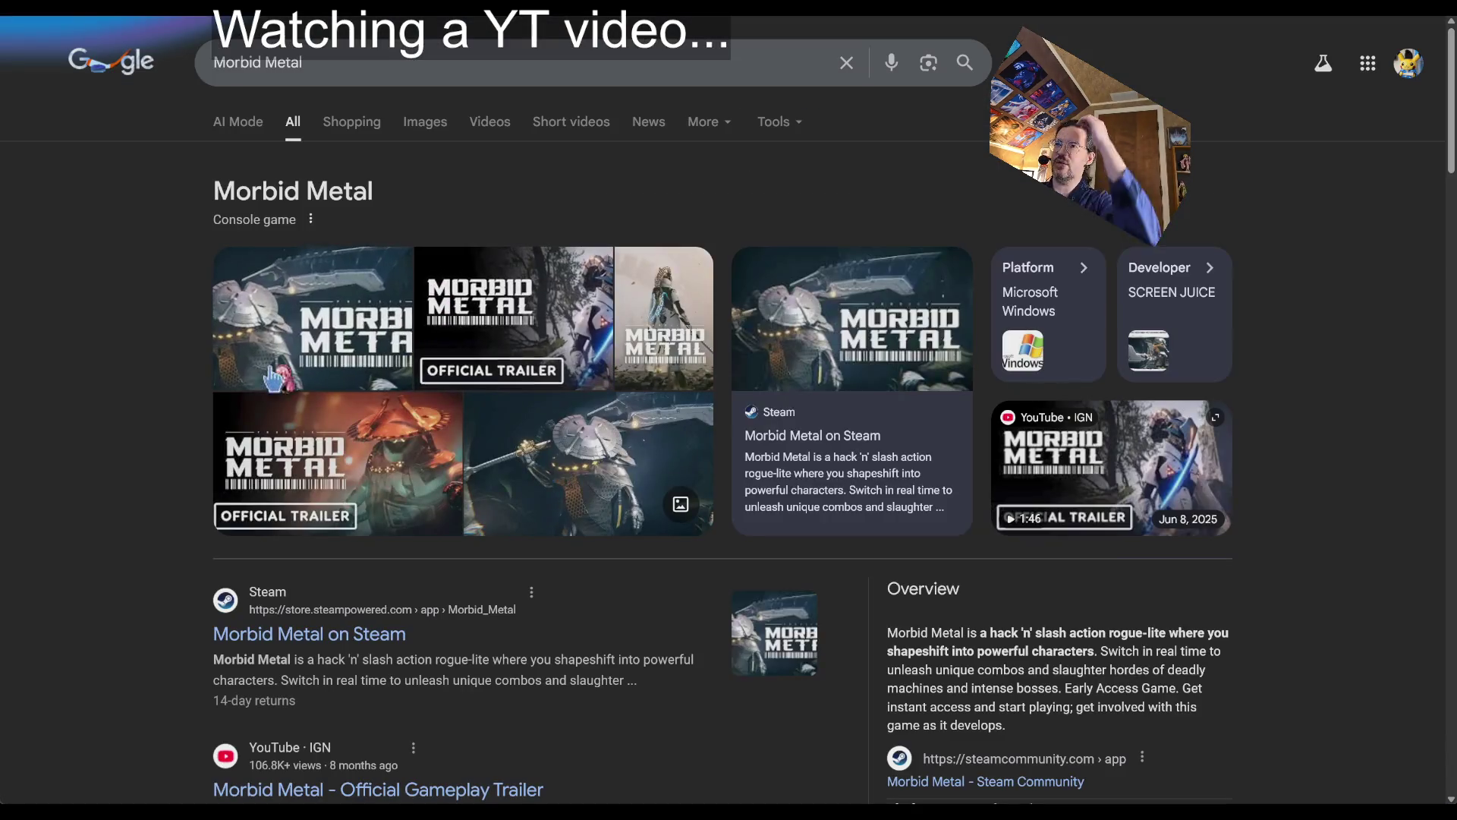
scroll(113, 346, down, 2)
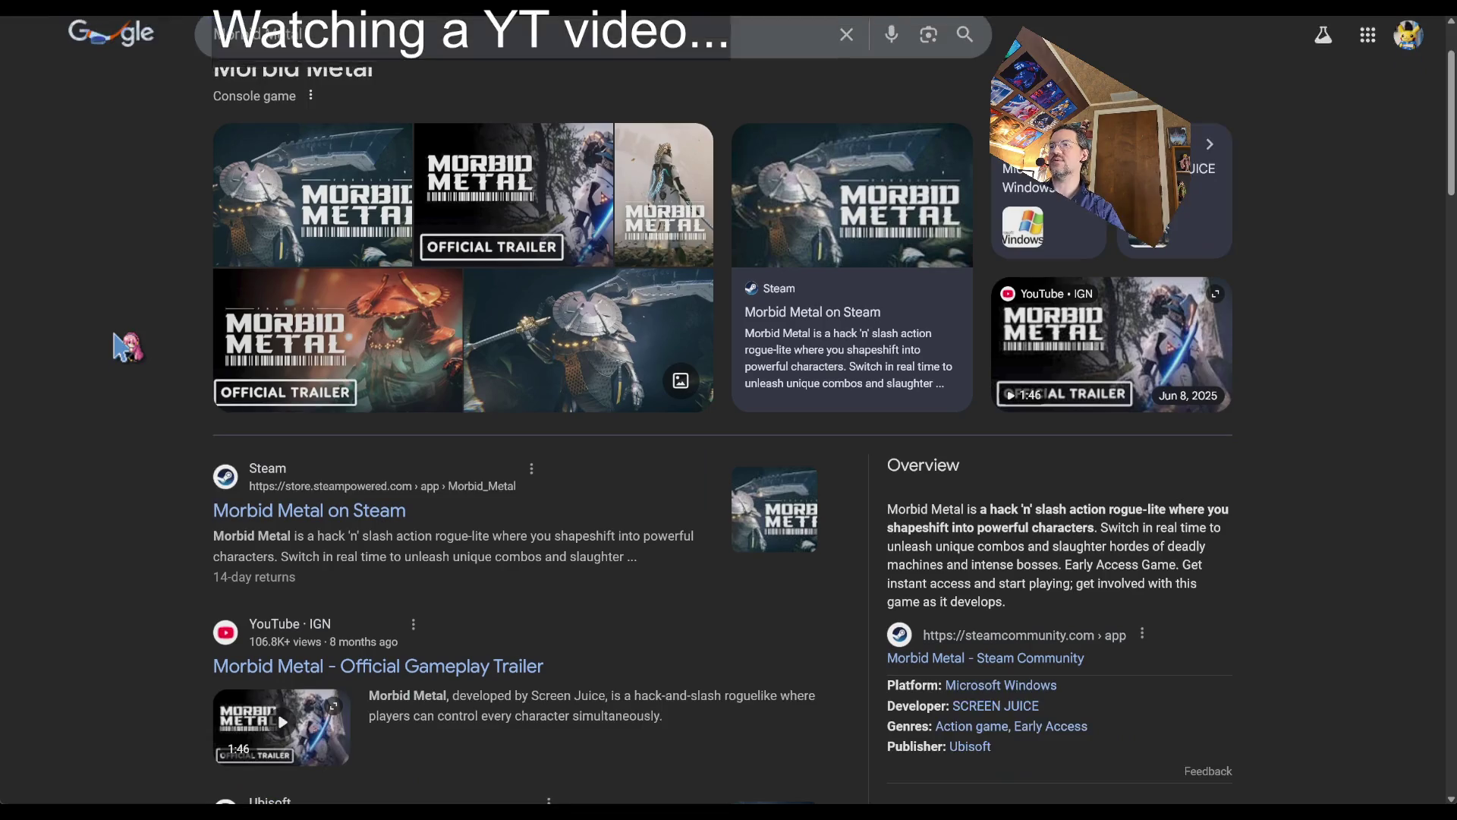
click(243, 504)
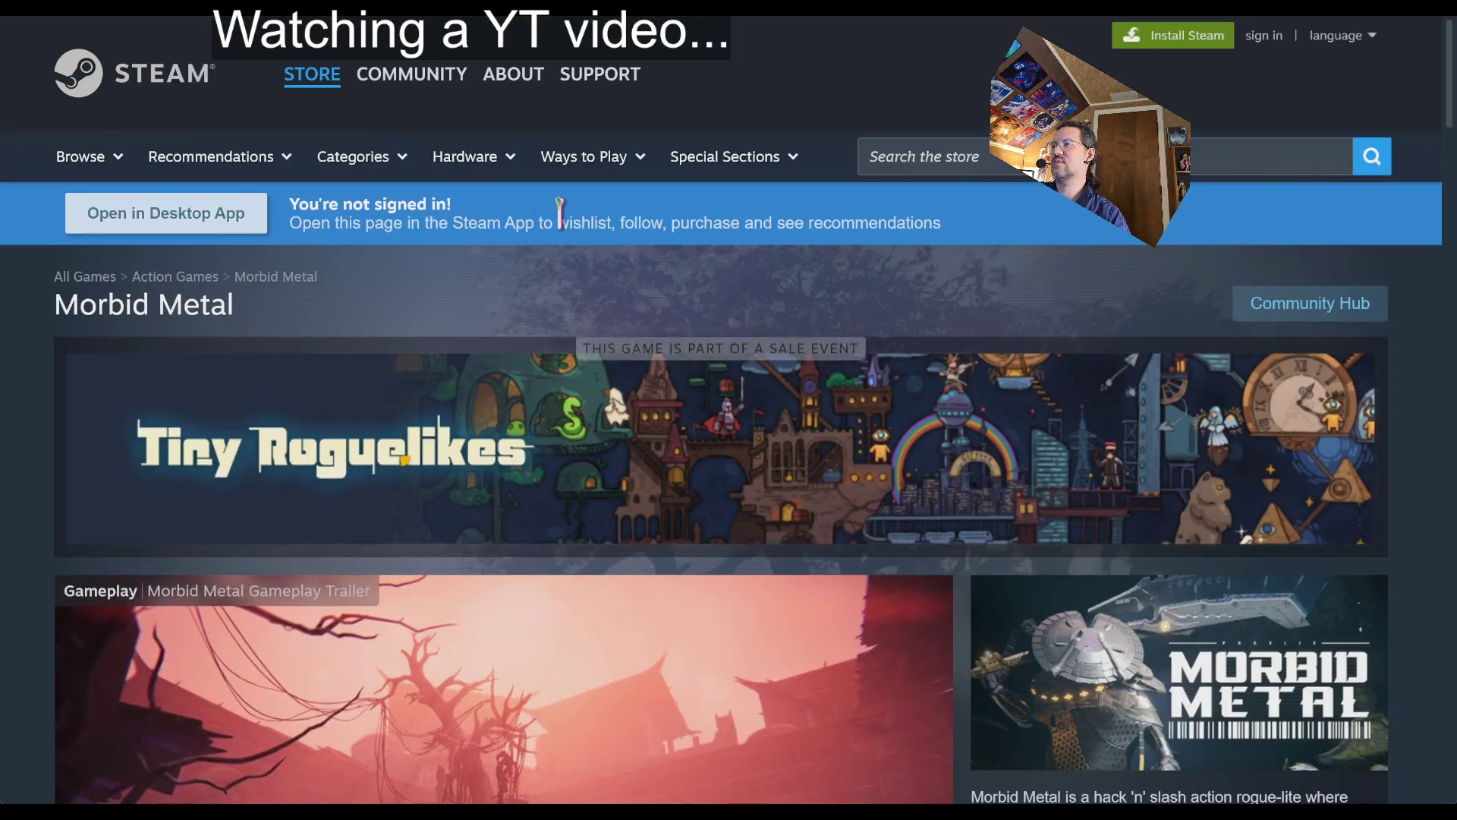
- Scroll through Morbid Metal's Steam page, then open the Heroes of Might and Magic: Olden Era article
scroll(618, 316, down, 5)
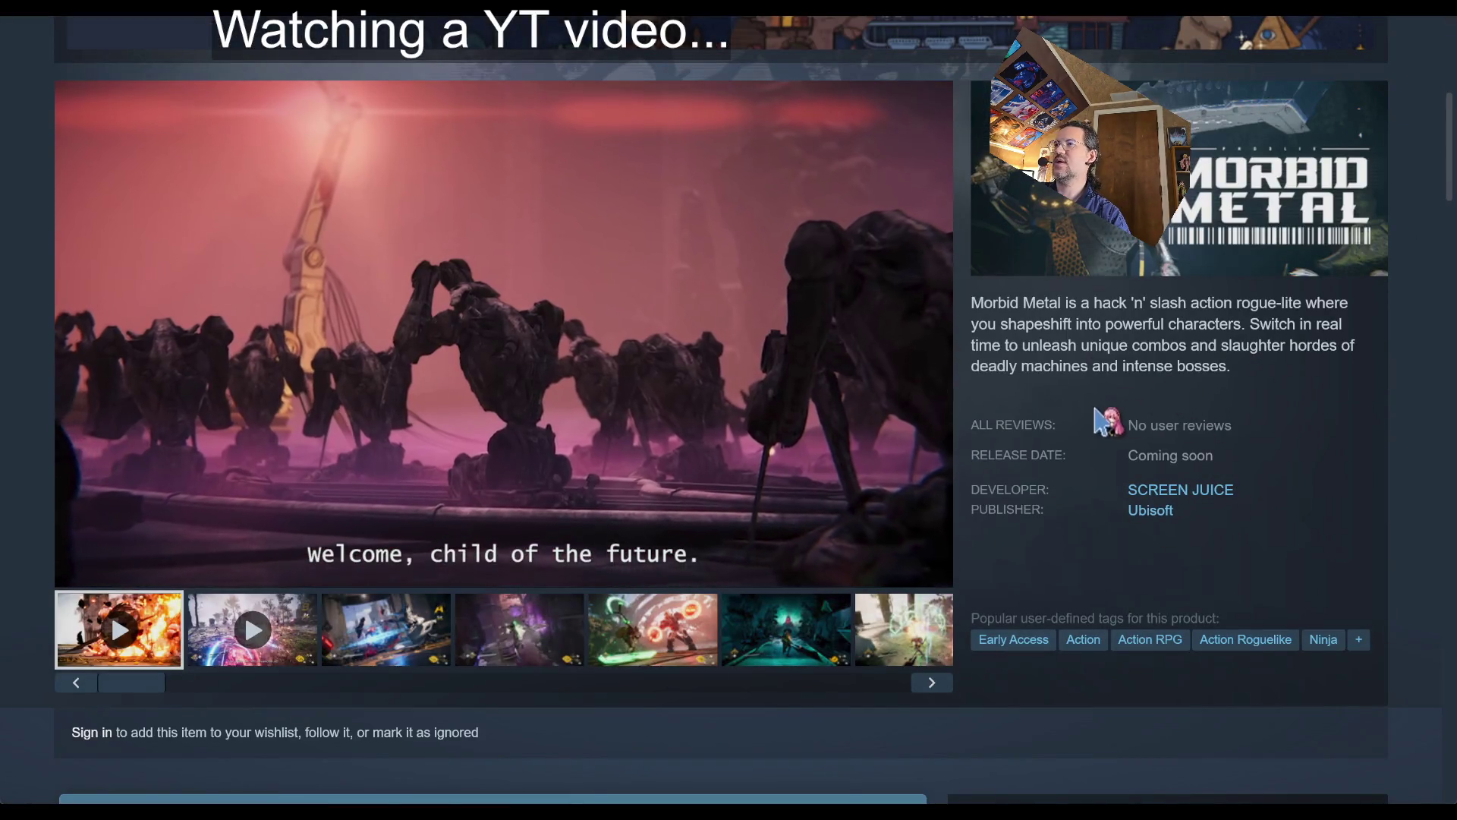
scroll(1165, 402, down, 2)
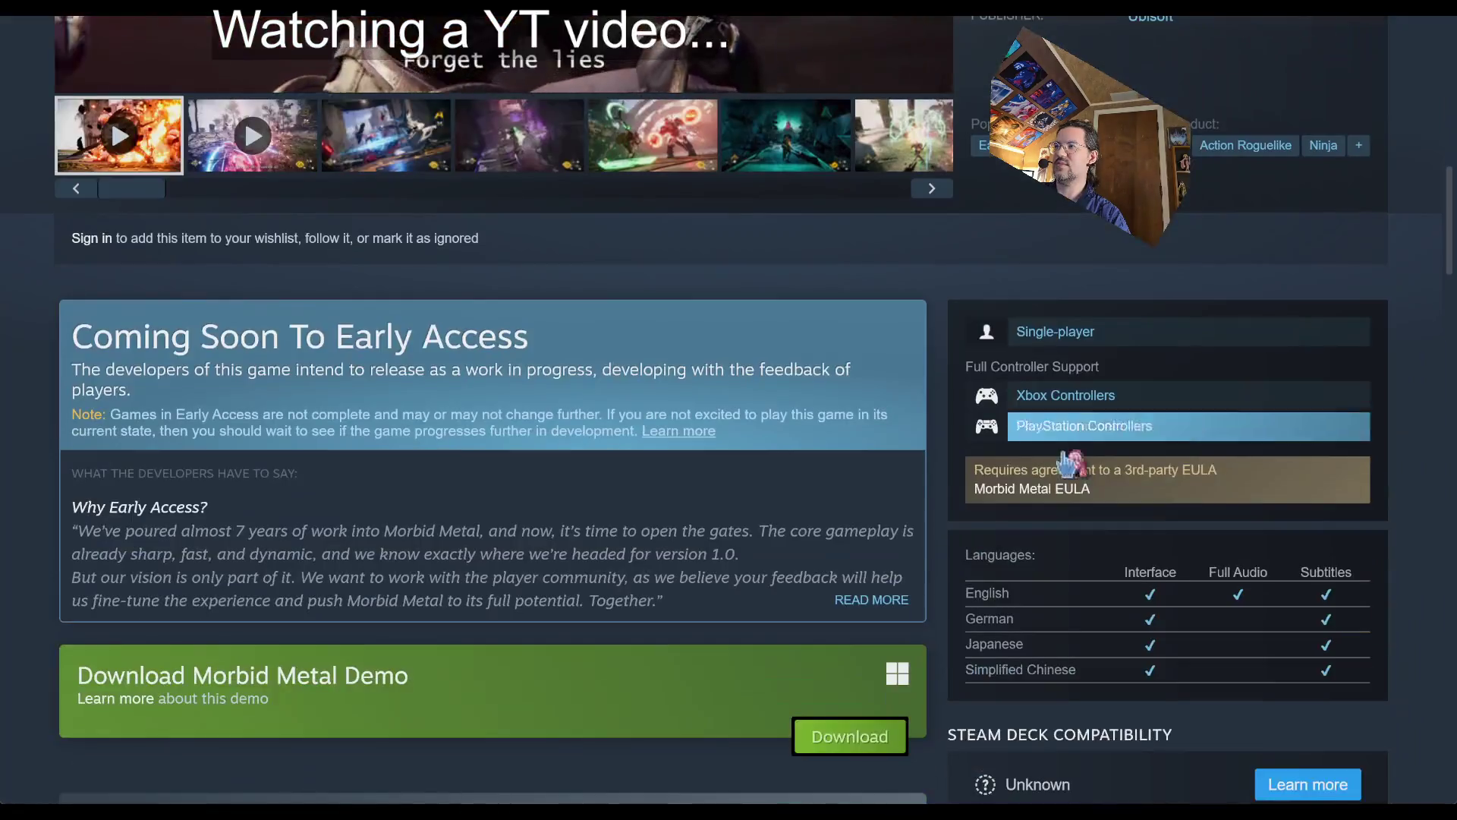
scroll(782, 546, up, 3)
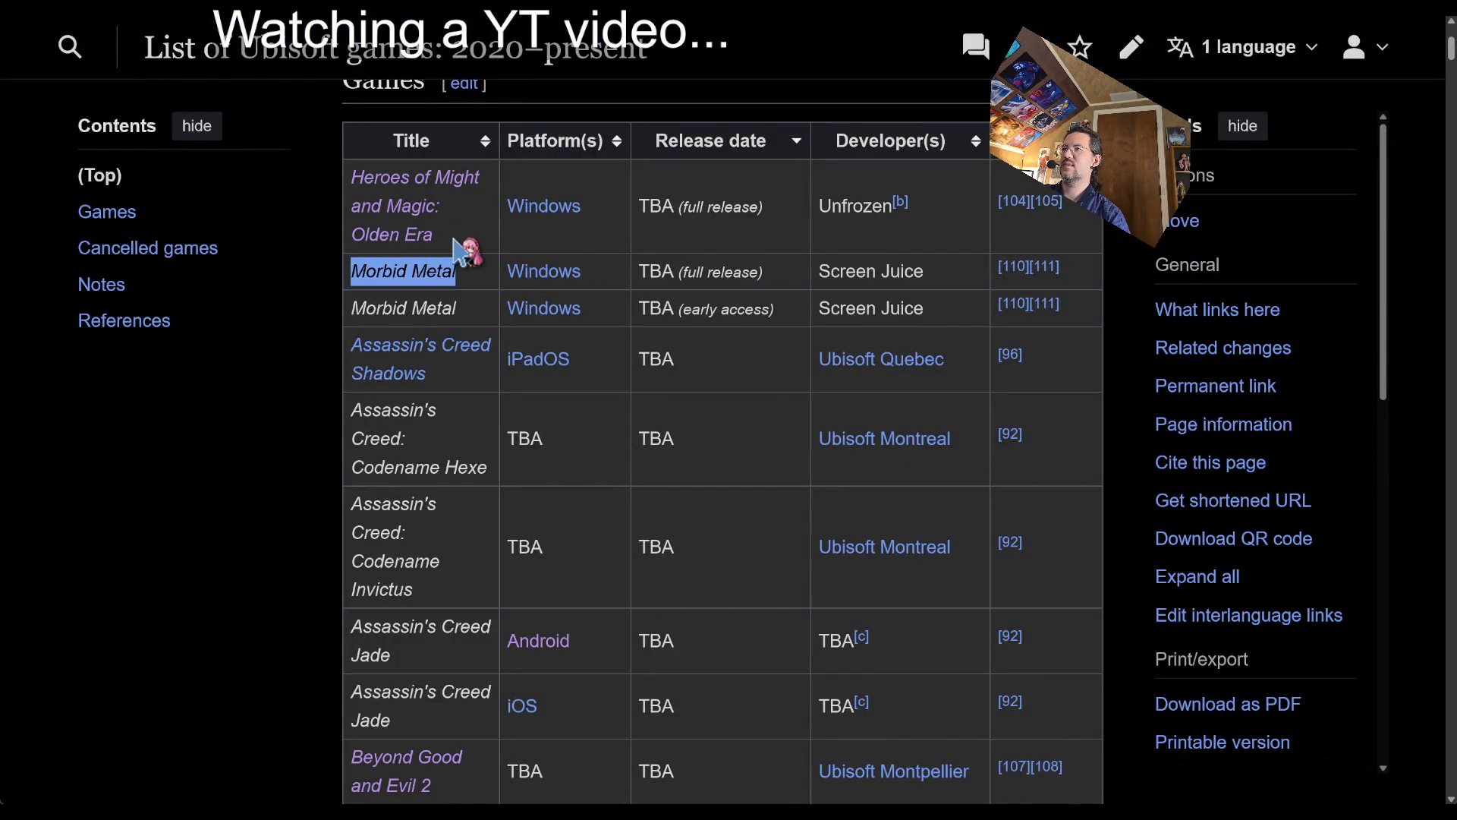
click(415, 206)
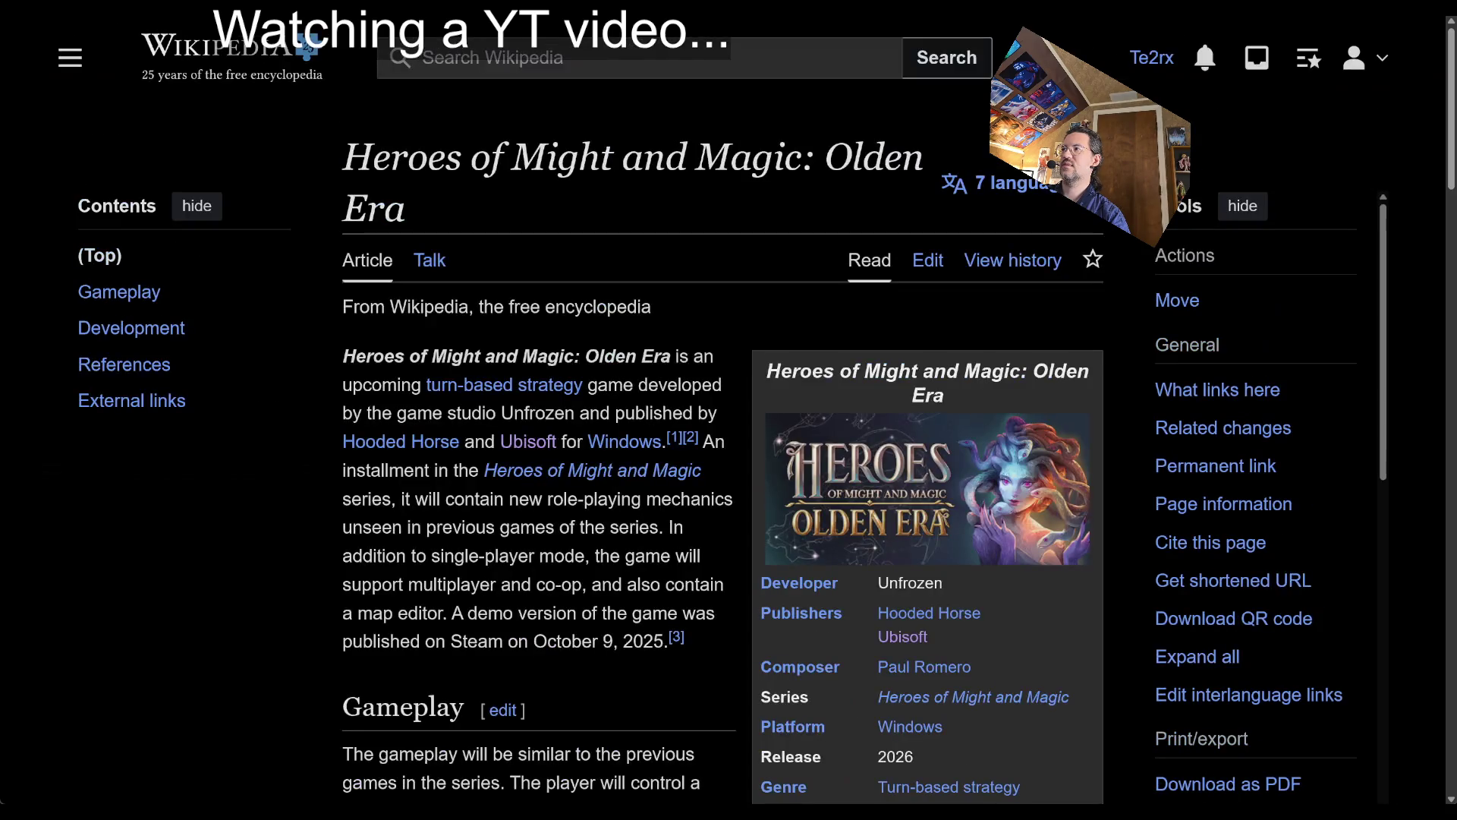
- Open the Tom Clancy's The Division Resurgence article, then return to the games list
key(alt+Left)
scroll(513, 439, down, 4)
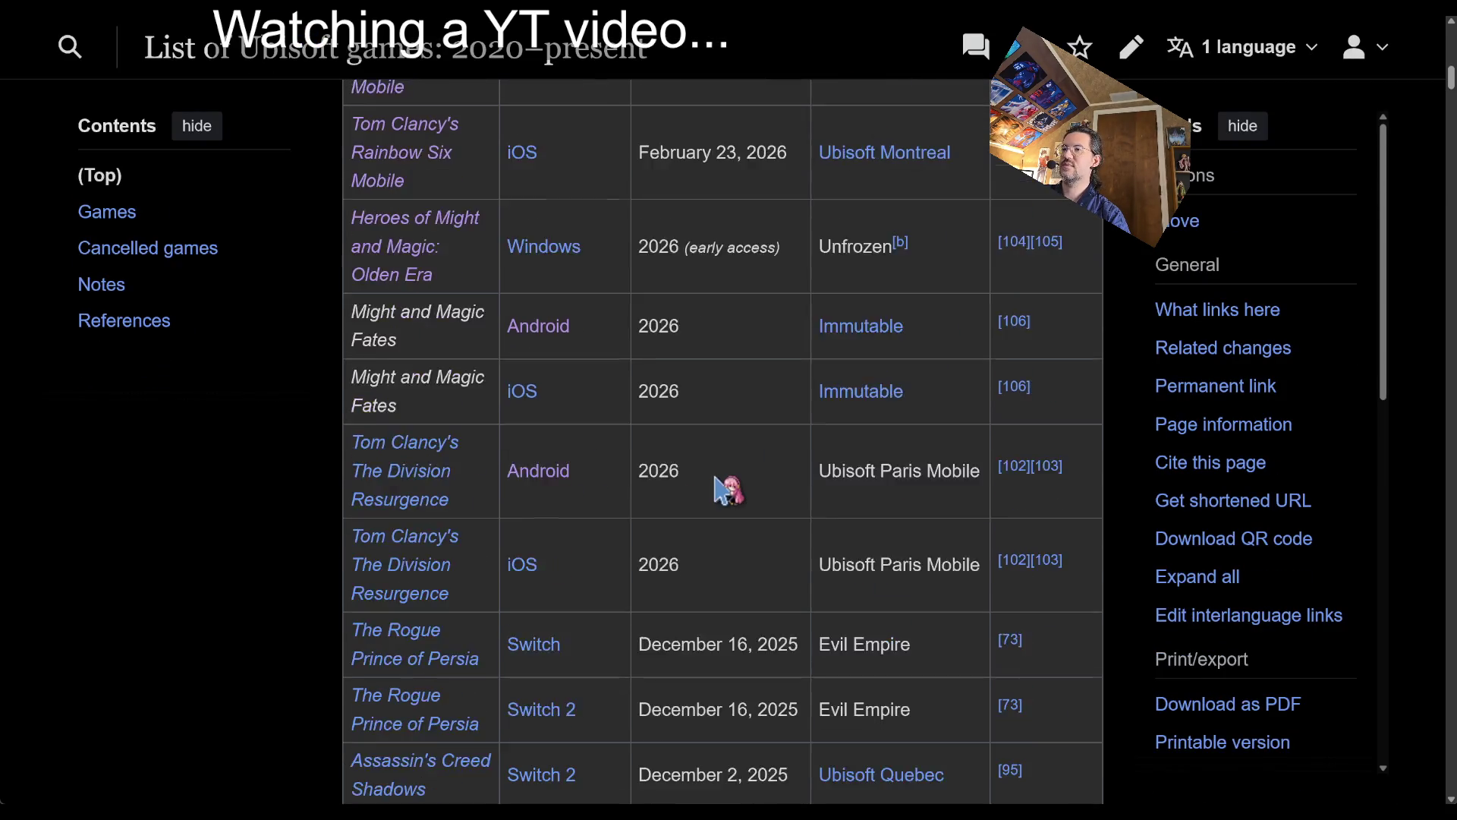
scroll(727, 490, down, 3)
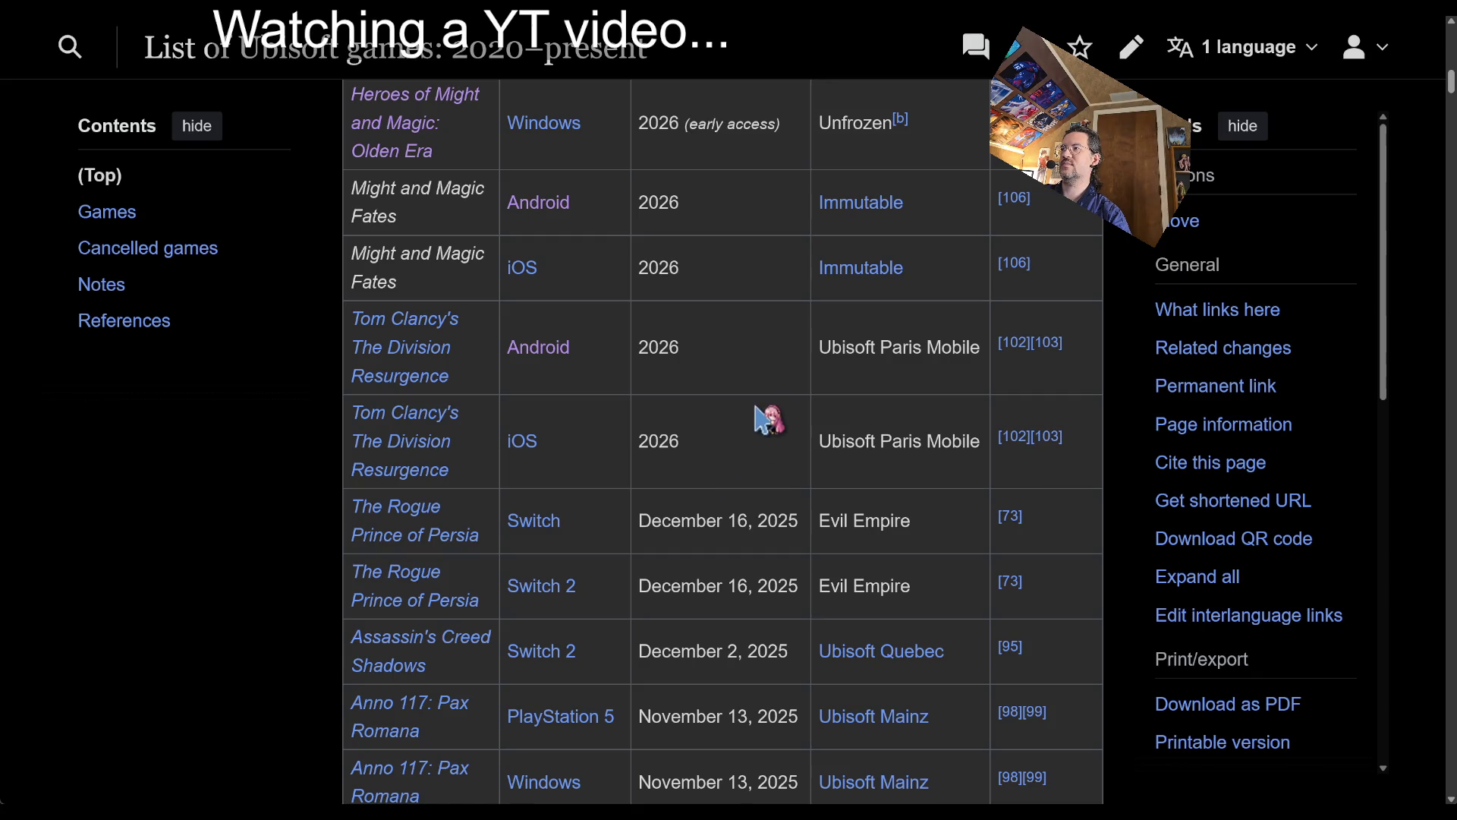
click(435, 369)
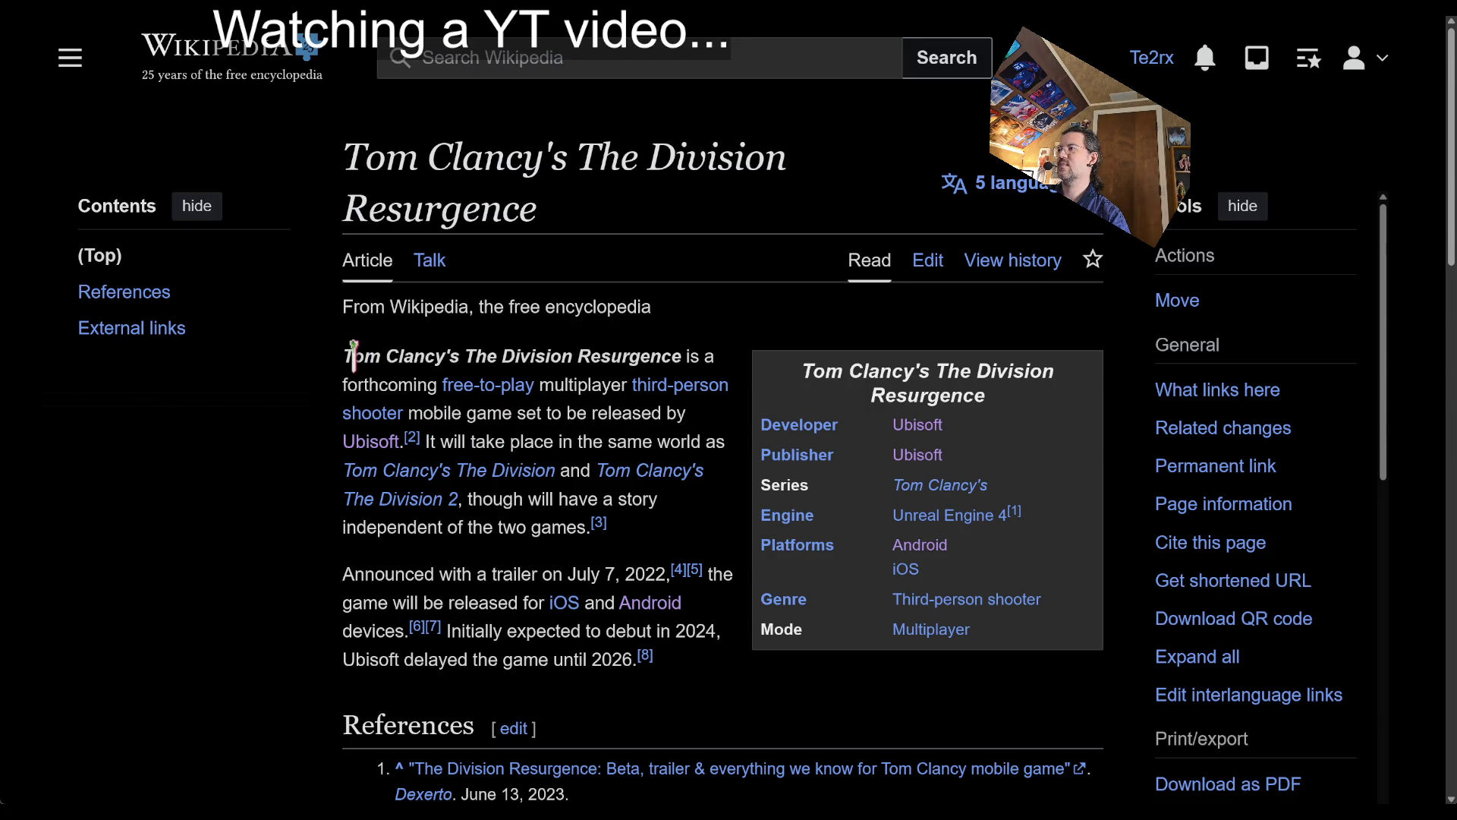
drag(353, 355, 630, 351)
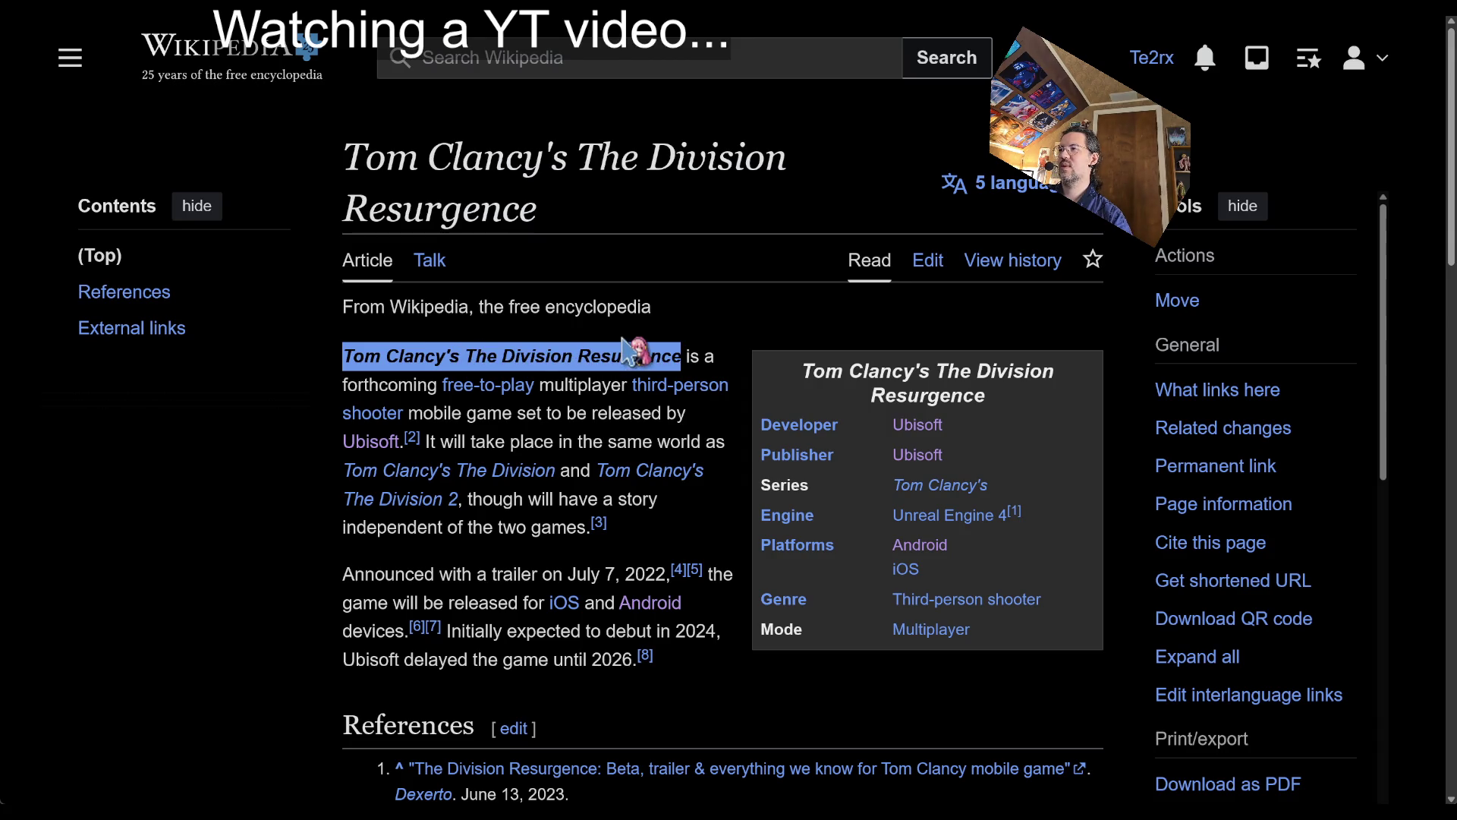
key(alt+Left)
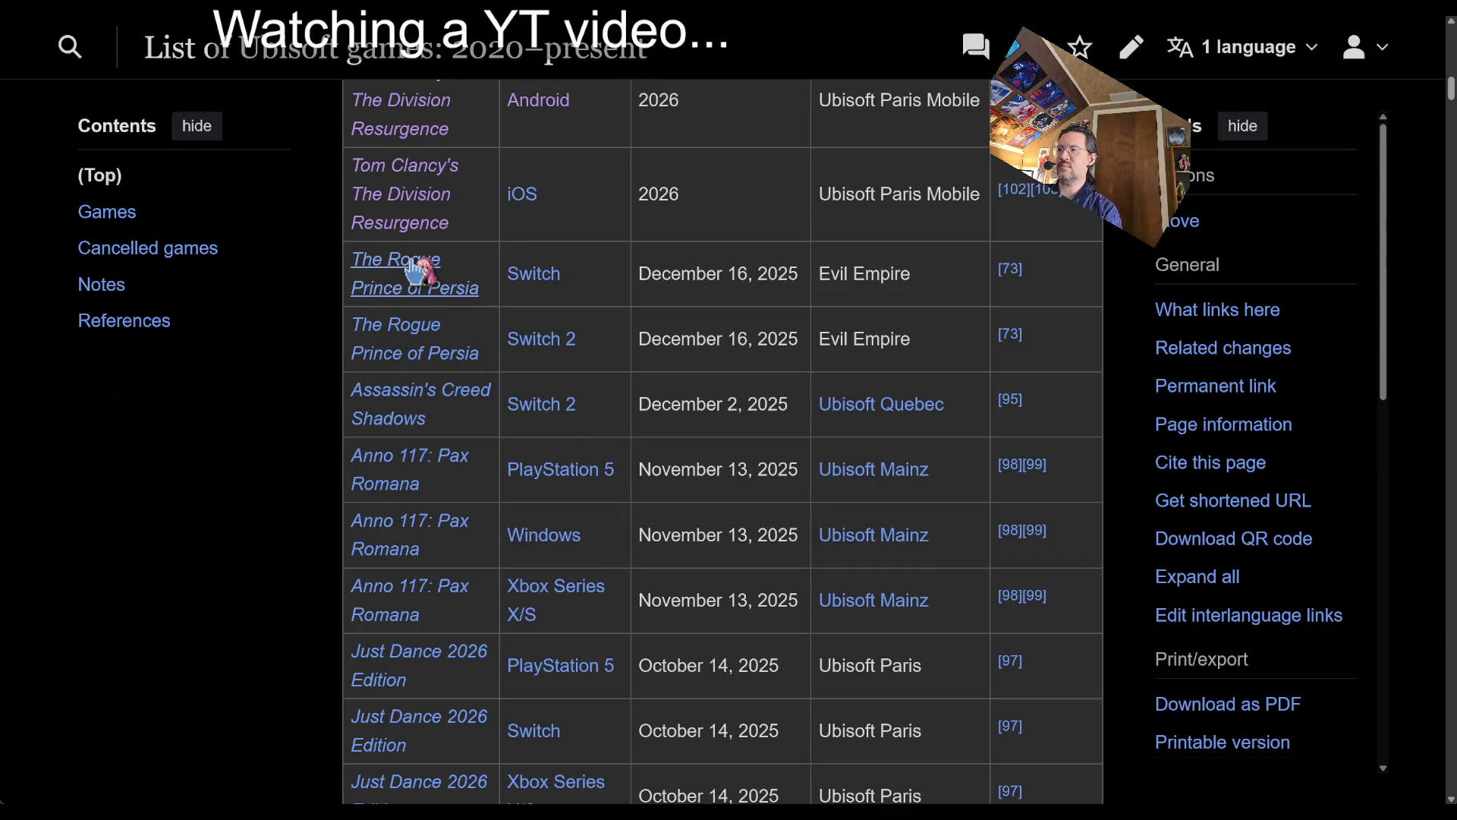
- Glance at The Rogue Prince of Persia article and come back to the list
click(416, 269)
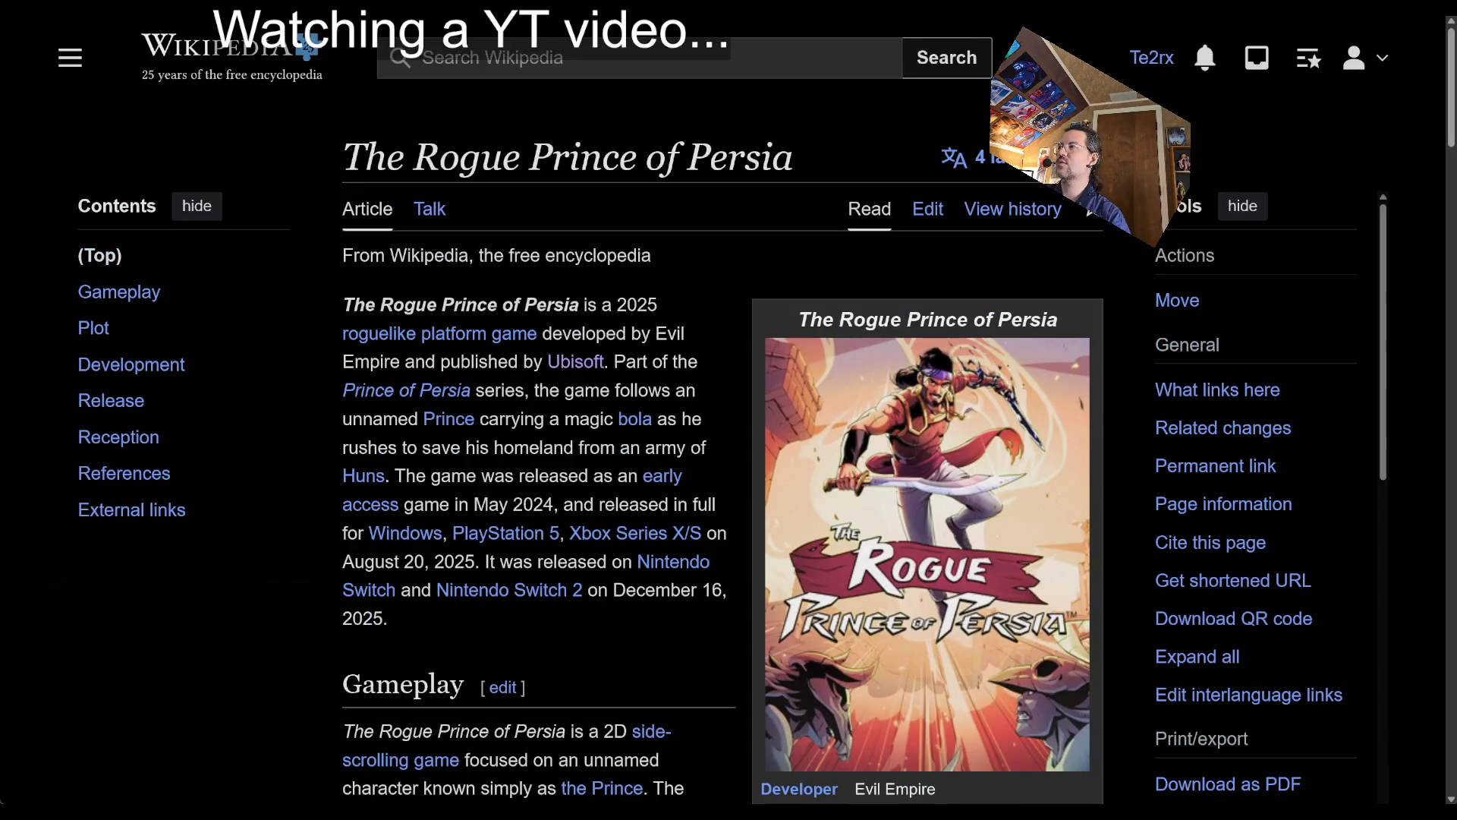
scroll(355, 362, down, 2)
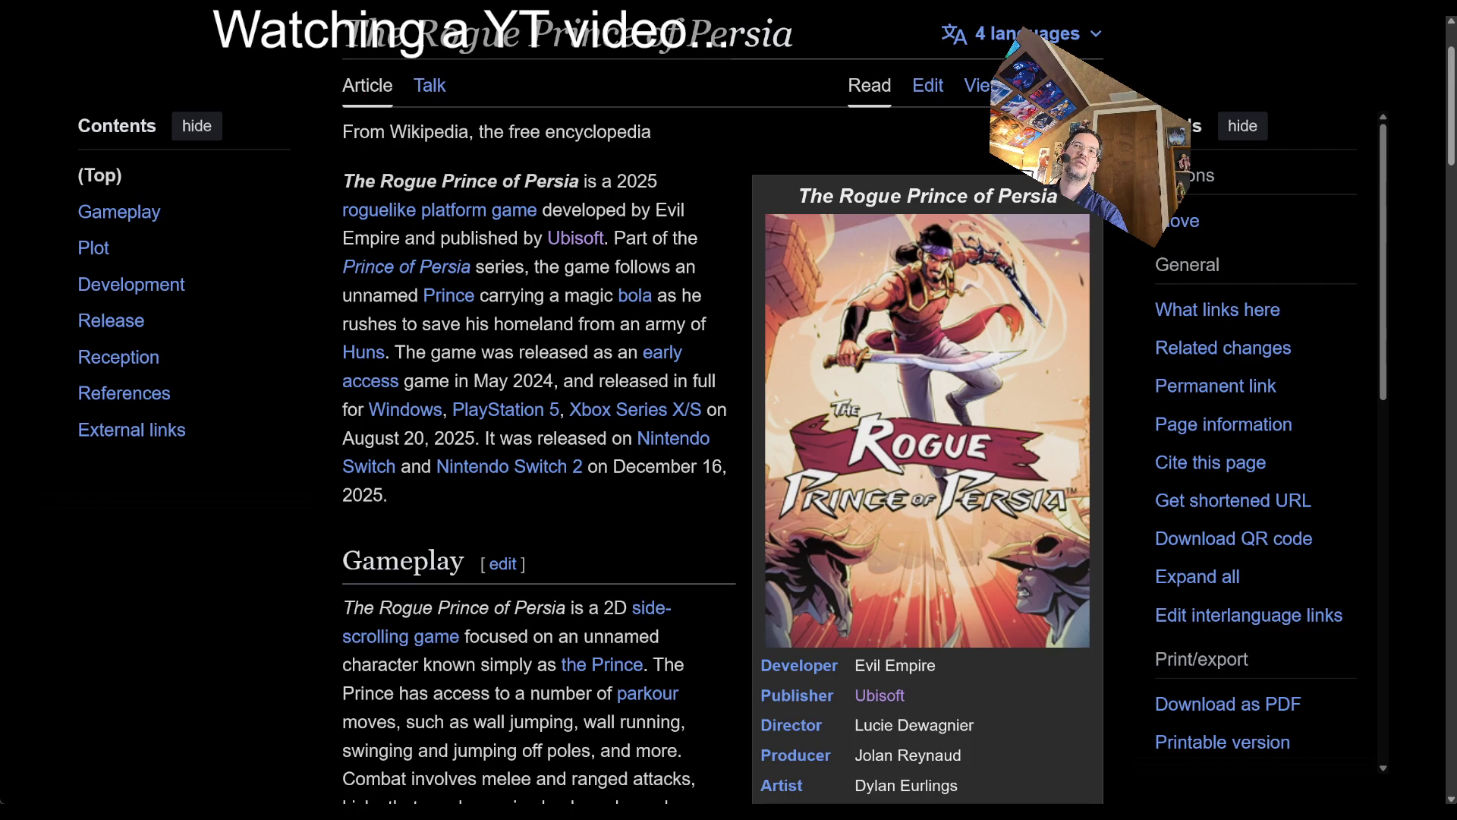
key(alt+Left)
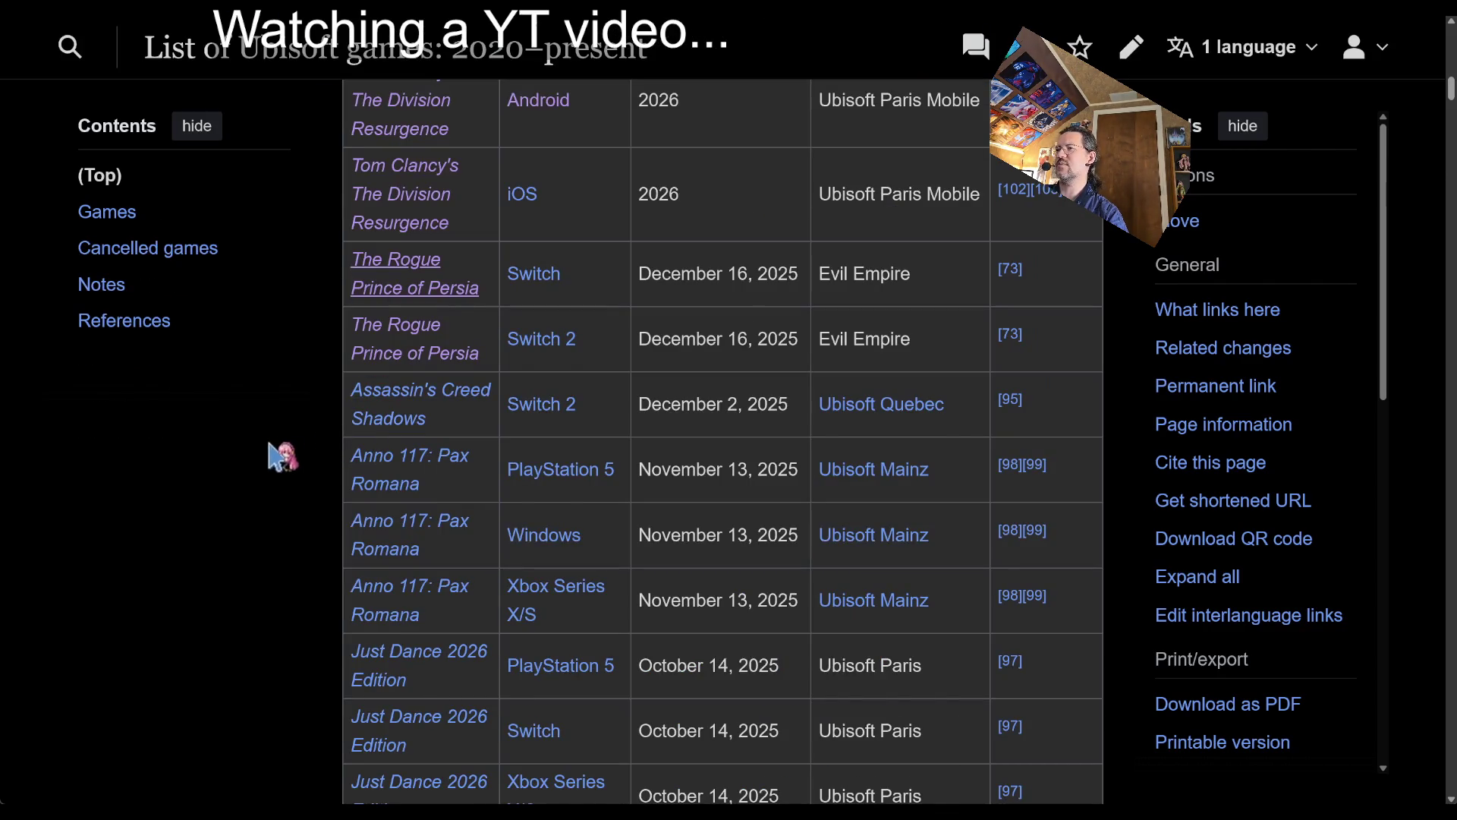
- Scroll down the Ubisoft games list and select the BattleCore Arena title
scroll(288, 463, down, 3)
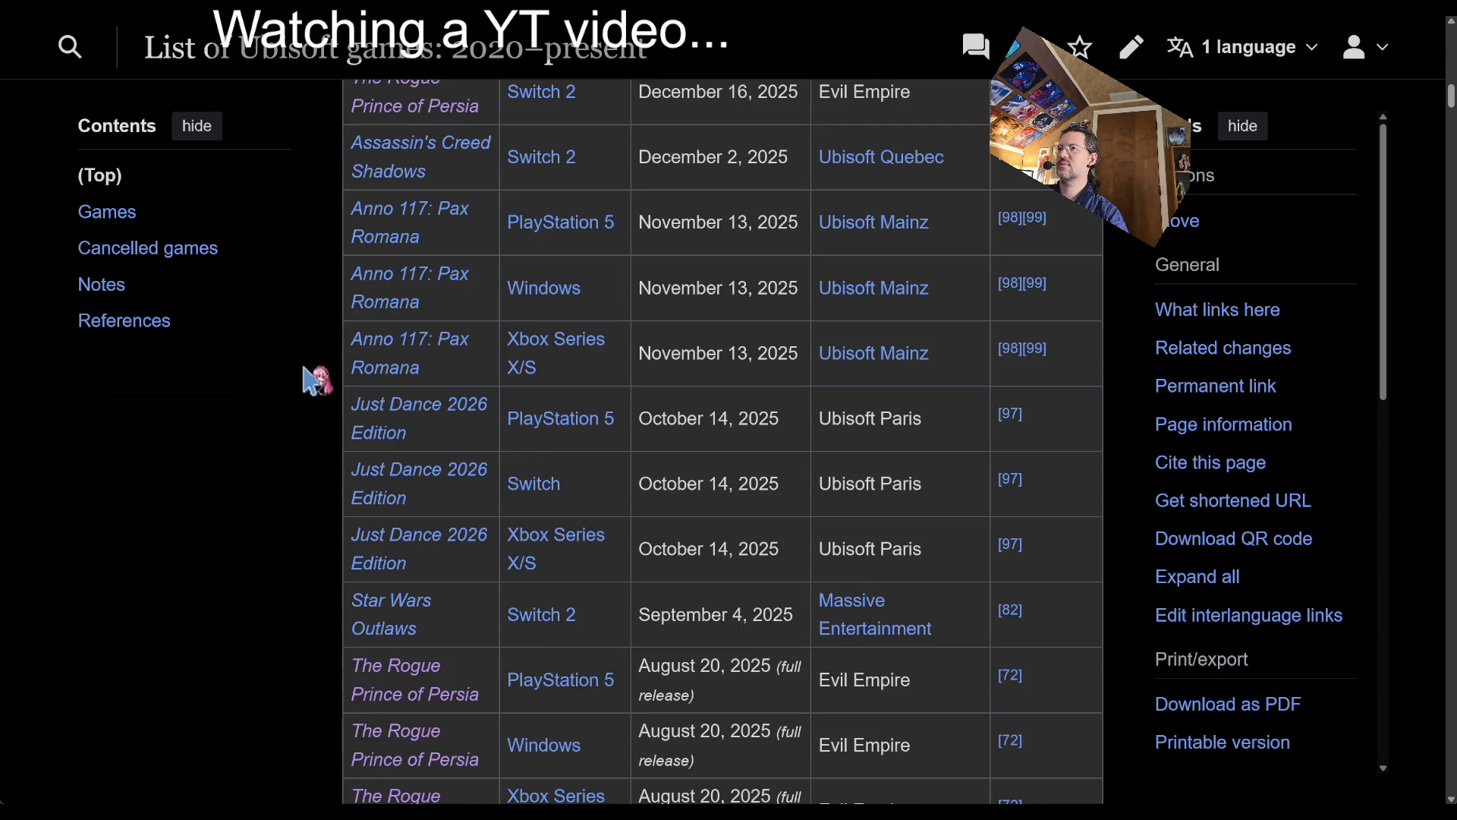
scroll(307, 399, up, 2)
scroll(307, 399, down, 3)
mouse_move(486, 452)
mouse_down()
mouse_move(426, 413)
mouse_move(352, 299)
mouse_up()
click(271, 377)
scroll(328, 463, down, 2)
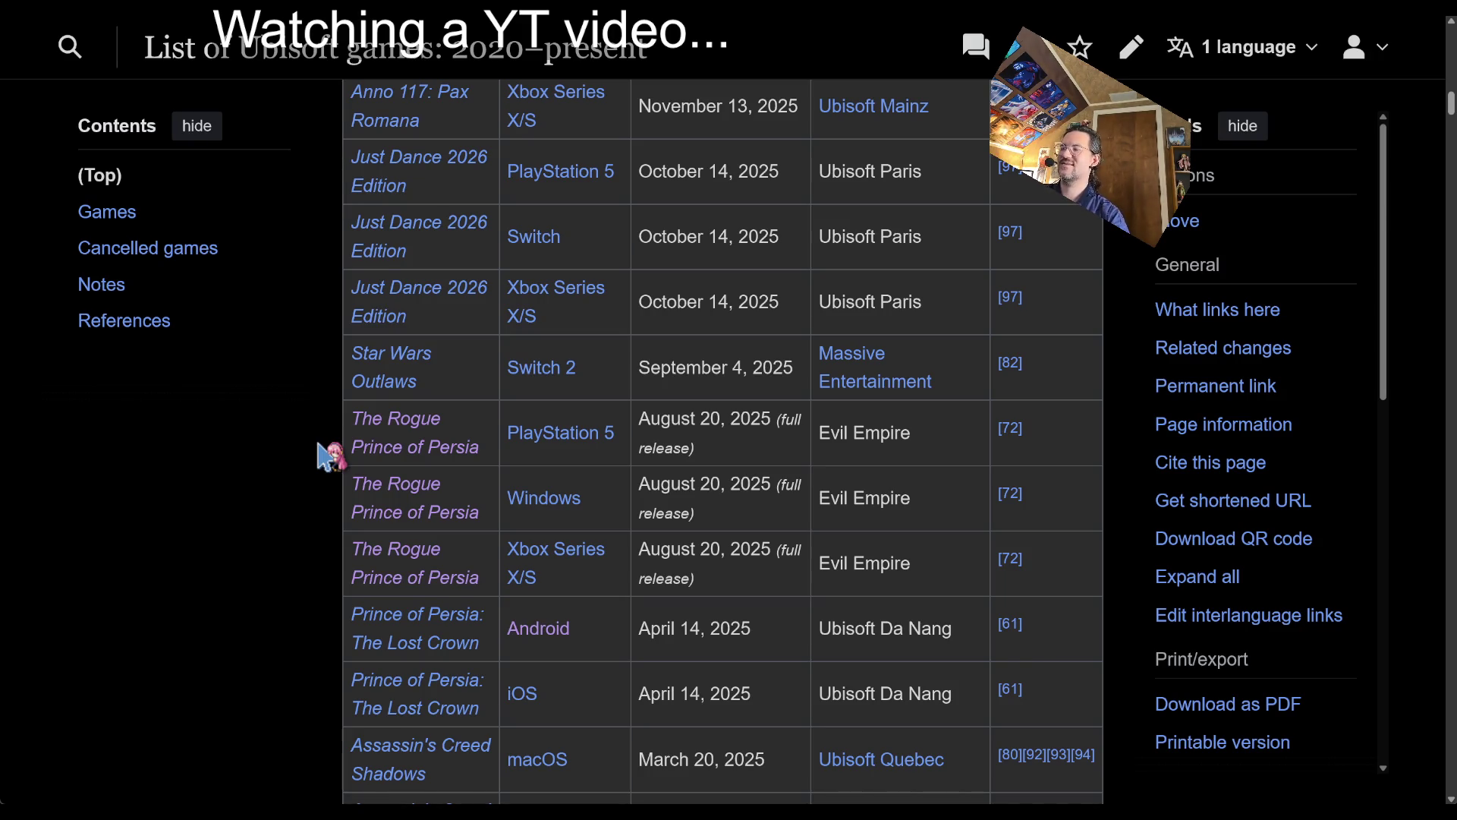
scroll(328, 456, down, 6)
scroll(337, 595, down, 2)
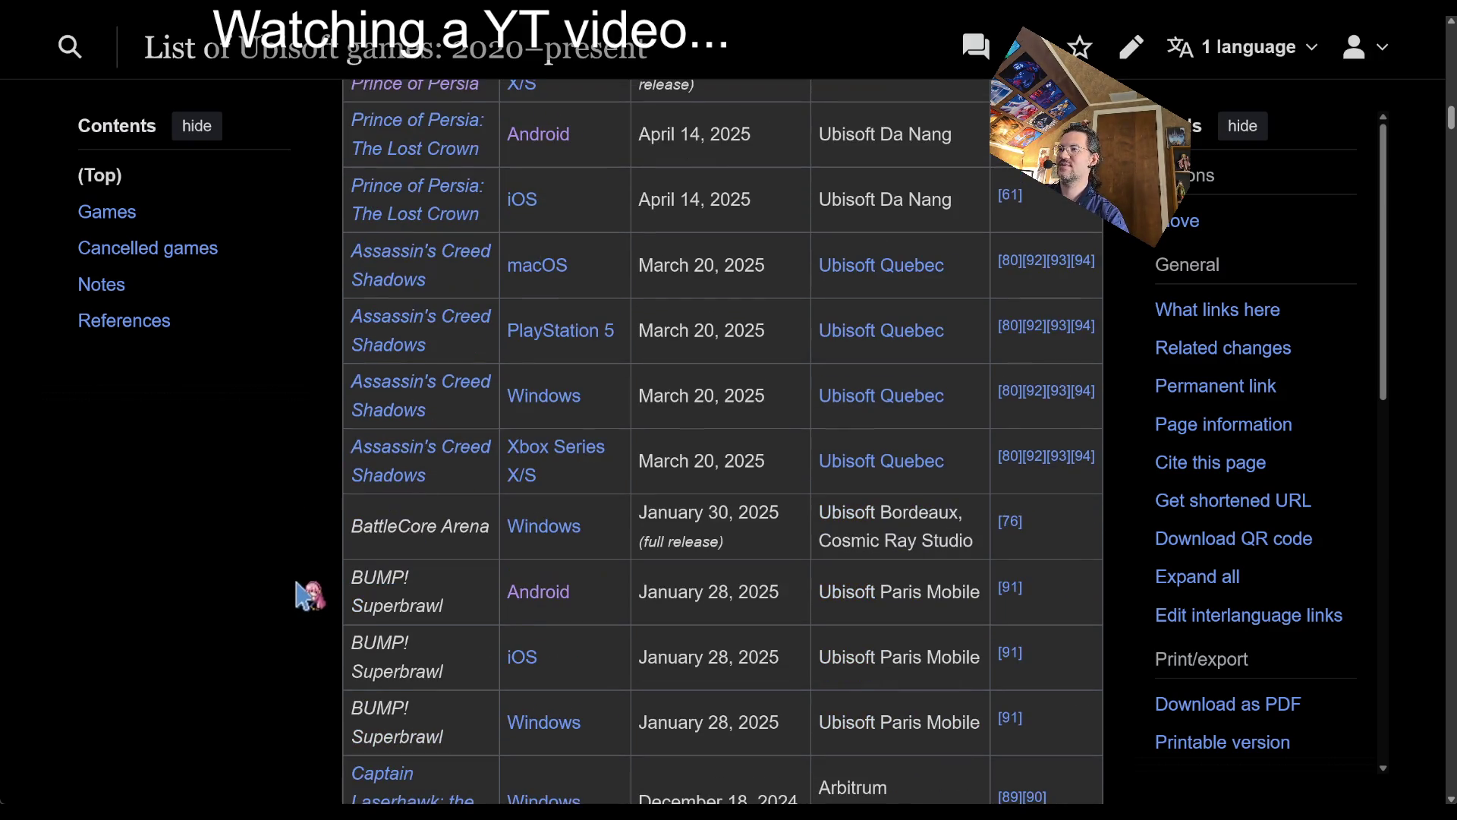
double_click(432, 529)
click(429, 529)
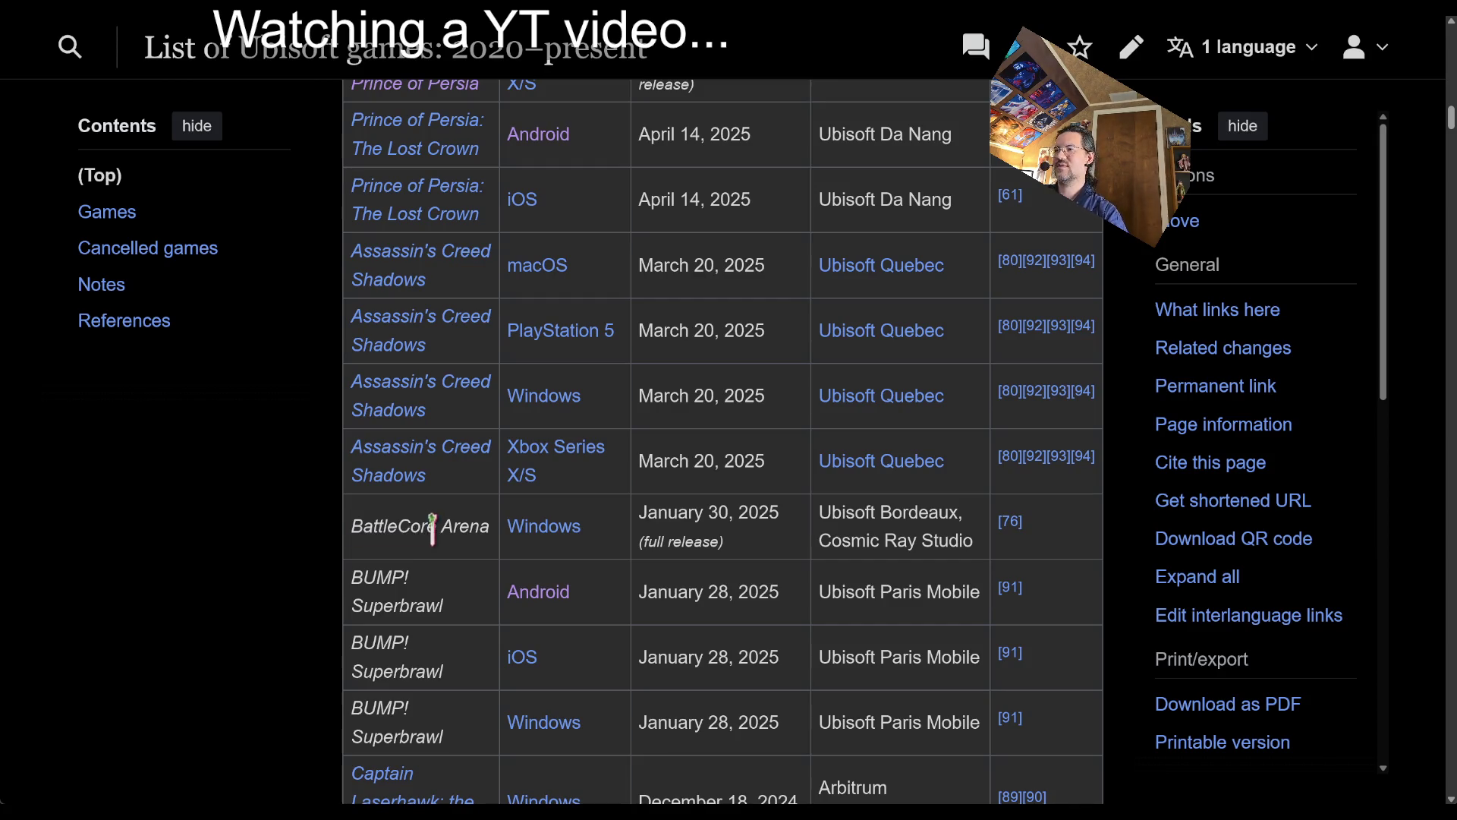
triple_click(450, 529)
- Search Google for the copied BattleCore Arena title and browse its All results
key(ctrl+c)
key(ctrl+t)
key(ctrl+v)
key(Return)
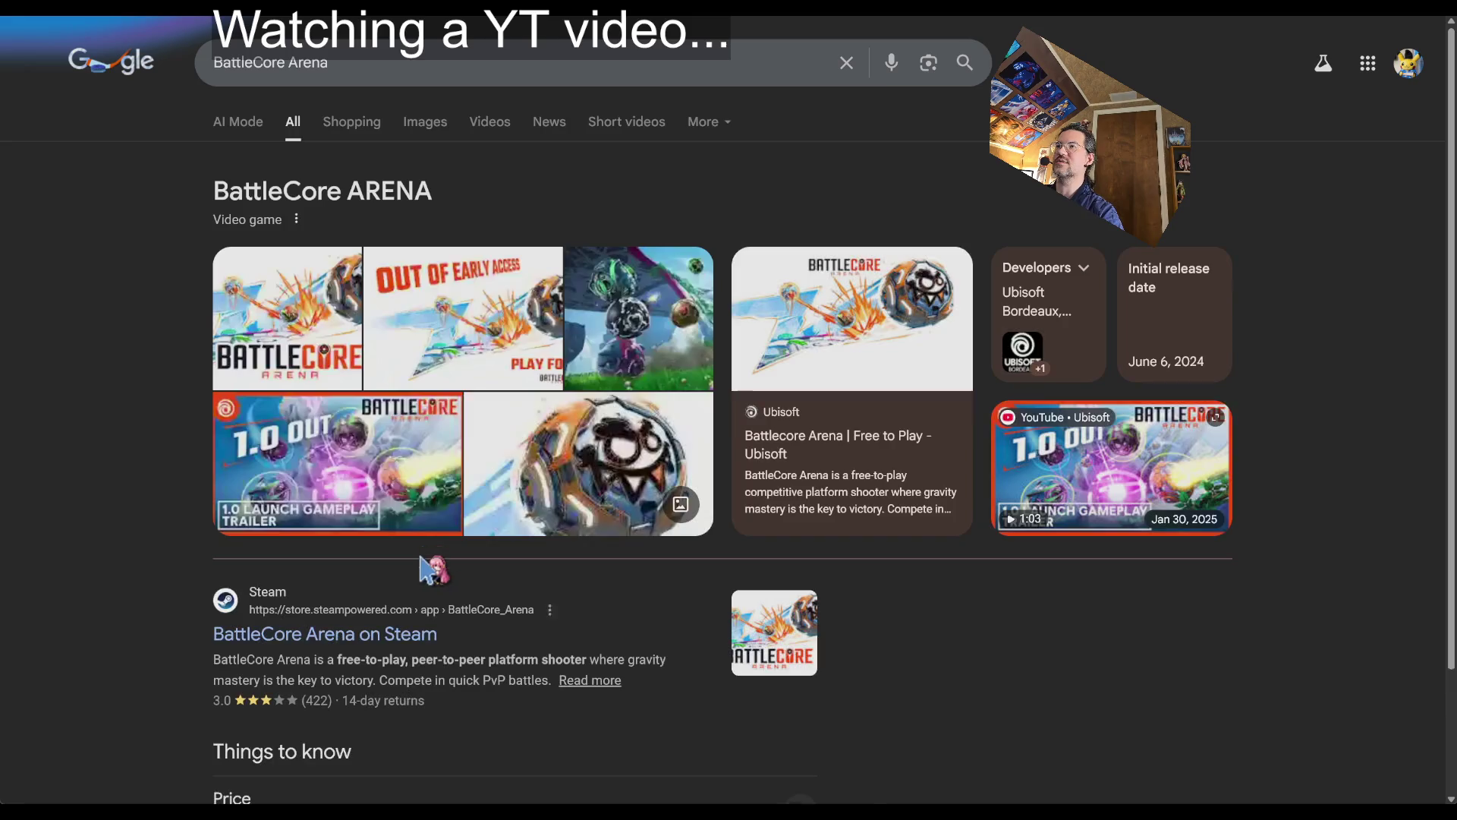
click(427, 123)
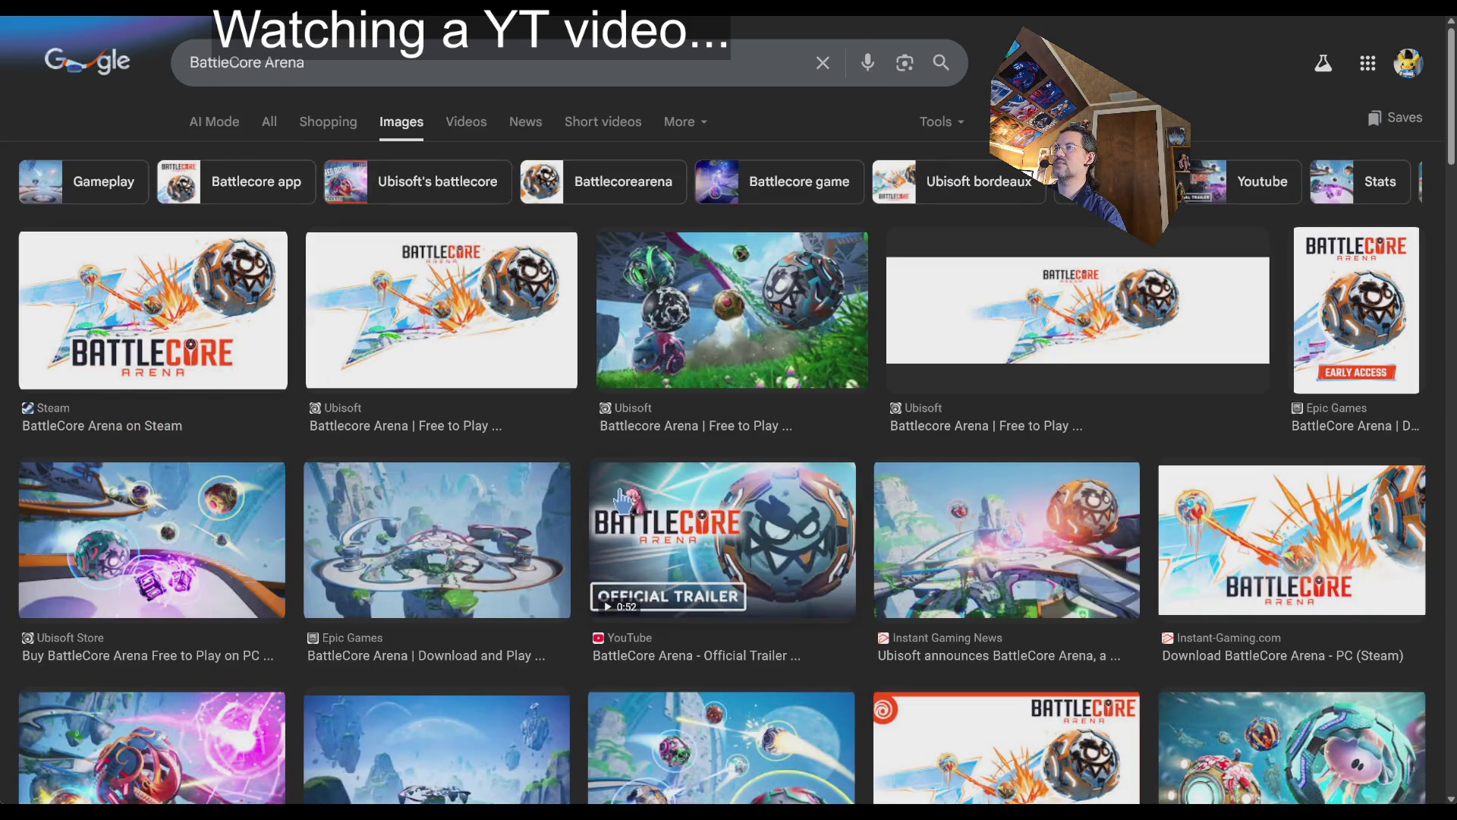
click(271, 122)
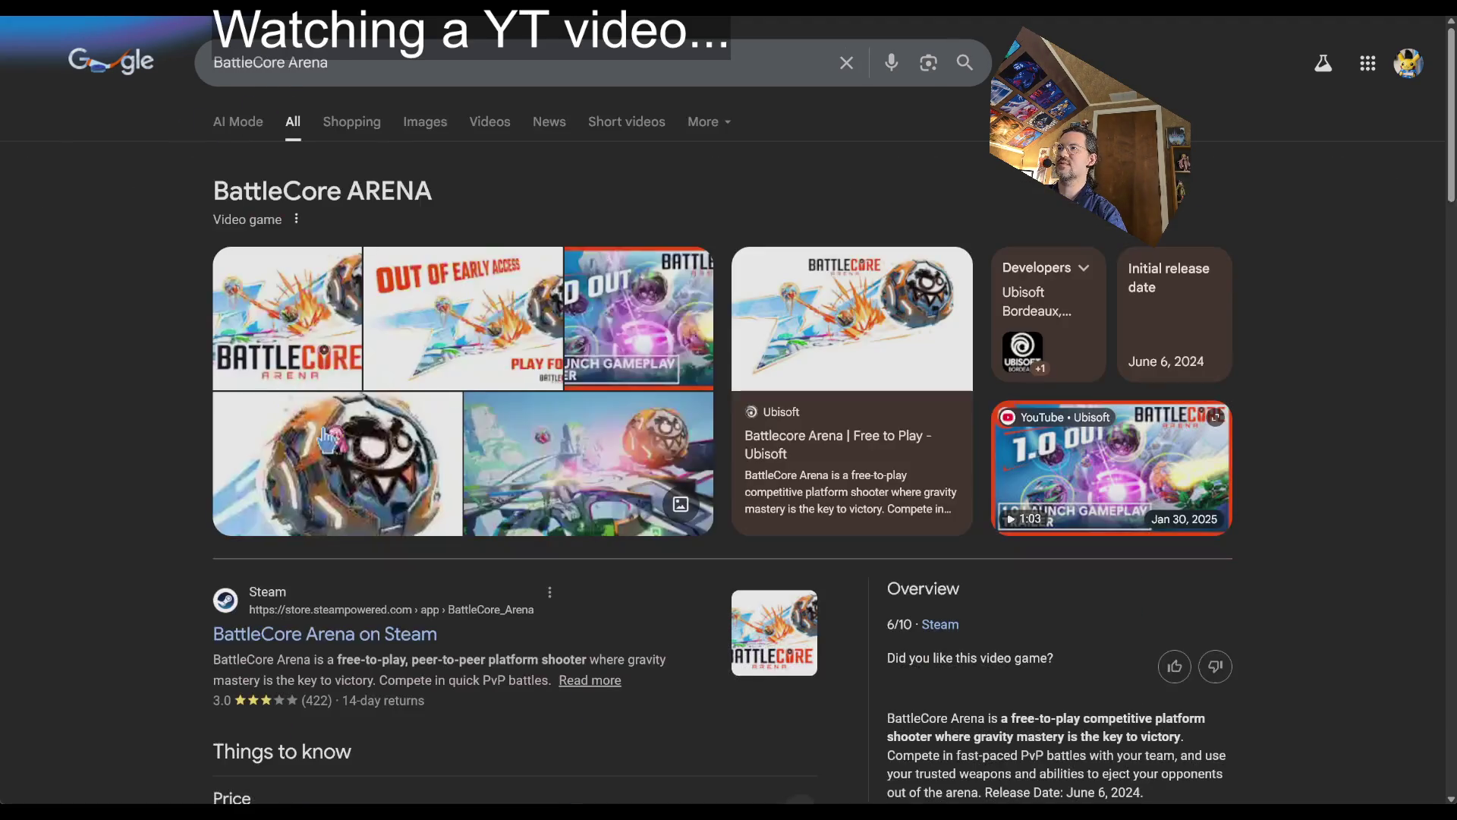
scroll(282, 498, down, 5)
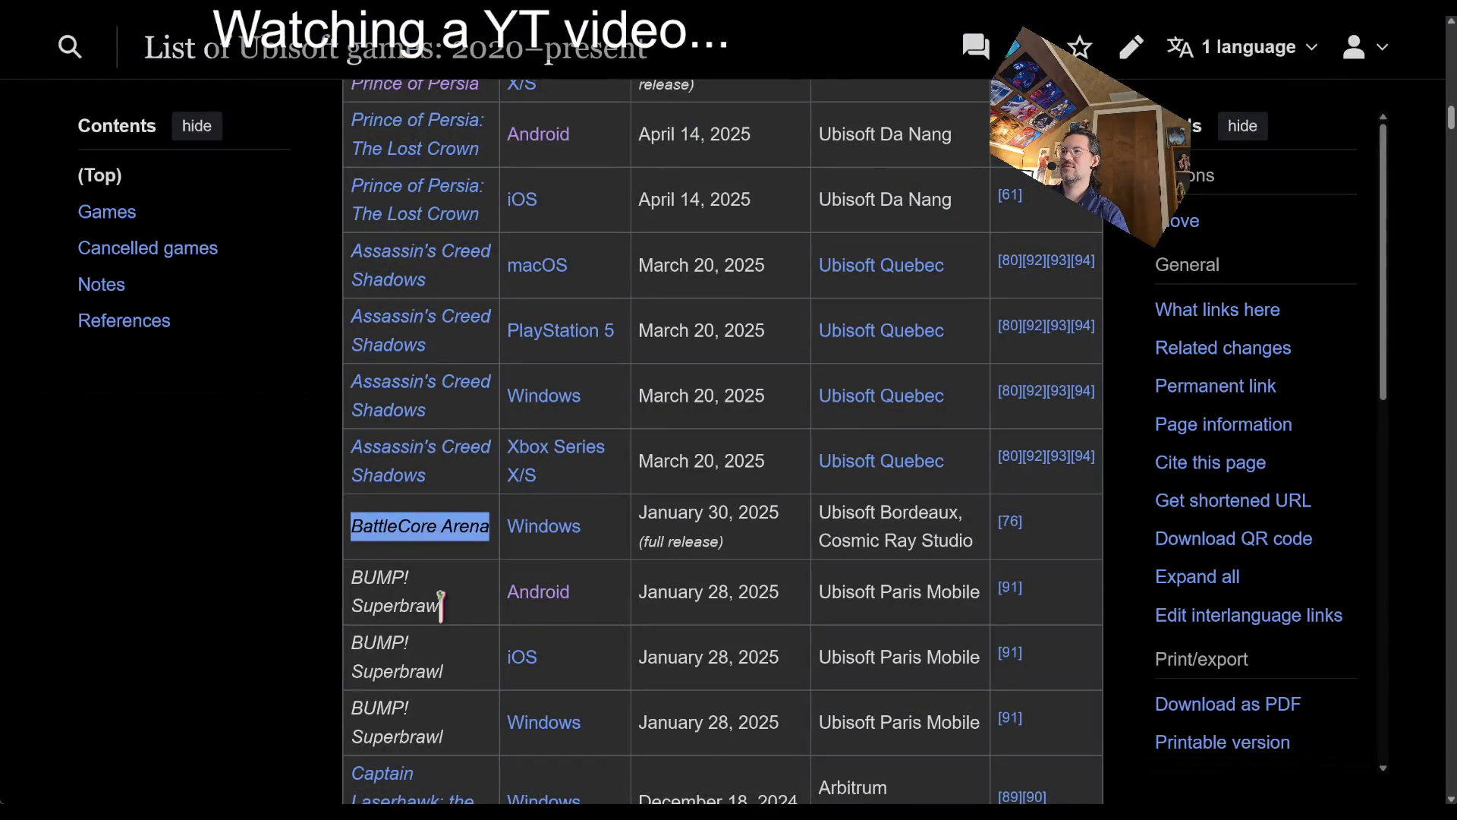
- Search BUMP! Superbrawl, check its Steam Community page, then play Ubisoft's embedded trailer full screen
triple_click(403, 583)
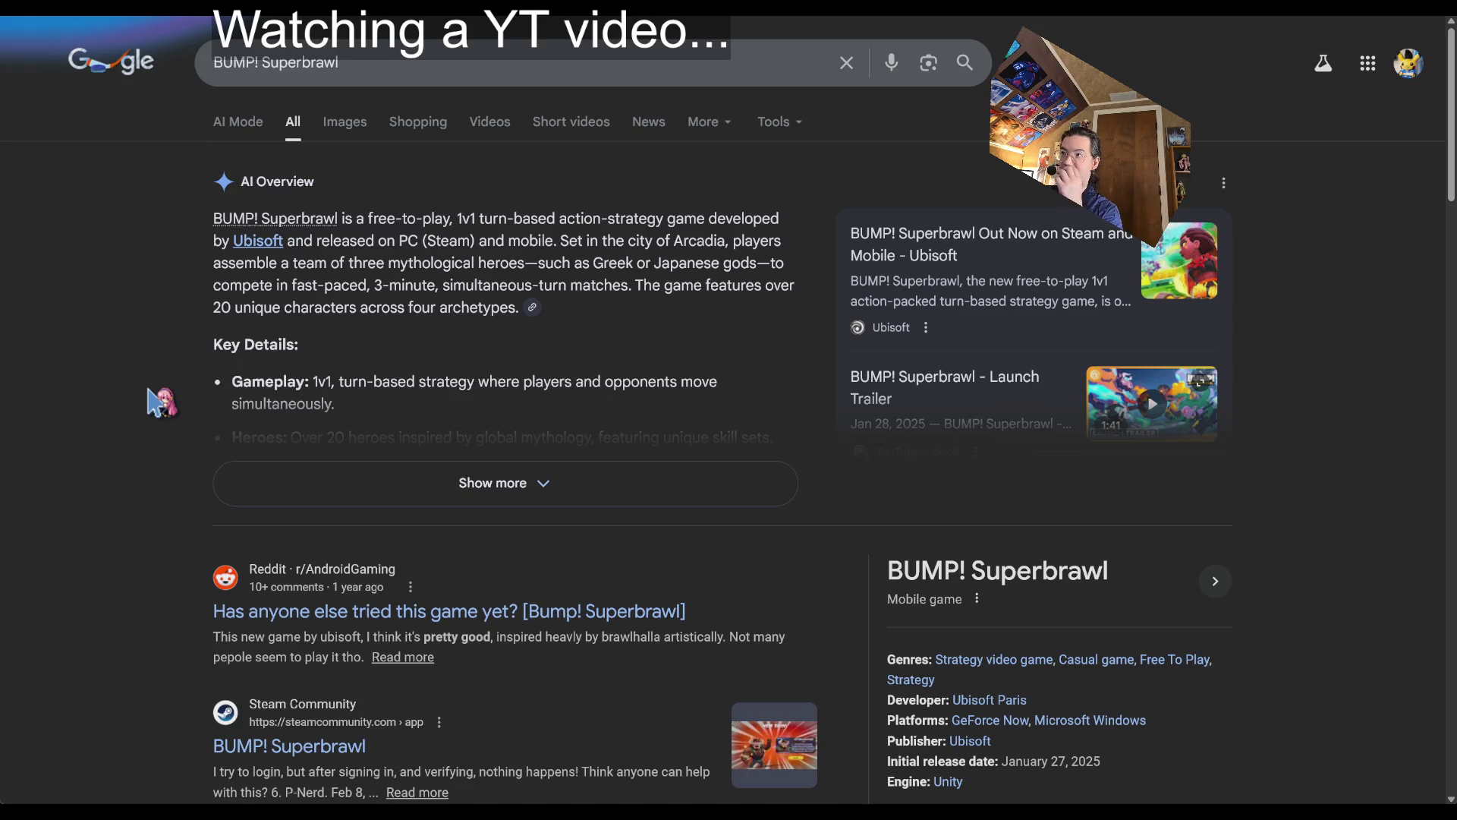
scroll(328, 558, down, 5)
click(325, 383)
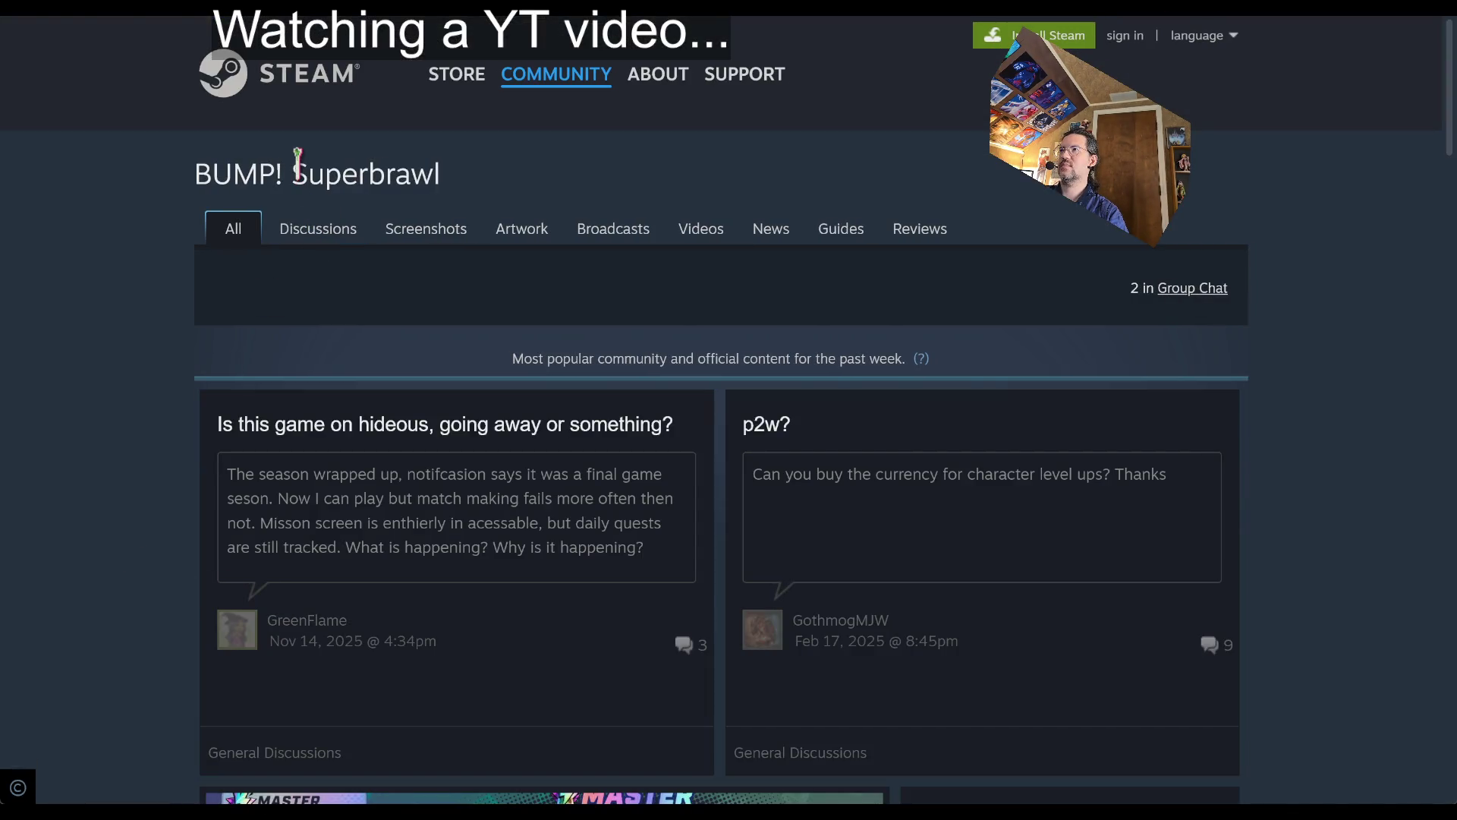
key(alt+Left)
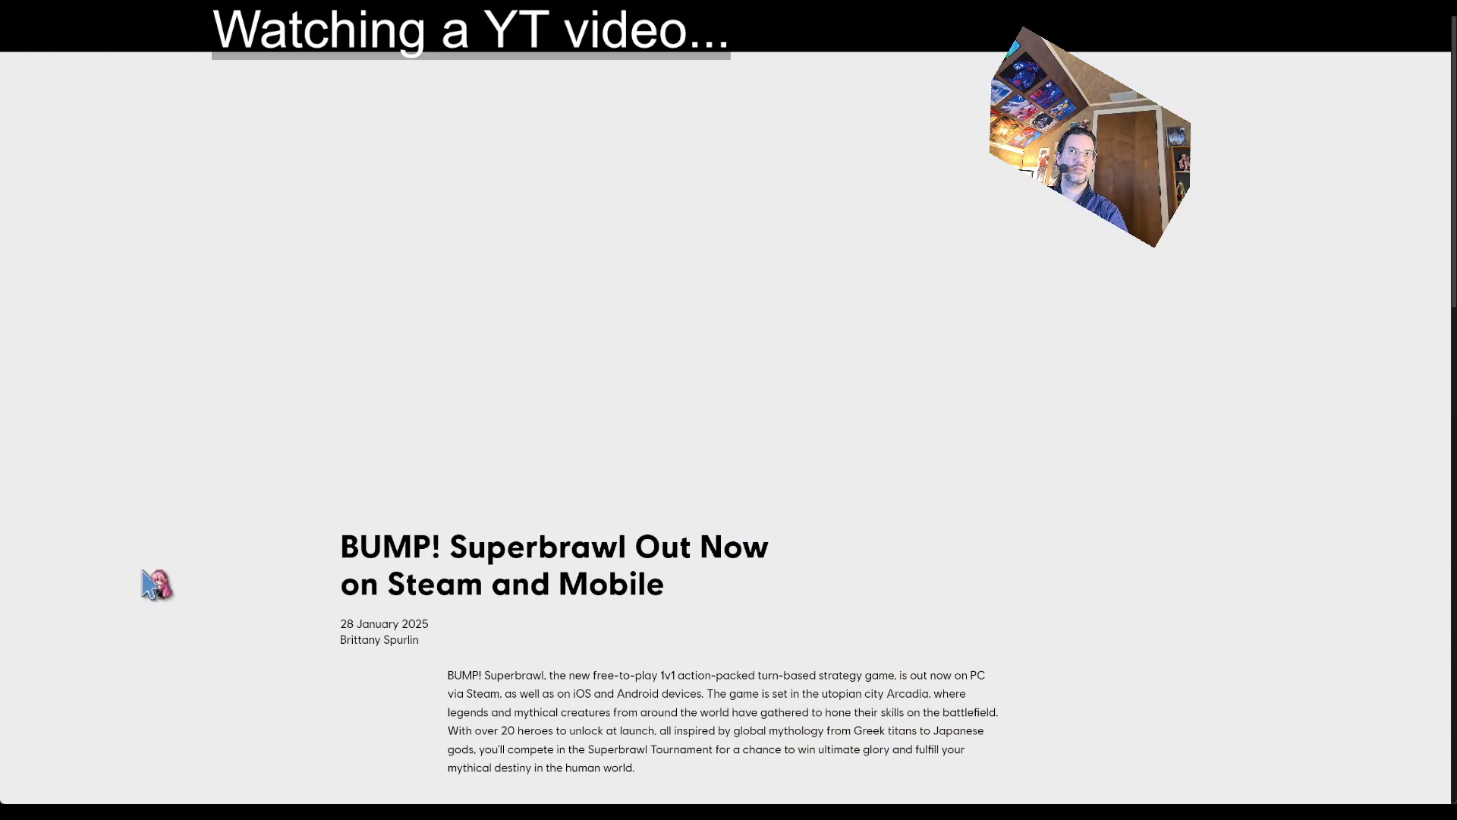
scroll(155, 584, down, 10)
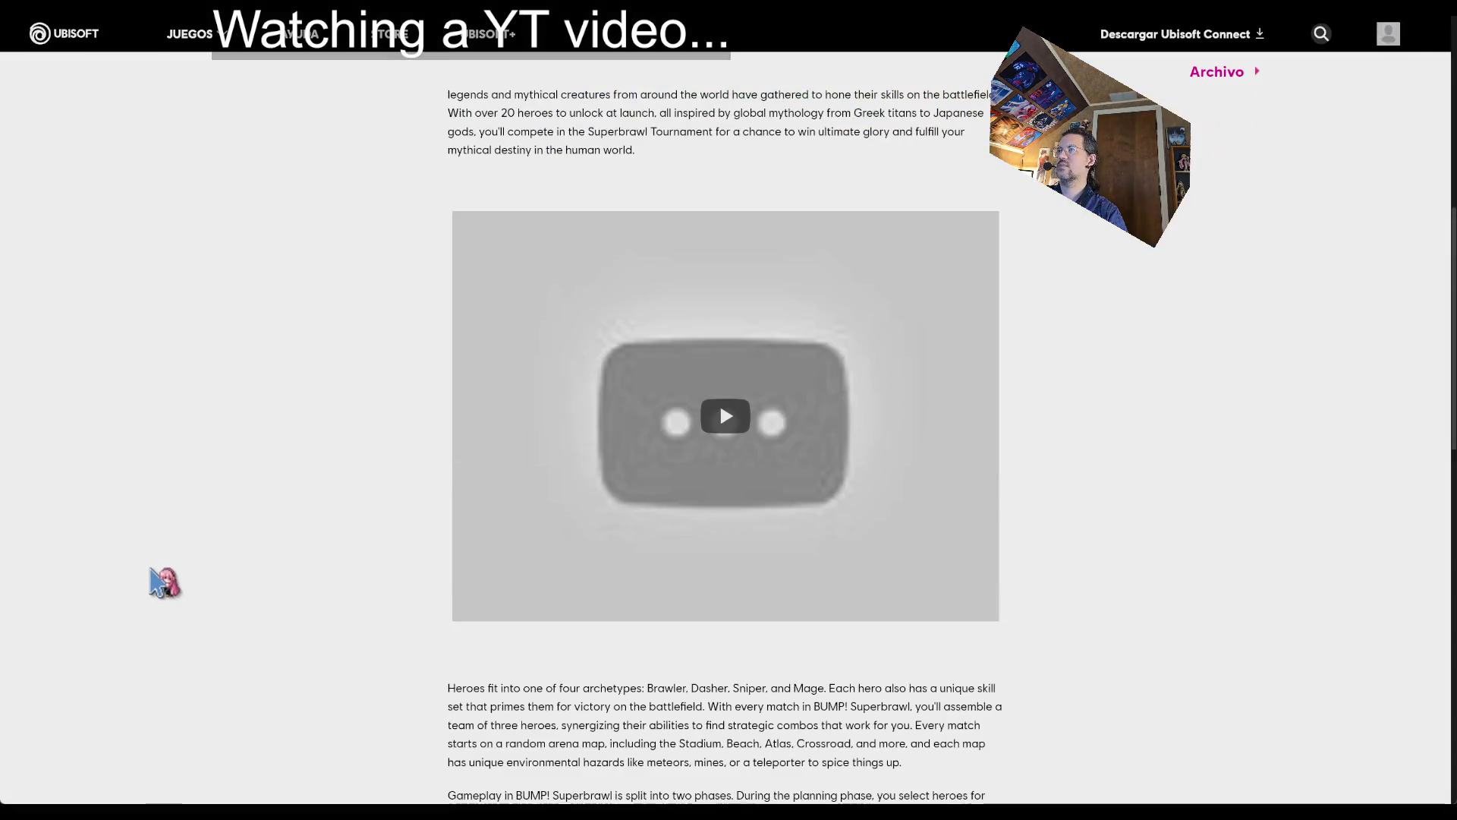
double_click(725, 440)
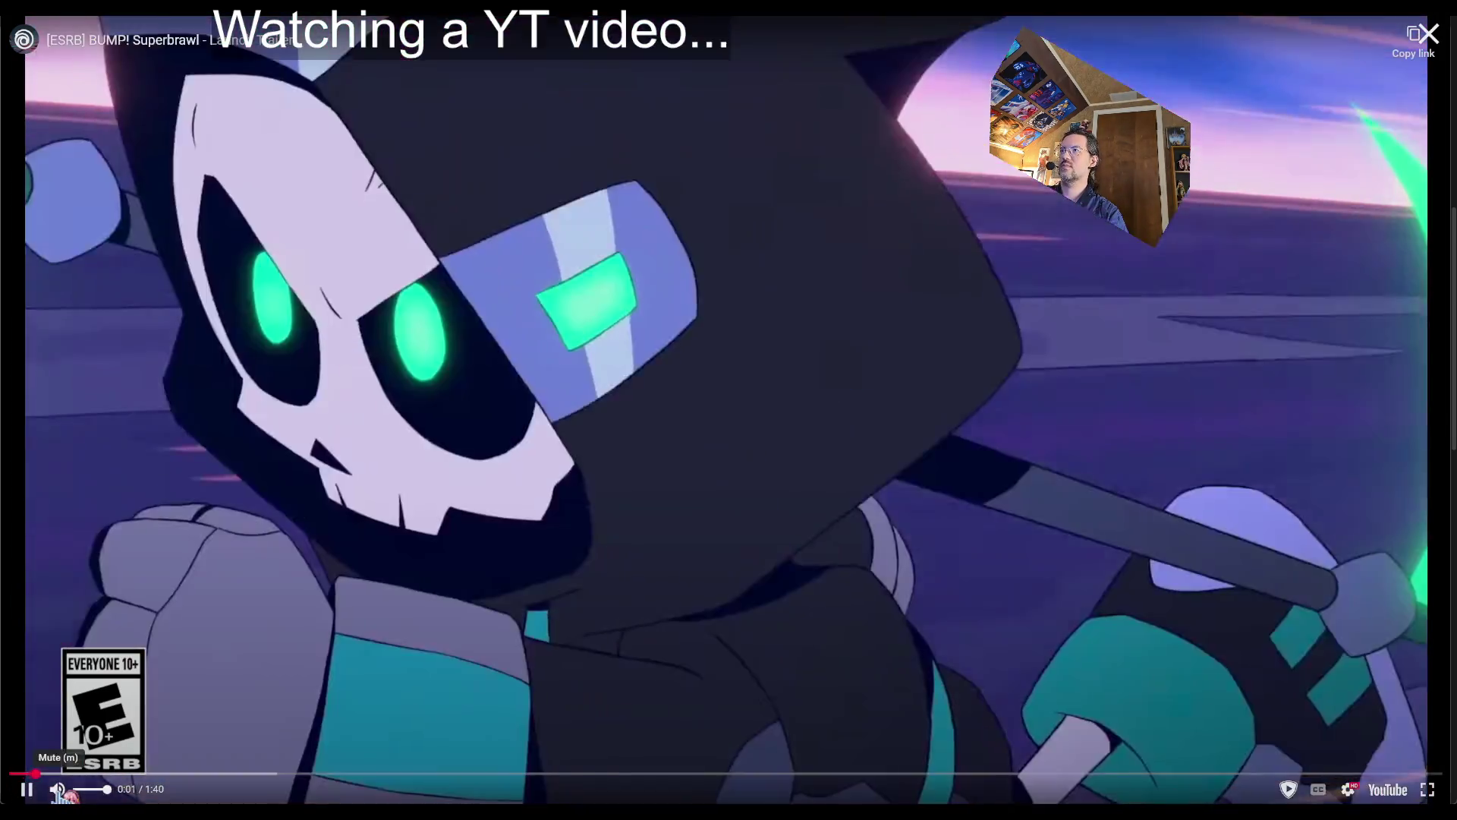
- Mute the BUMP! Superbrawl trailer, skip to 1:15, and close it after it ends
click(57, 789)
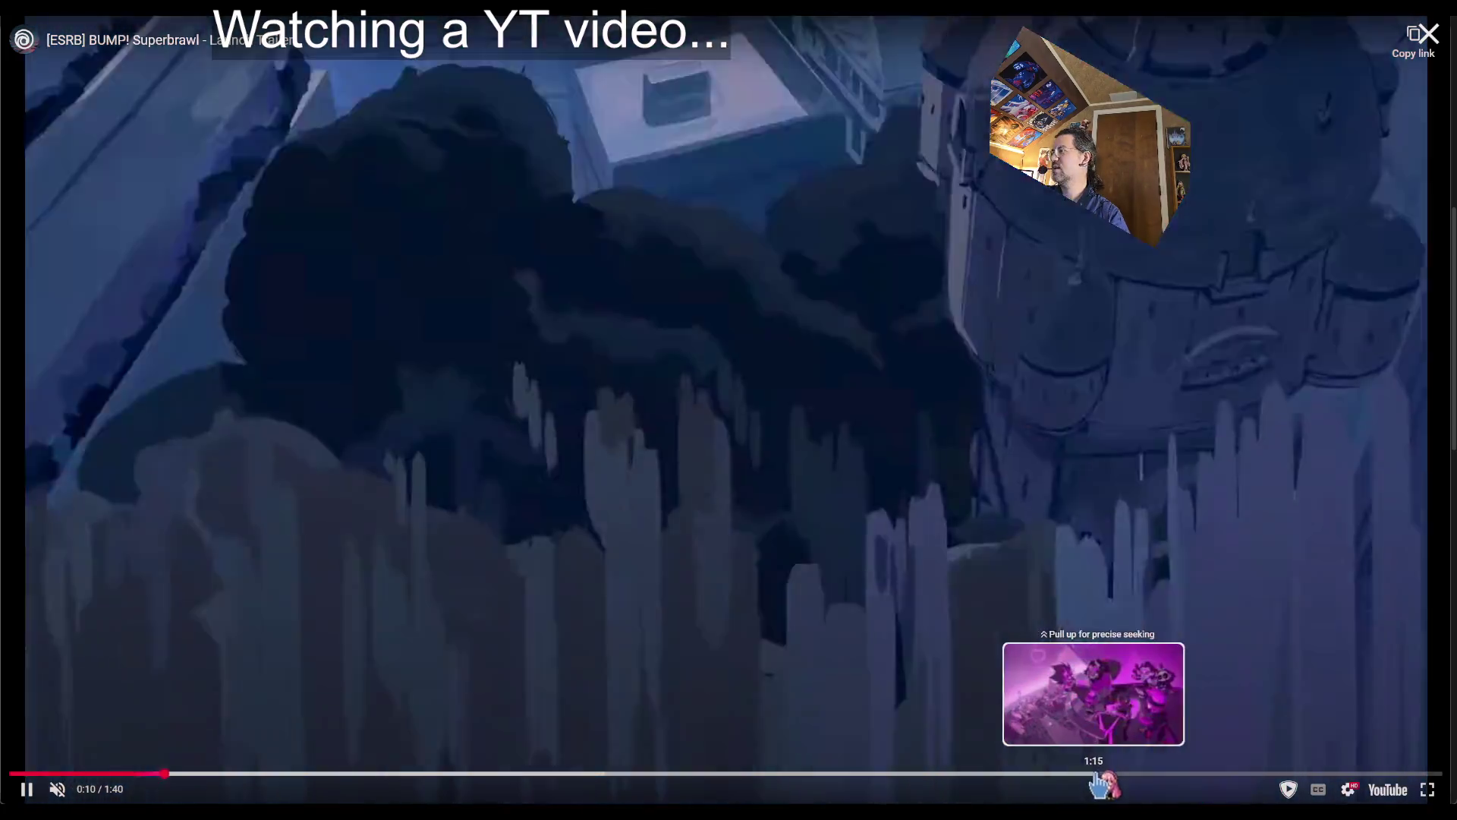
click(1093, 773)
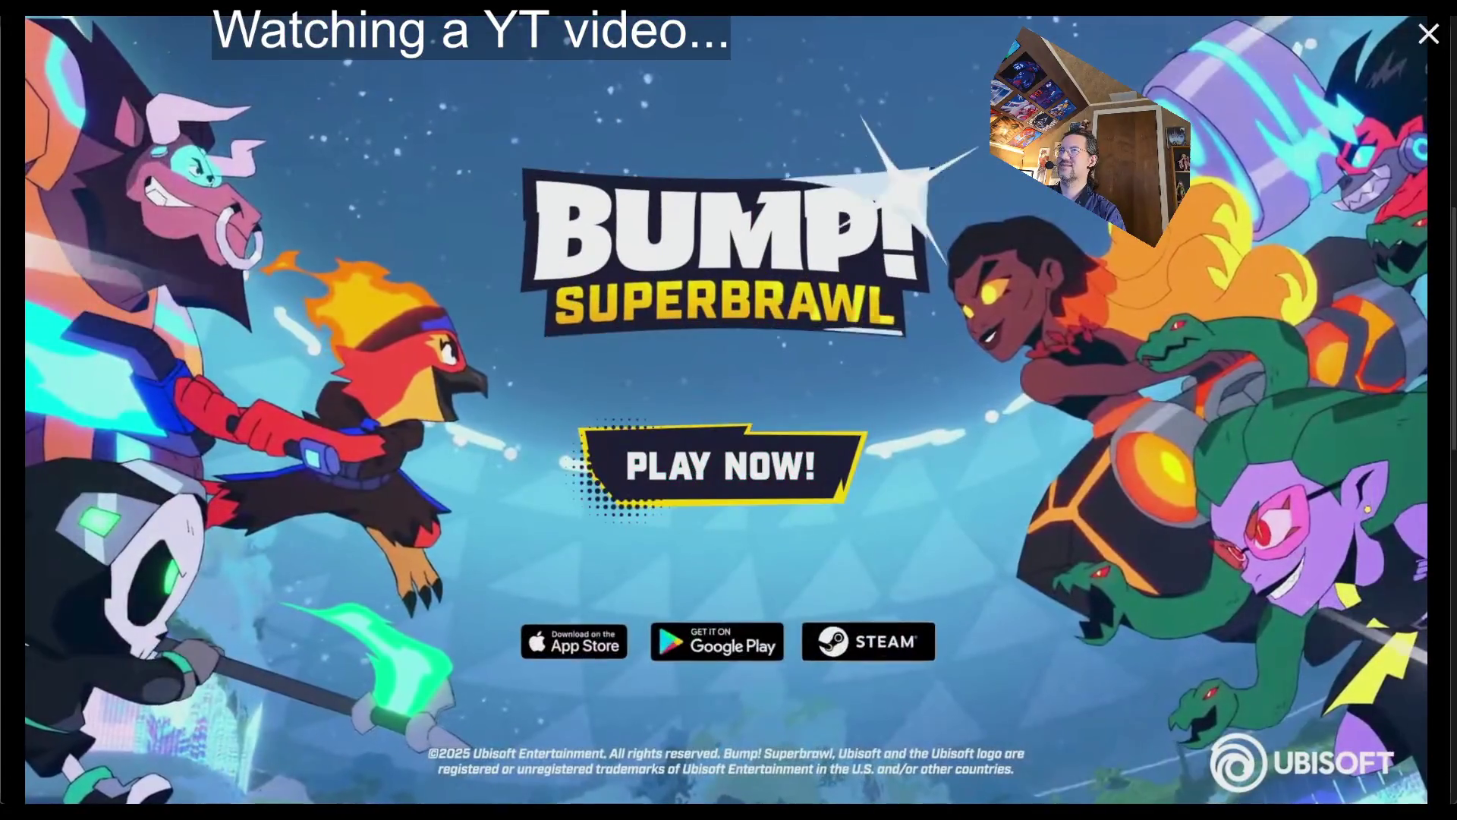
key(Escape)
scroll(456, 493, down, 5)
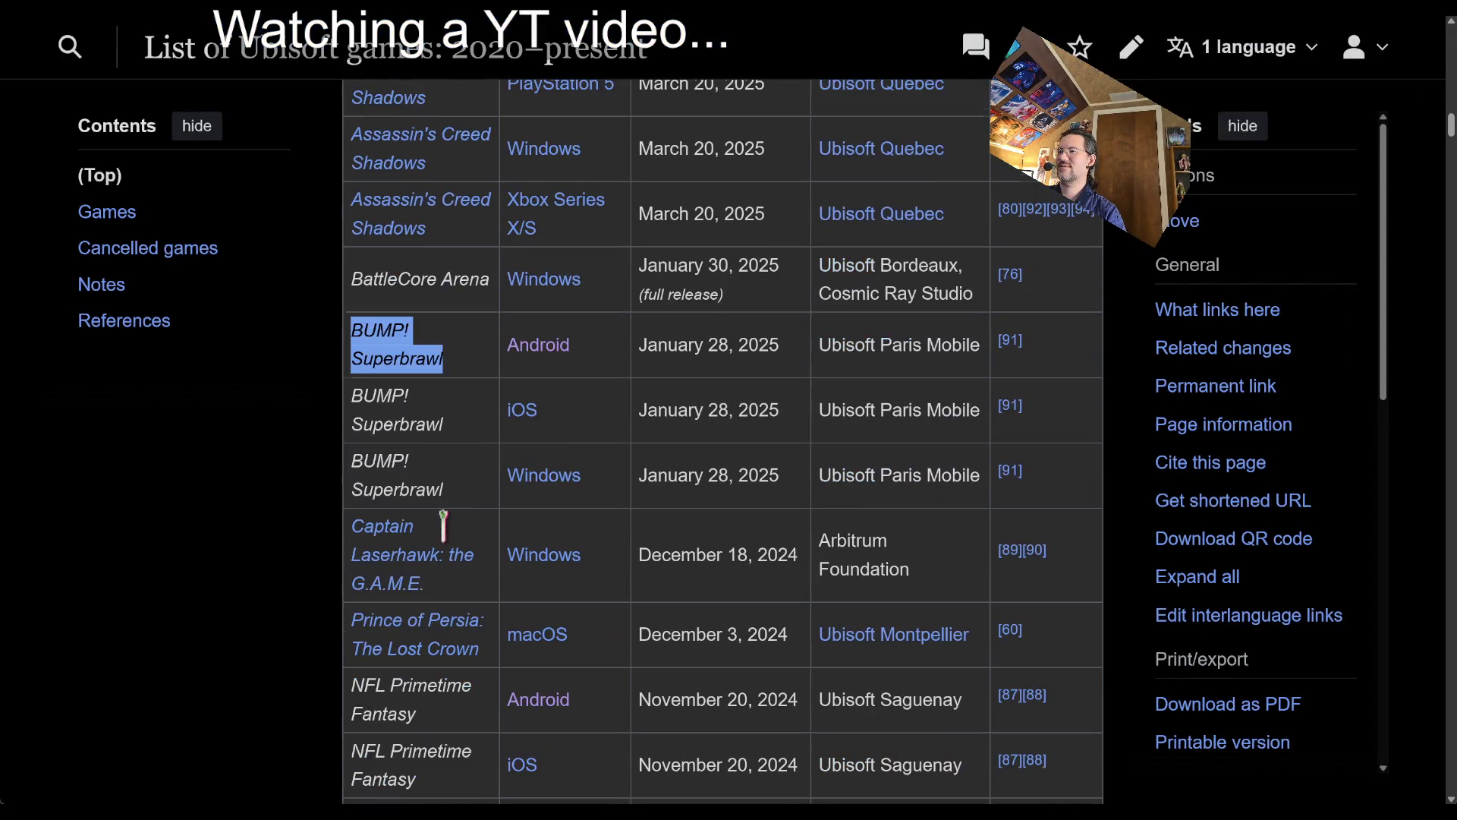
- Copy the Captain Laserhawk: the G.A.M.E. title and search it in a new tab
triple_click(345, 407)
key(ctrl+c)
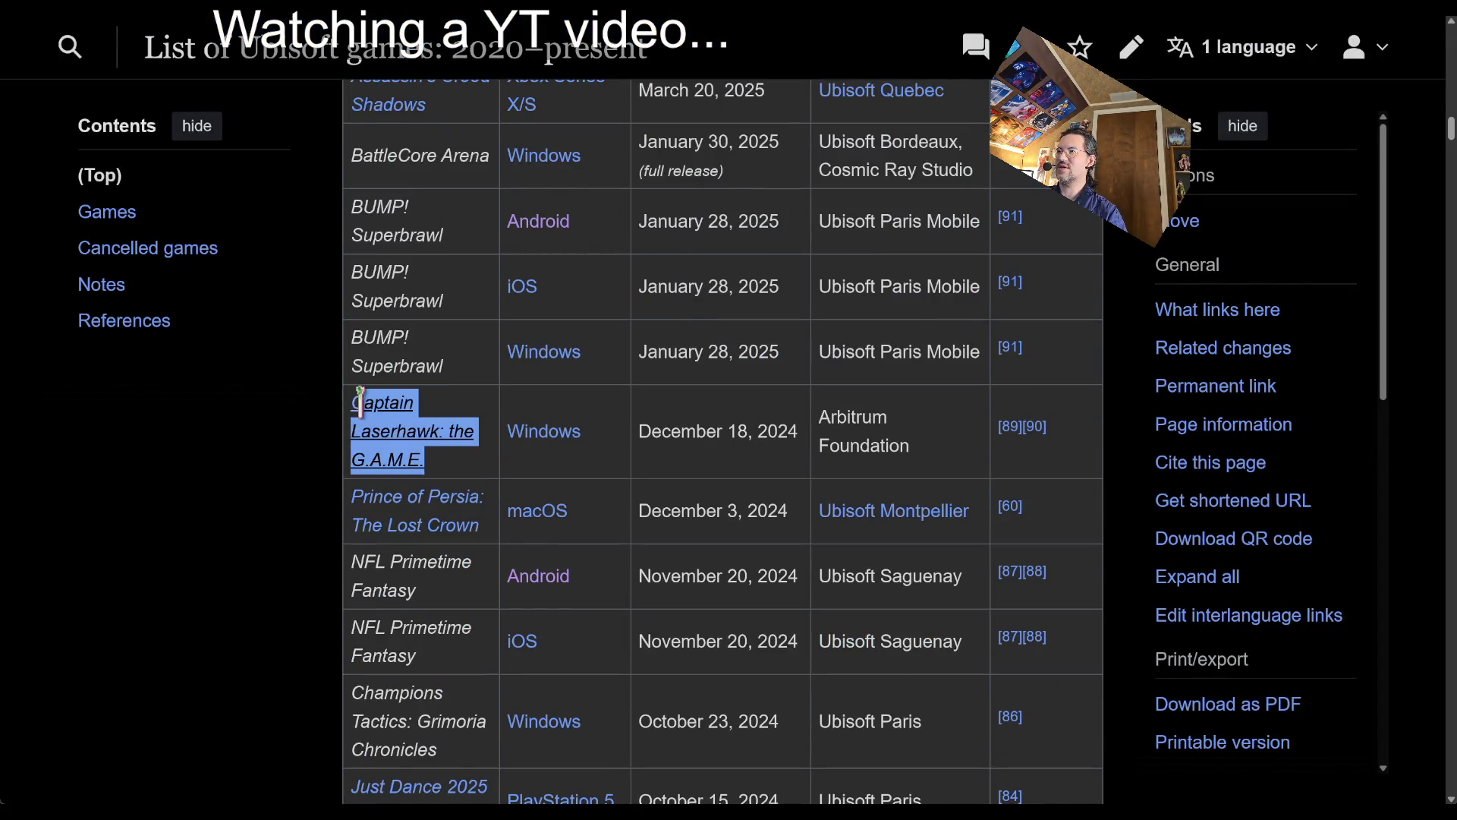
key(ctrl+t)
key(ctrl+v)
key(Return)
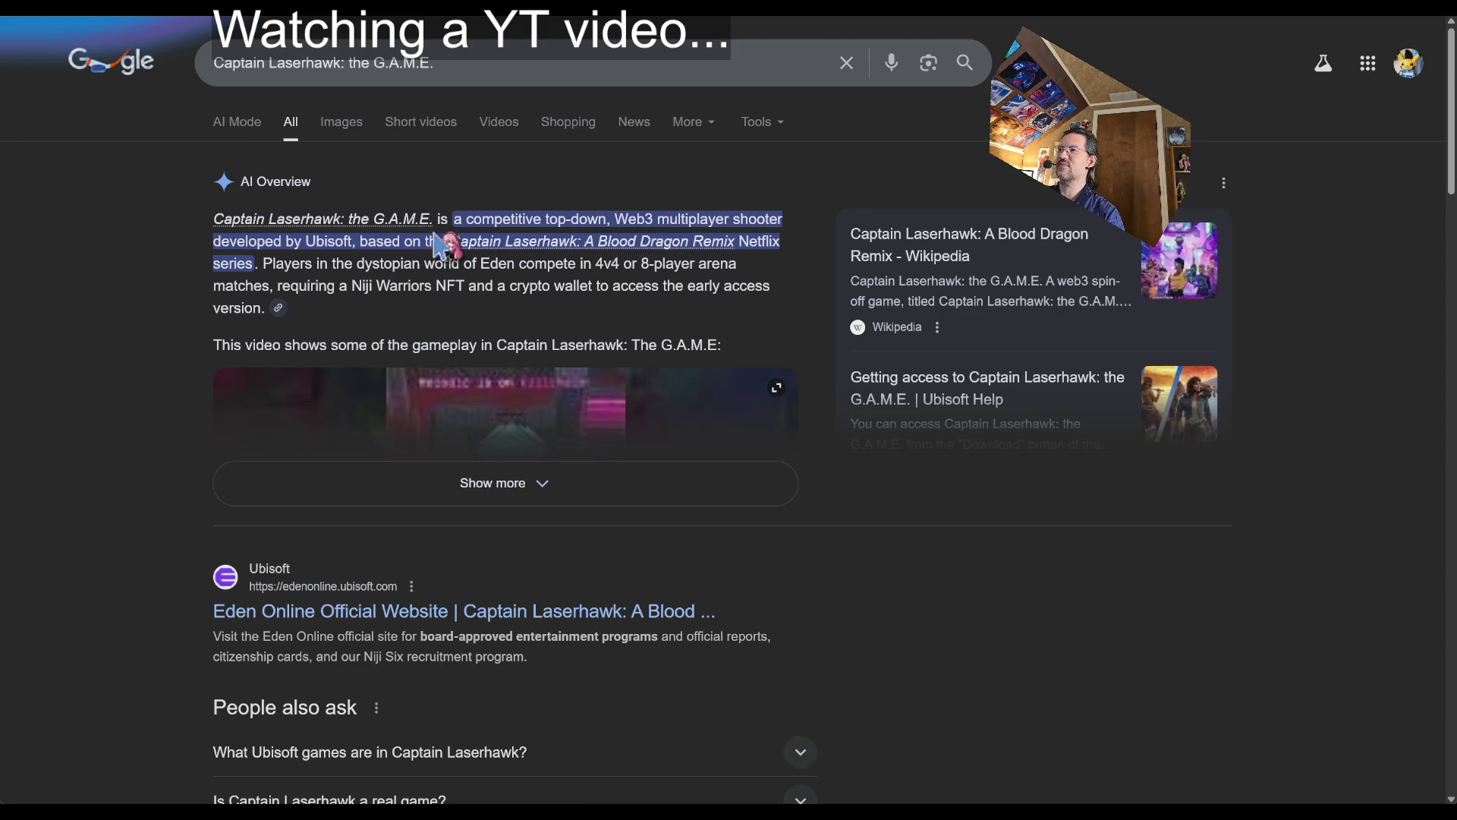
- Read the Captain Laserhawk: A Blood Dragon Remix Fandom article, dismissing the promo popup
scroll(391, 516, down, 2)
scroll(360, 448, down, 5)
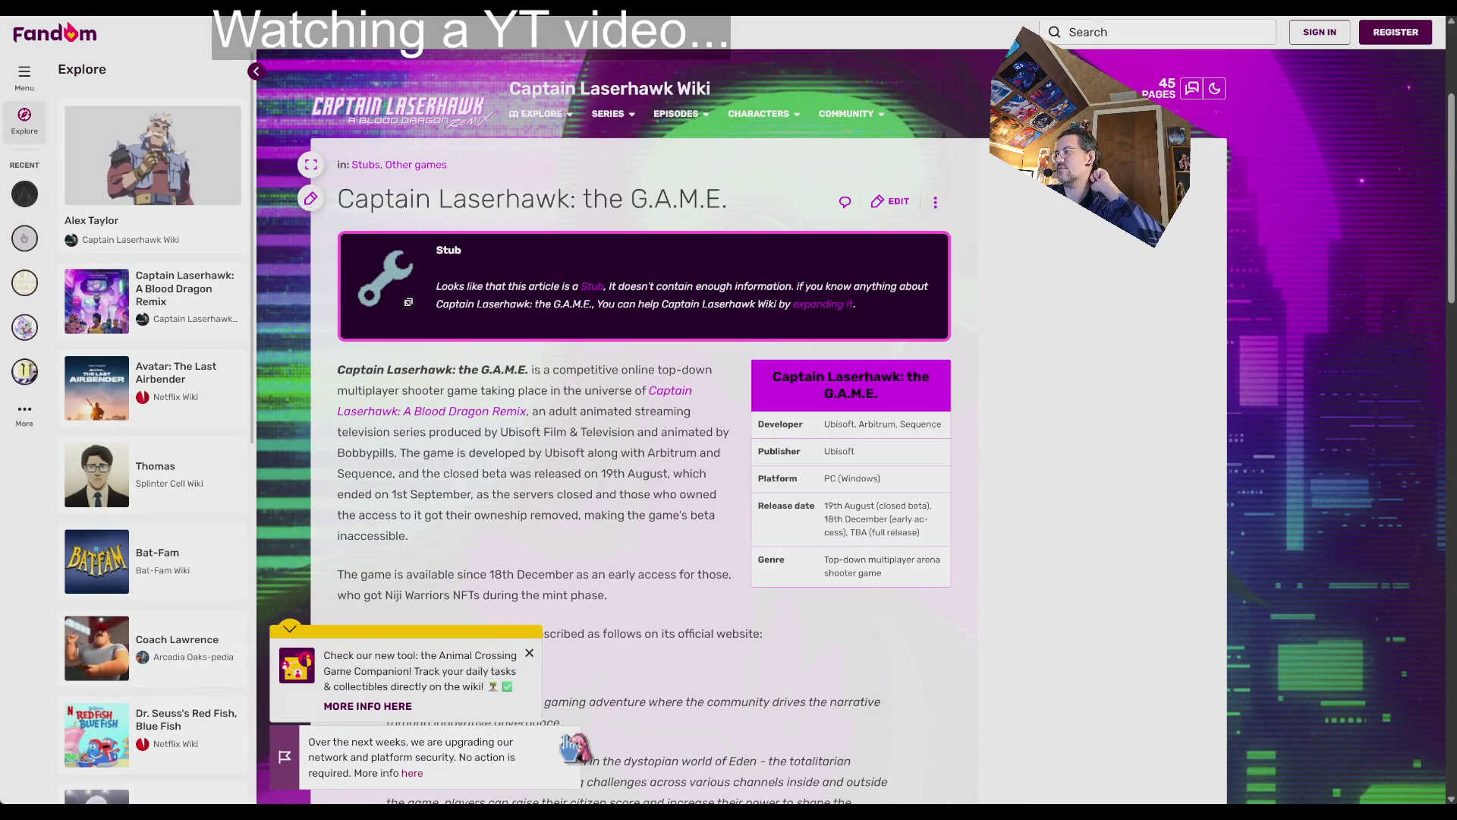
click(530, 653)
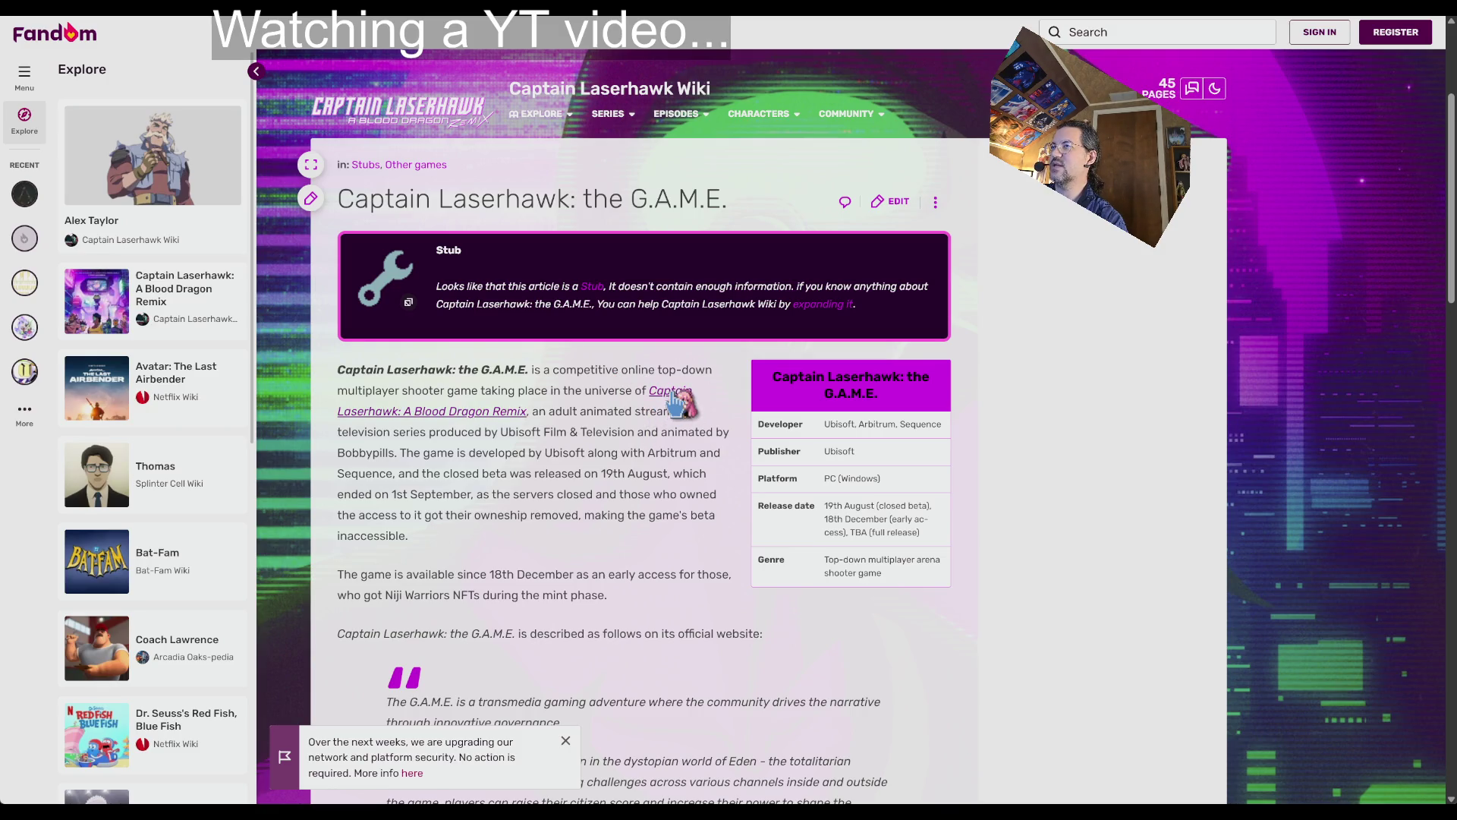
click(456, 411)
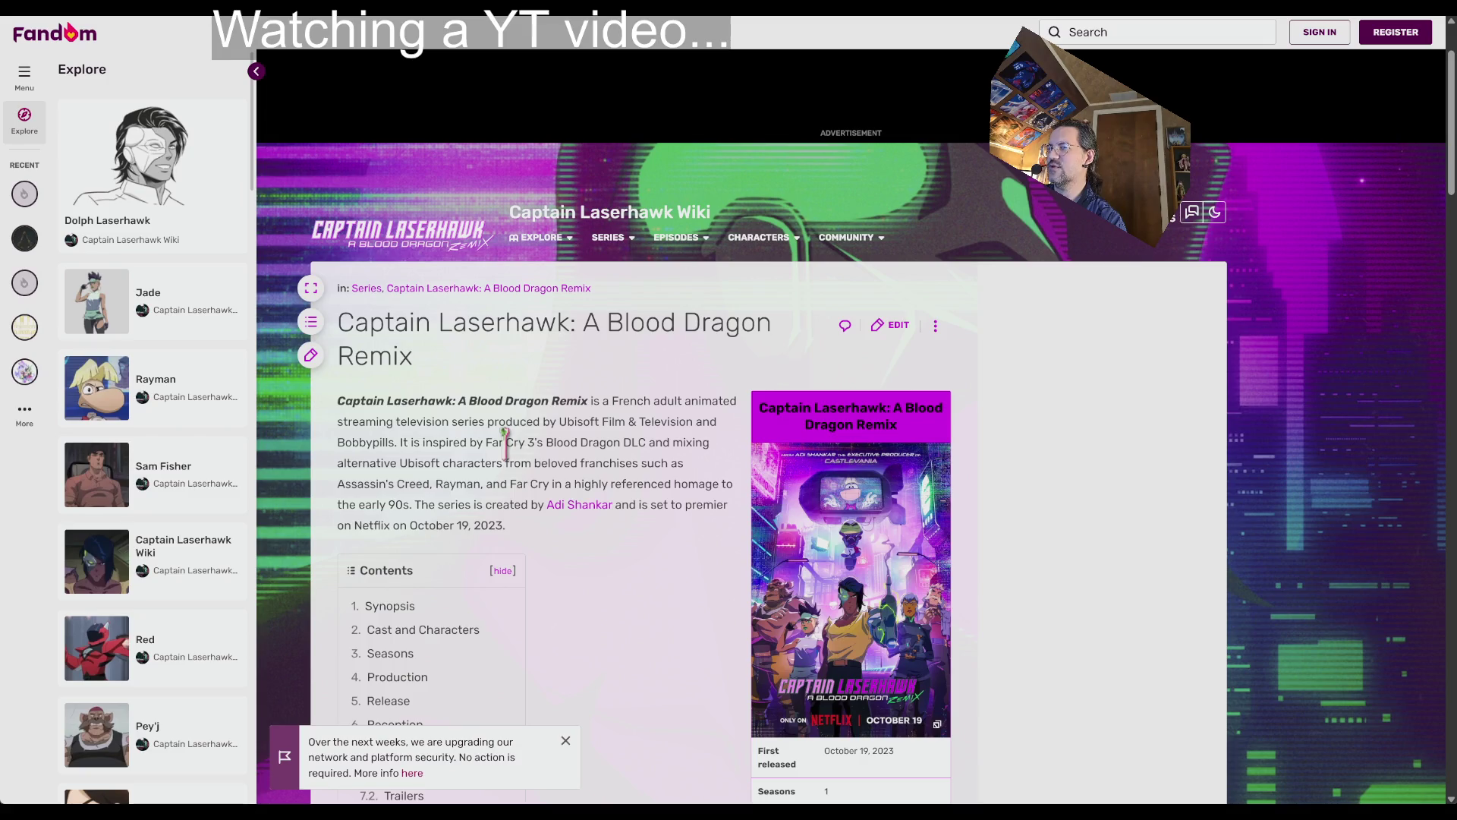
drag(500, 441, 641, 442)
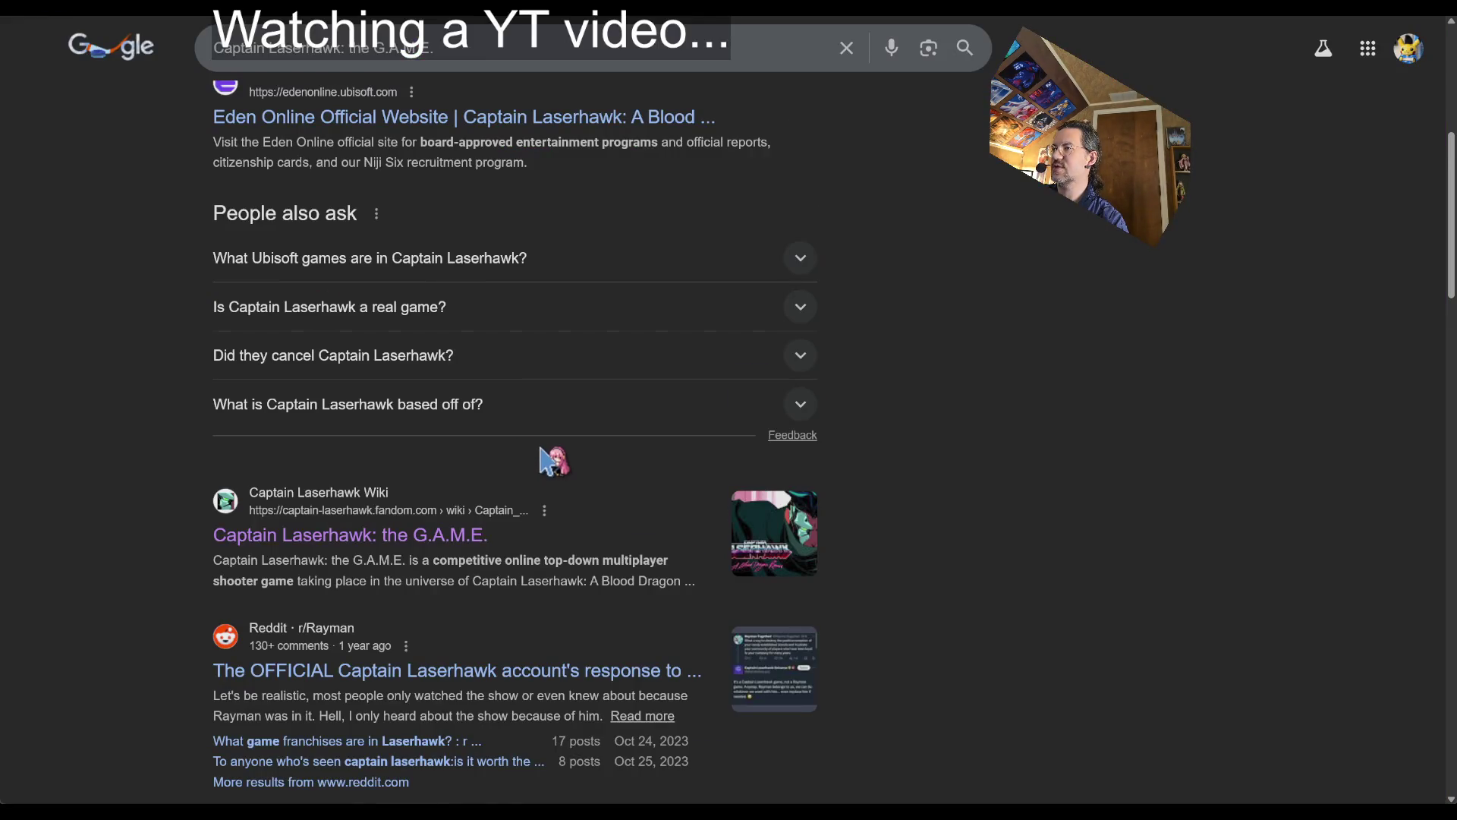
scroll(553, 455, down, 5)
scroll(835, 505, down, 2)
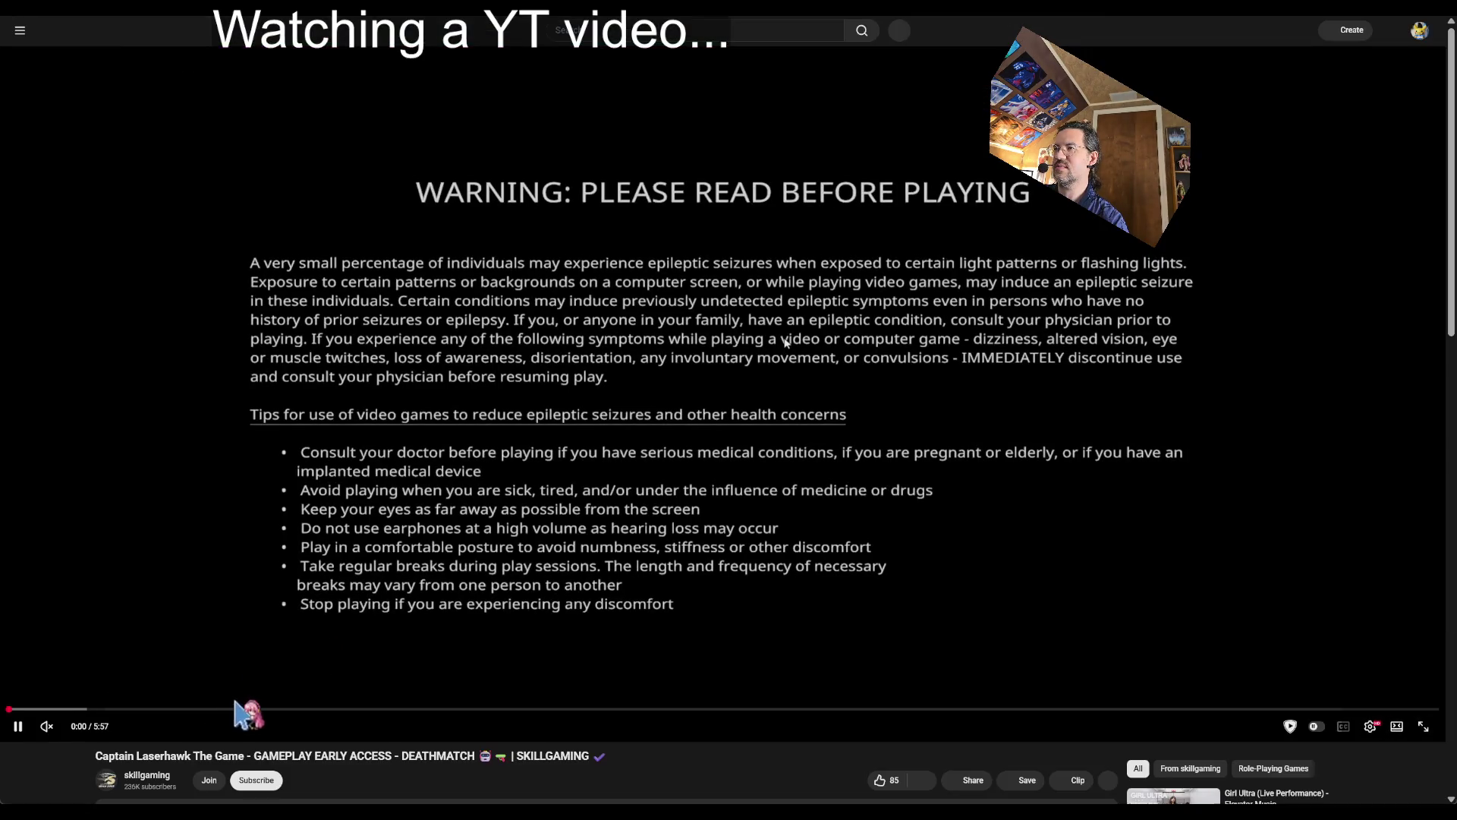
- Skip the Captain Laserhawk deathmatch gameplay video ahead to 1:18
click(323, 709)
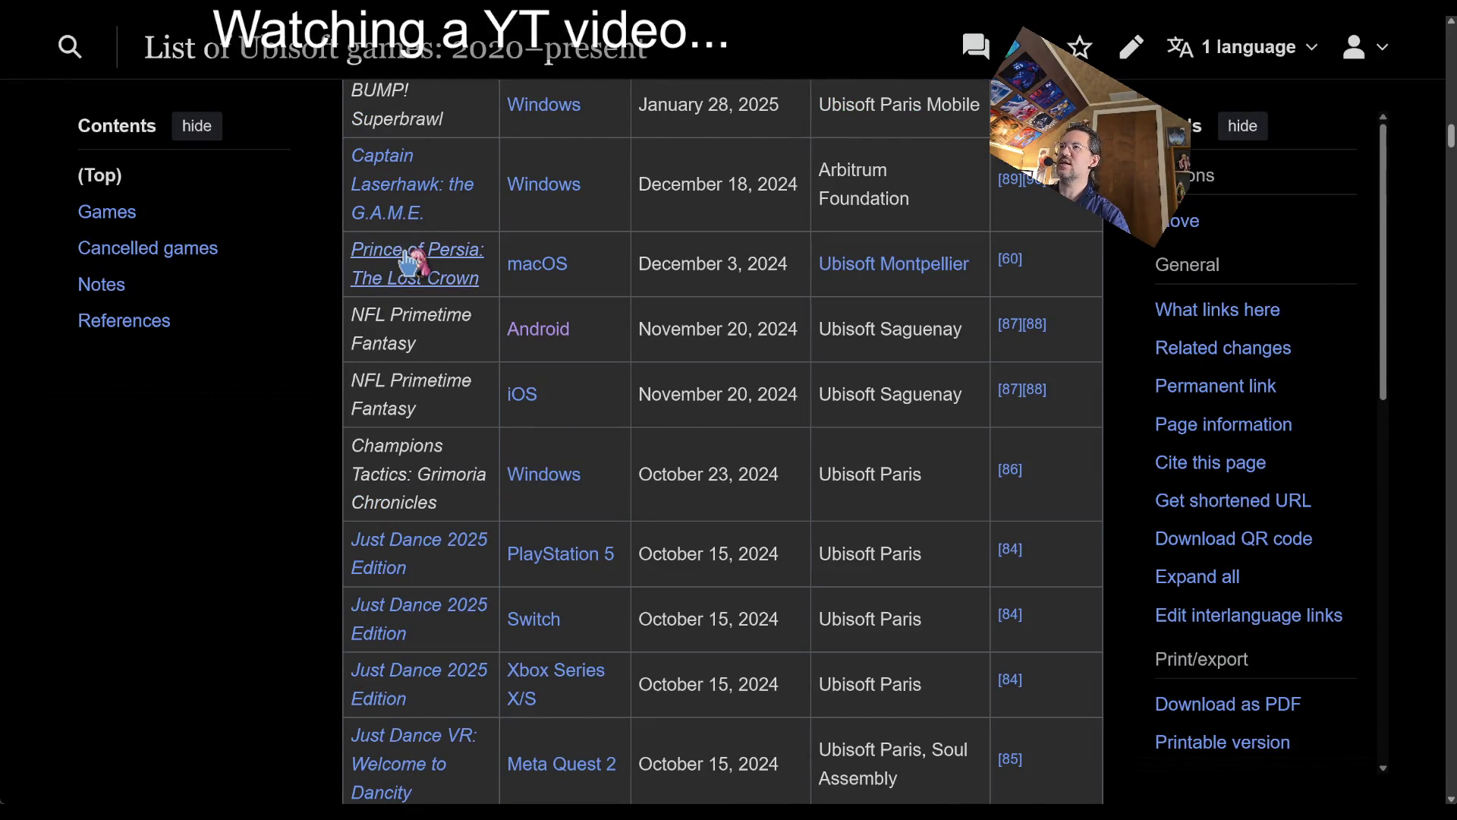
click(417, 263)
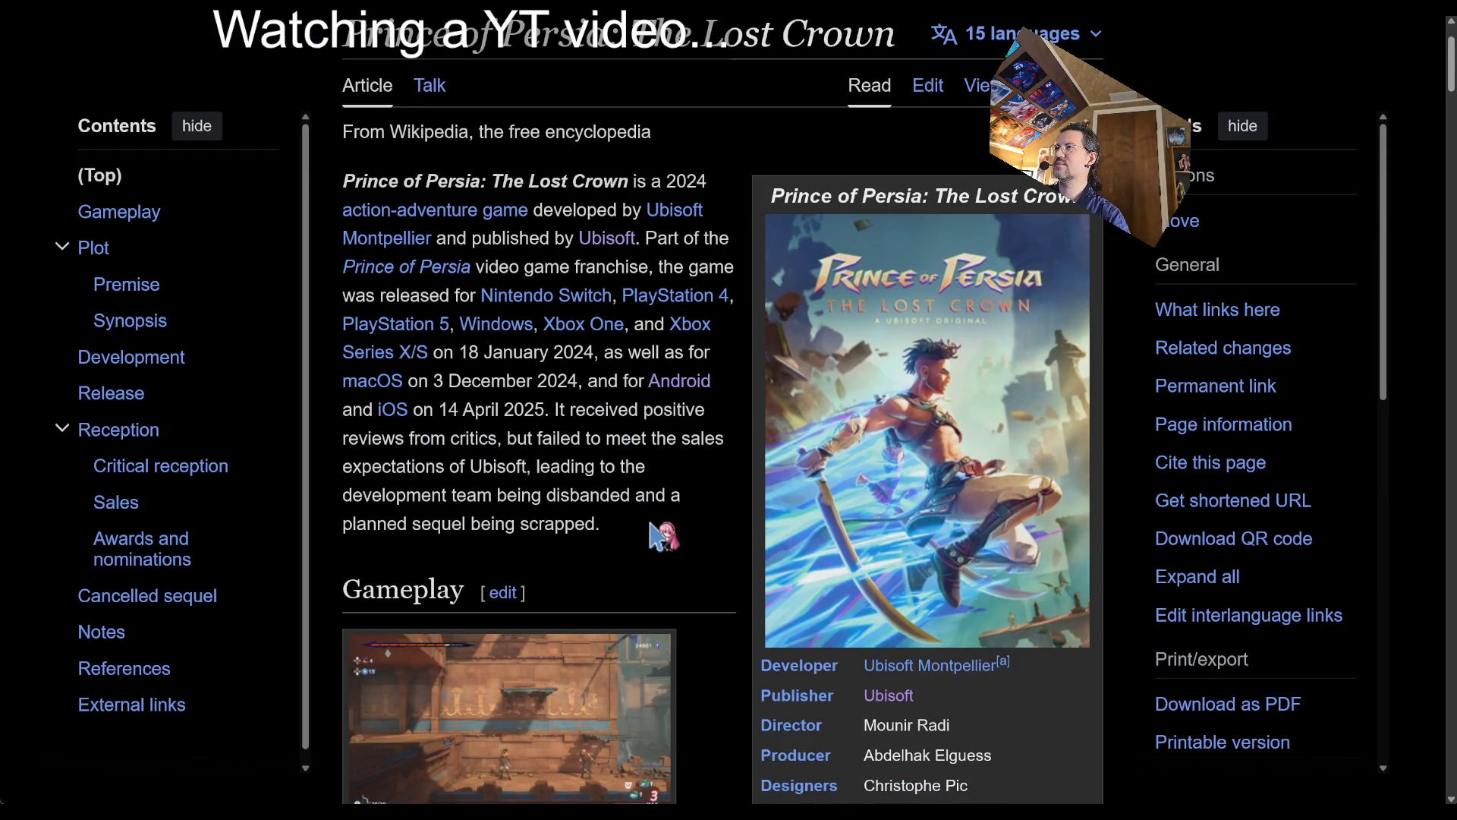
scroll(652, 535, down, 3)
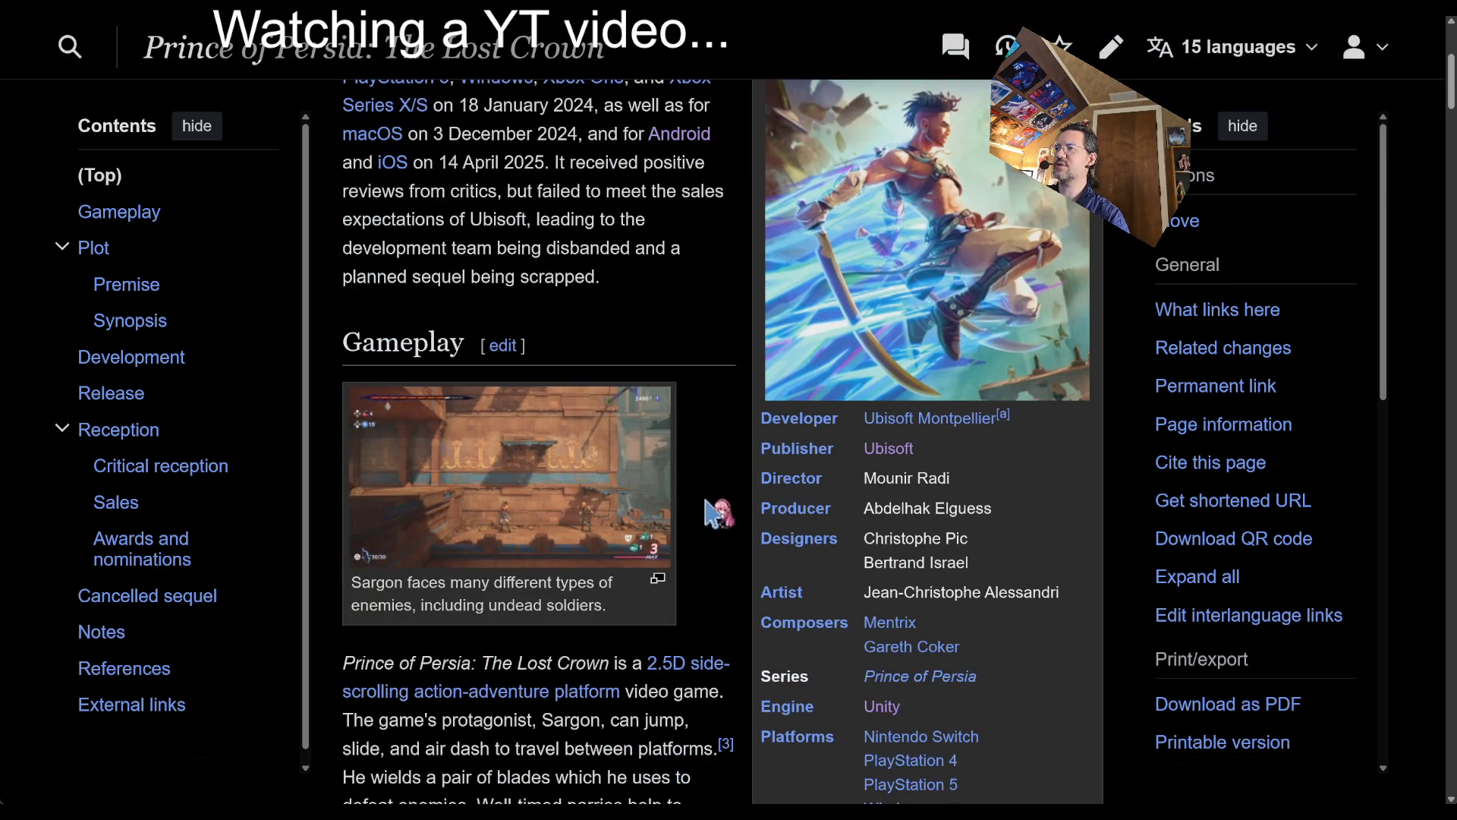
click(629, 513)
click(1412, 54)
scroll(615, 516, down, 15)
scroll(613, 554, down, 20)
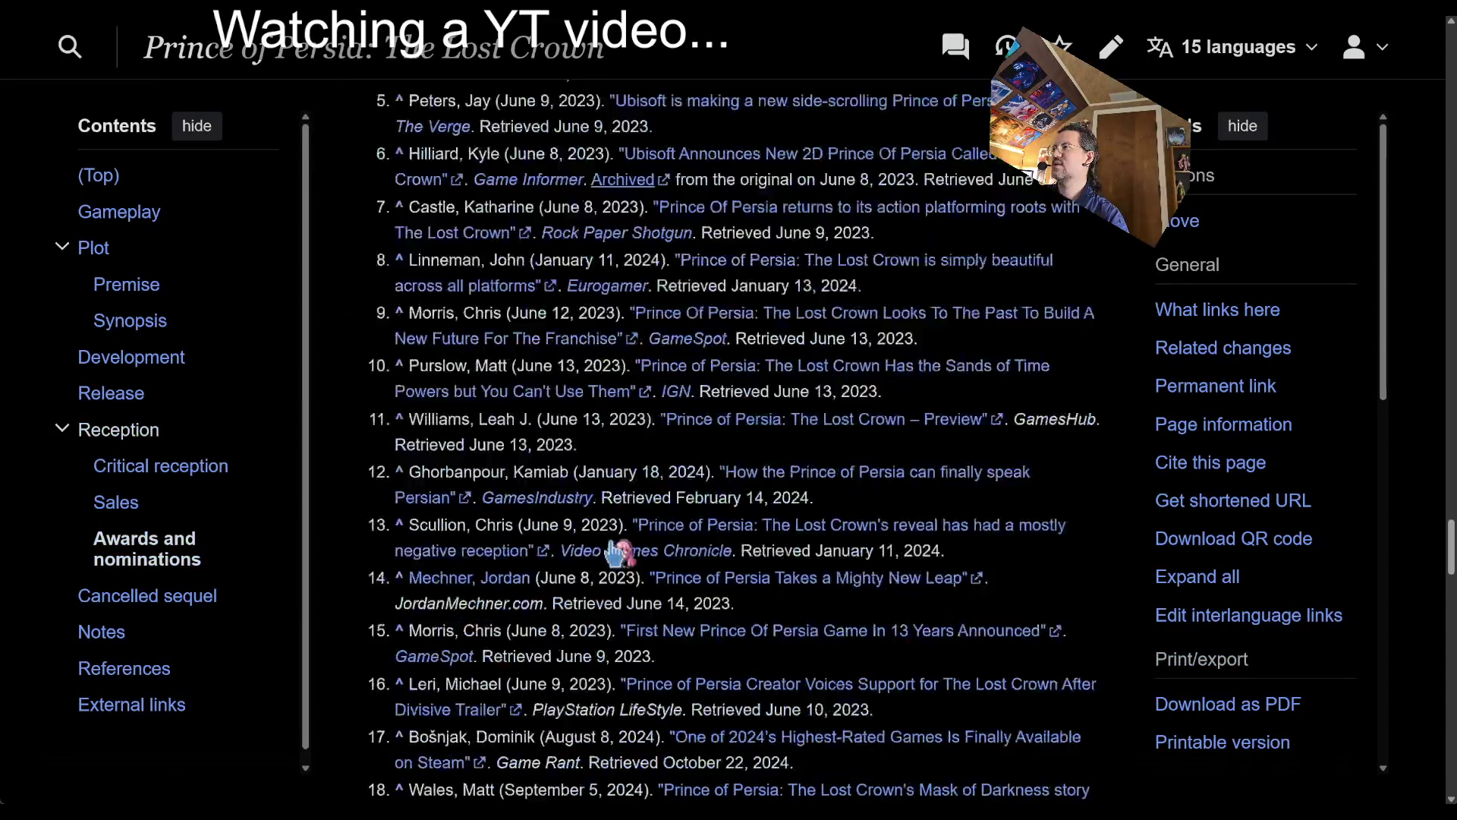
scroll(623, 543, up, 12)
scroll(623, 541, up, 8)
scroll(607, 533, down, 1)
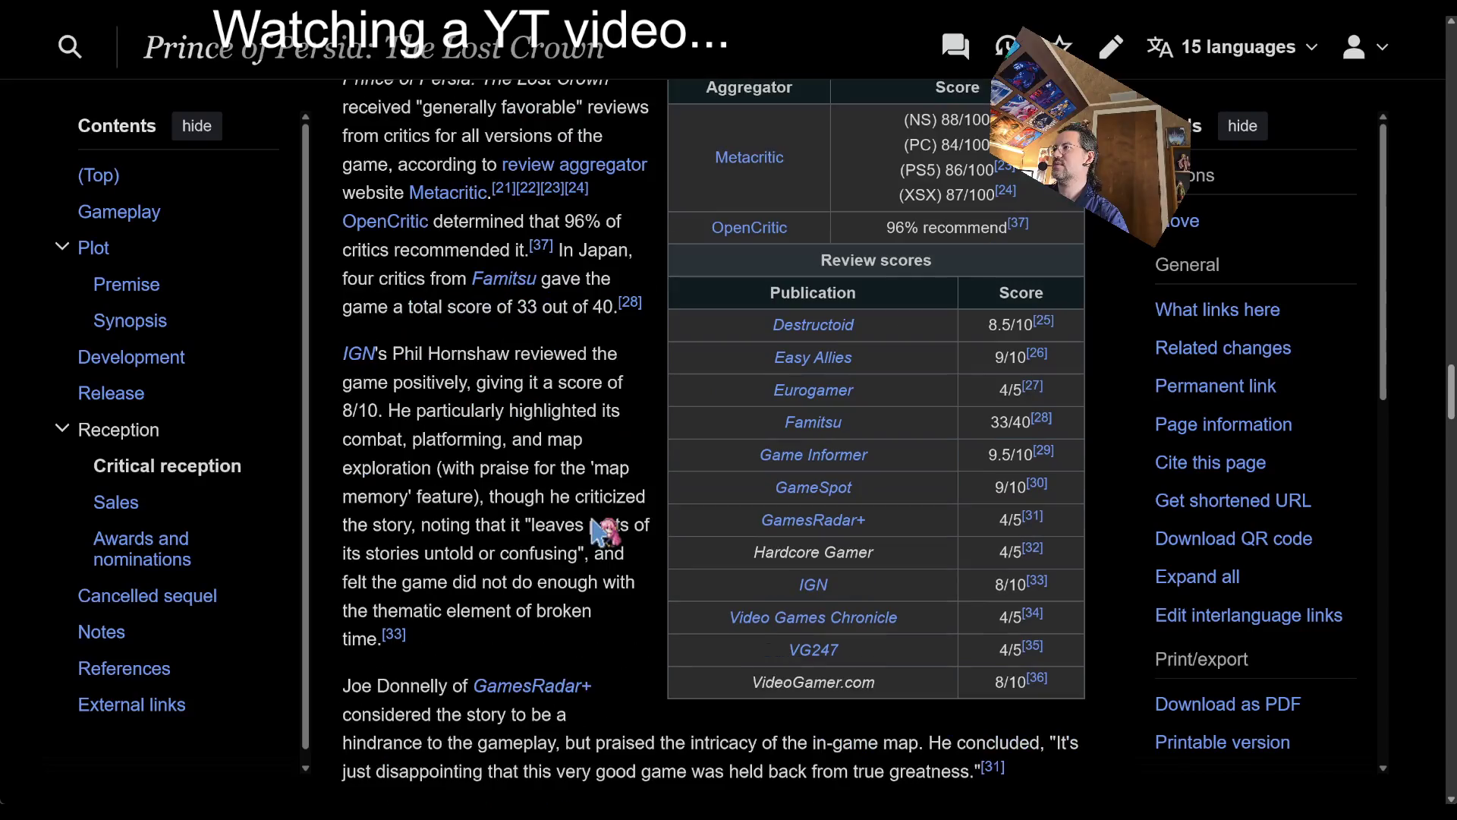
mouse_move(986, 713)
mouse_down()
mouse_move(770, 137)
mouse_move(706, 511)
mouse_up()
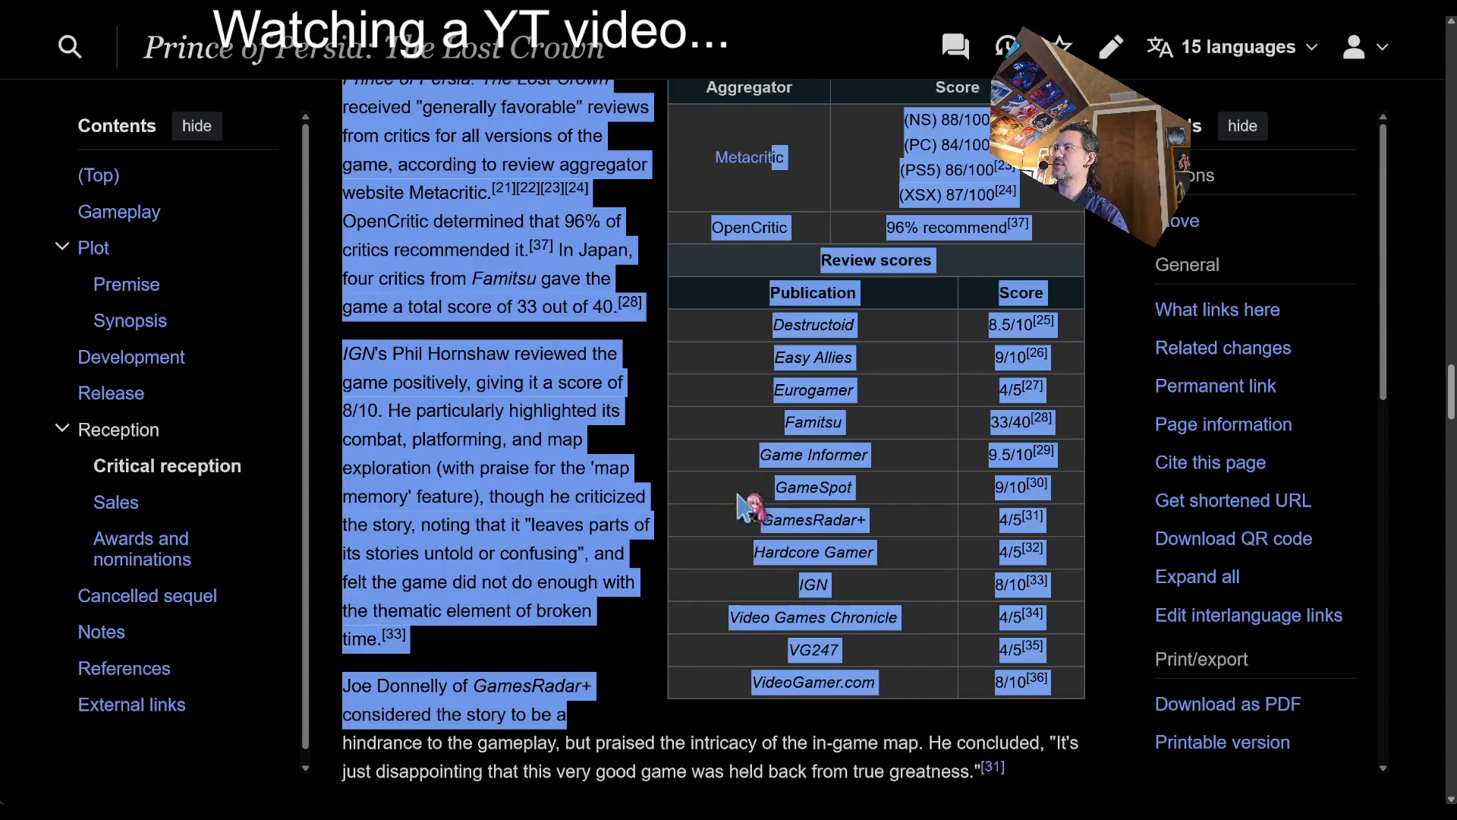
click(668, 514)
scroll(676, 539, up, 10)
scroll(683, 577, up, 10)
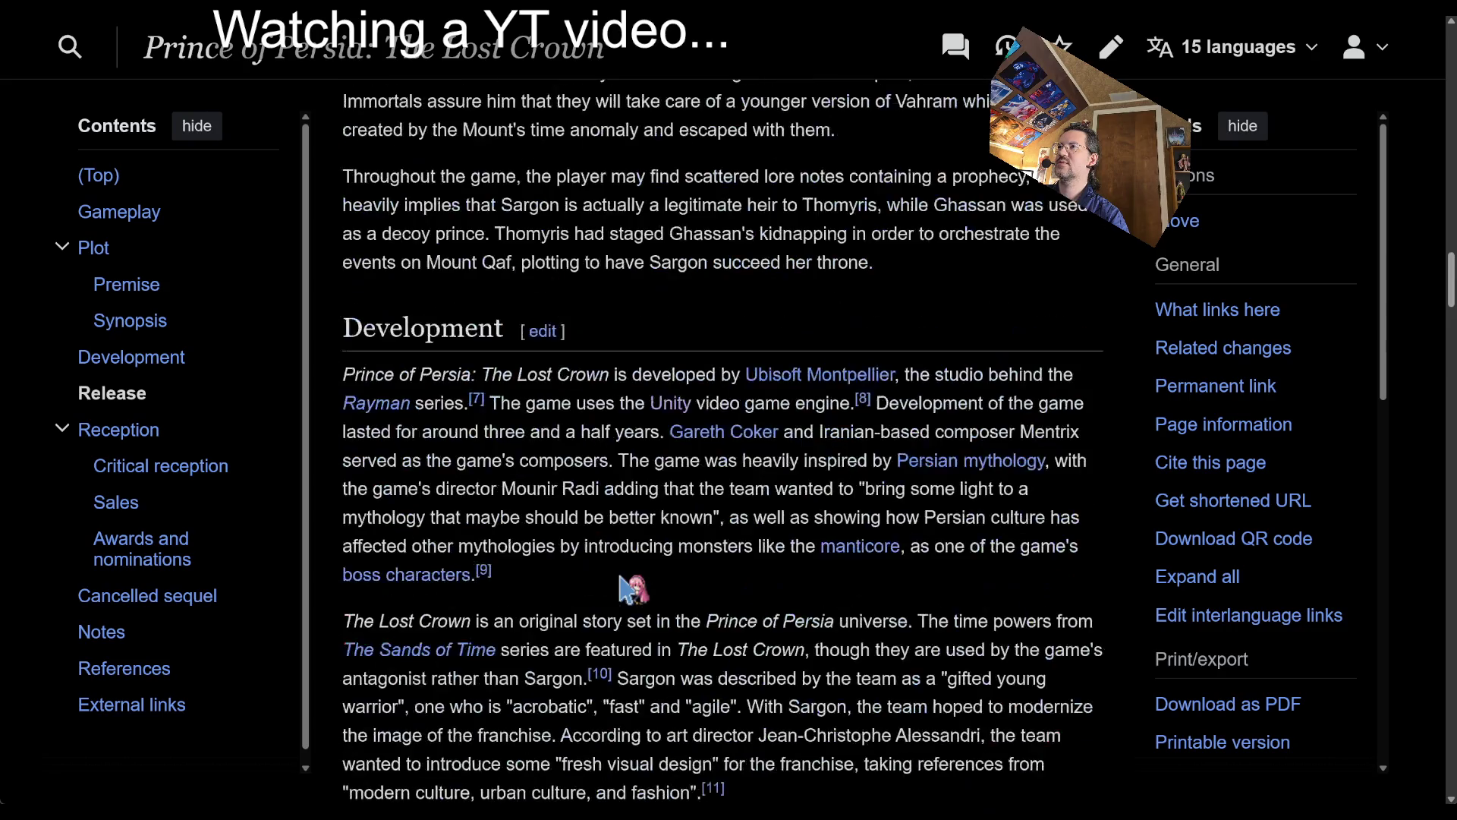
scroll(683, 577, down, 9)
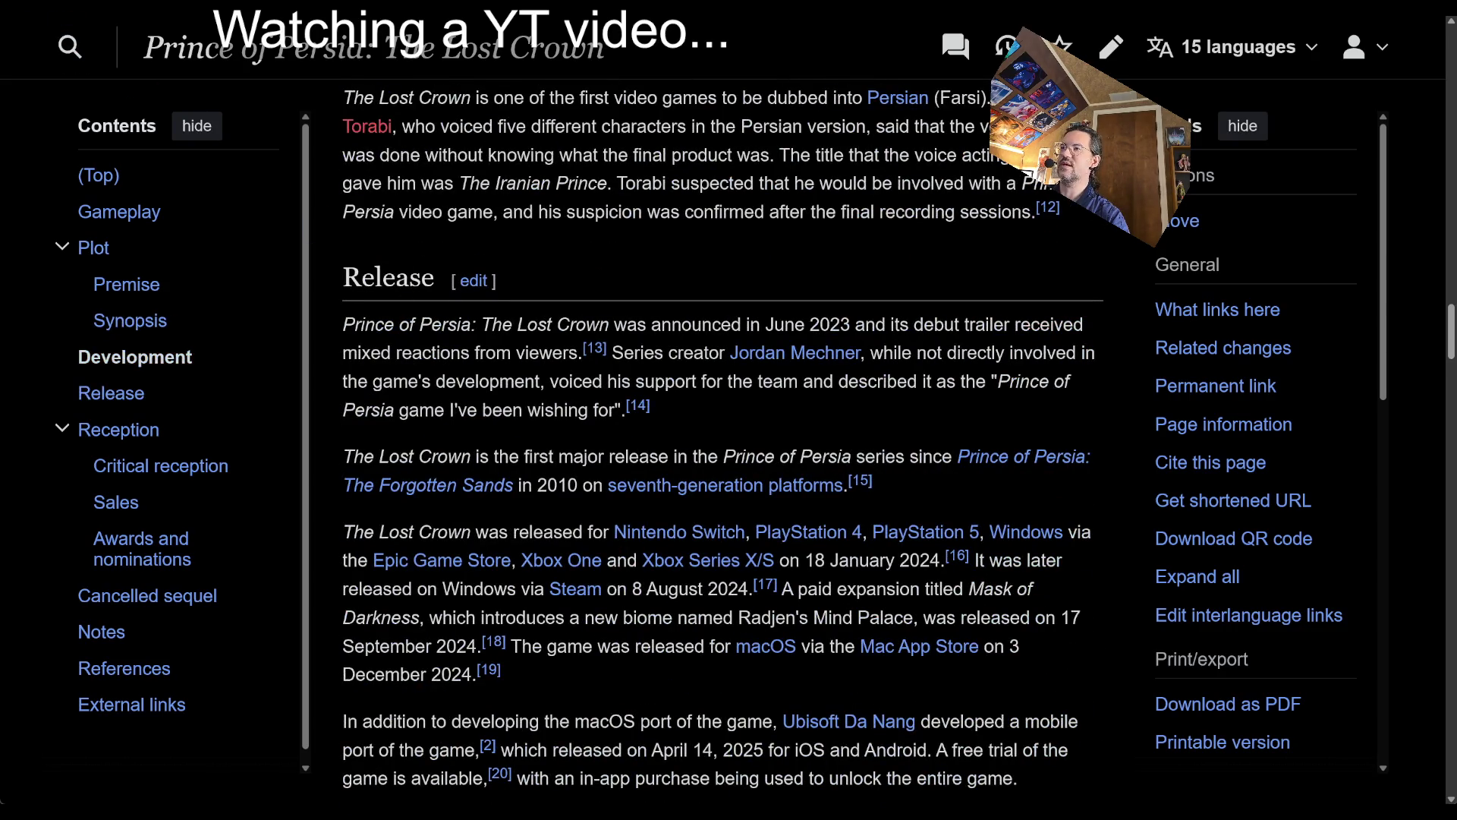
key(alt+Left)
scroll(481, 433, down, 3)
scroll(475, 369, up, 2)
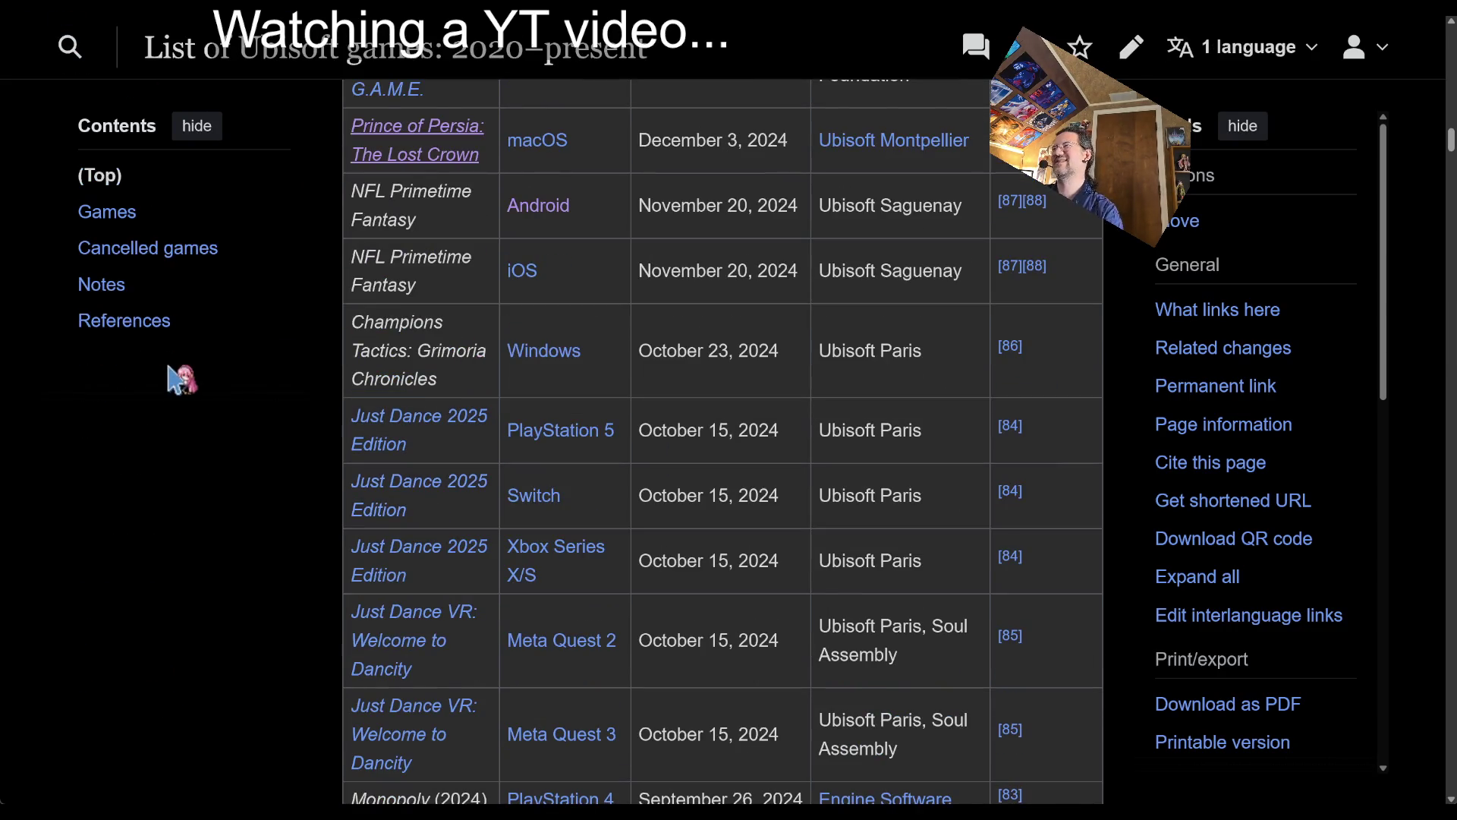
scroll(313, 497, down, 2)
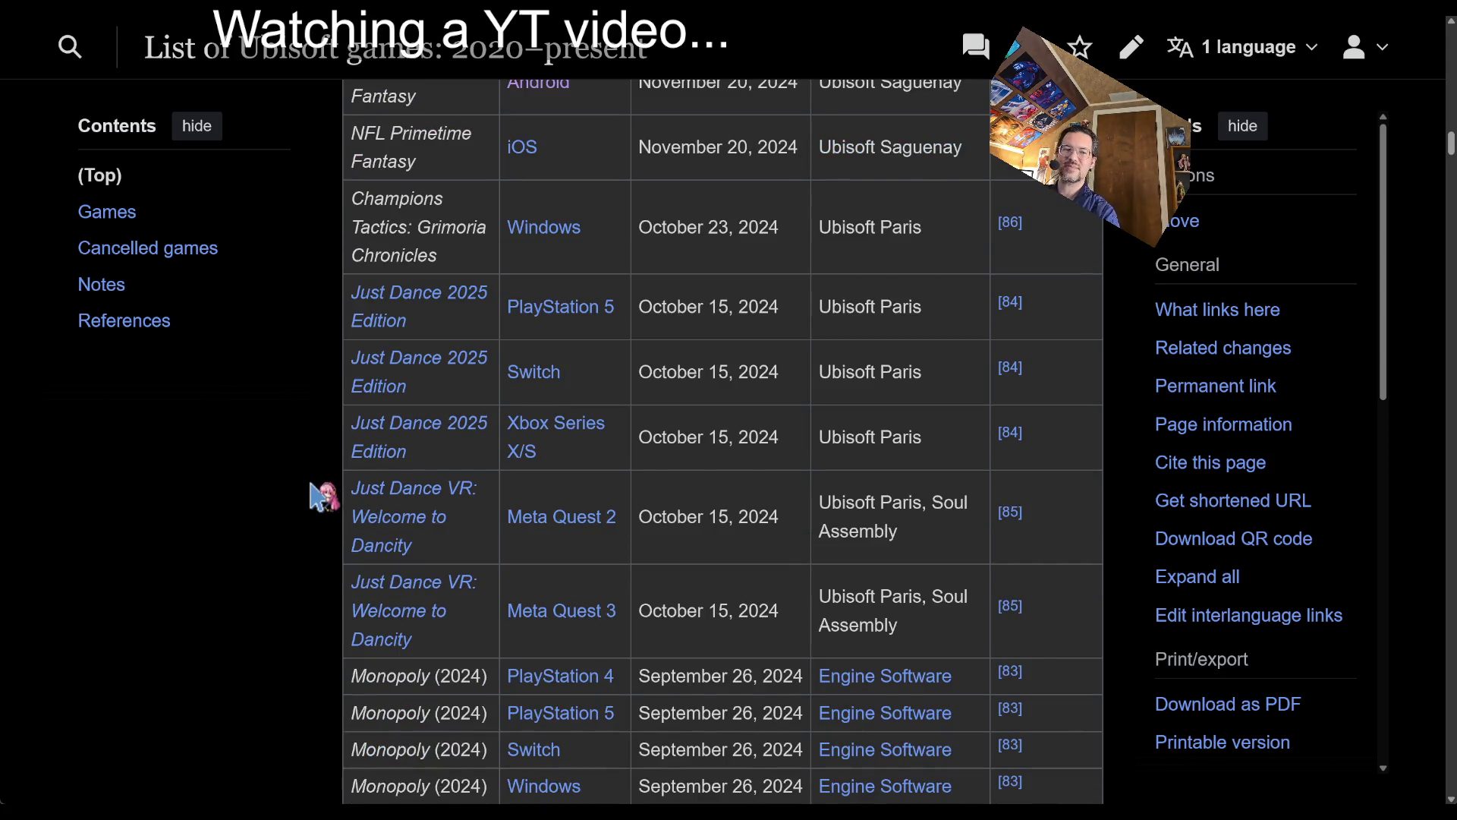
scroll(271, 400, down, 6)
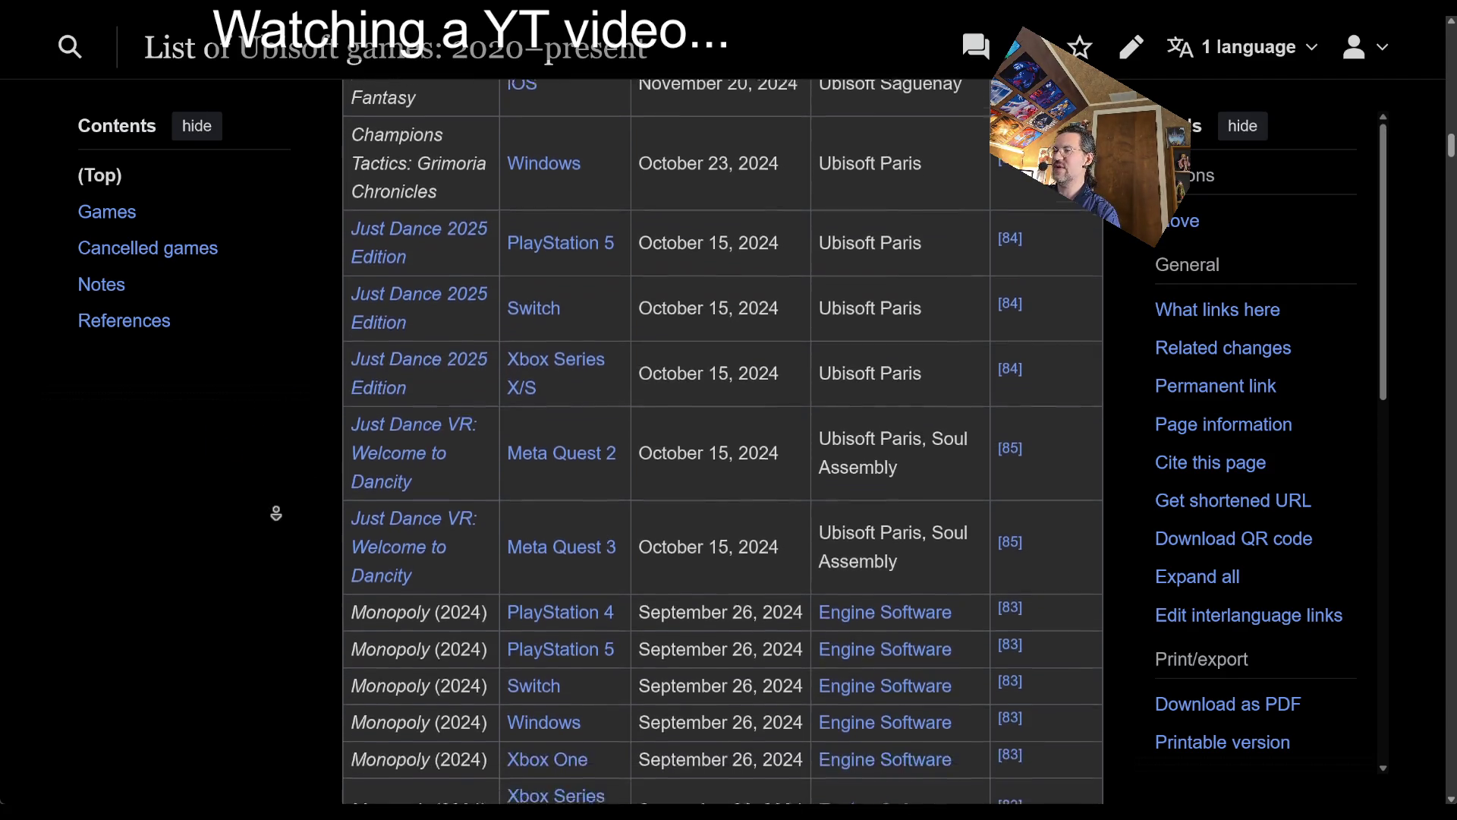
scroll(281, 519, down, 3)
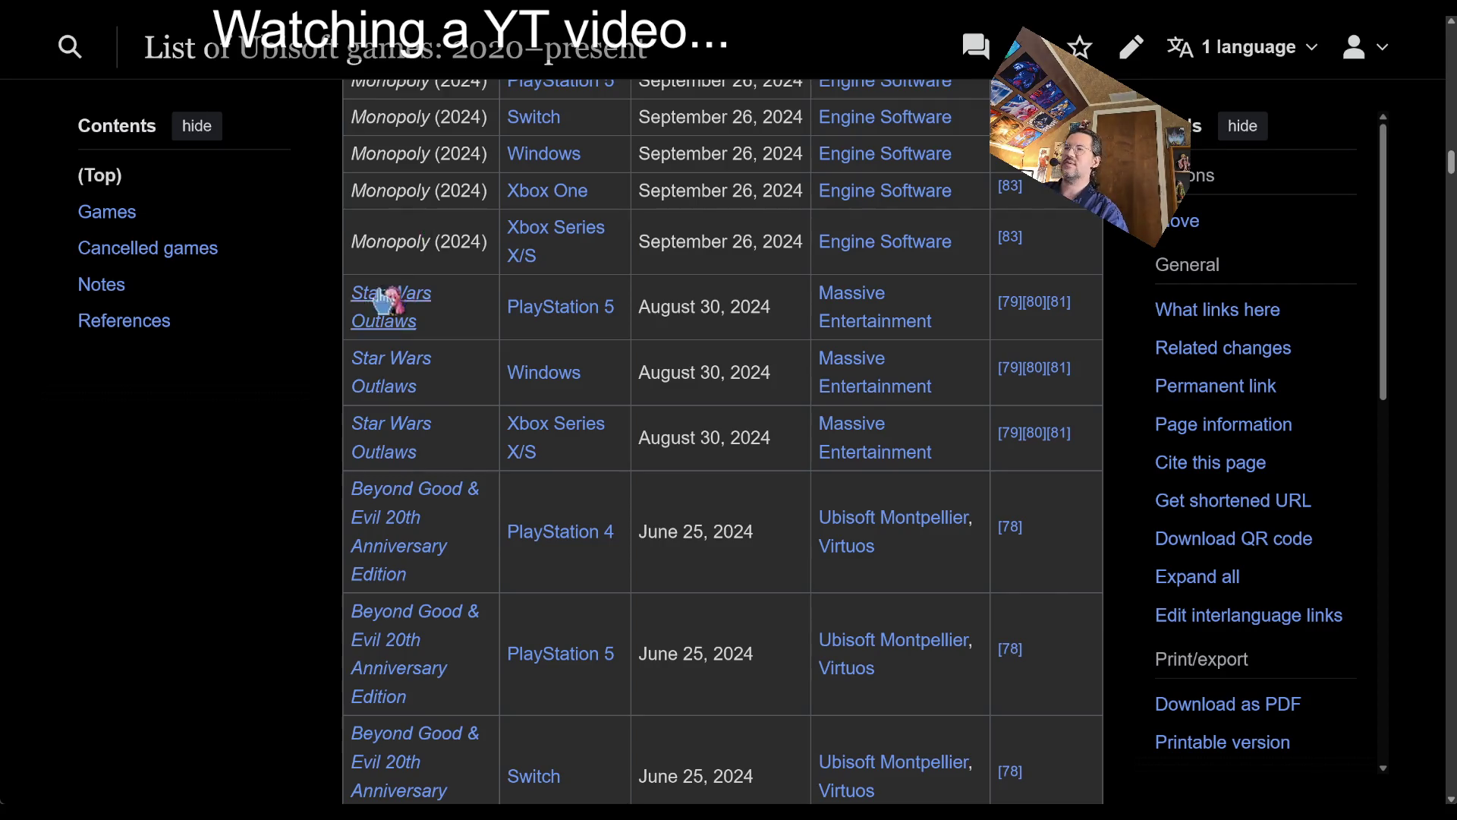
scroll(390, 293, up, 10)
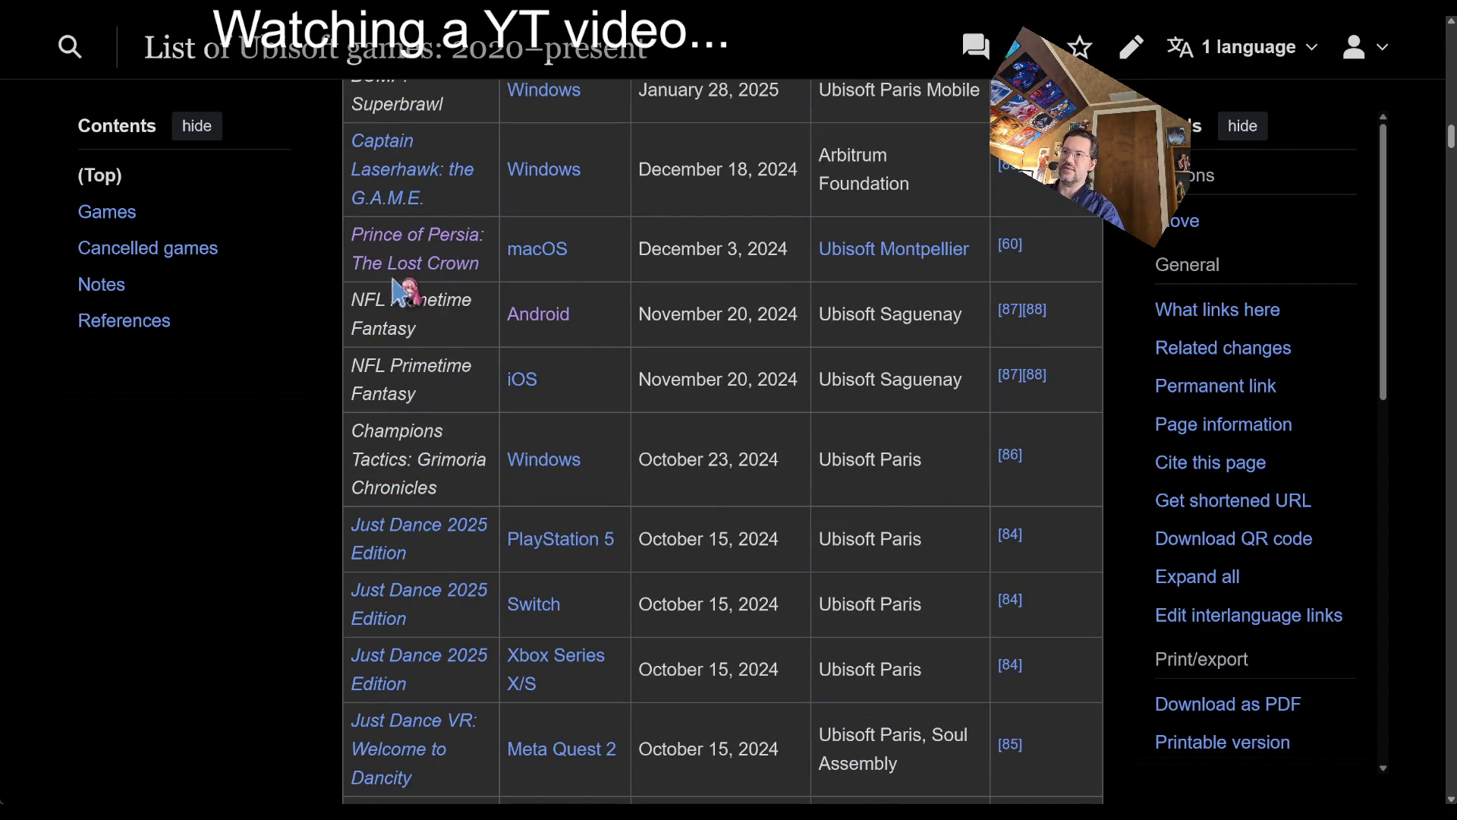
drag(494, 211, 1070, 268)
click(1065, 259)
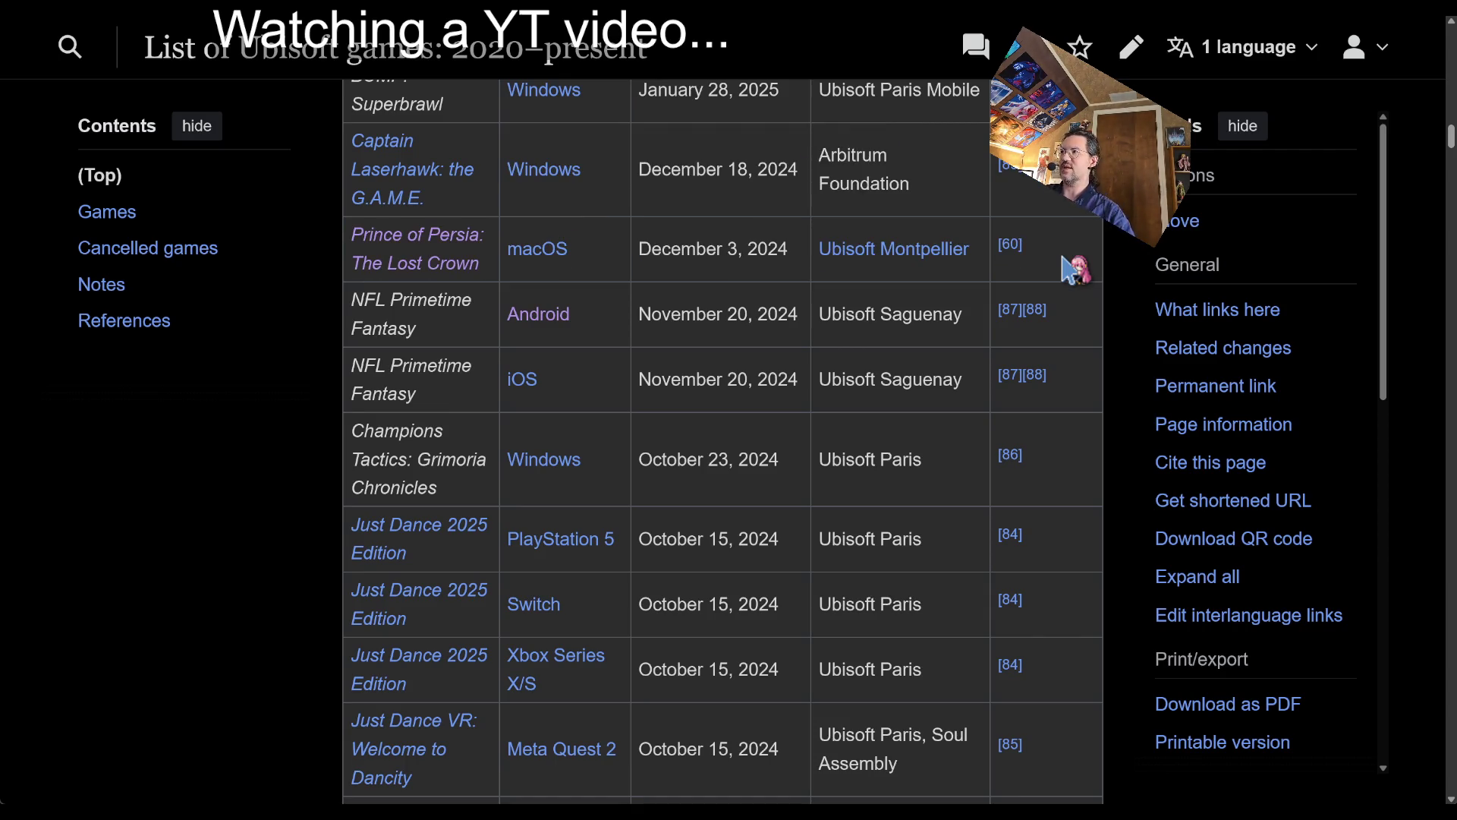
scroll(316, 612, down, 5)
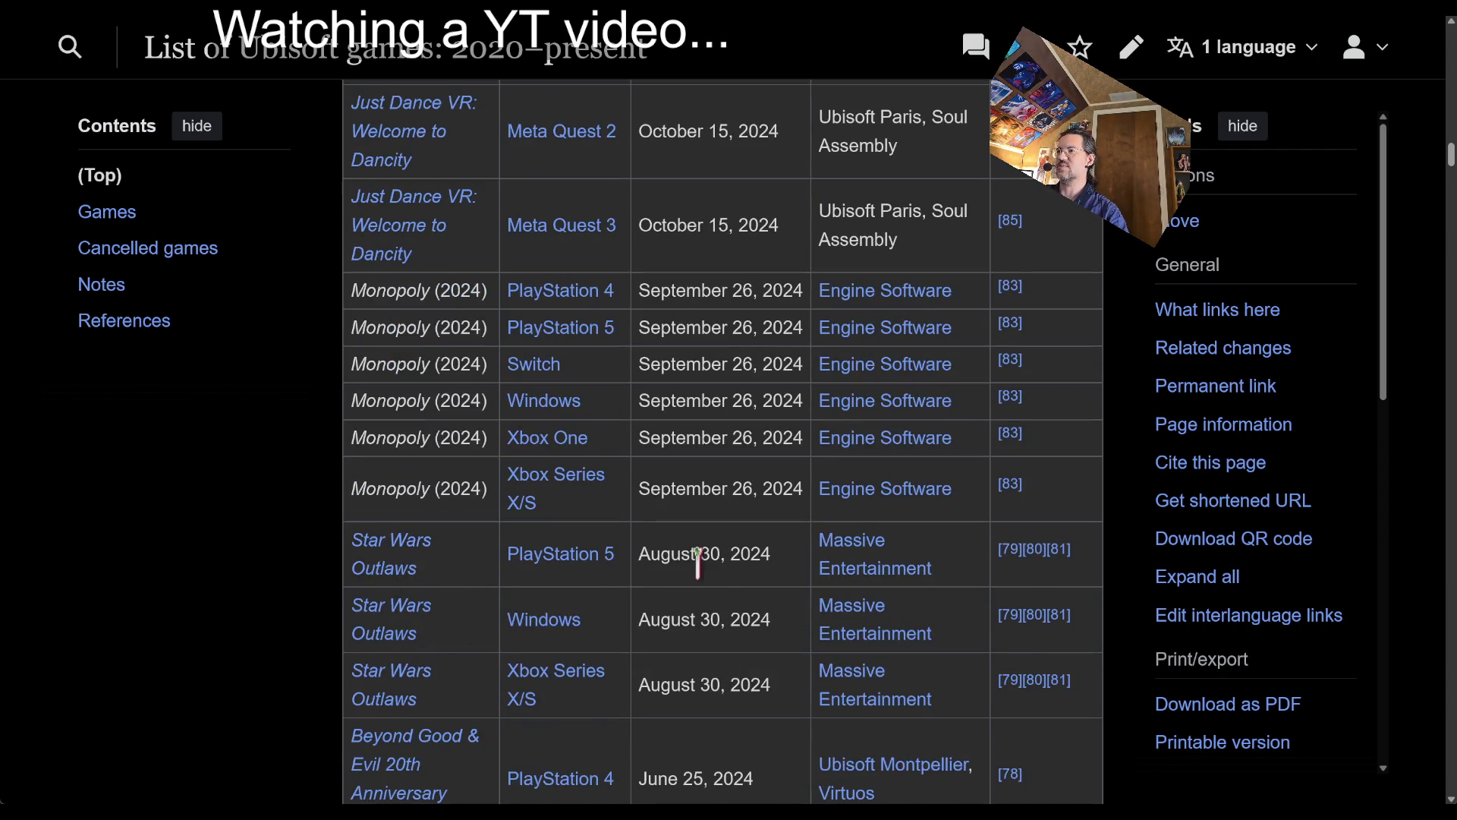
scroll(703, 577, down, 4)
mouse_move(1109, 638)
mouse_down()
mouse_move(970, 309)
mouse_move(1051, 193)
mouse_up()
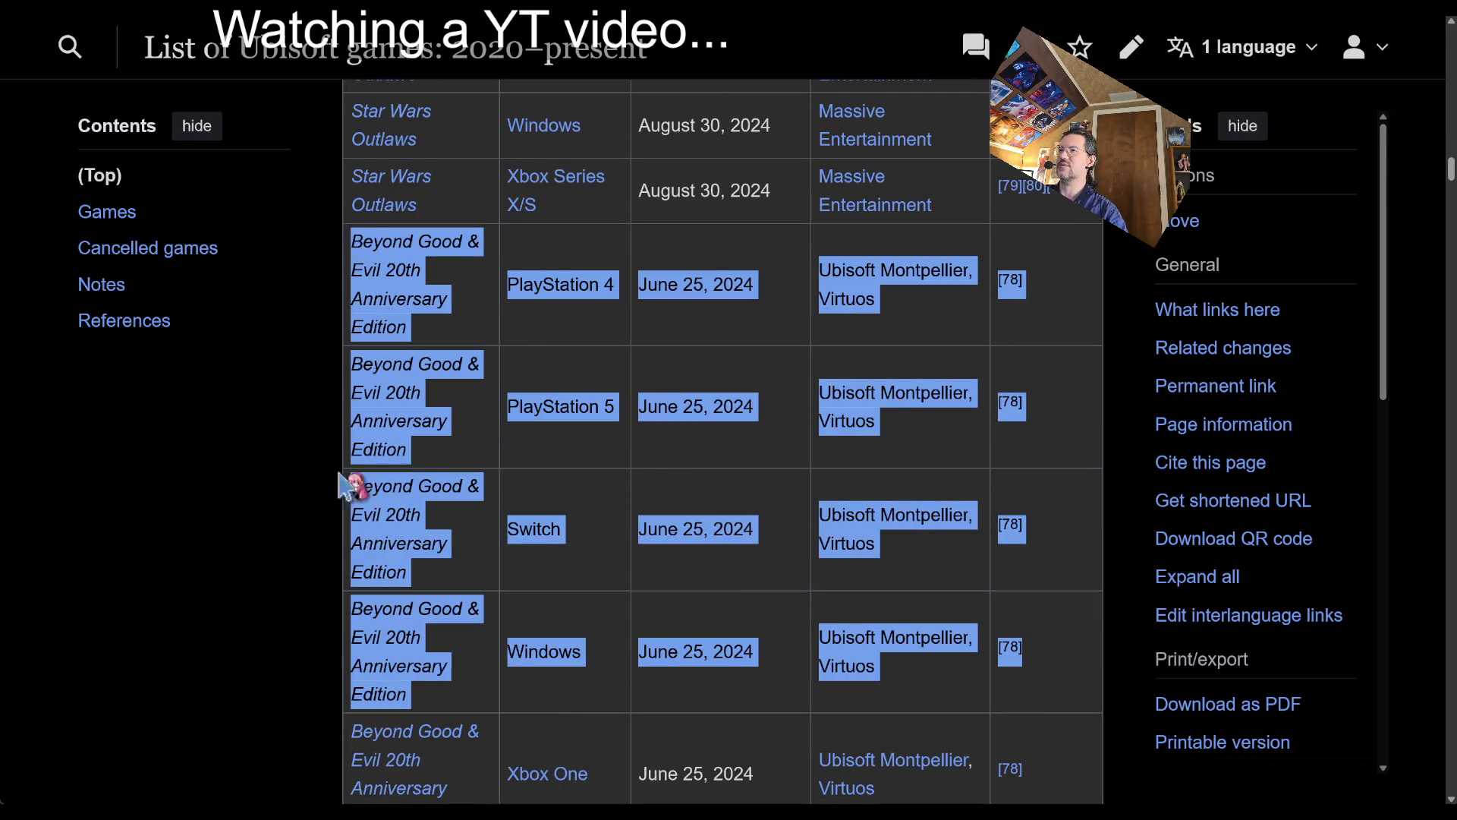
click(258, 490)
scroll(258, 492, down, 3)
scroll(258, 489, down, 3)
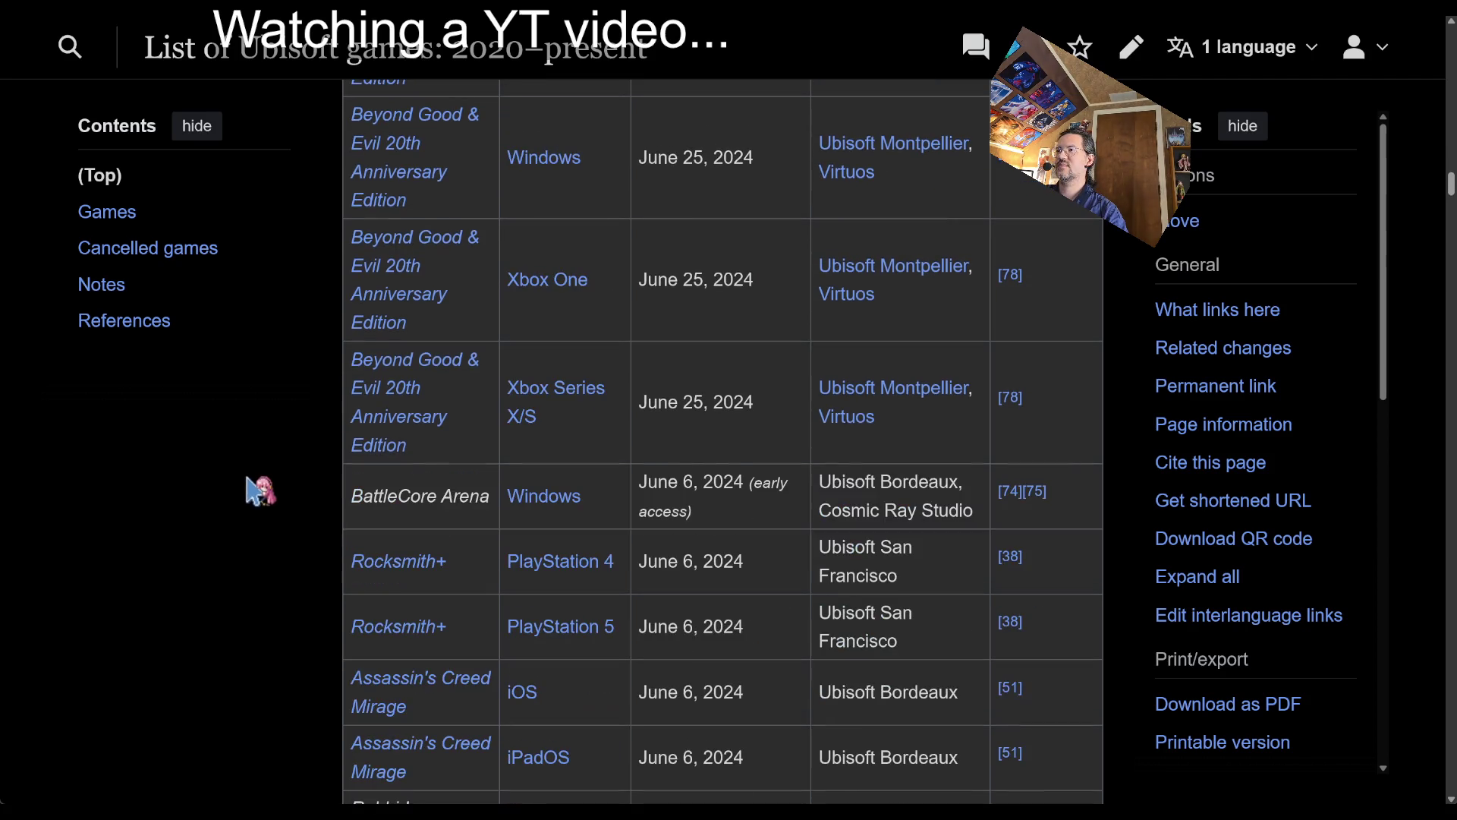
scroll(931, 553, down, 3)
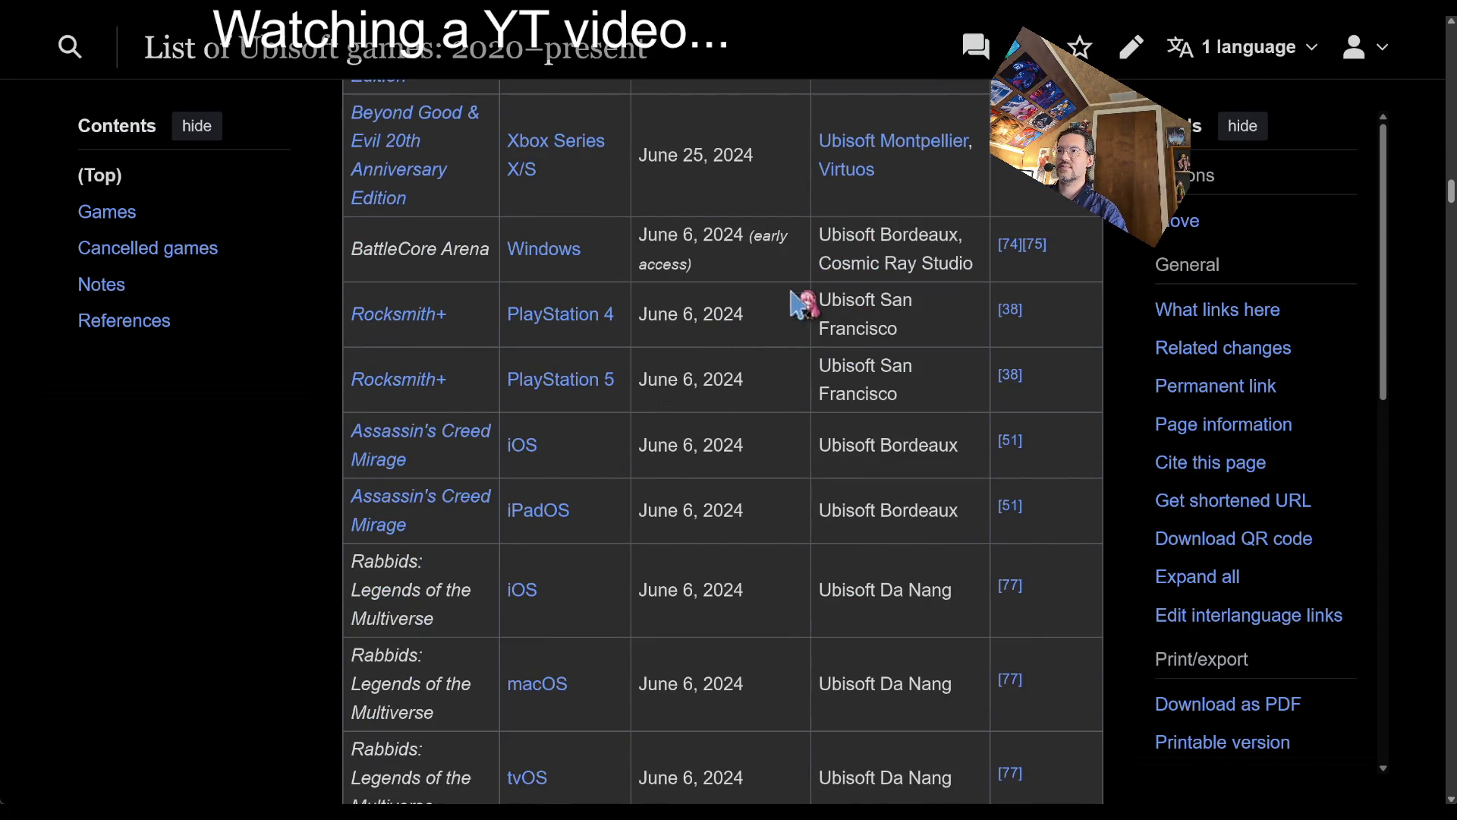
scroll(812, 467, down, 3)
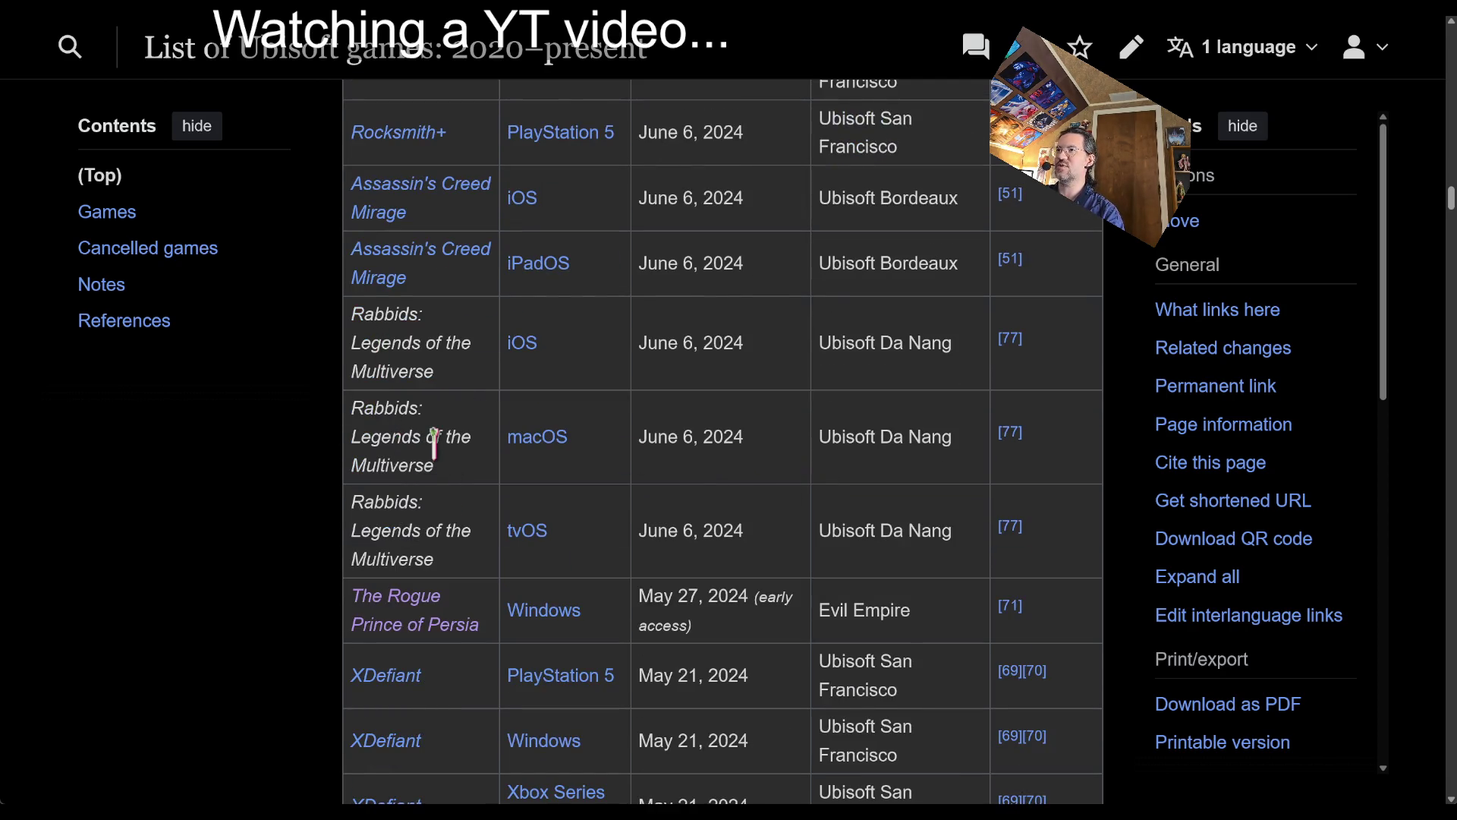
scroll(433, 444, up, 5)
middle_click(412, 424)
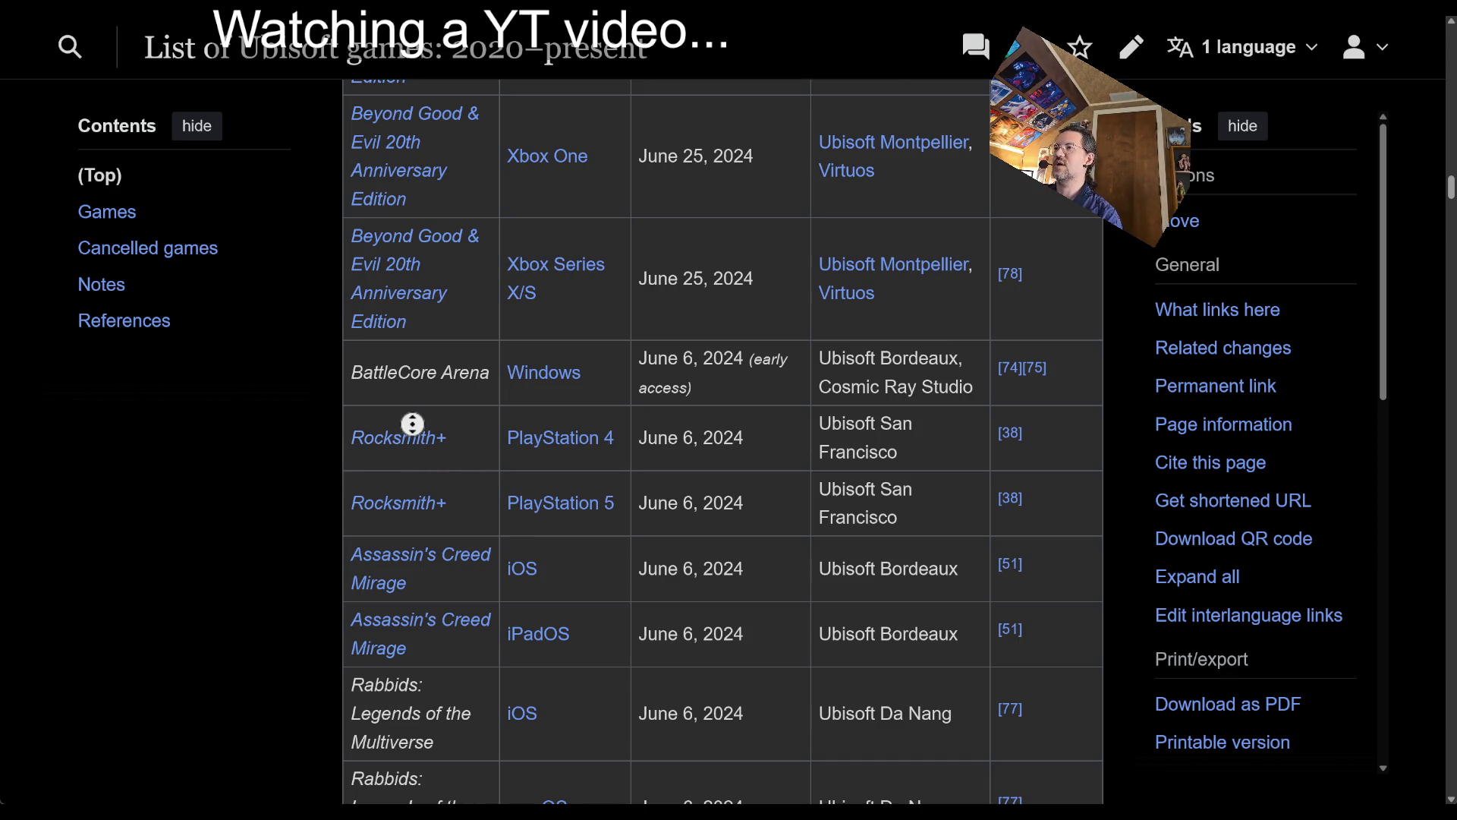
- Glance at the Rocksmith+ and Beyond Good & Evil 20th Anniversary Edition articles, returning to the list
click(410, 439)
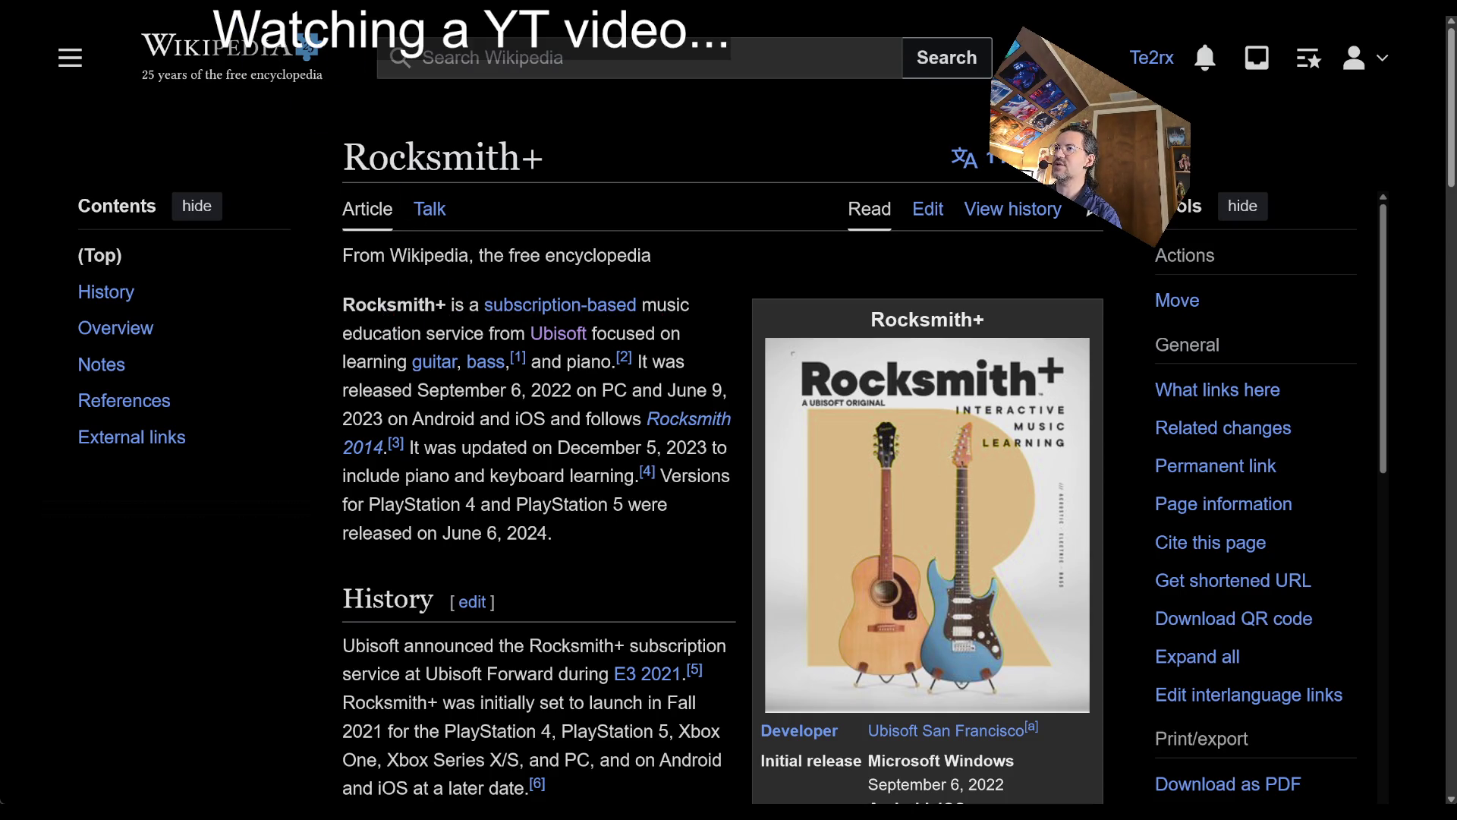
key(alt+Left)
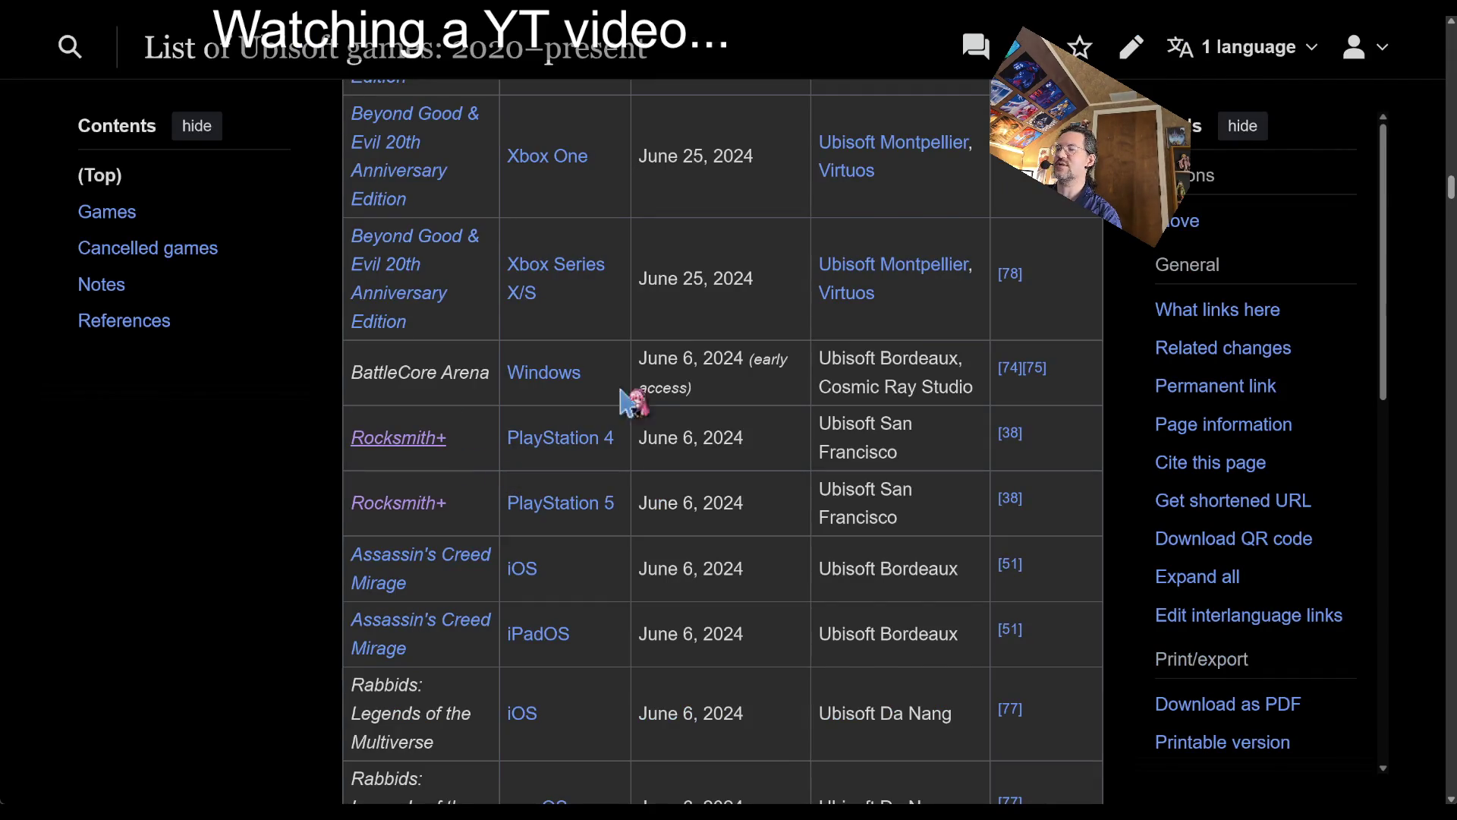
scroll(690, 475, up, 9)
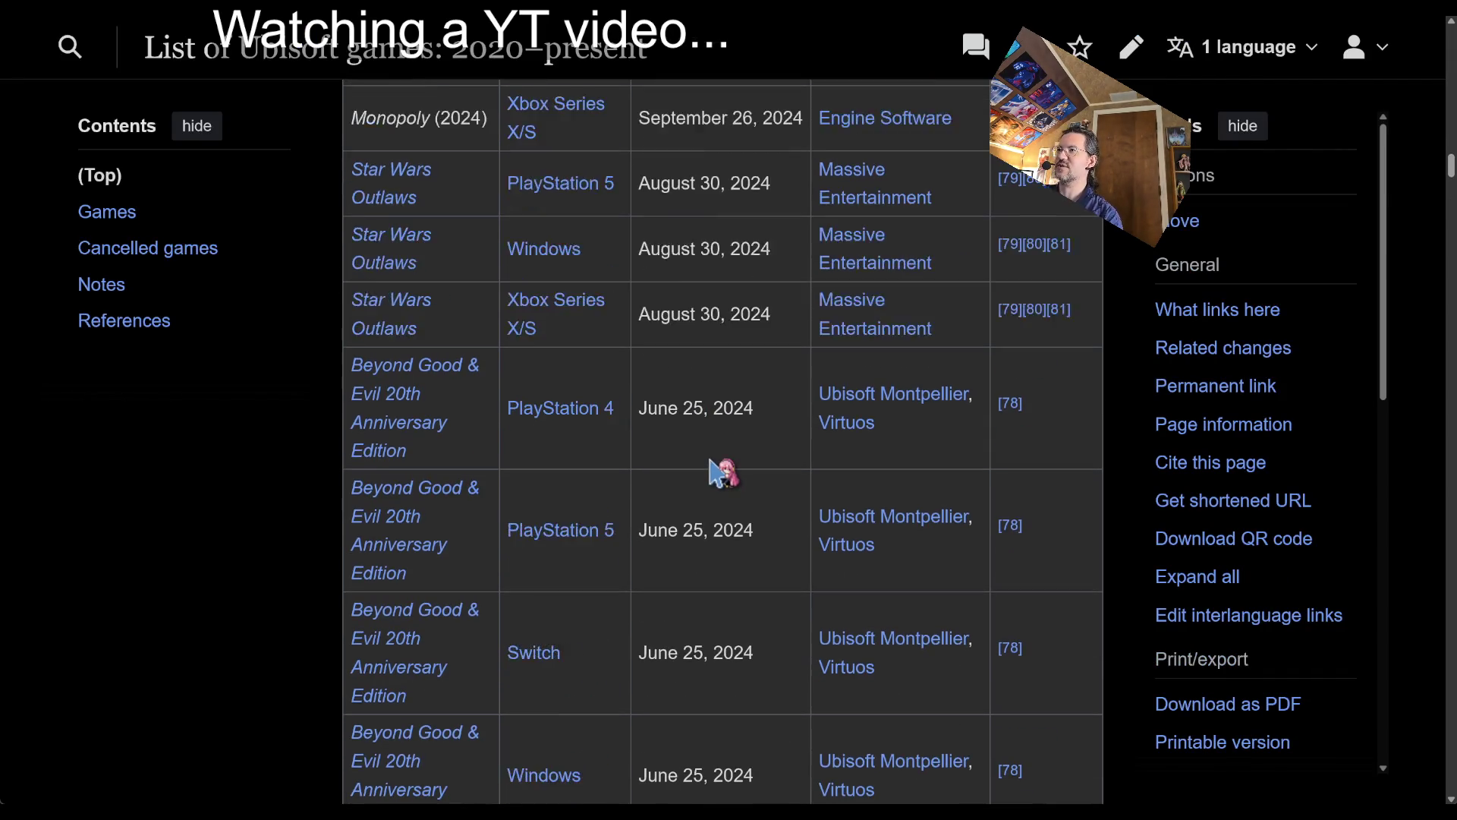
scroll(721, 475, down, 6)
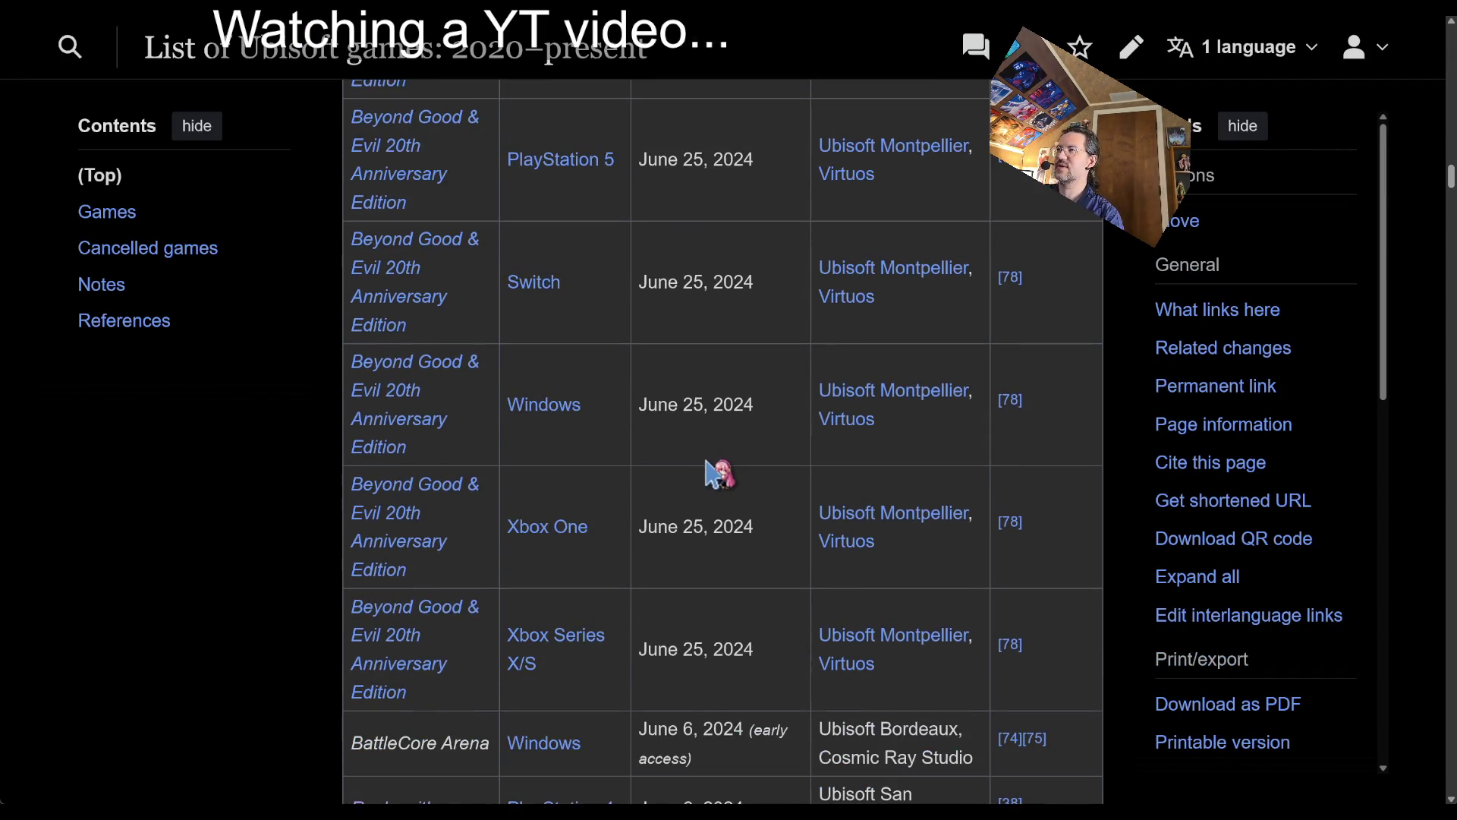
click(425, 501)
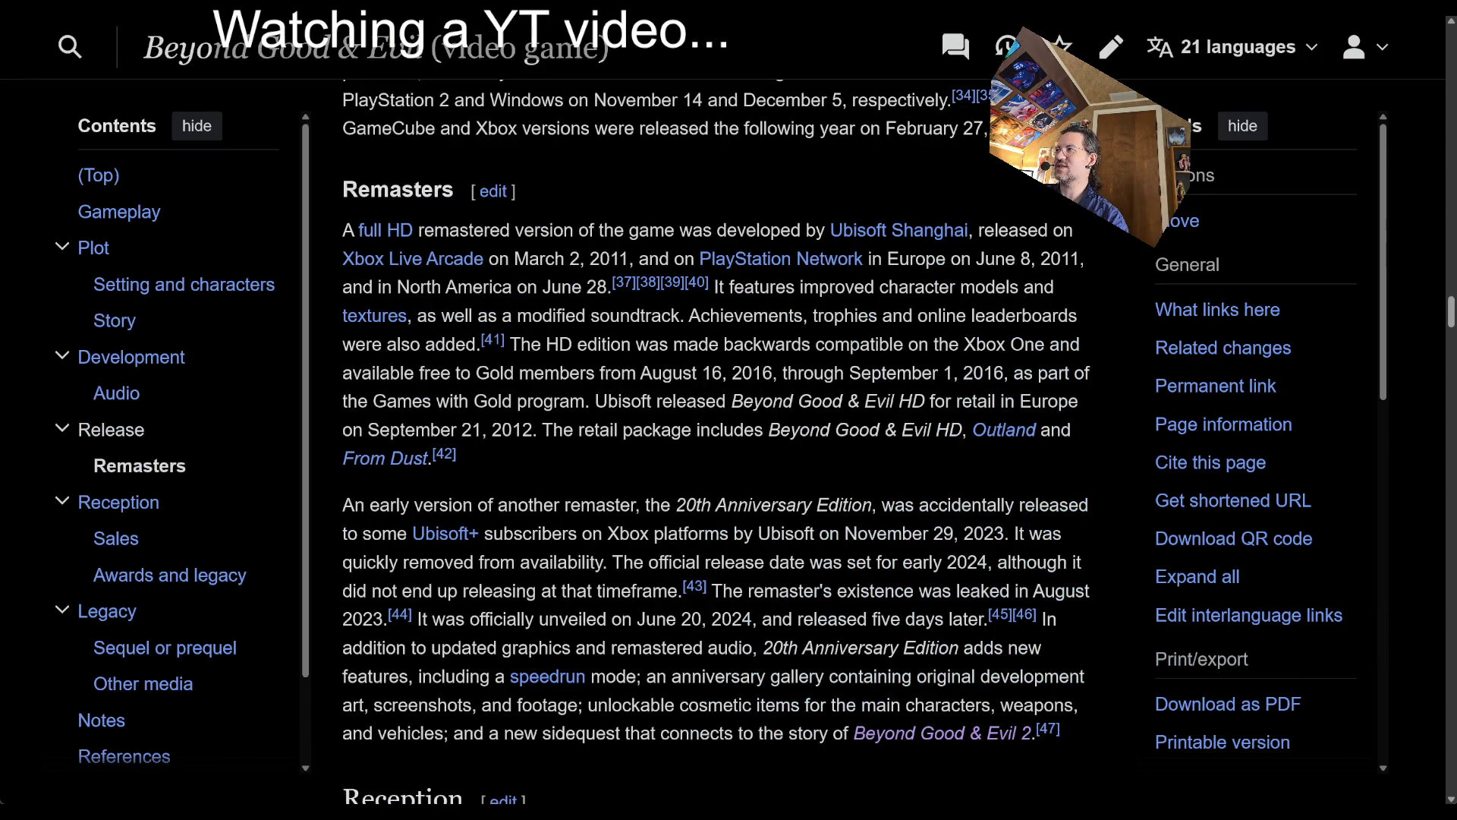
key(alt+Left)
scroll(721, 514, up, 2)
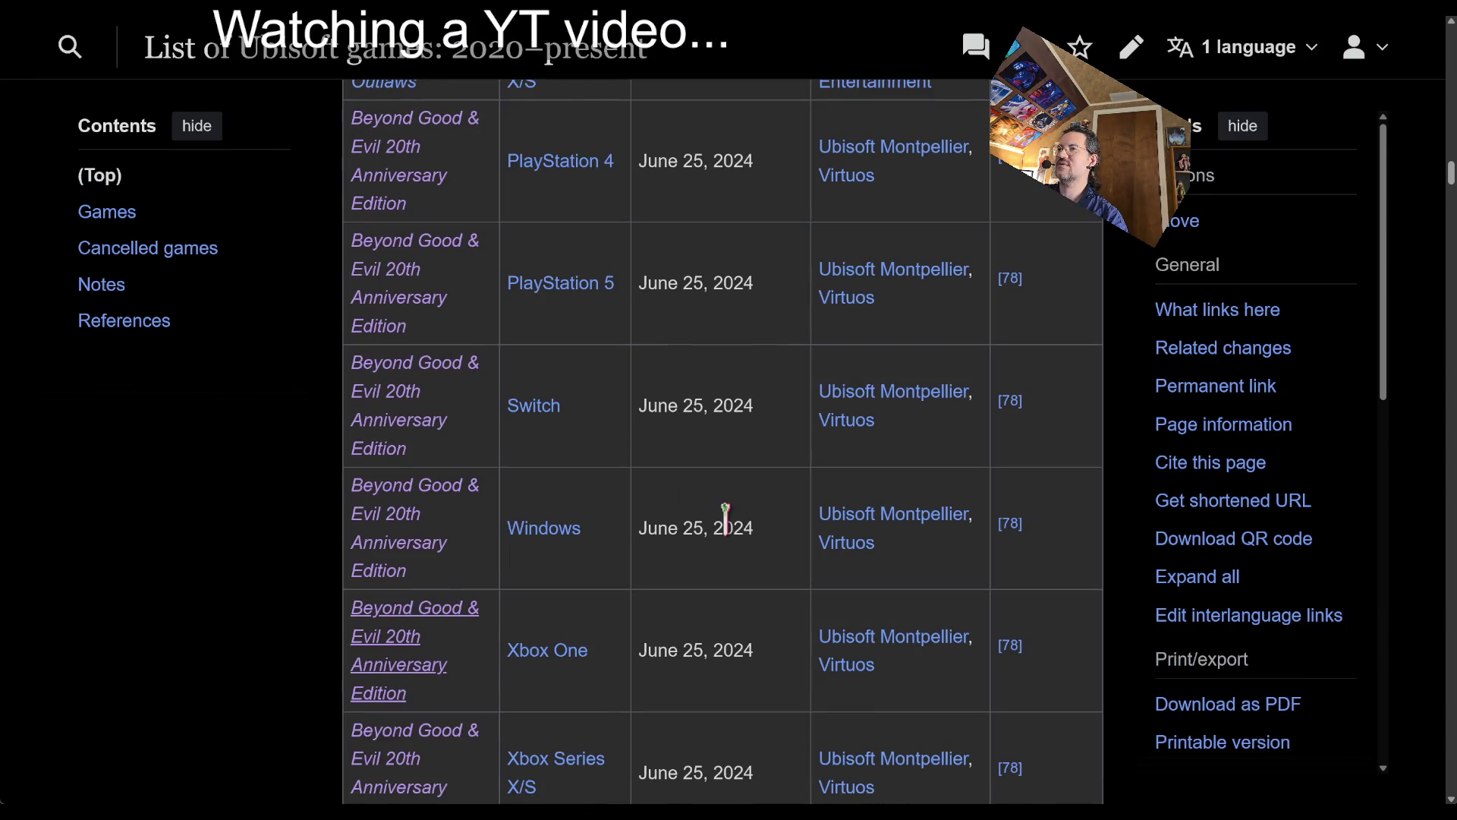
scroll(721, 514, down, 9)
scroll(611, 637, down, 8)
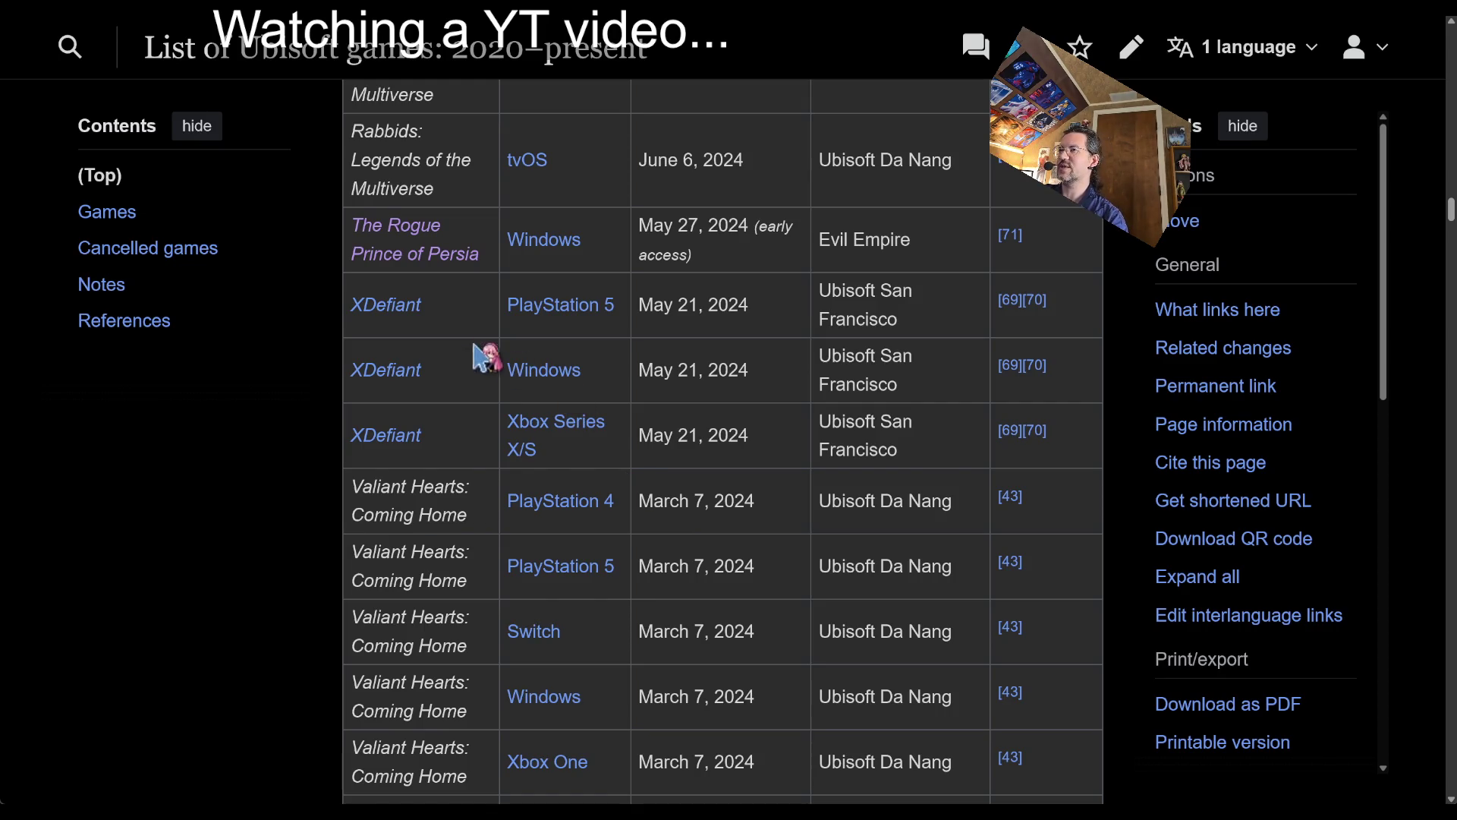
- Open the XDefiant article and read its opening sentence
click(396, 307)
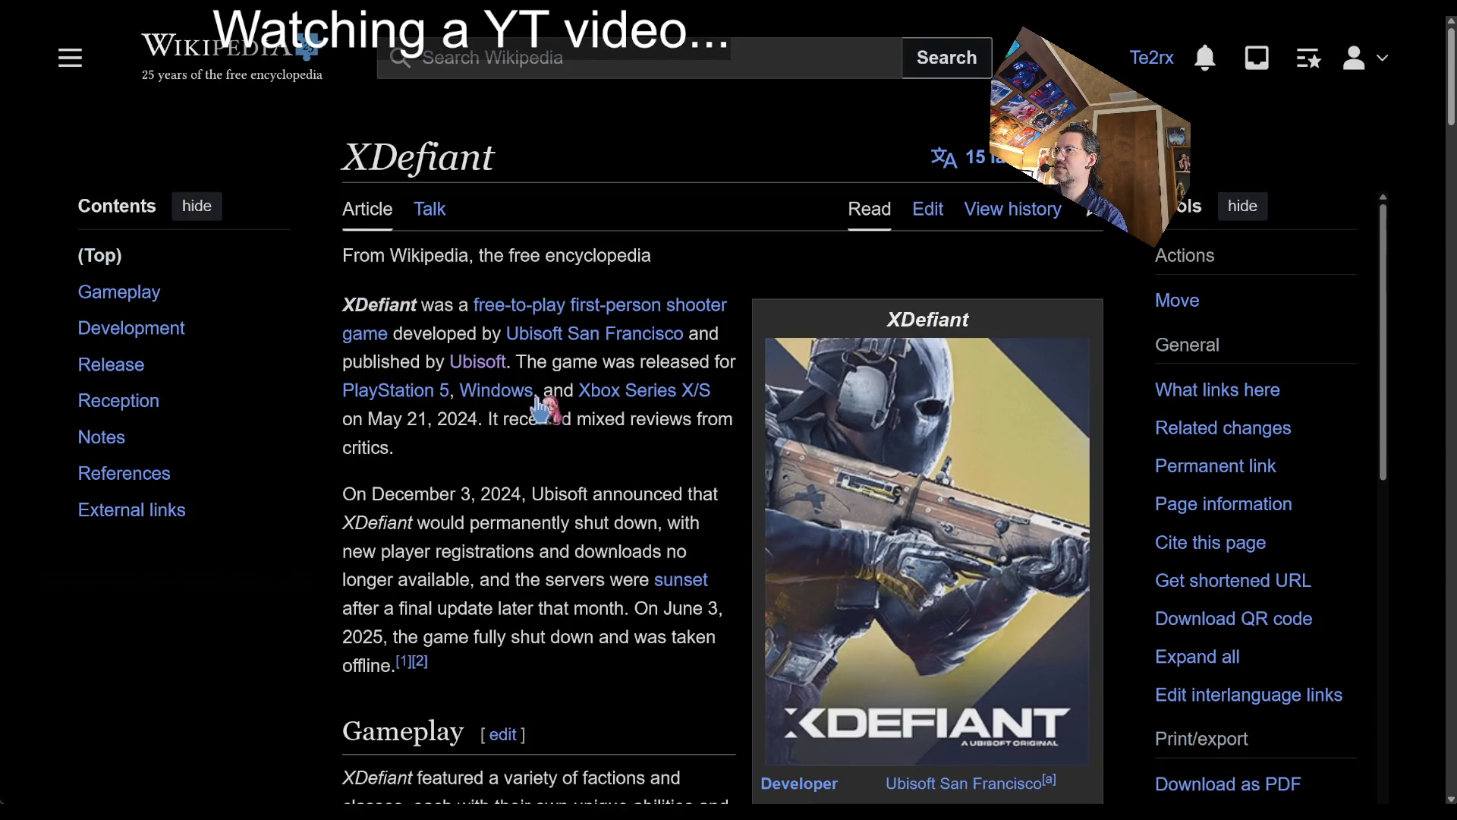
drag(356, 304, 453, 305)
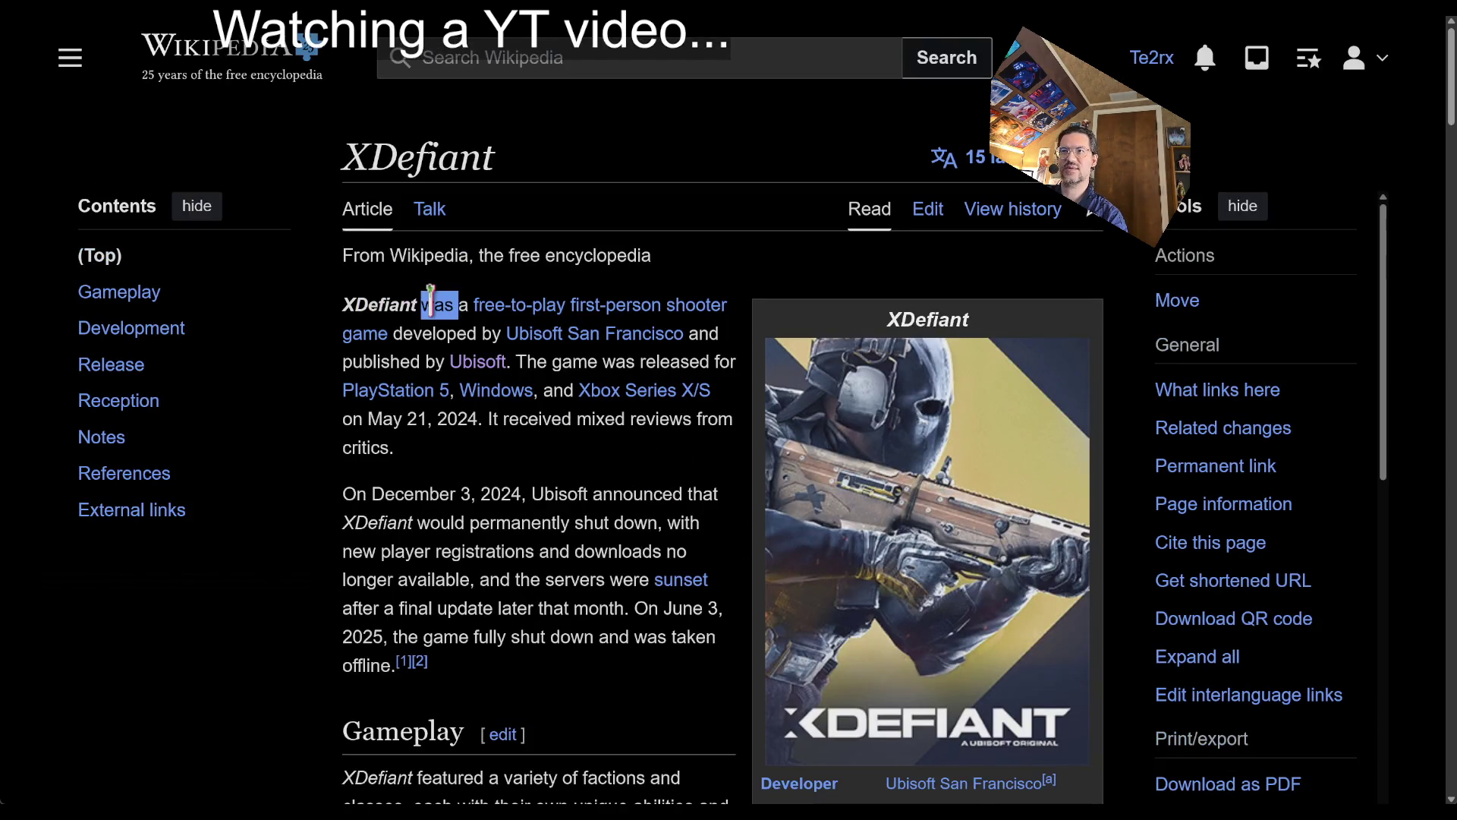
click(586, 476)
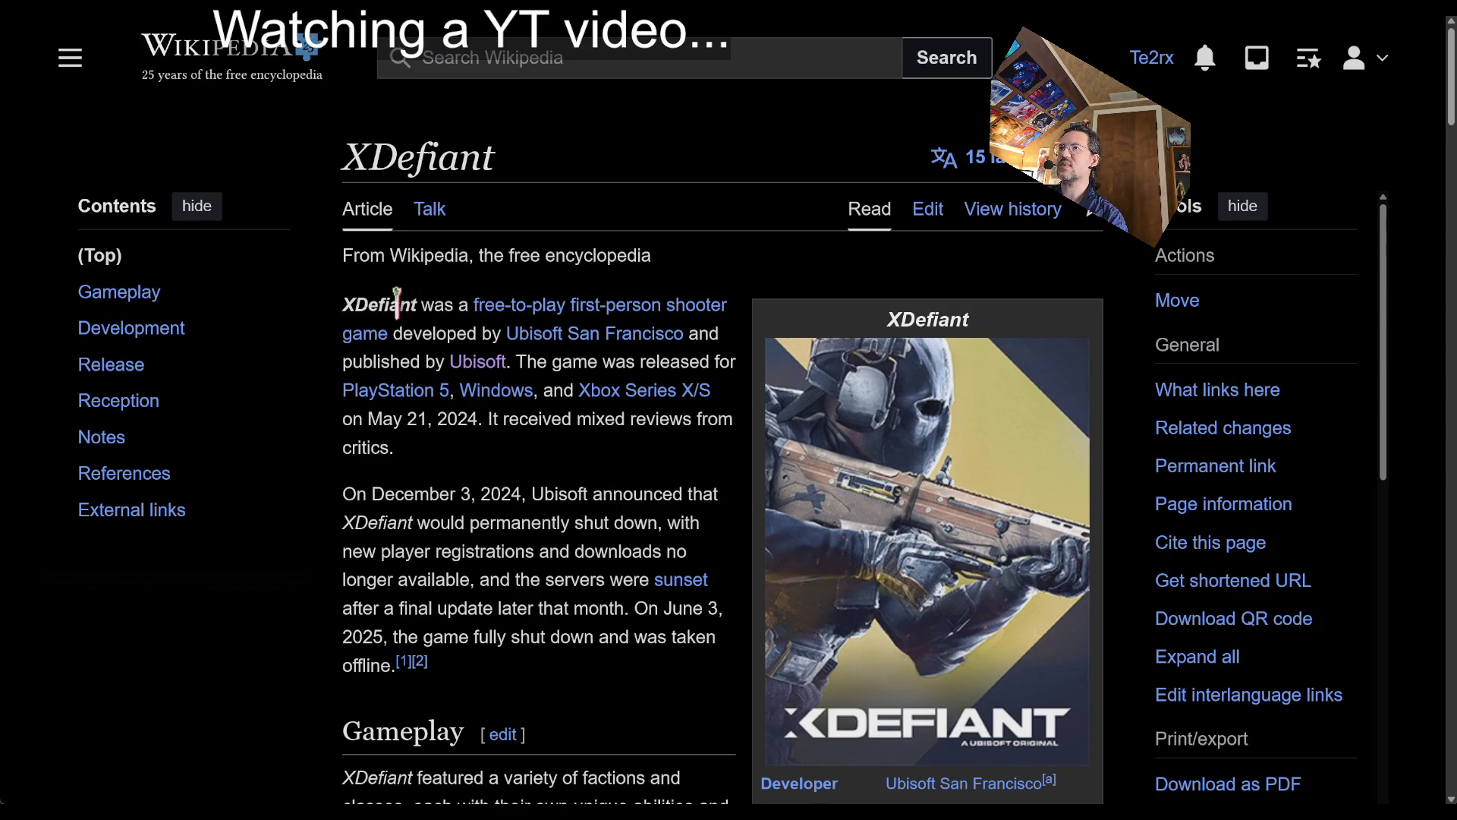
double_click(421, 304)
drag(421, 305, 450, 332)
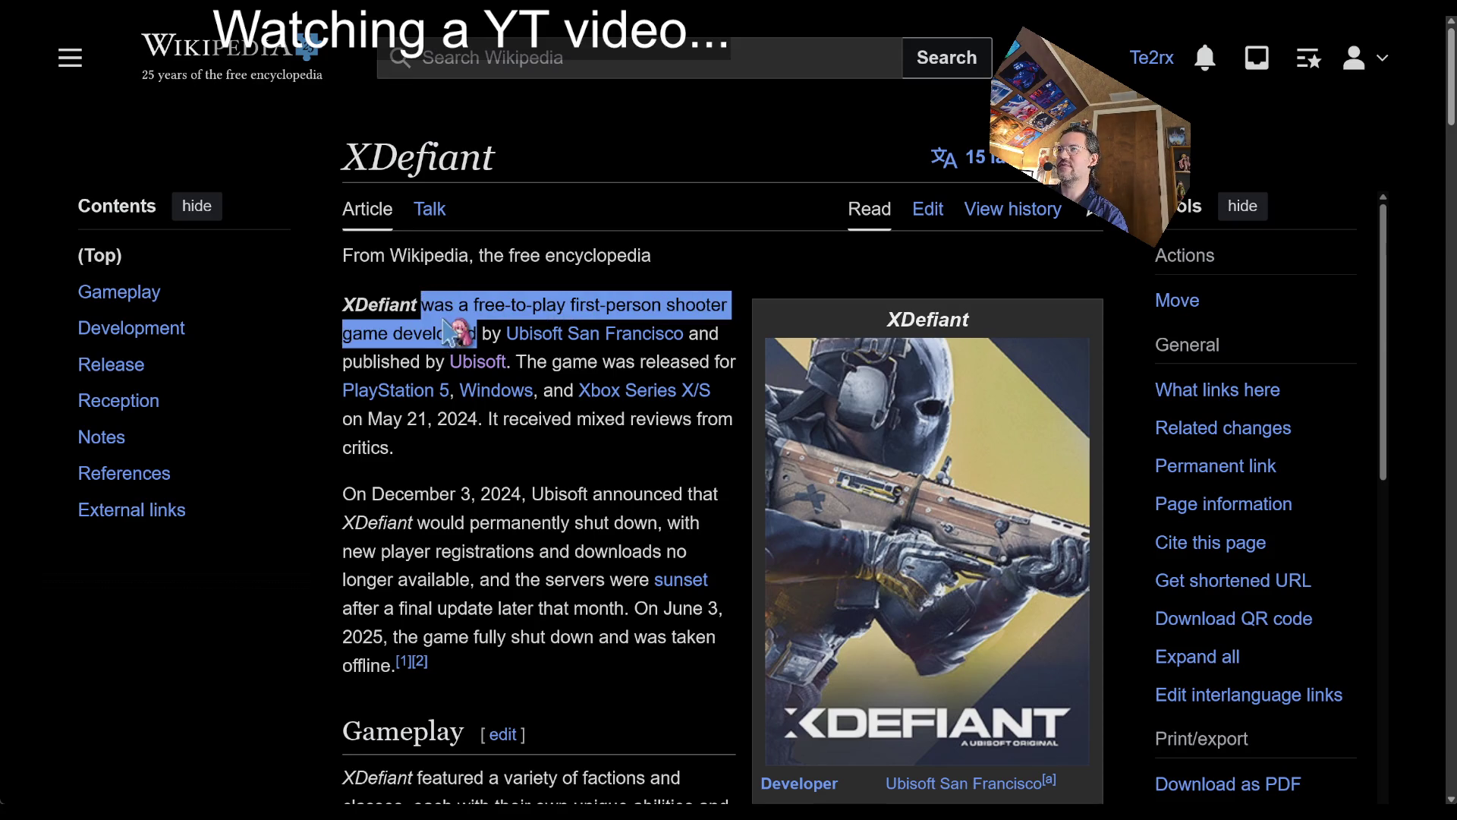
click(442, 332)
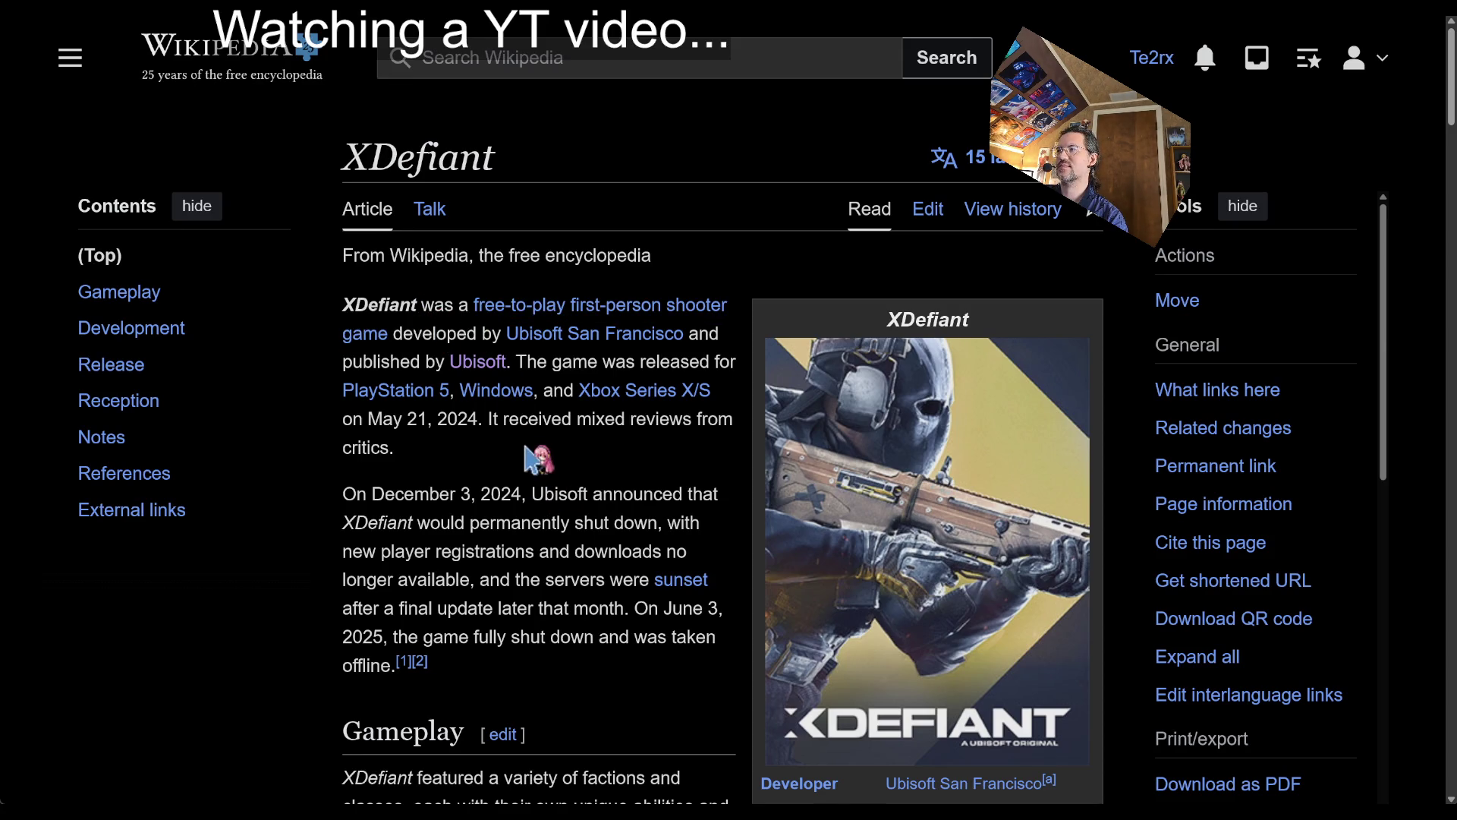
scroll(551, 478, down, 2)
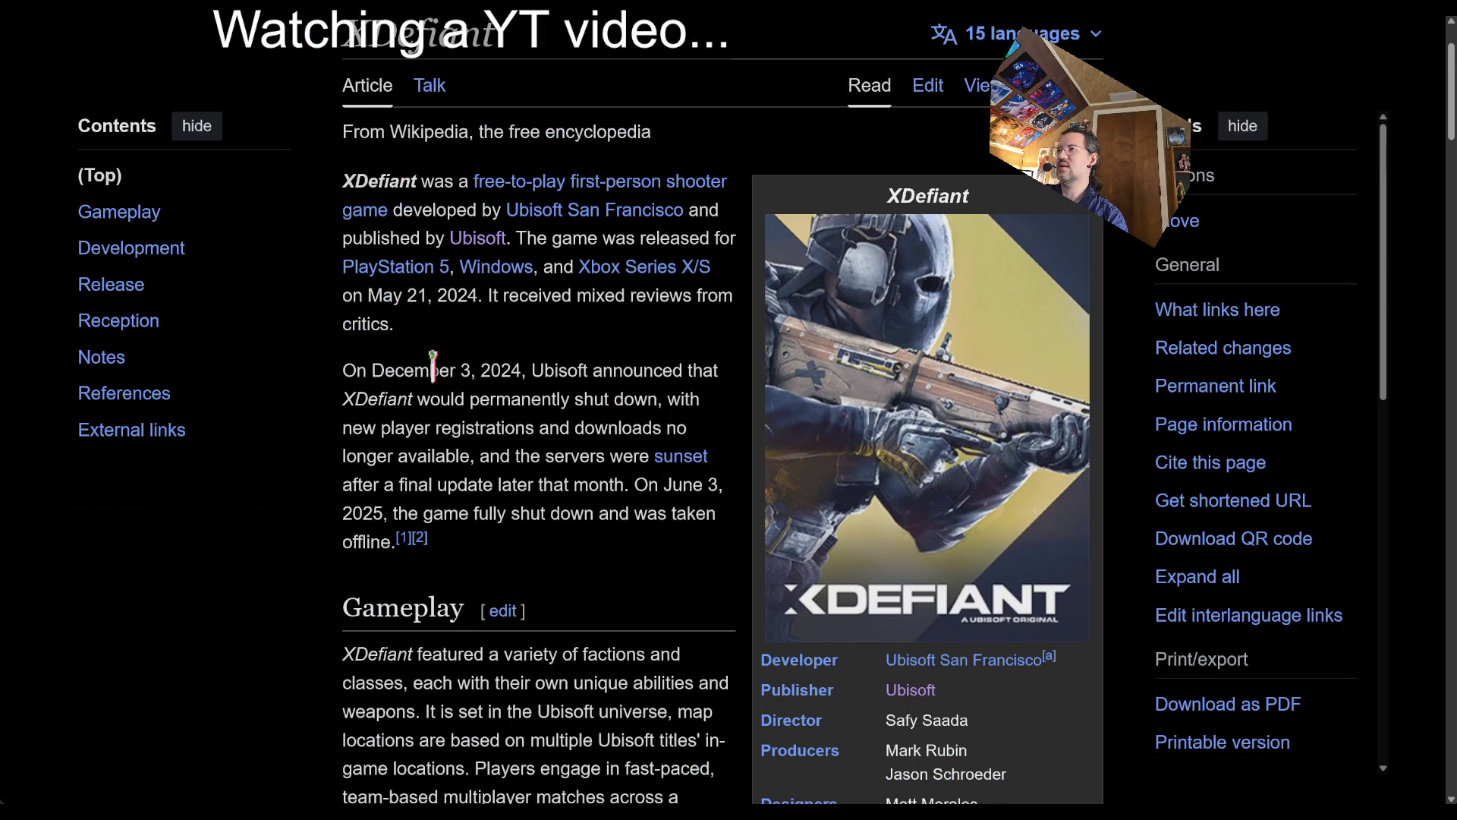
- Read XDefiant's December 3, 2024 shutdown paragraph and its May 21, 2024 release date
double_click(391, 370)
mouse_move(391, 369)
mouse_down()
mouse_move(501, 368)
mouse_move(413, 423)
mouse_move(430, 400)
mouse_up()
click(572, 366)
double_click(550, 368)
mouse_move(667, 399)
mouse_down()
mouse_move(663, 429)
mouse_move(595, 513)
mouse_move(596, 545)
mouse_up()
scroll(645, 433, down, 5)
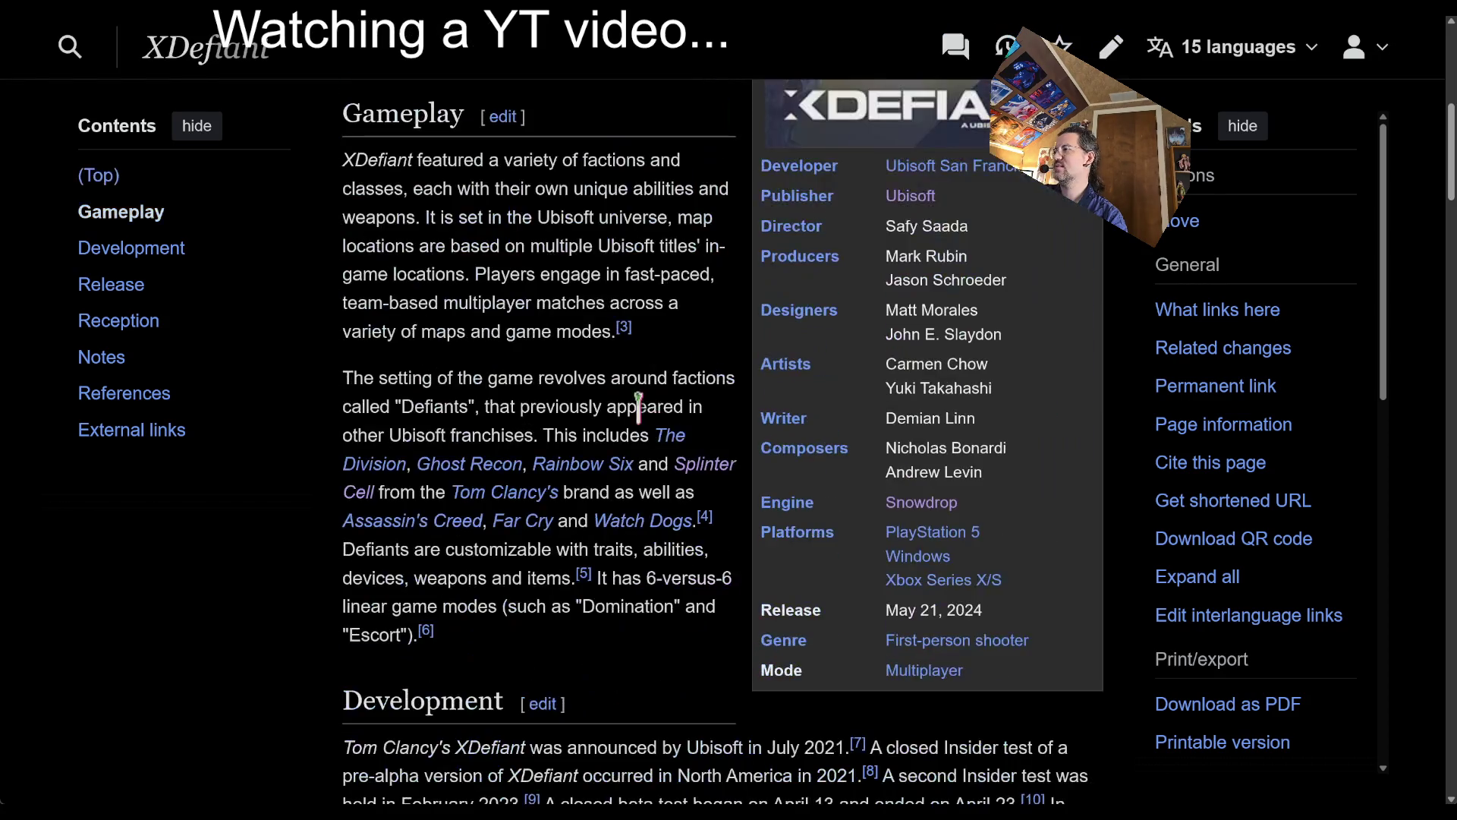
triple_click(1002, 613)
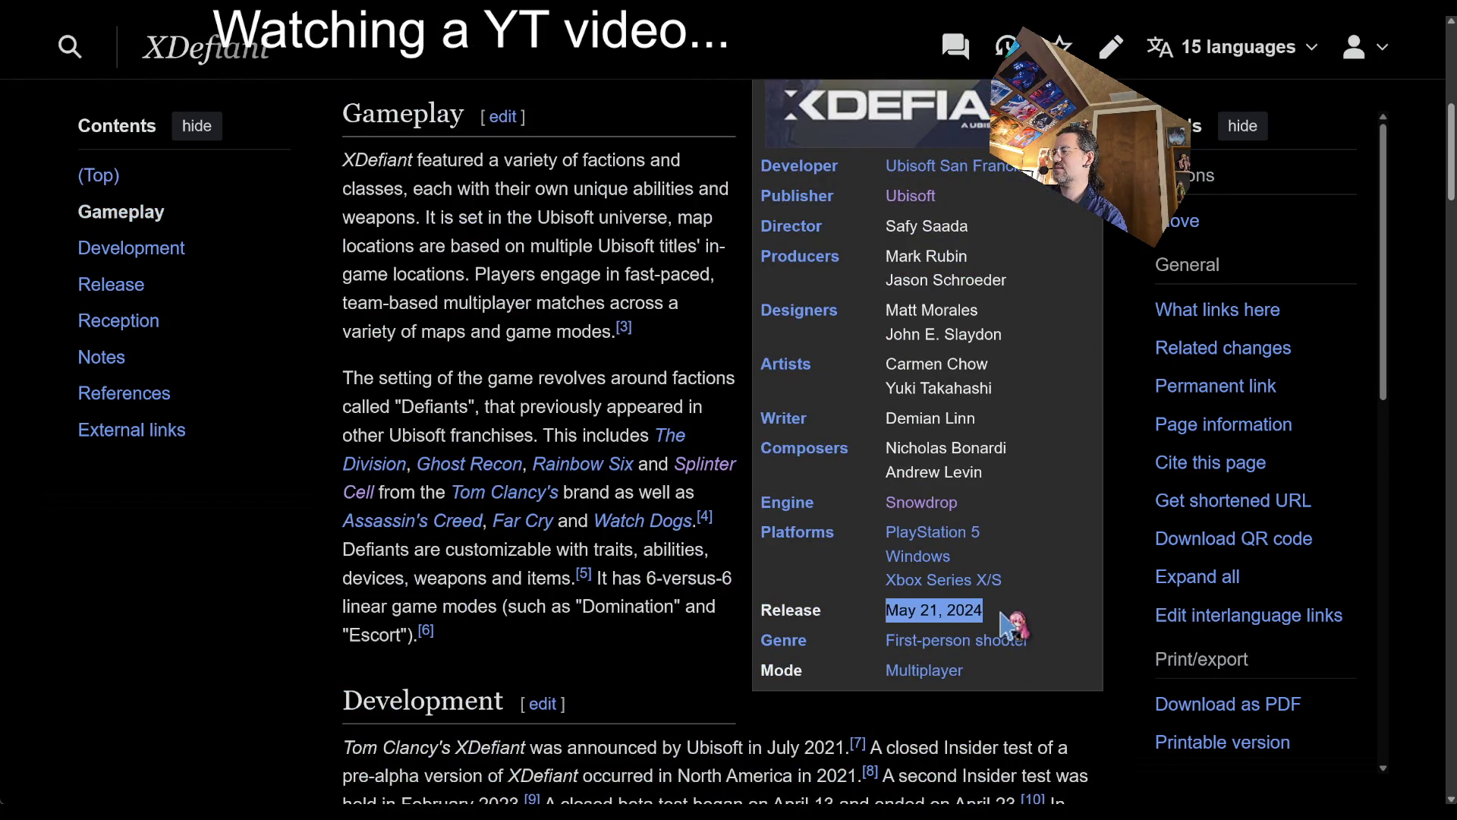
click(1003, 615)
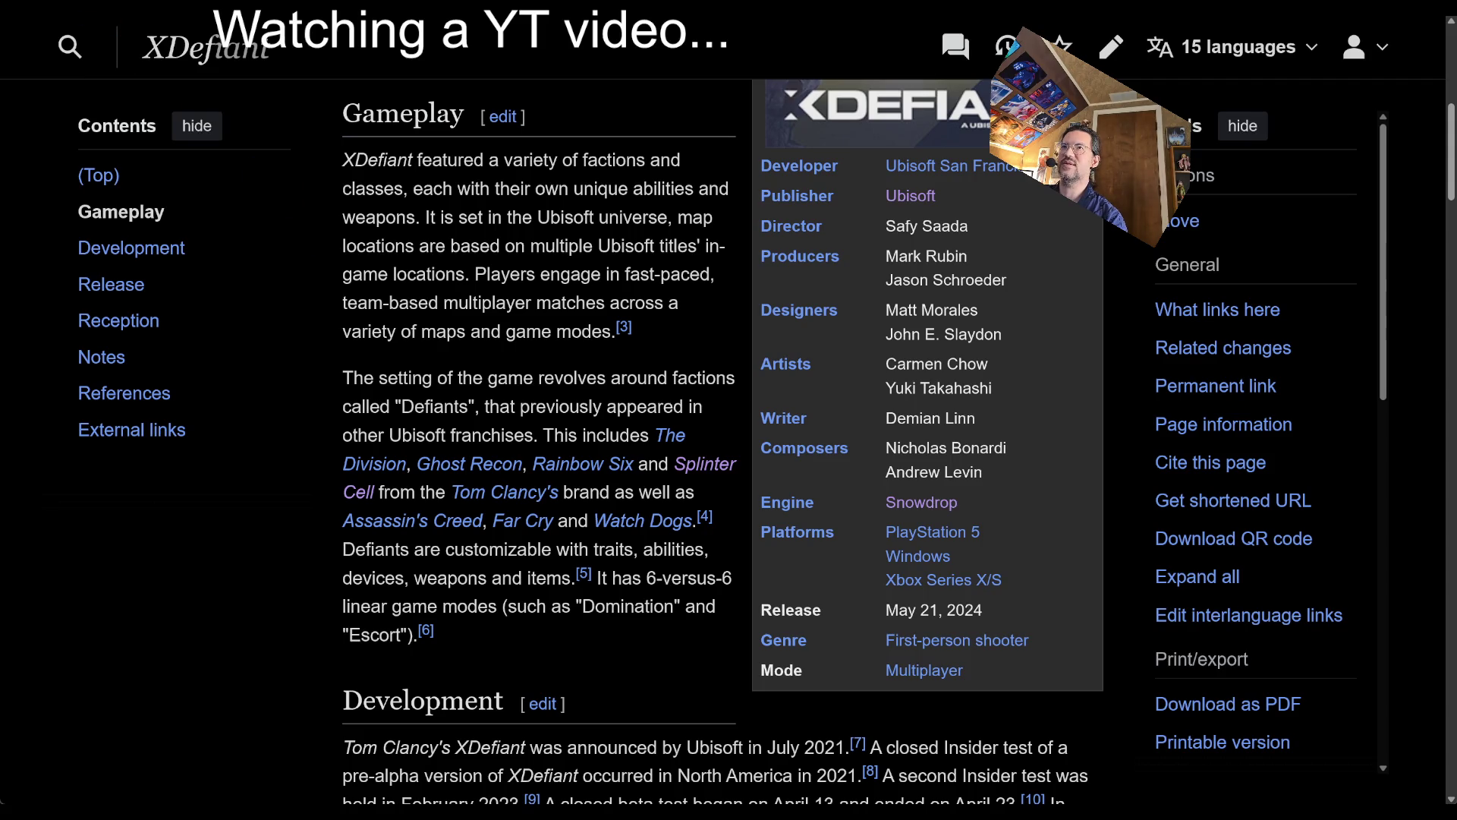
- Google Valiant Hearts: Coming Home from the games list, view its cover, and open the Steam result
key(alt+Left)
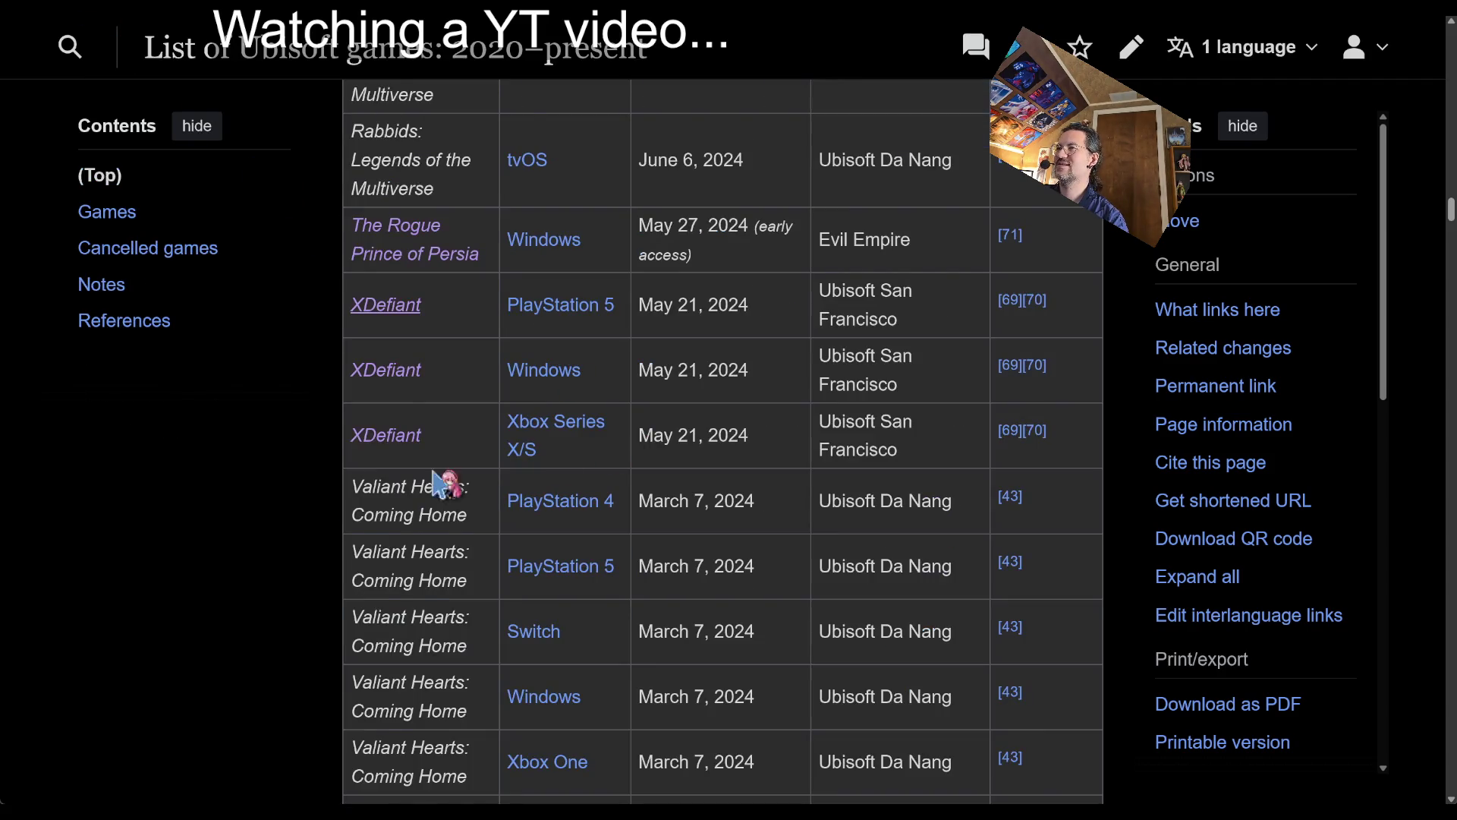
scroll(465, 479, down, 2)
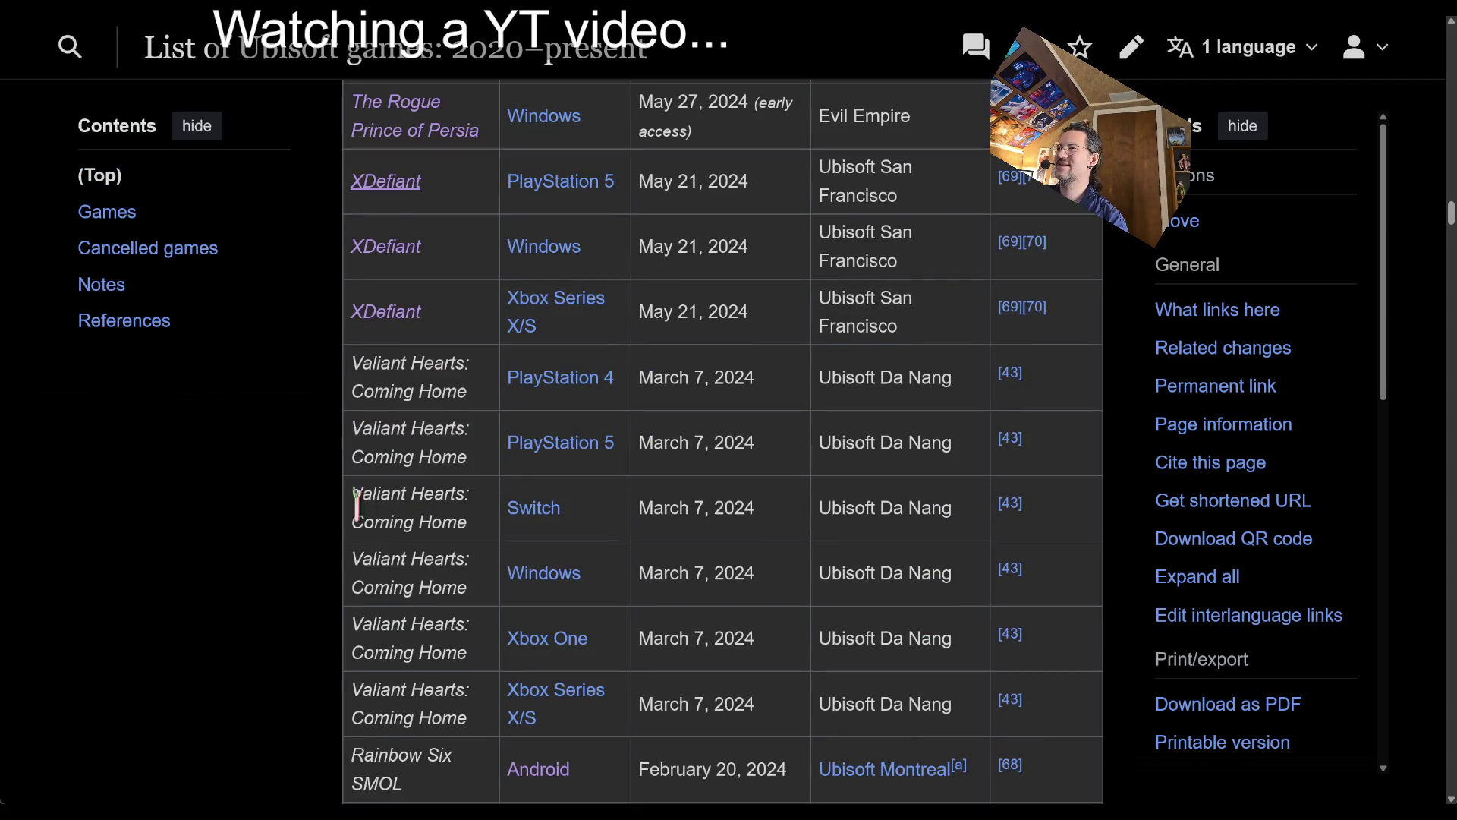
triple_click(382, 372)
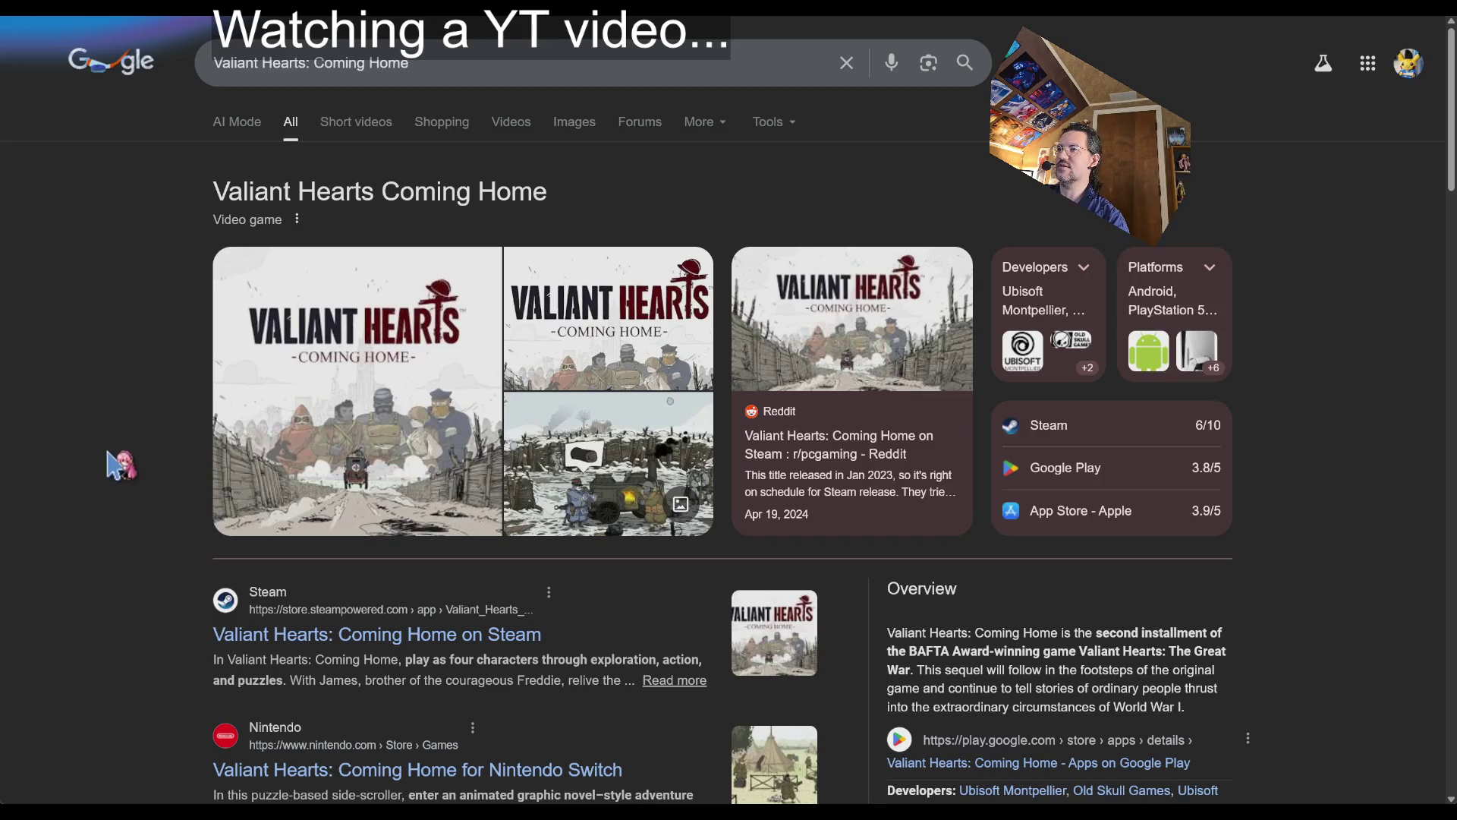
click(228, 478)
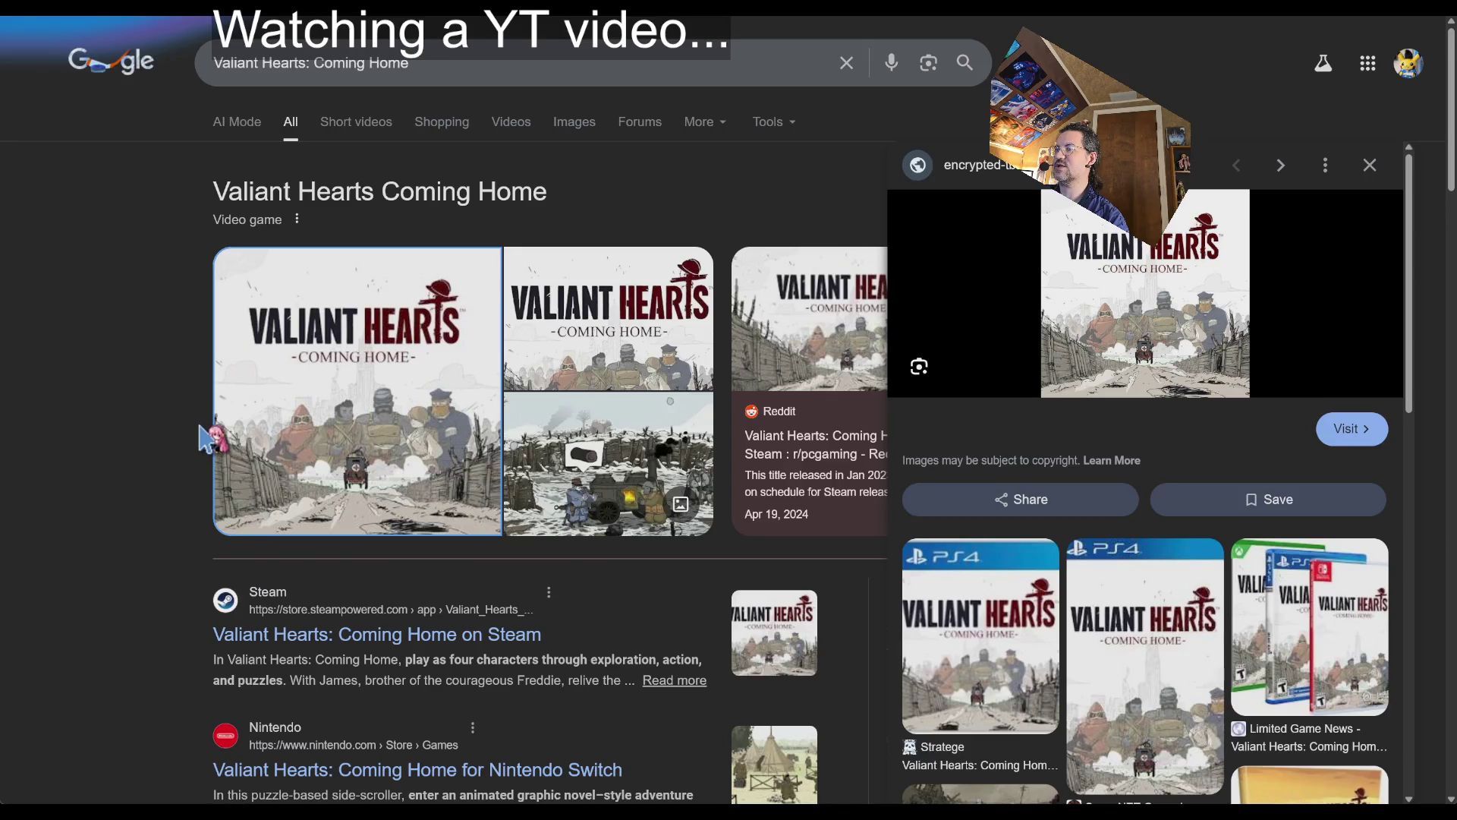
scroll(207, 449, down, 2)
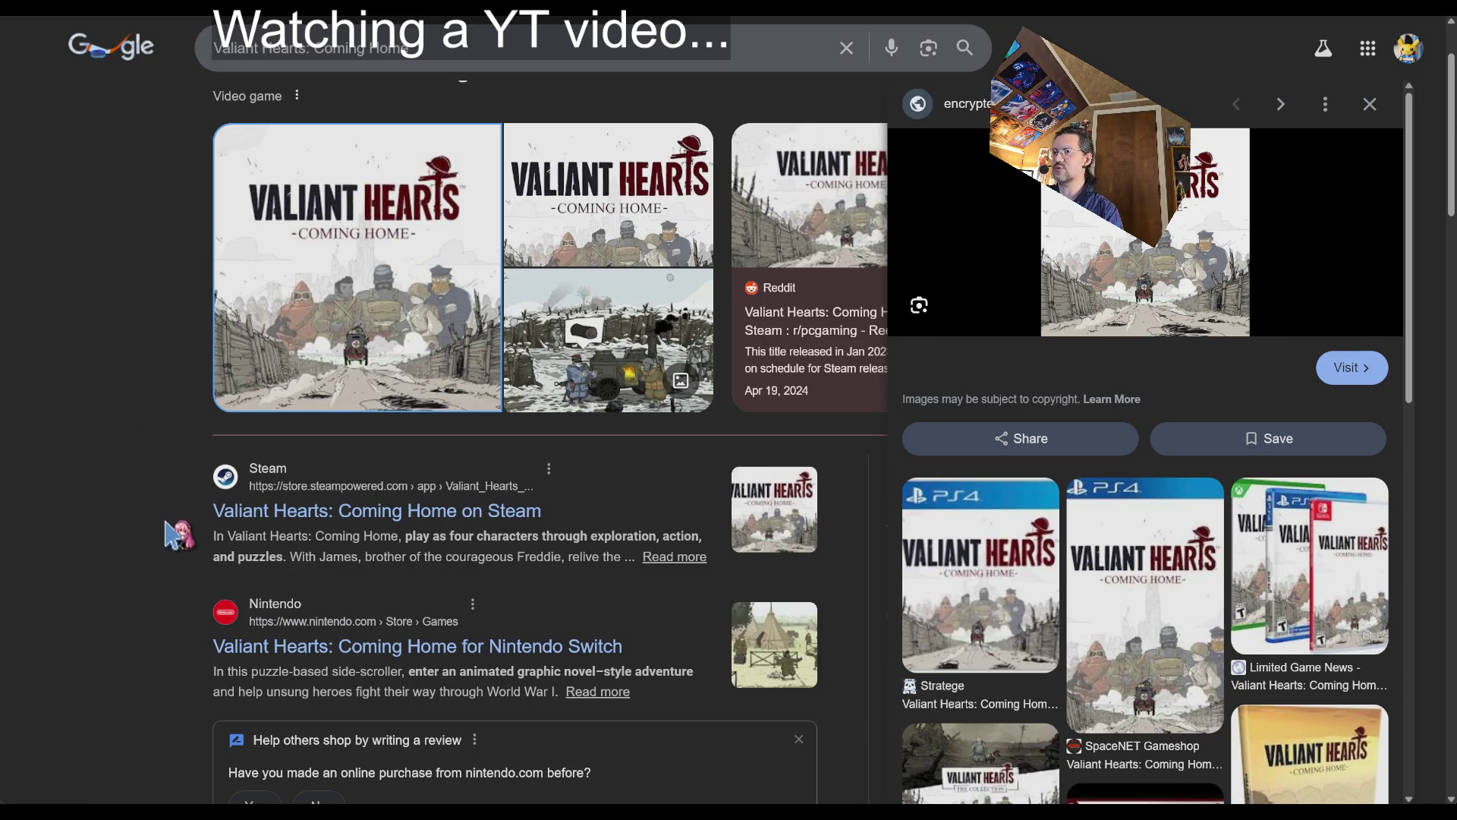
click(221, 472)
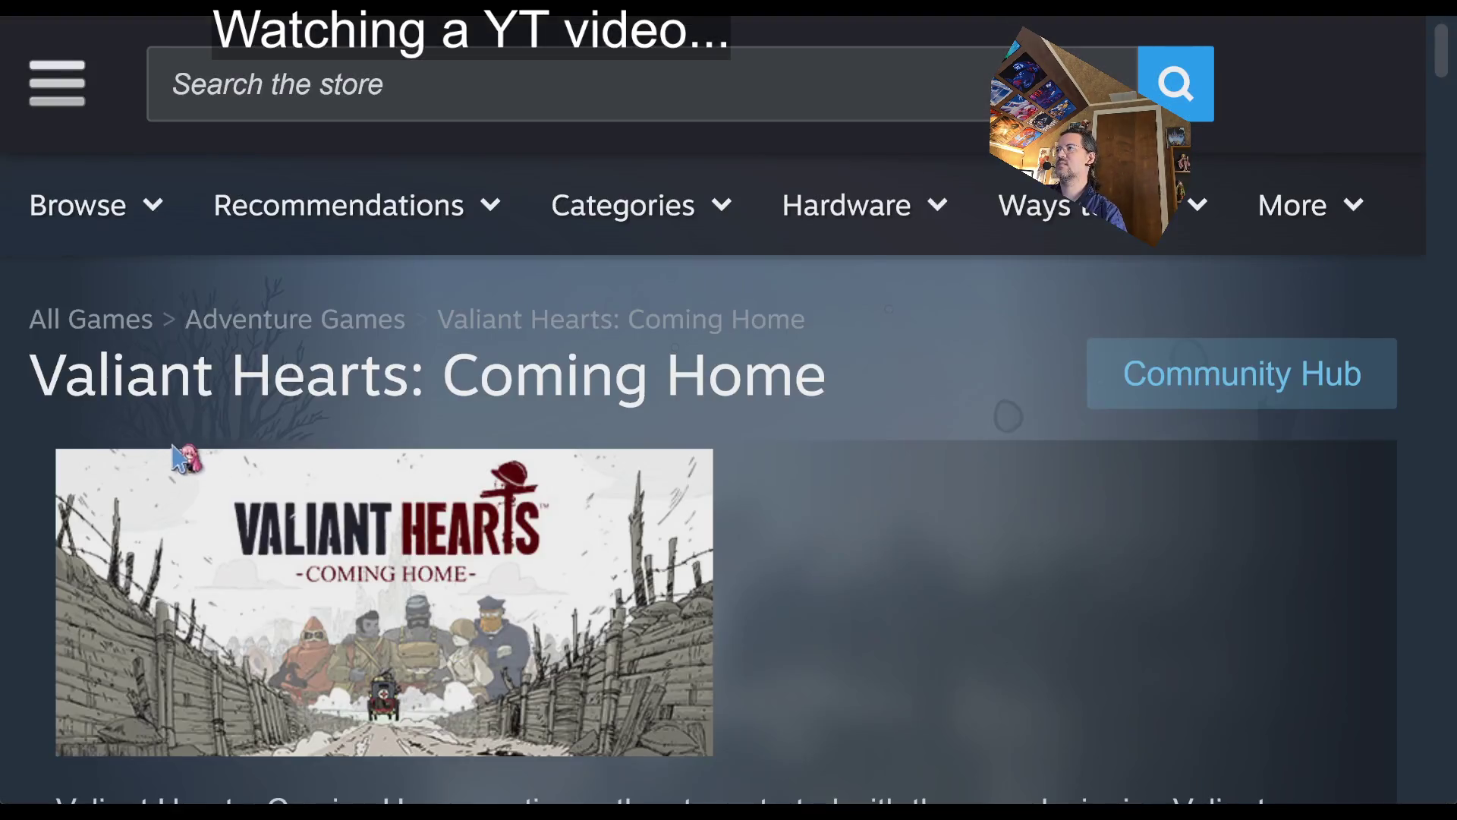
- Read the Valiant Hearts description, then jump its Steam trailer to 0:17
scroll(673, 410, down, 8)
scroll(357, 425, up, 3)
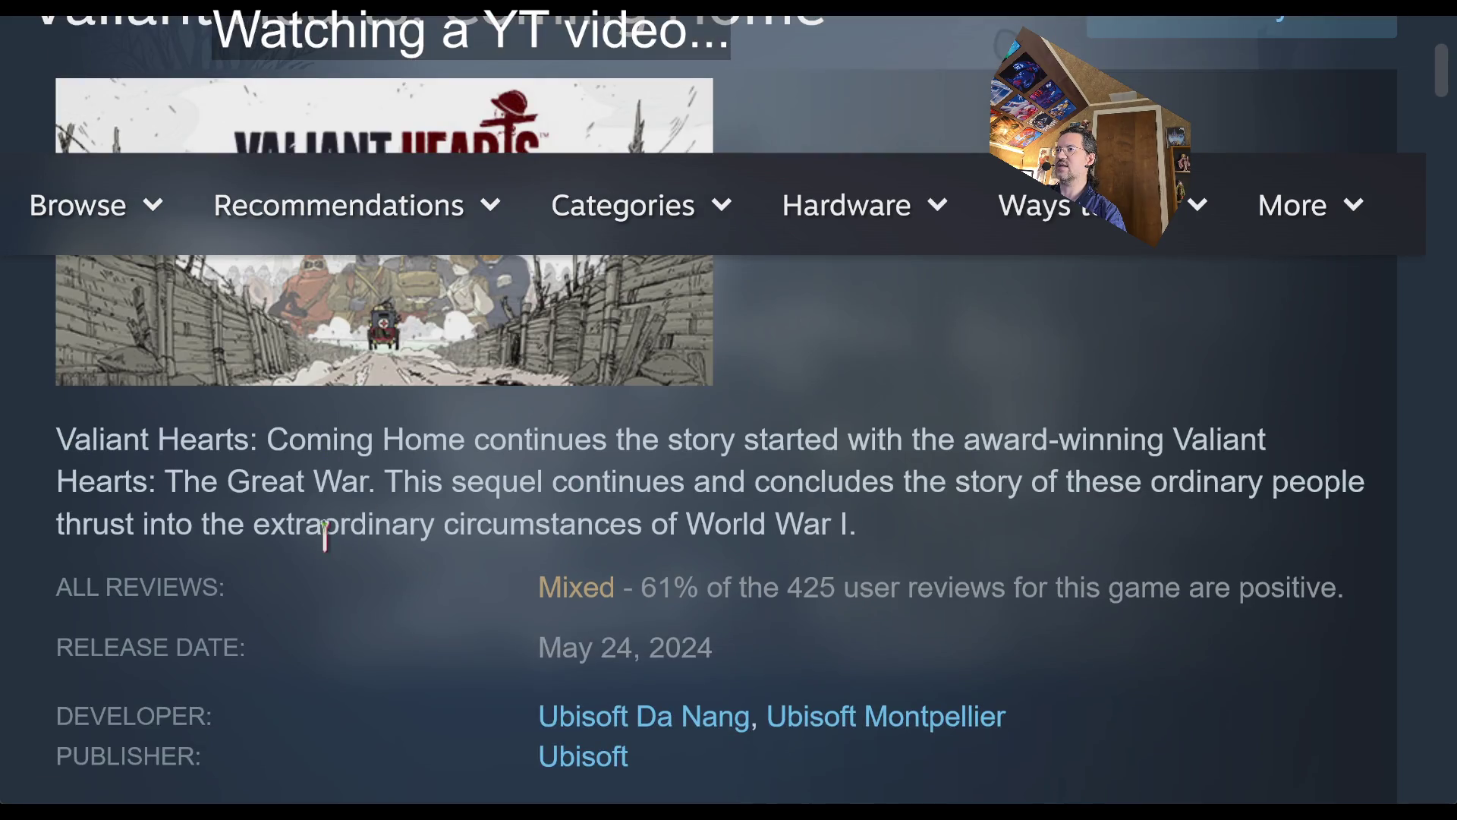
mouse_move(422, 480)
mouse_down()
mouse_move(1279, 478)
mouse_move(729, 516)
mouse_up()
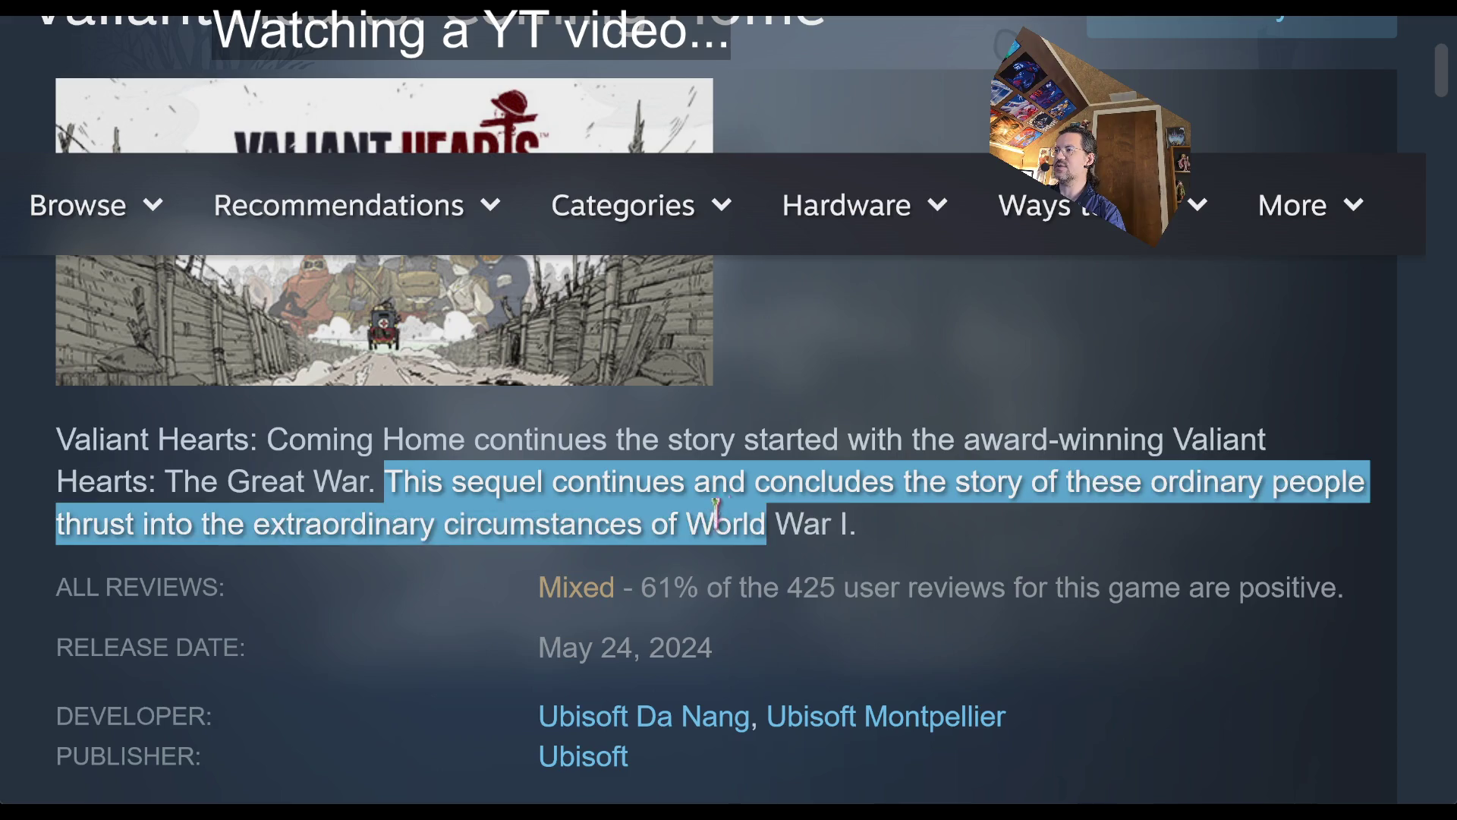
click(858, 515)
scroll(319, 579, down, 3)
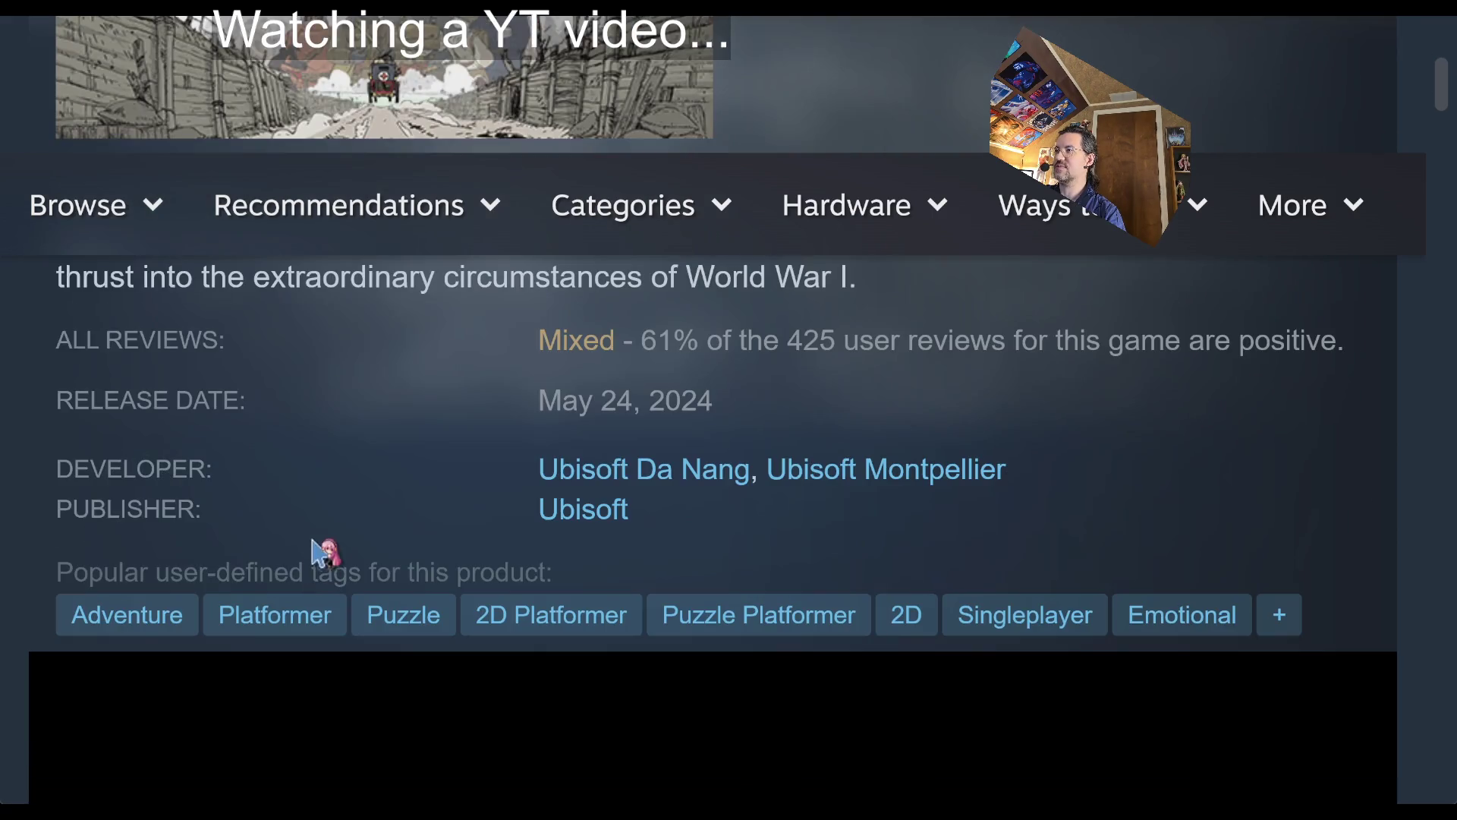
scroll(414, 417, down, 6)
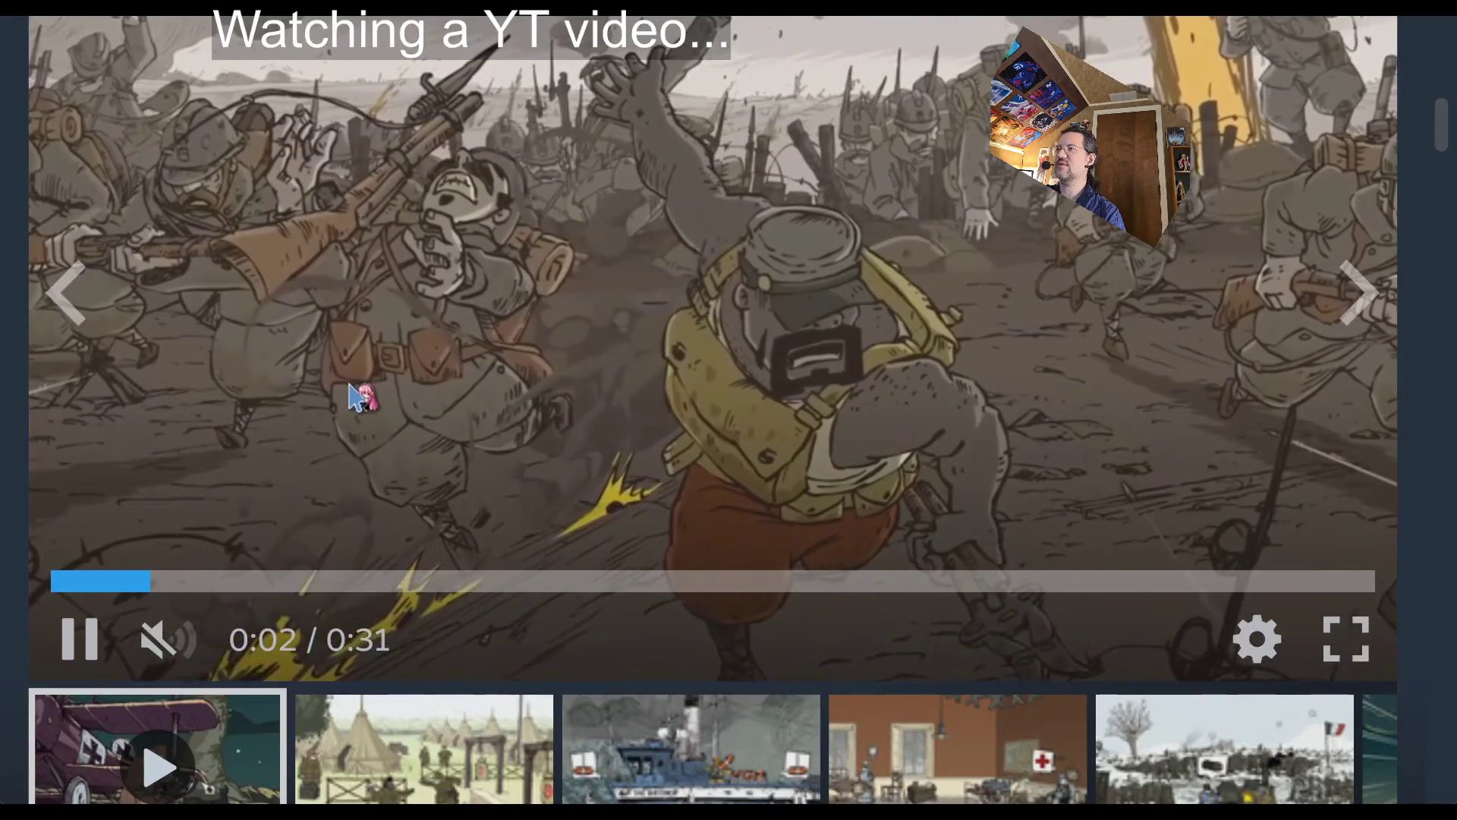
scroll(327, 444, down, 3)
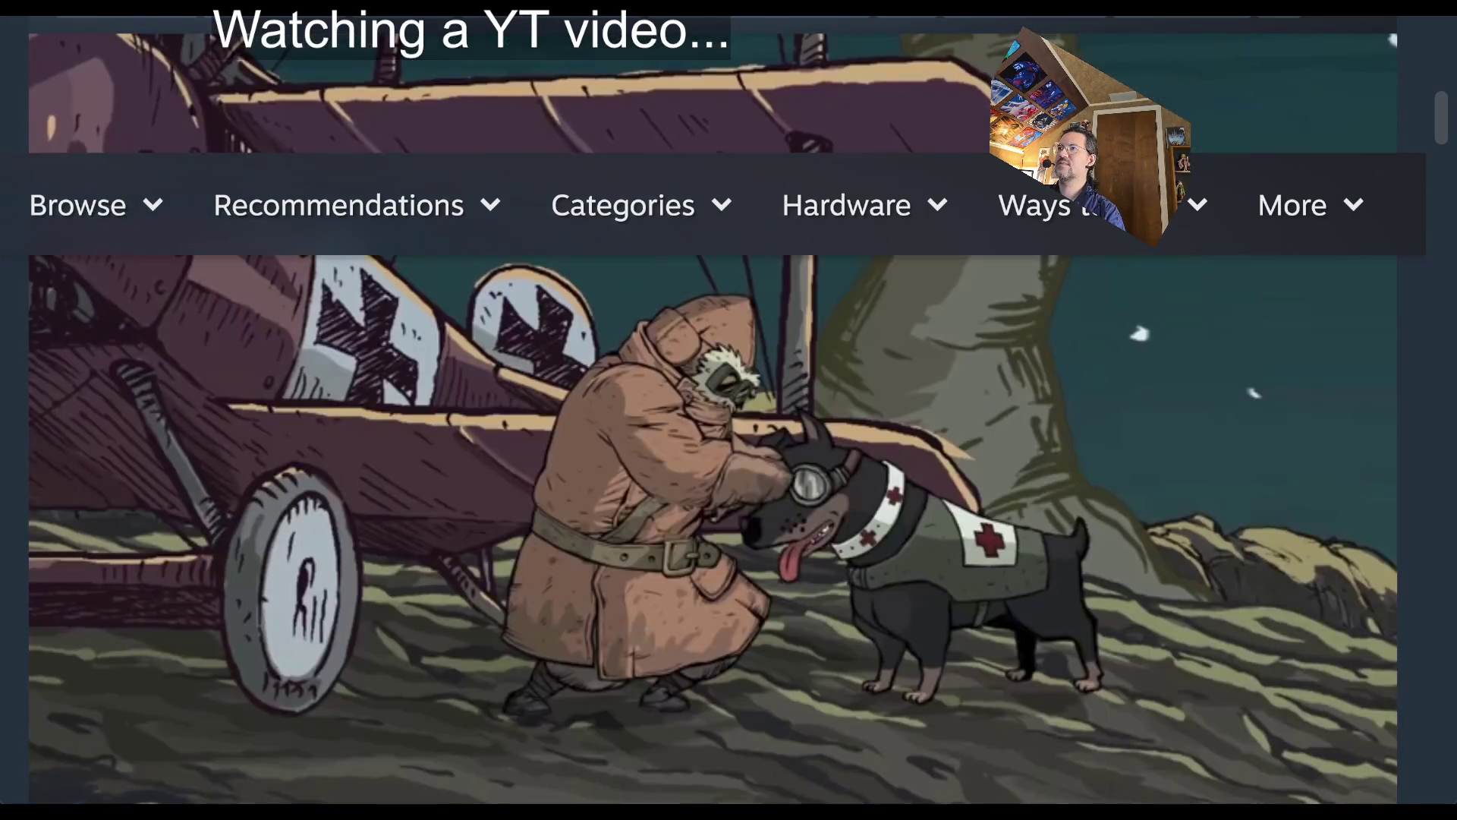
click(780, 704)
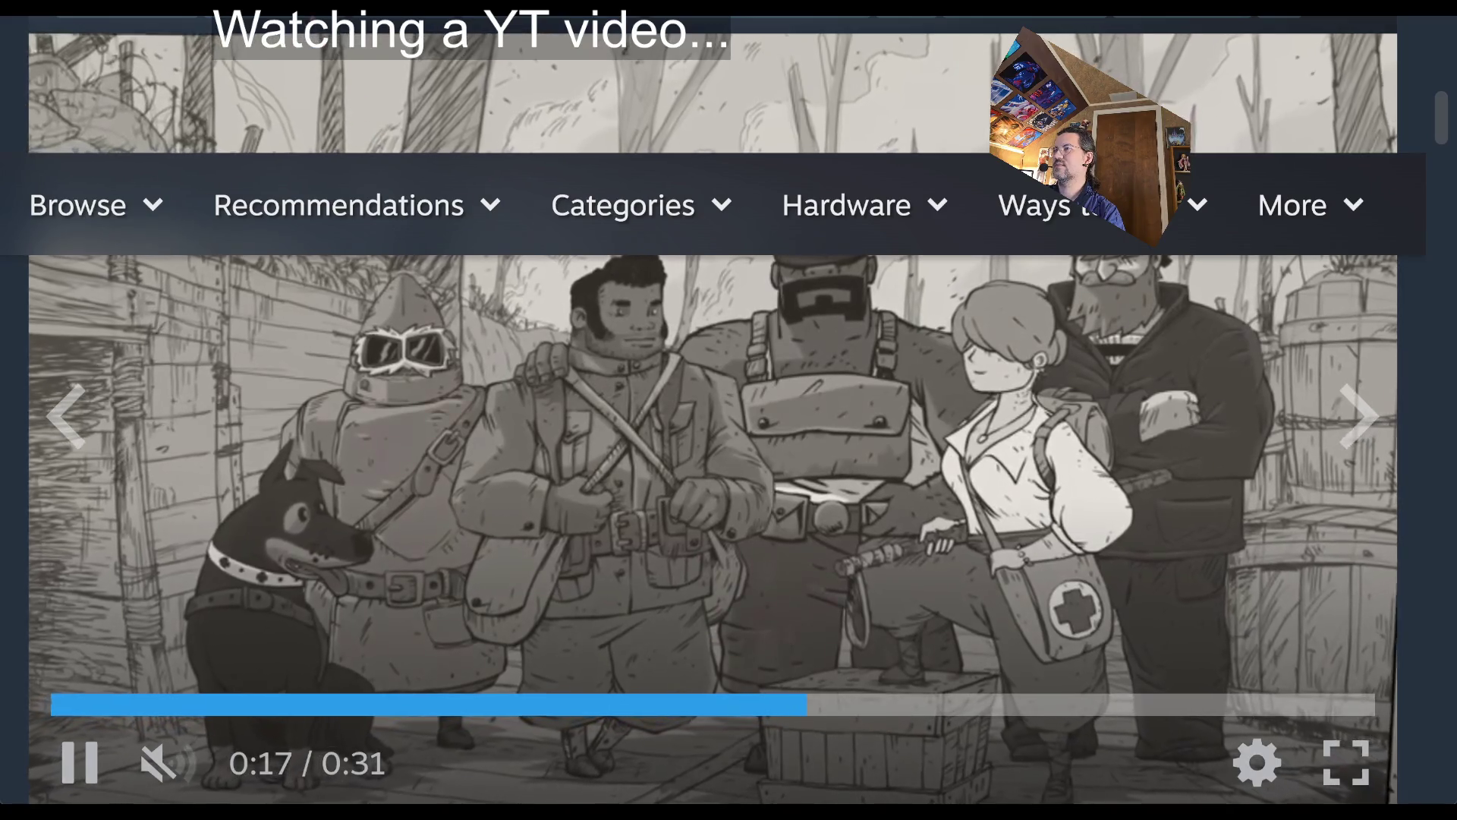
scroll(364, 524, down, 5)
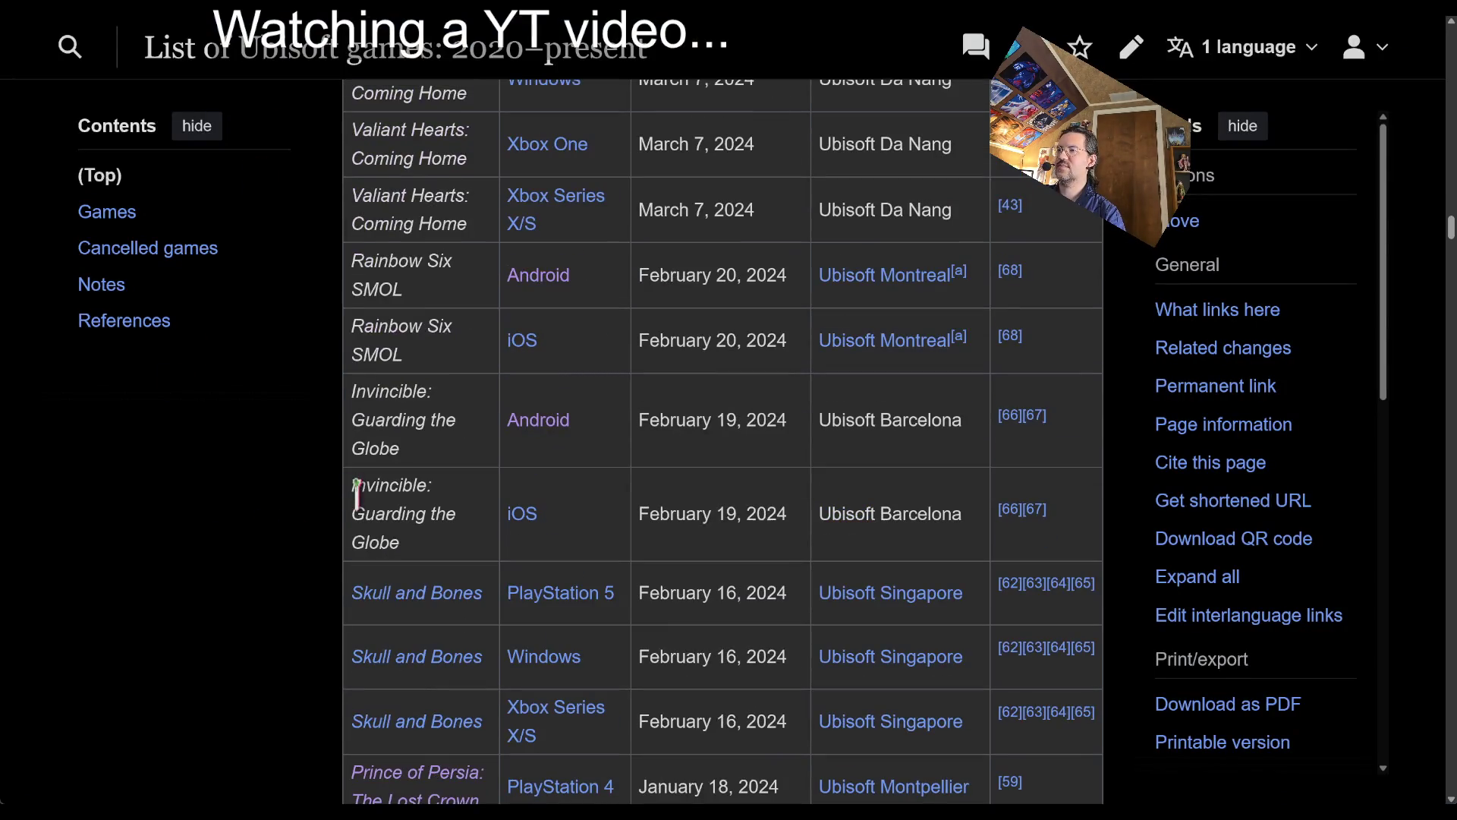
- Copy the Rainbow Six SMOL title and search it on Google in a new tab
triple_click(448, 349)
click(442, 328)
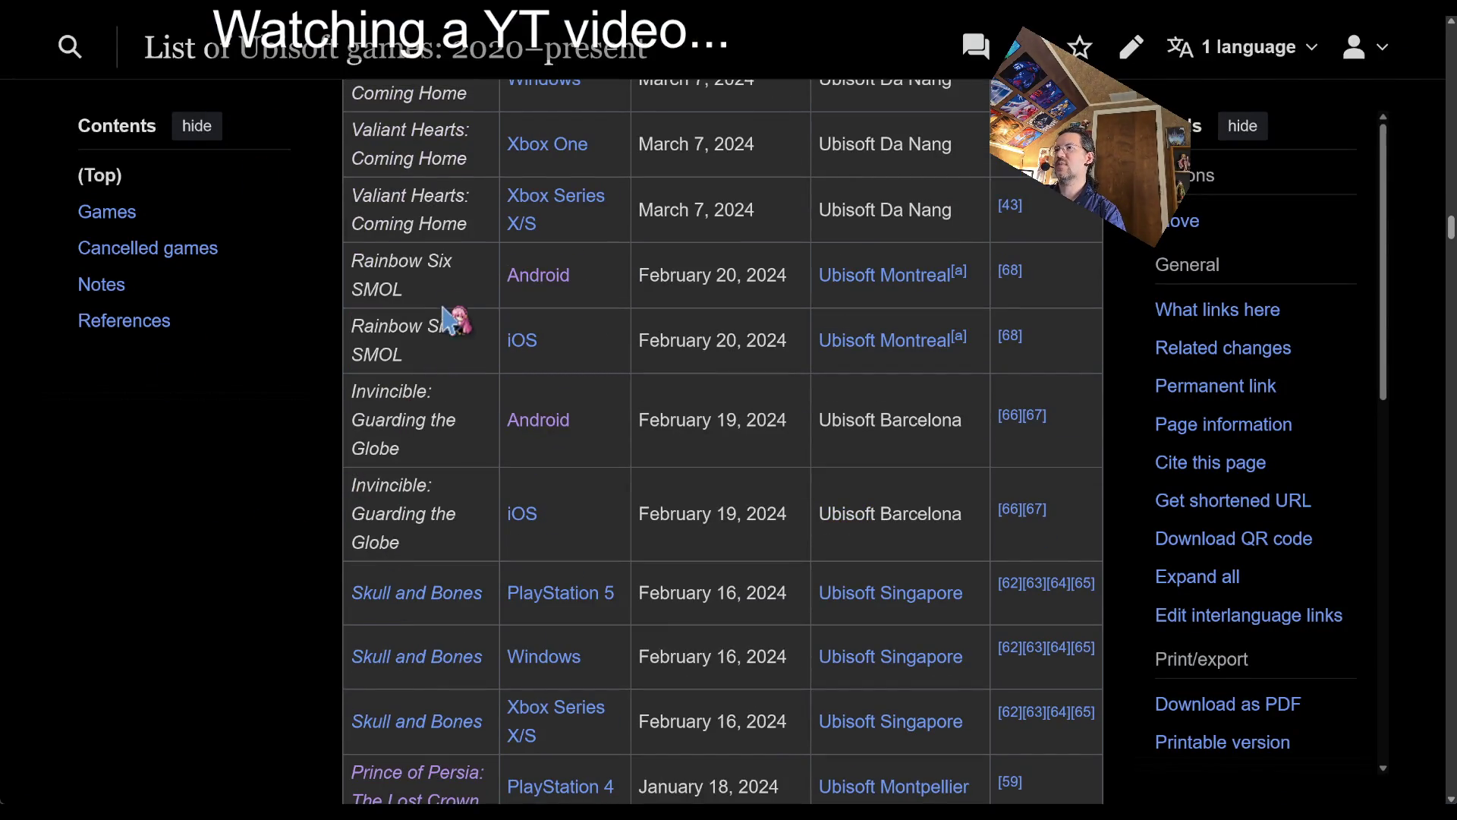
triple_click(437, 357)
key(ctrl+c)
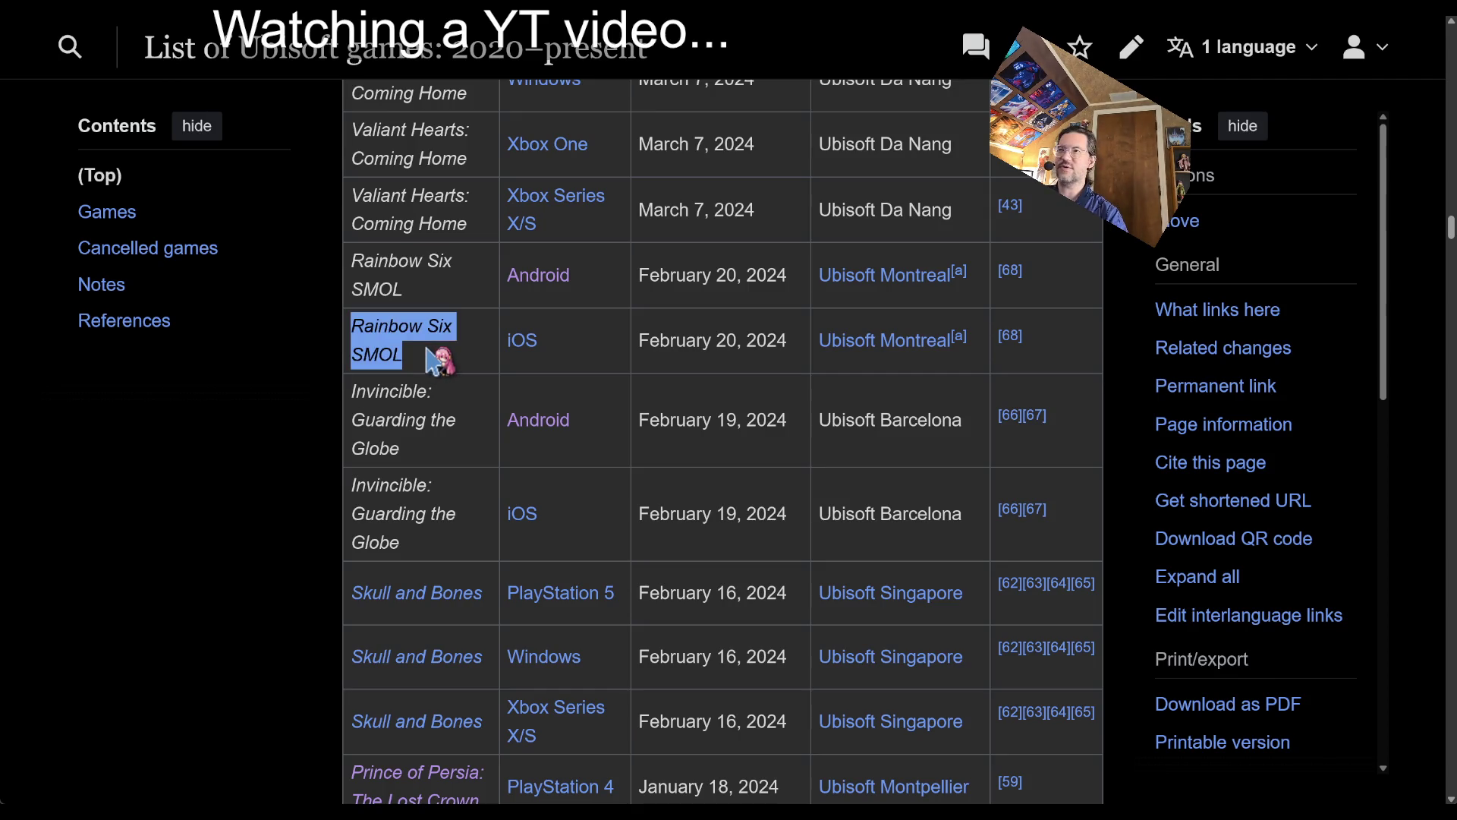
click(446, 351)
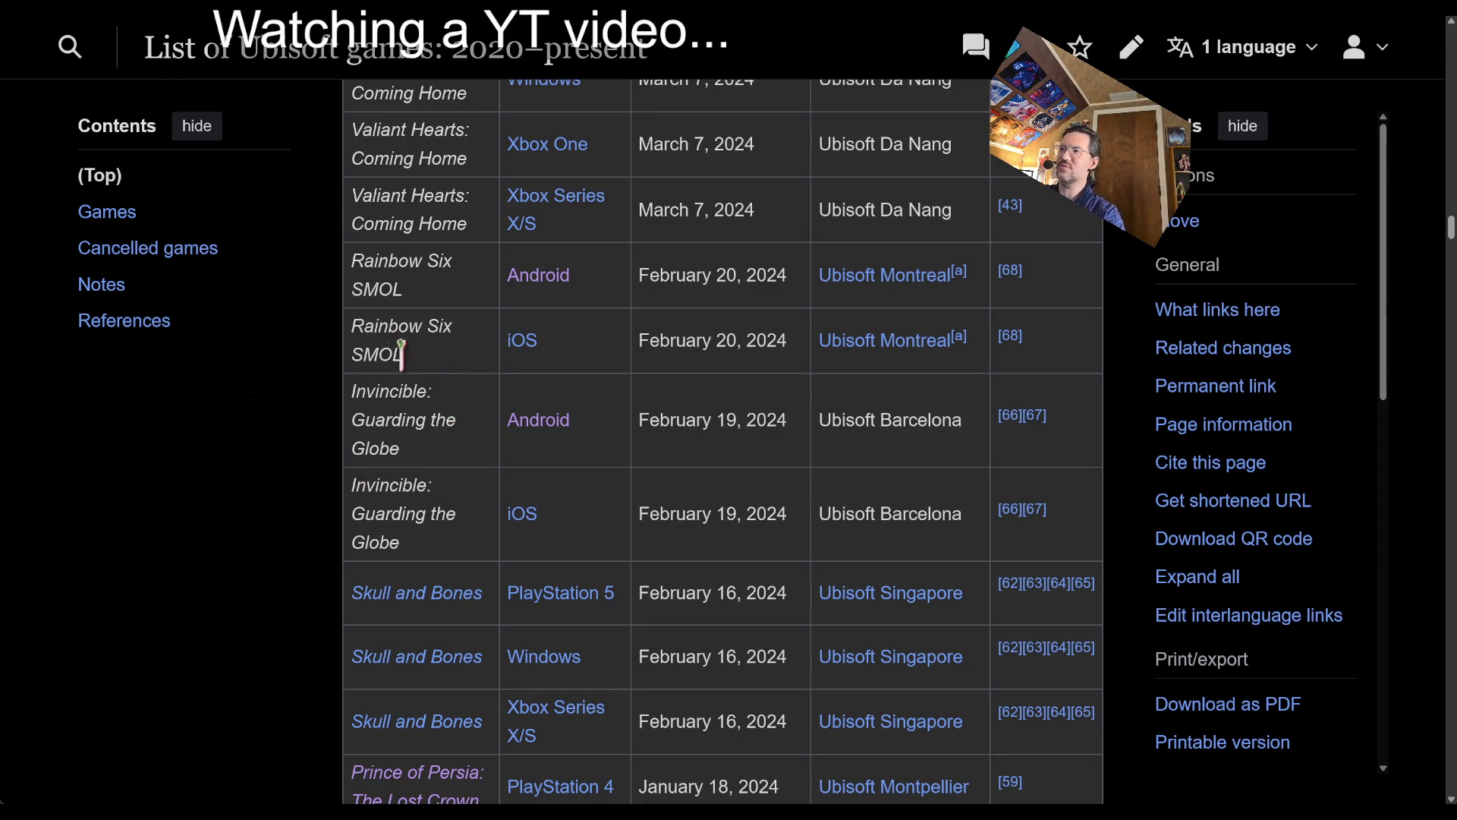
key(ctrl+t)
key(ctrl+v)
key(Return)
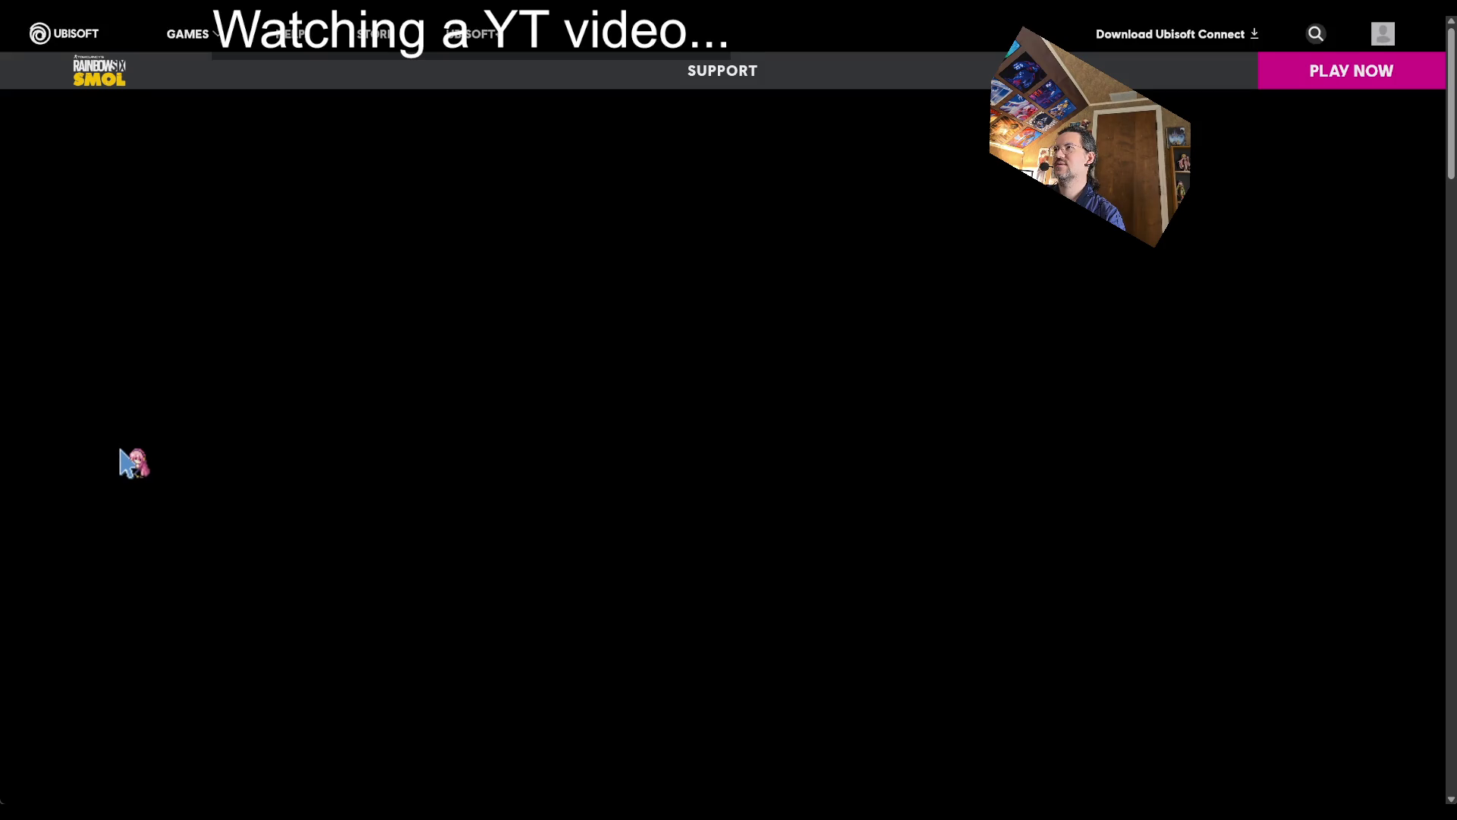
- Scroll down the official Ubisoft Rainbow Six: SMOL page to its game info summary
scroll(133, 461, down, 5)
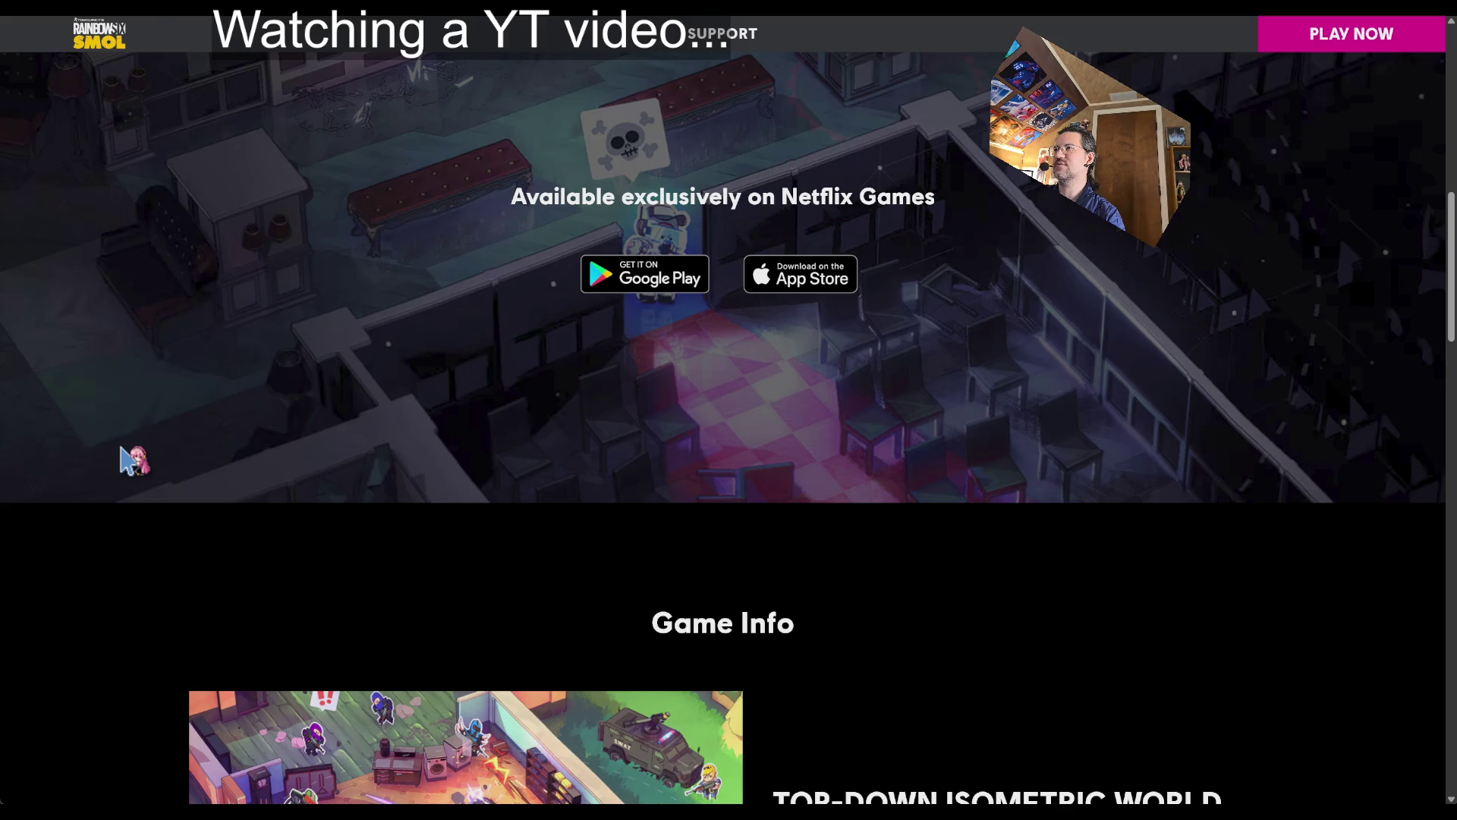
scroll(130, 461, down, 5)
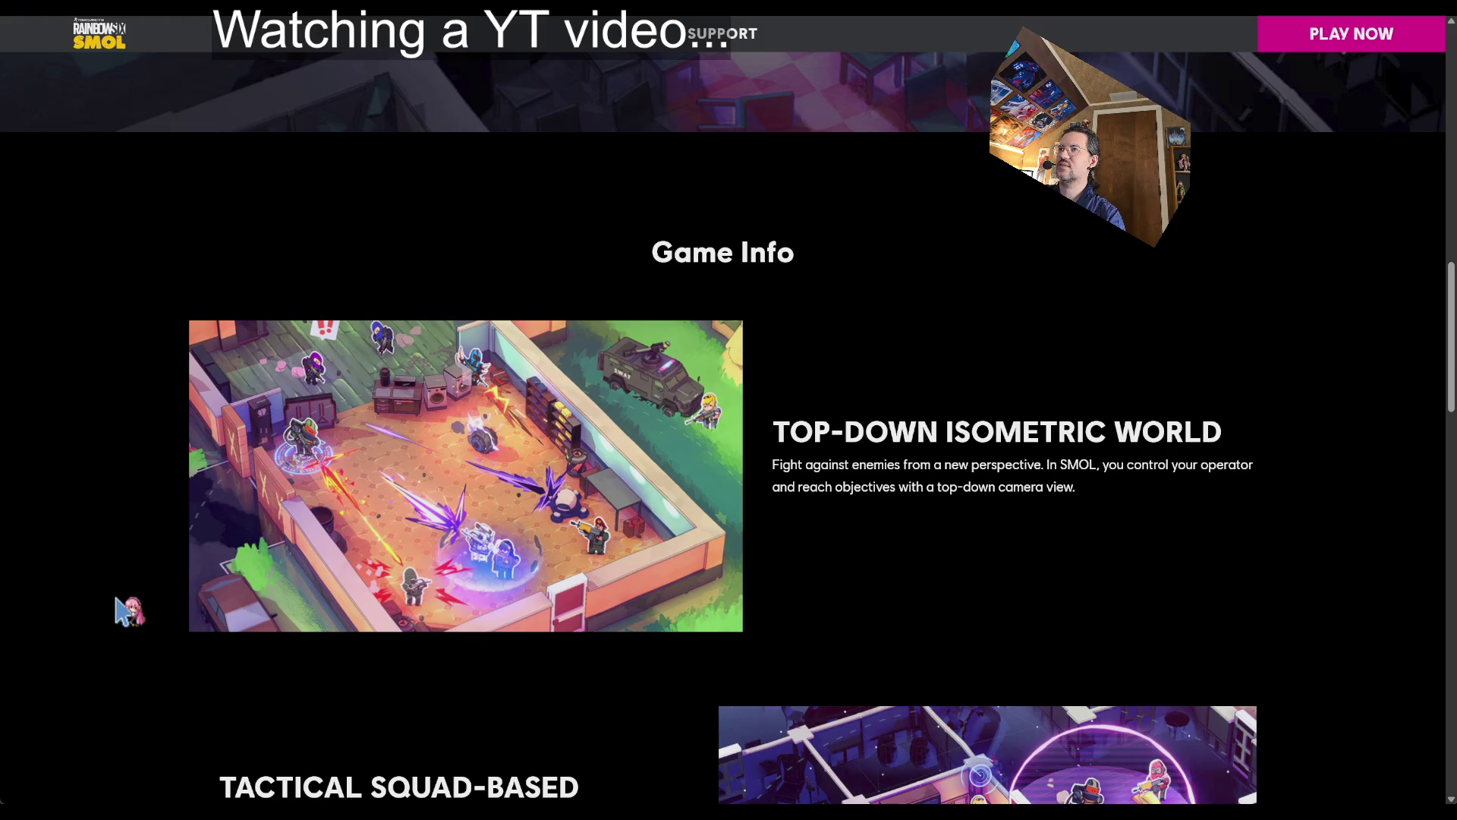
scroll(129, 611, down, 2)
scroll(131, 592, down, 2)
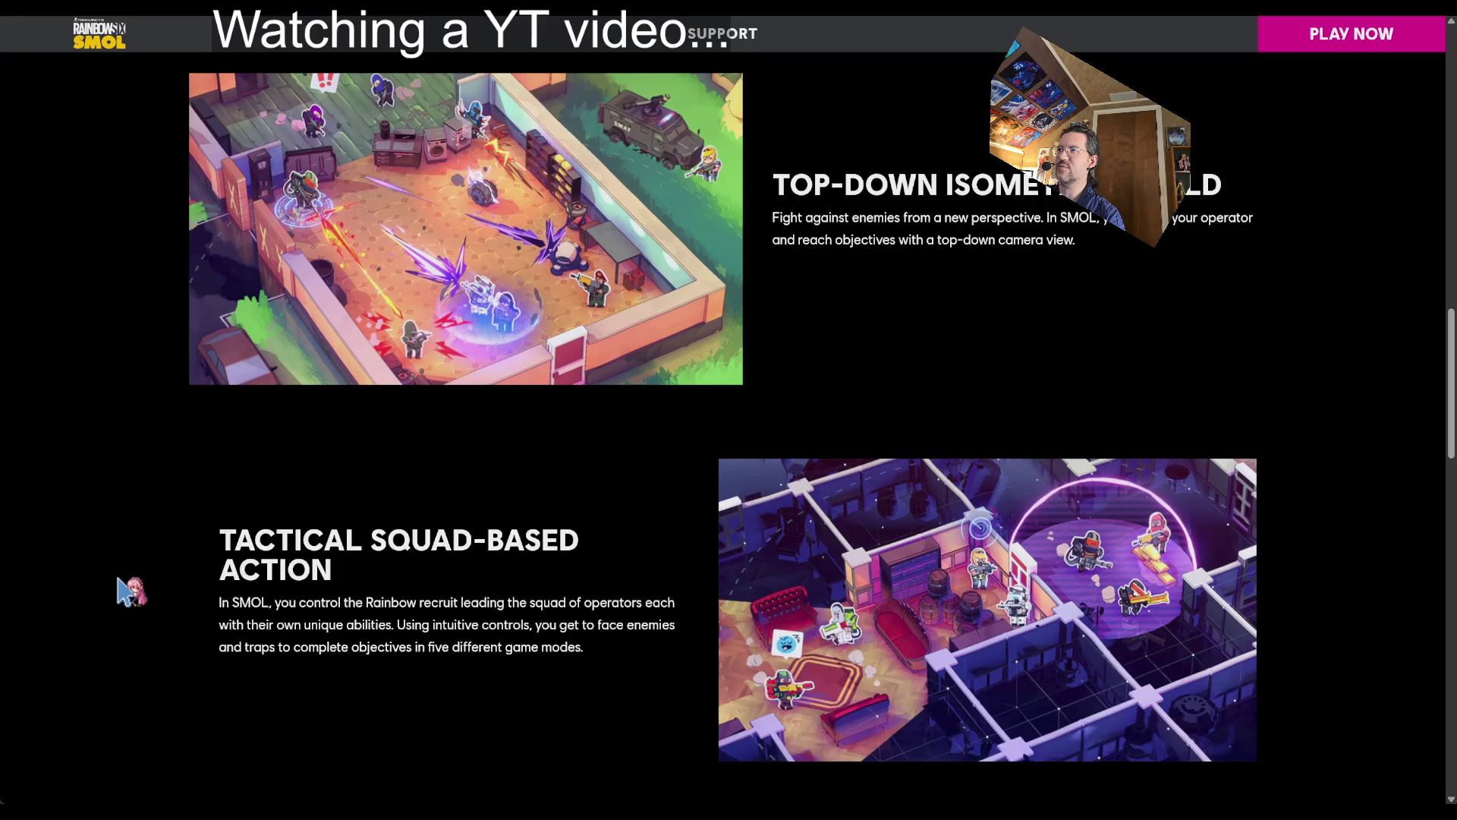
scroll(131, 592, down, 2)
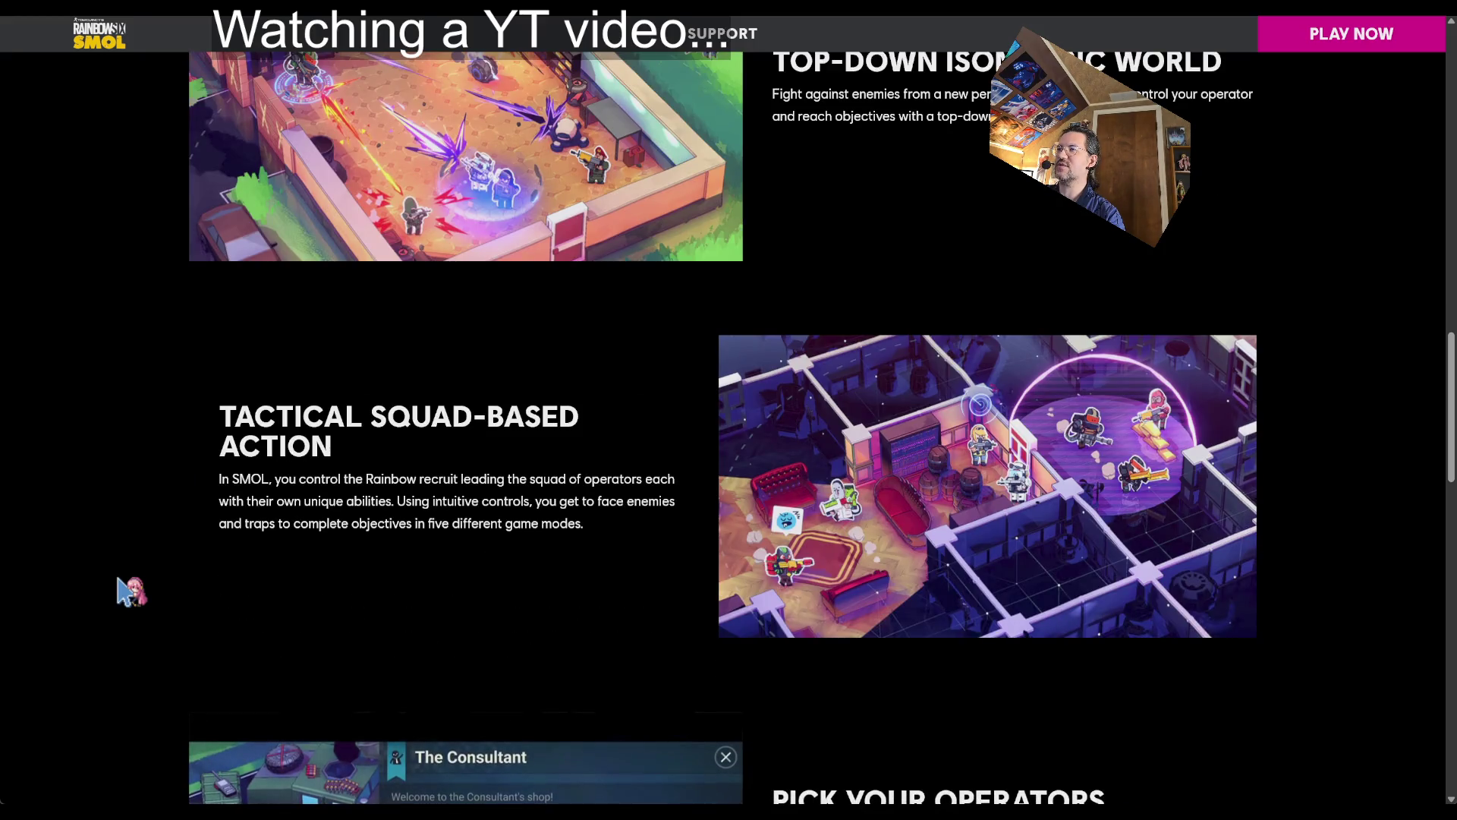
scroll(131, 592, down, 2)
scroll(119, 580, down, 5)
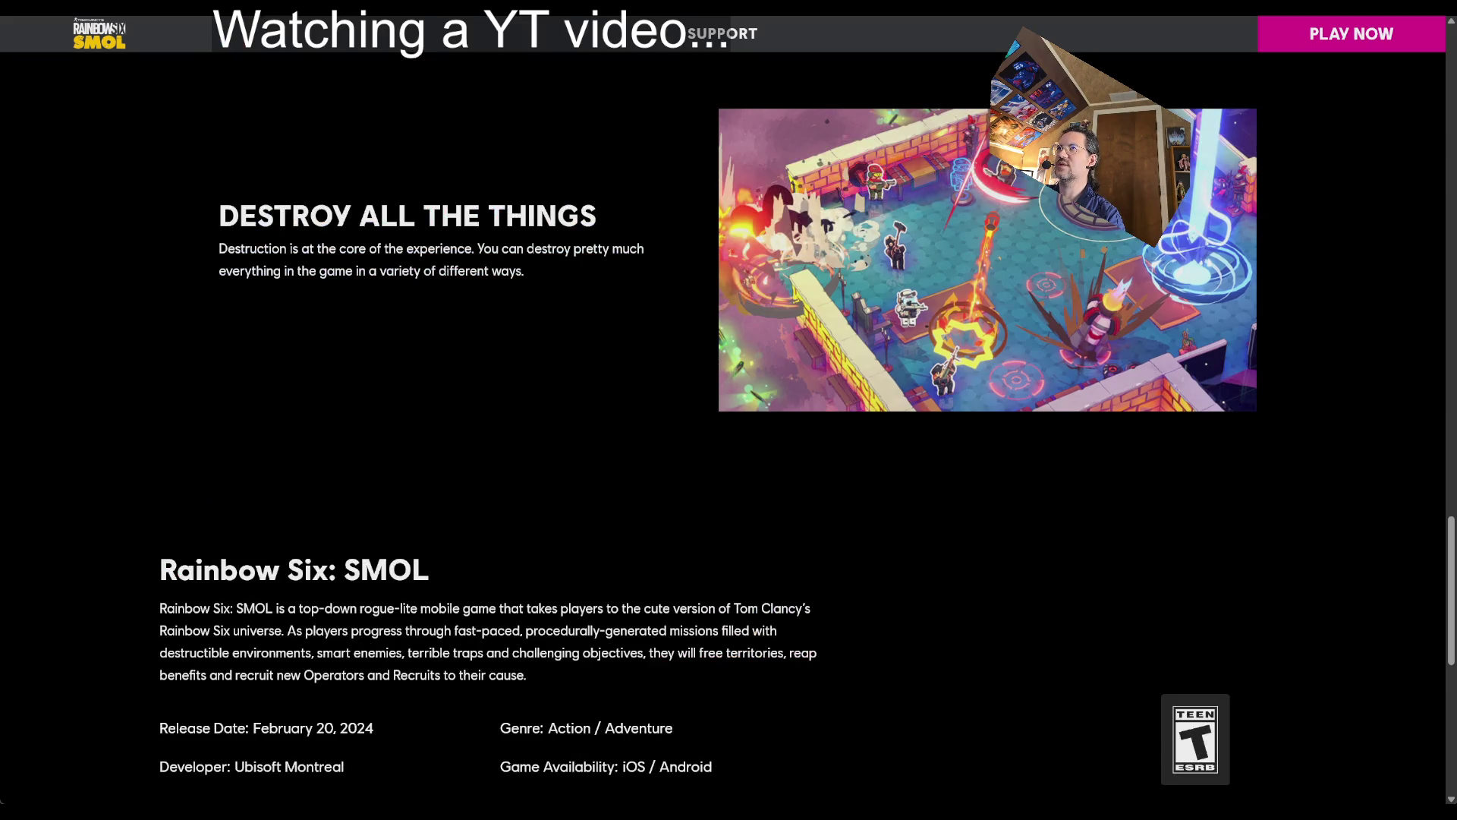
scroll(305, 465, down, 3)
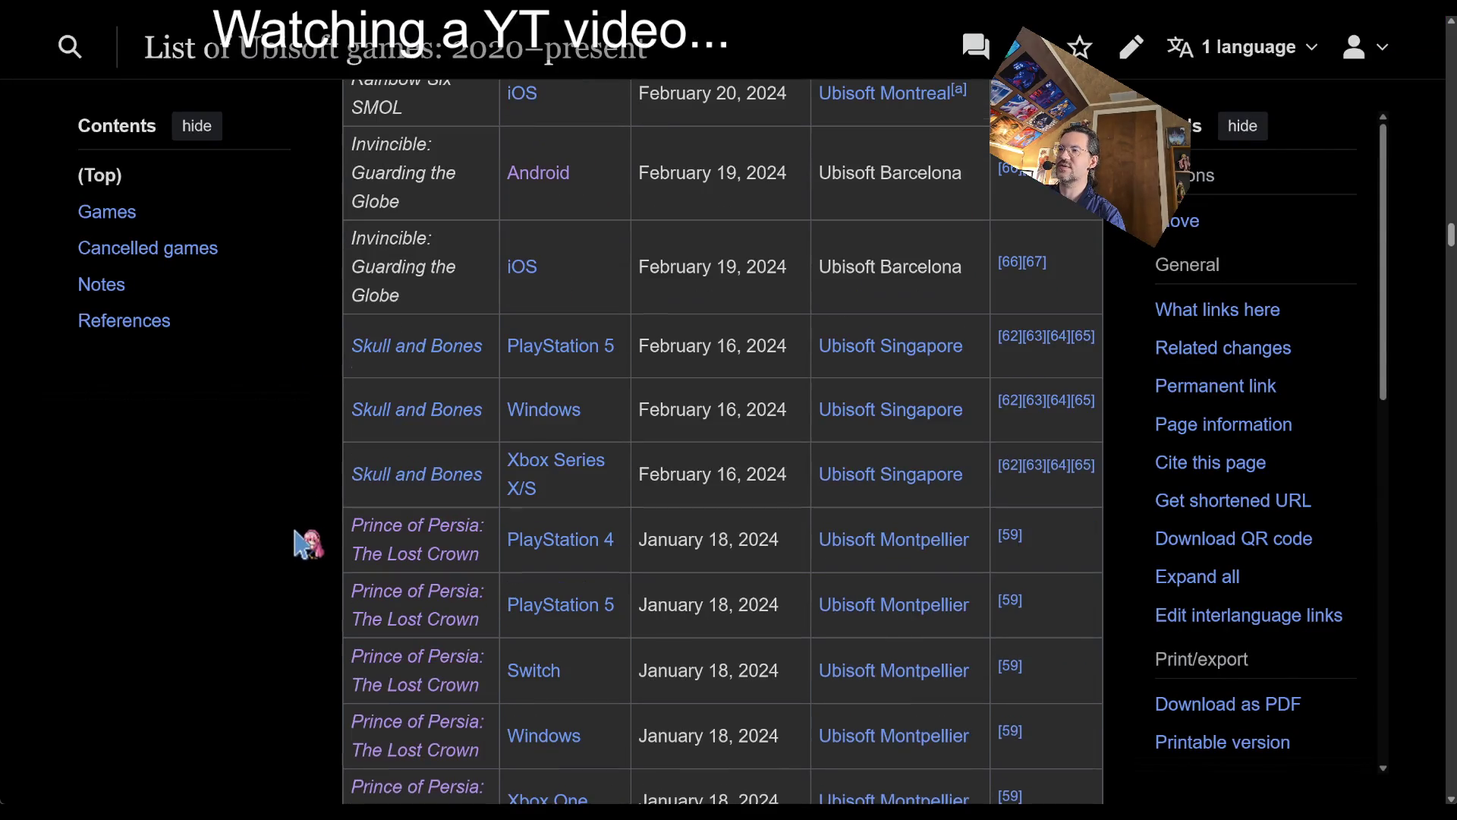
scroll(247, 585, down, 5)
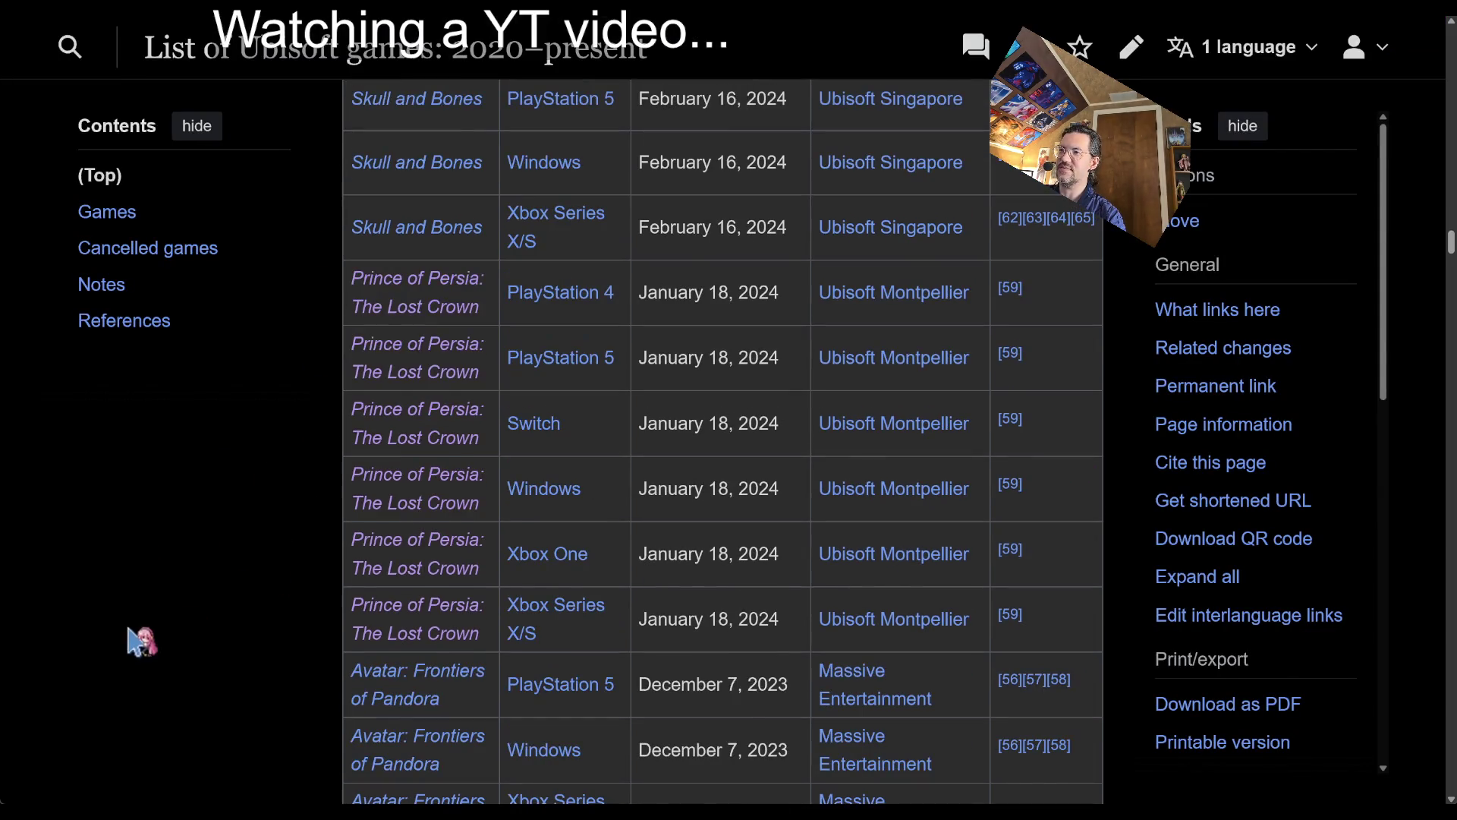
scroll(693, 460, down, 2)
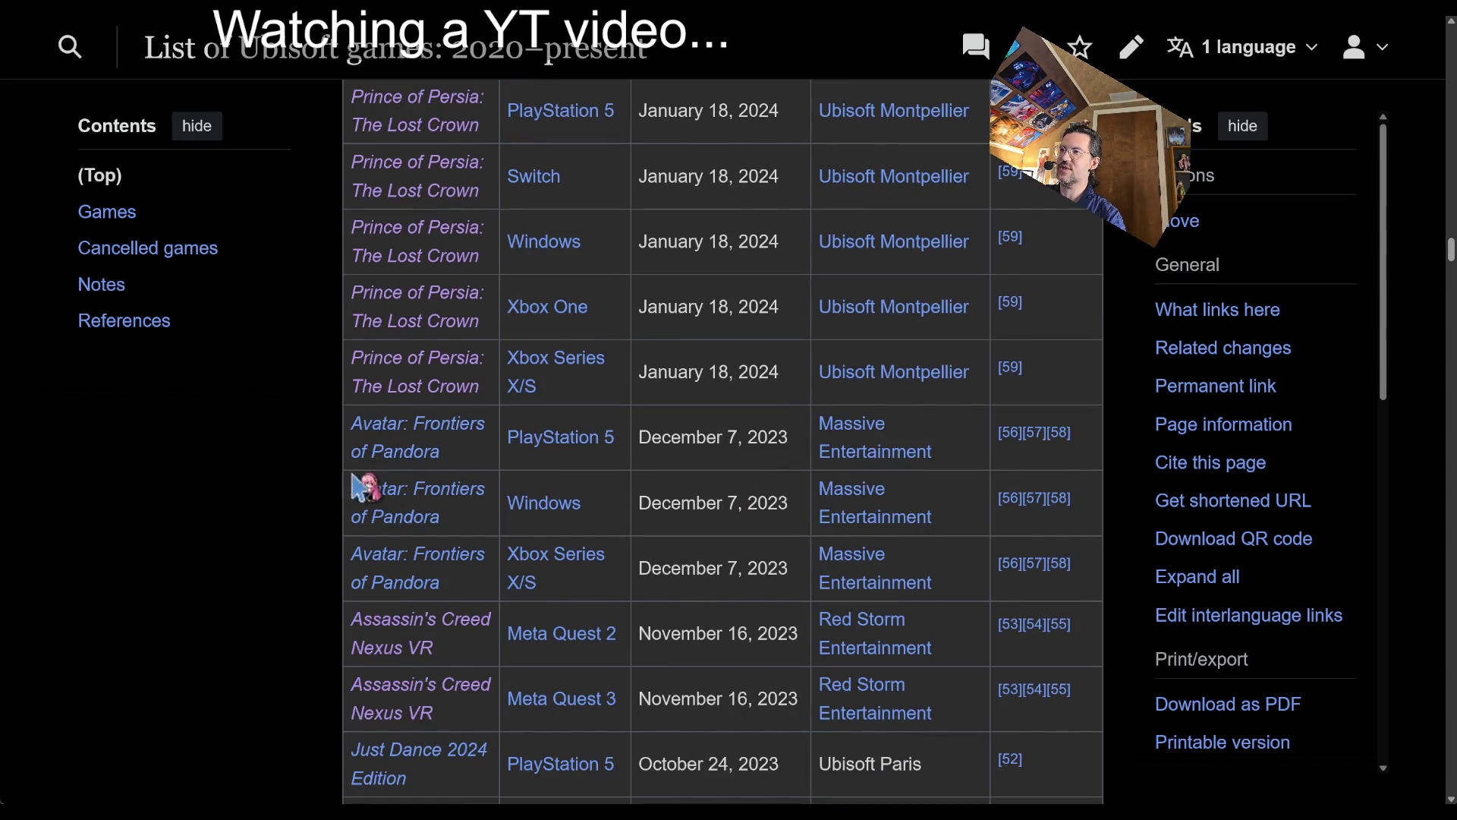
scroll(255, 601, down, 3)
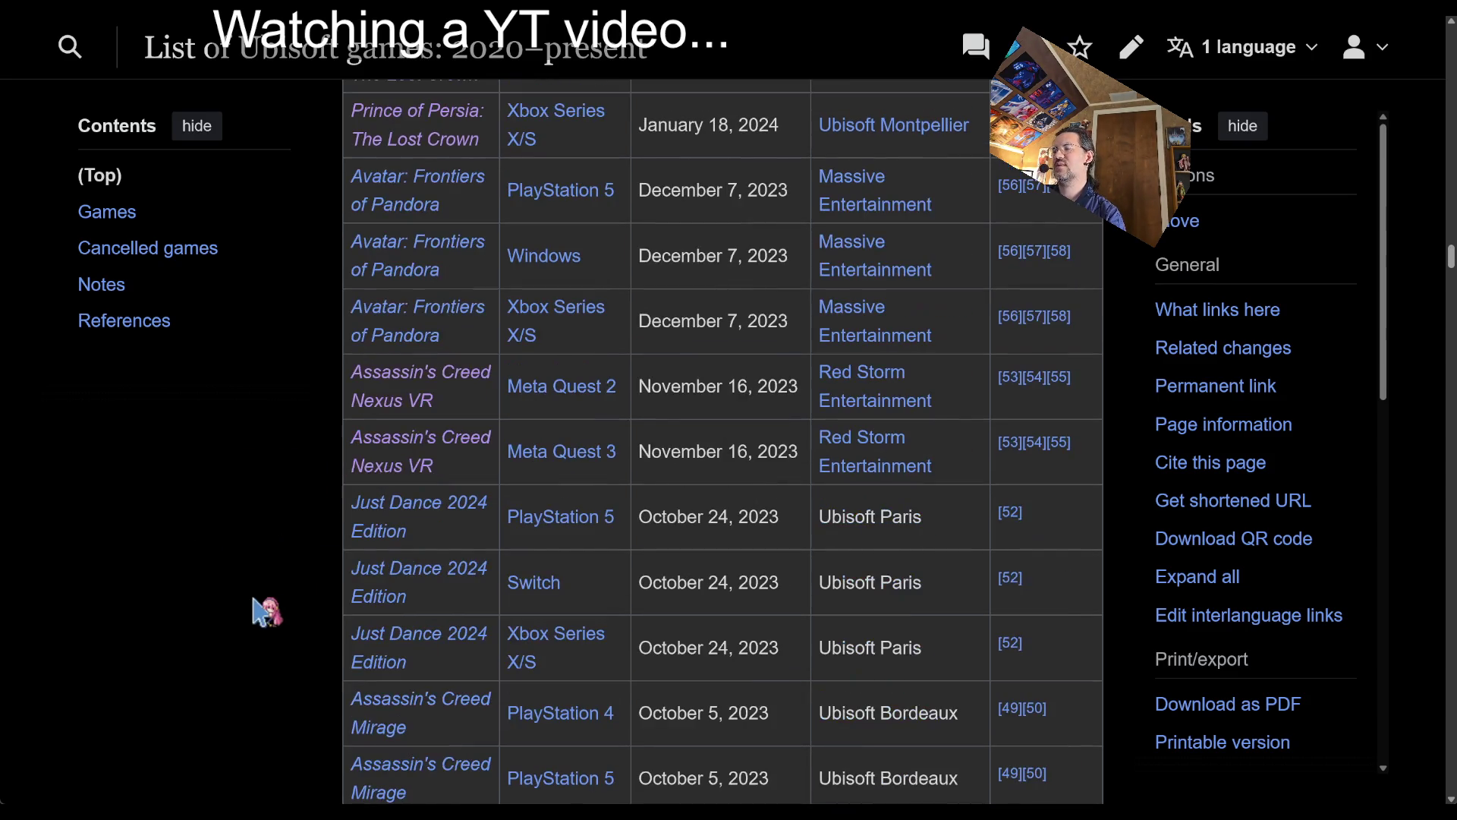
click(391, 387)
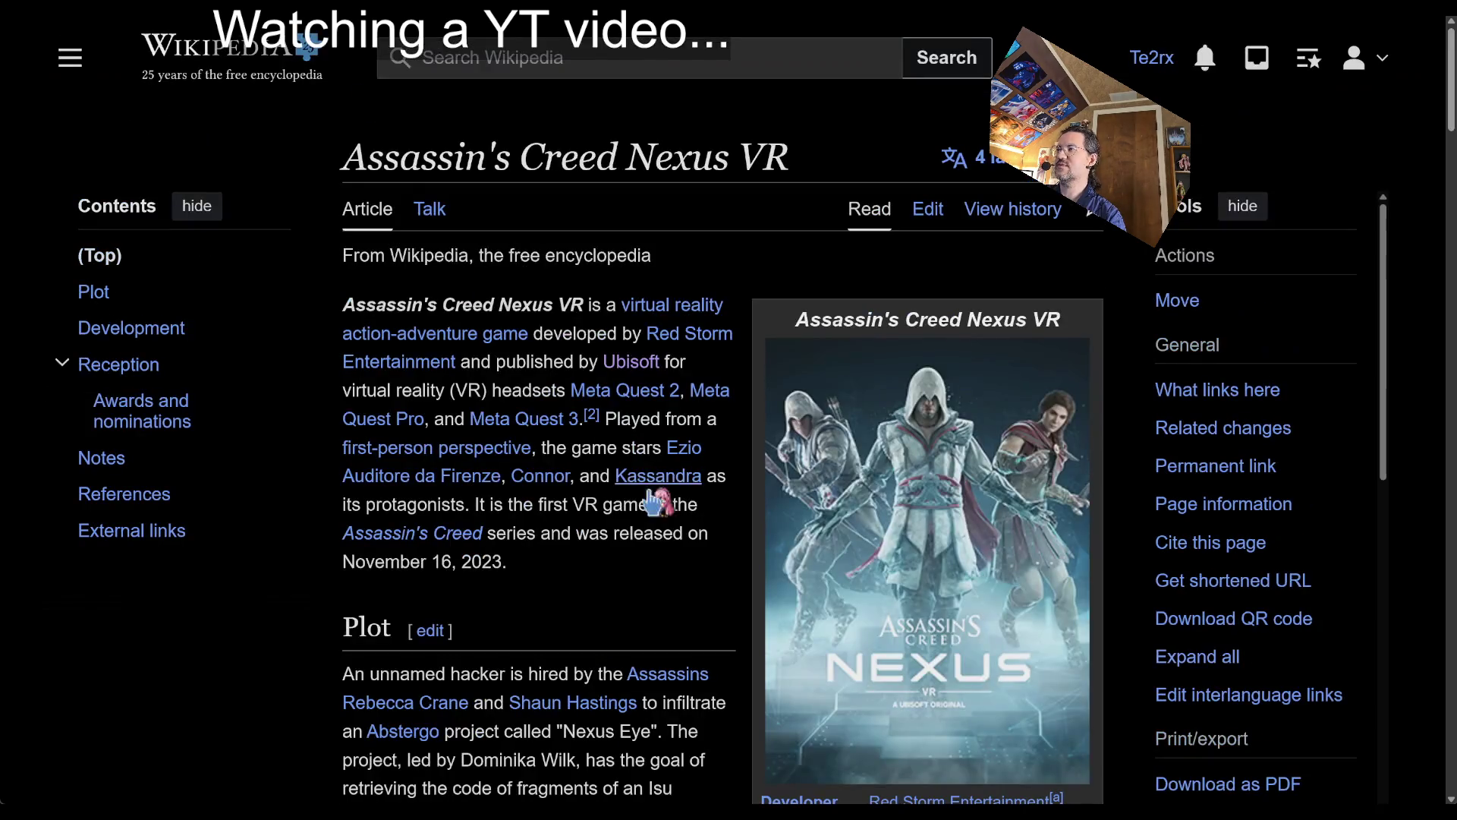
scroll(630, 607, down, 10)
scroll(600, 565, down, 15)
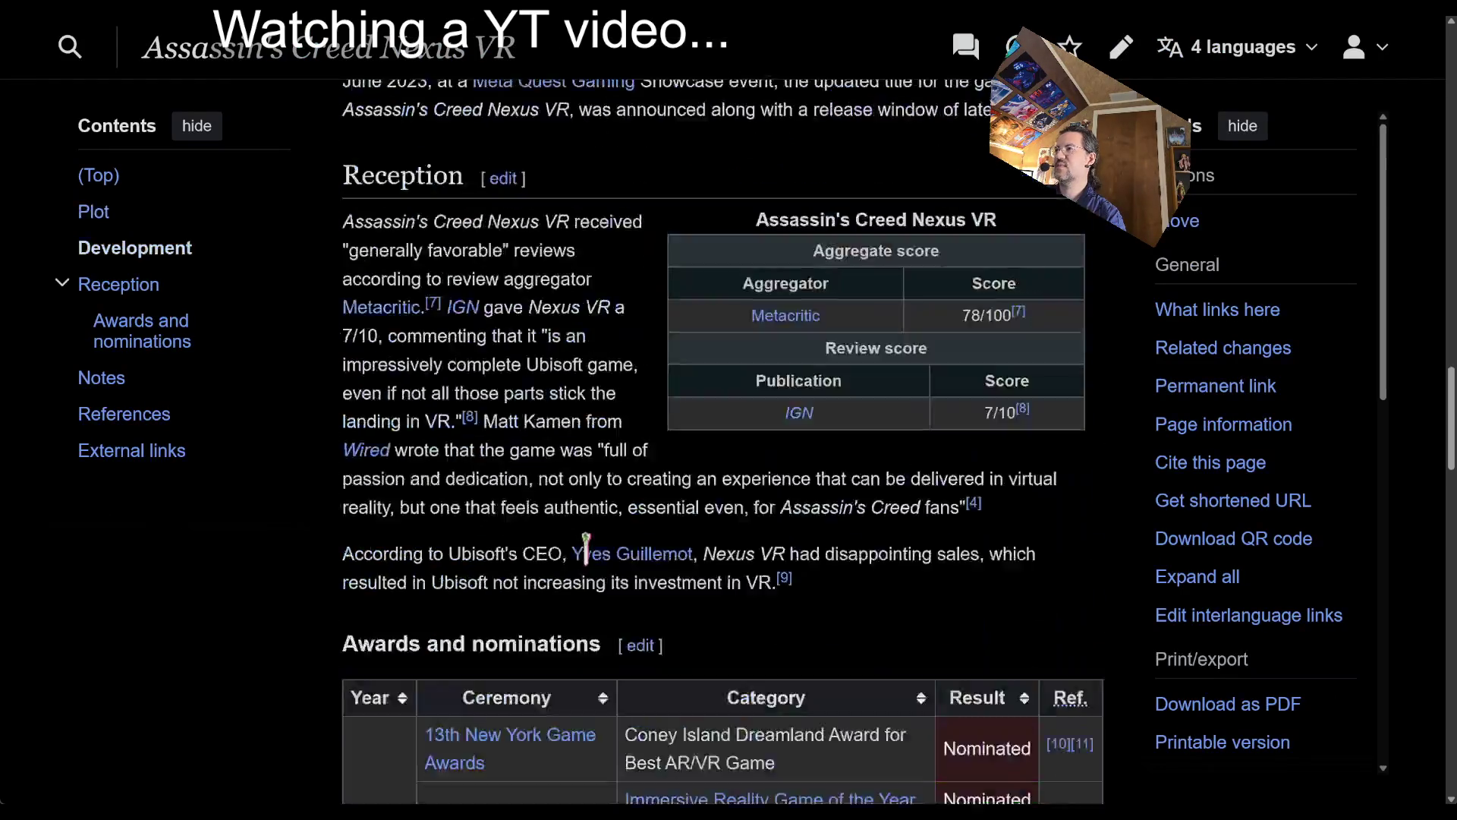
scroll(595, 560, up, 6)
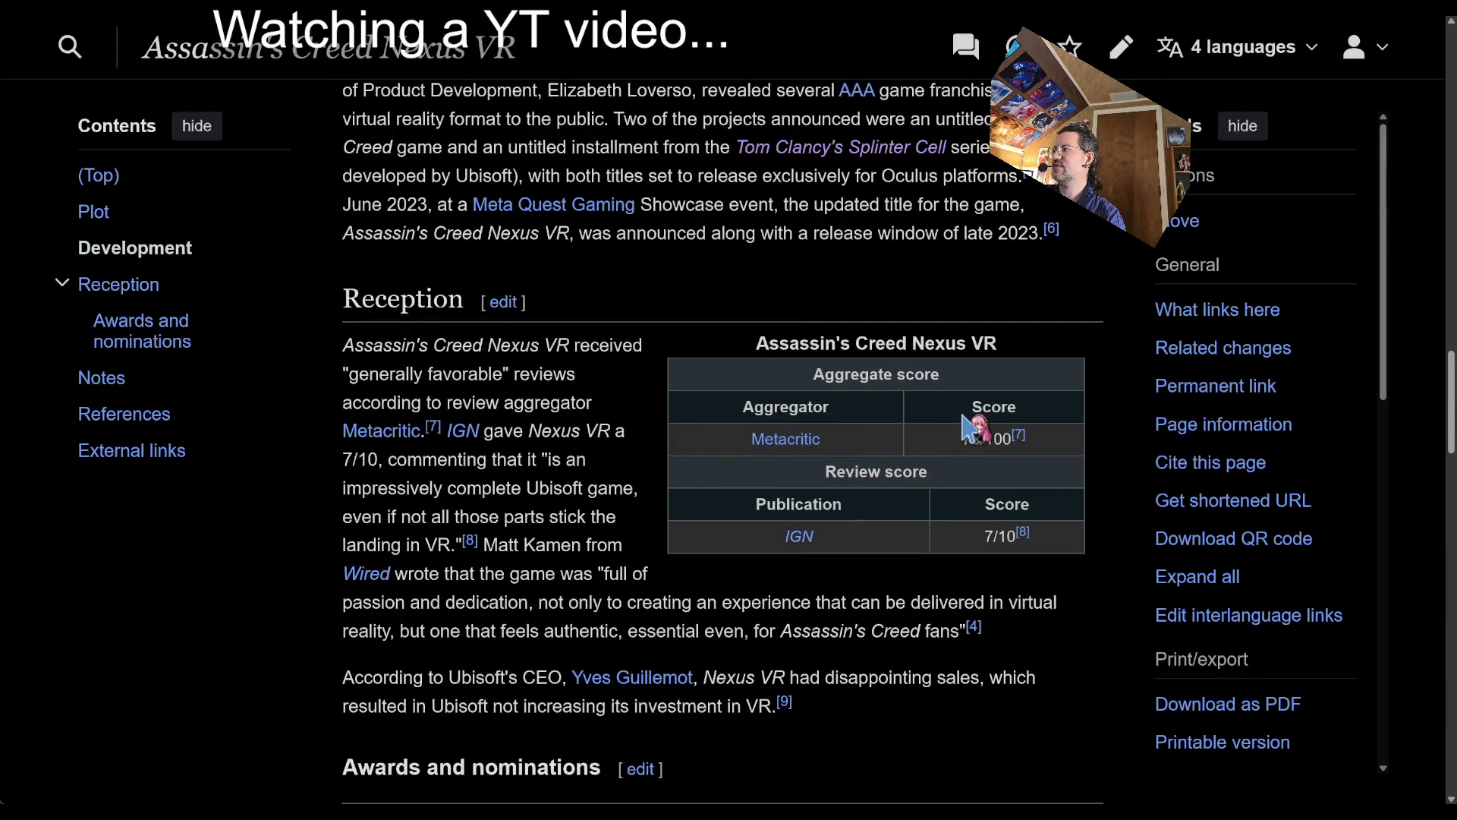
drag(906, 417, 958, 530)
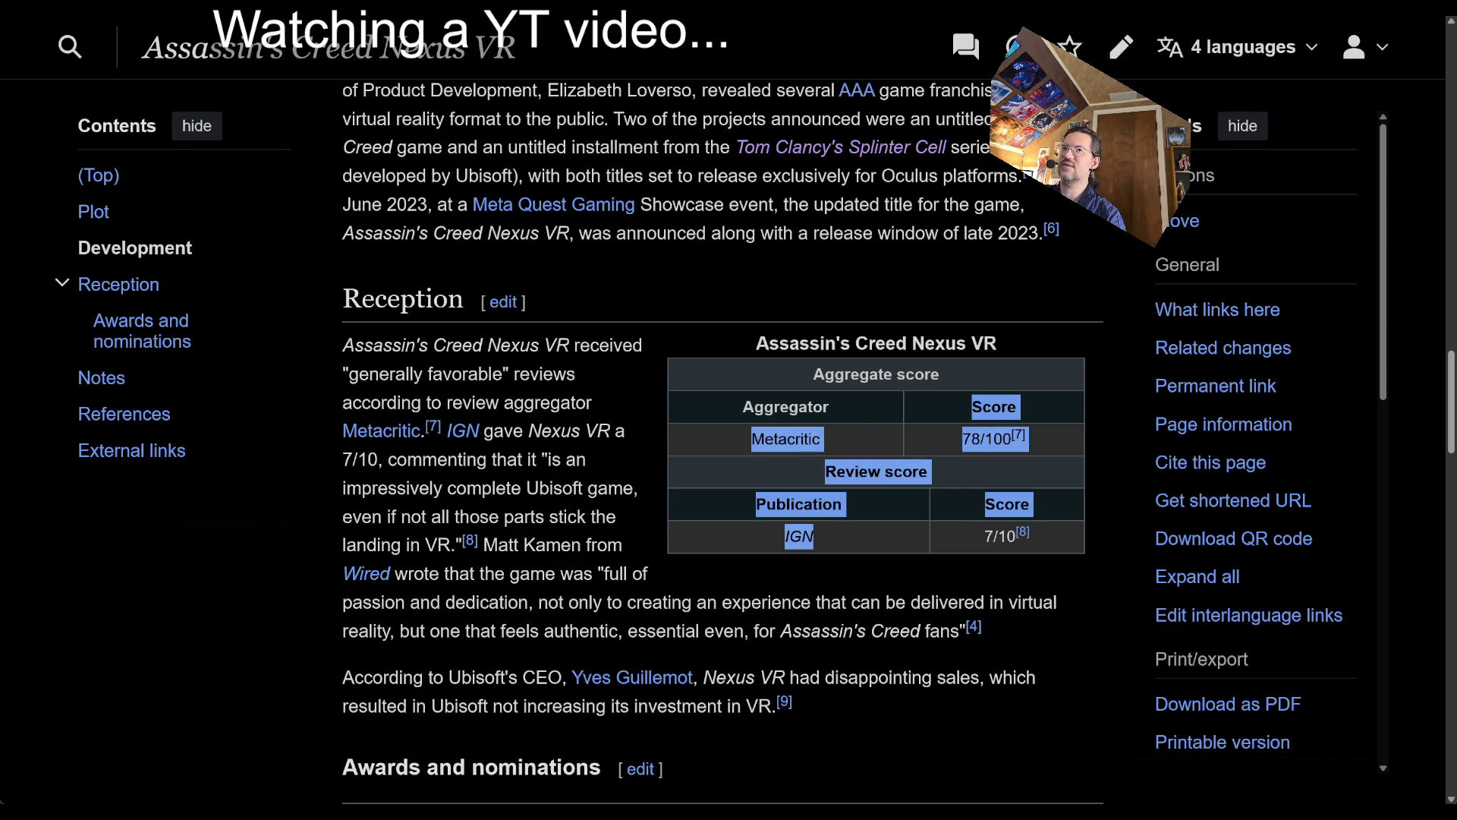
key(alt+Left)
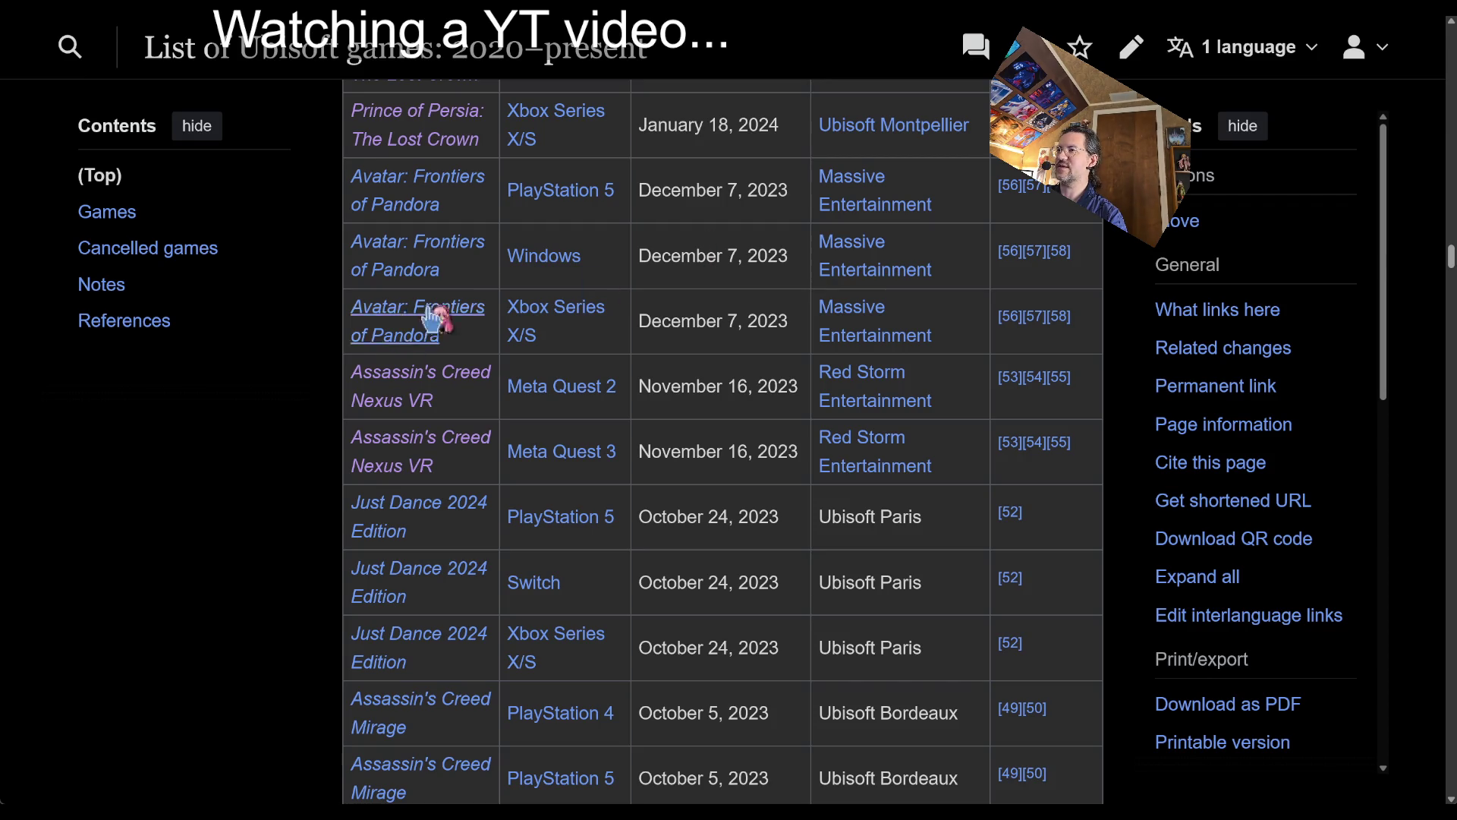
scroll(319, 277, down, 1)
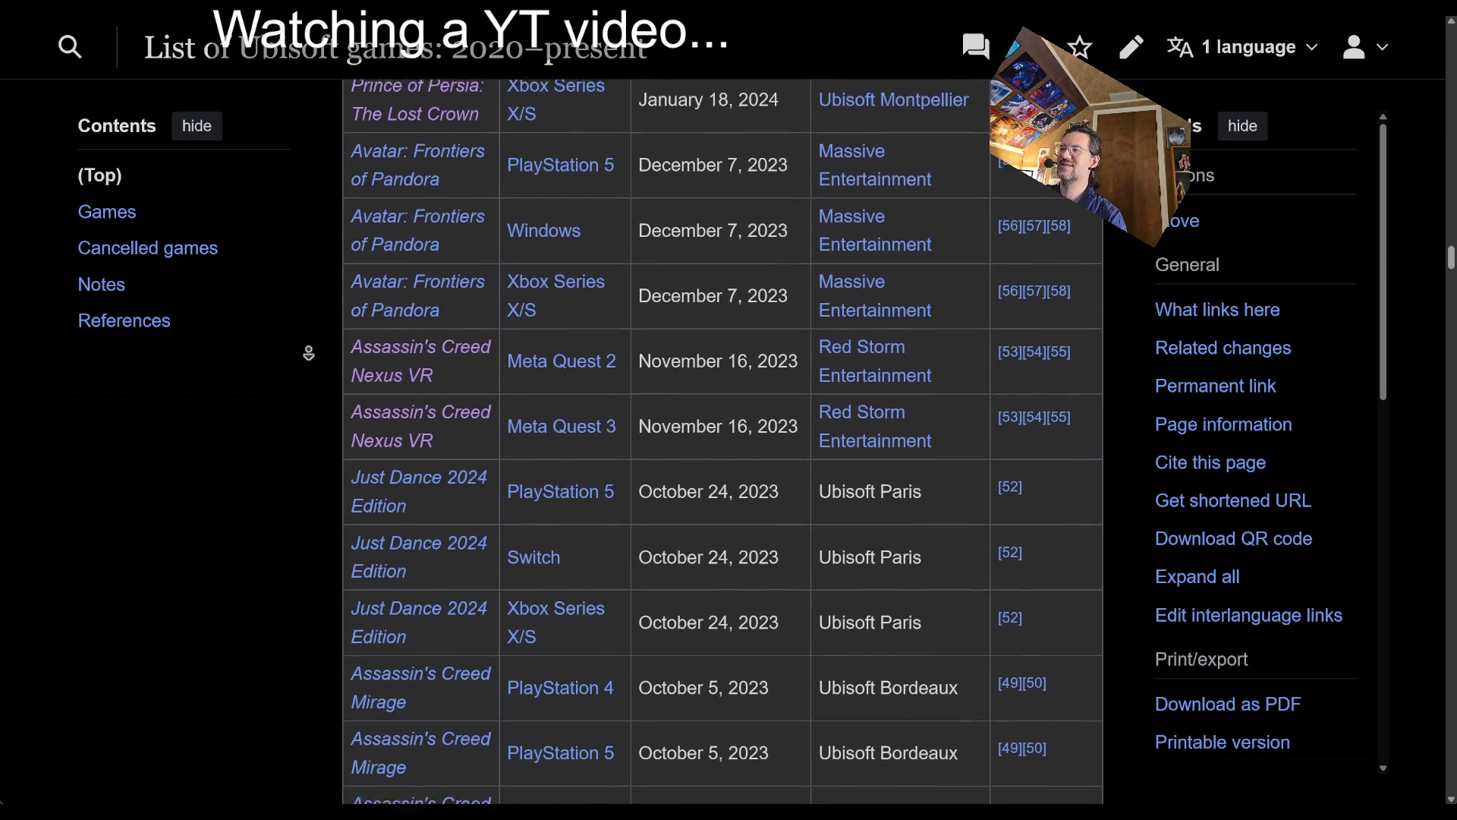
scroll(296, 504, down, 8)
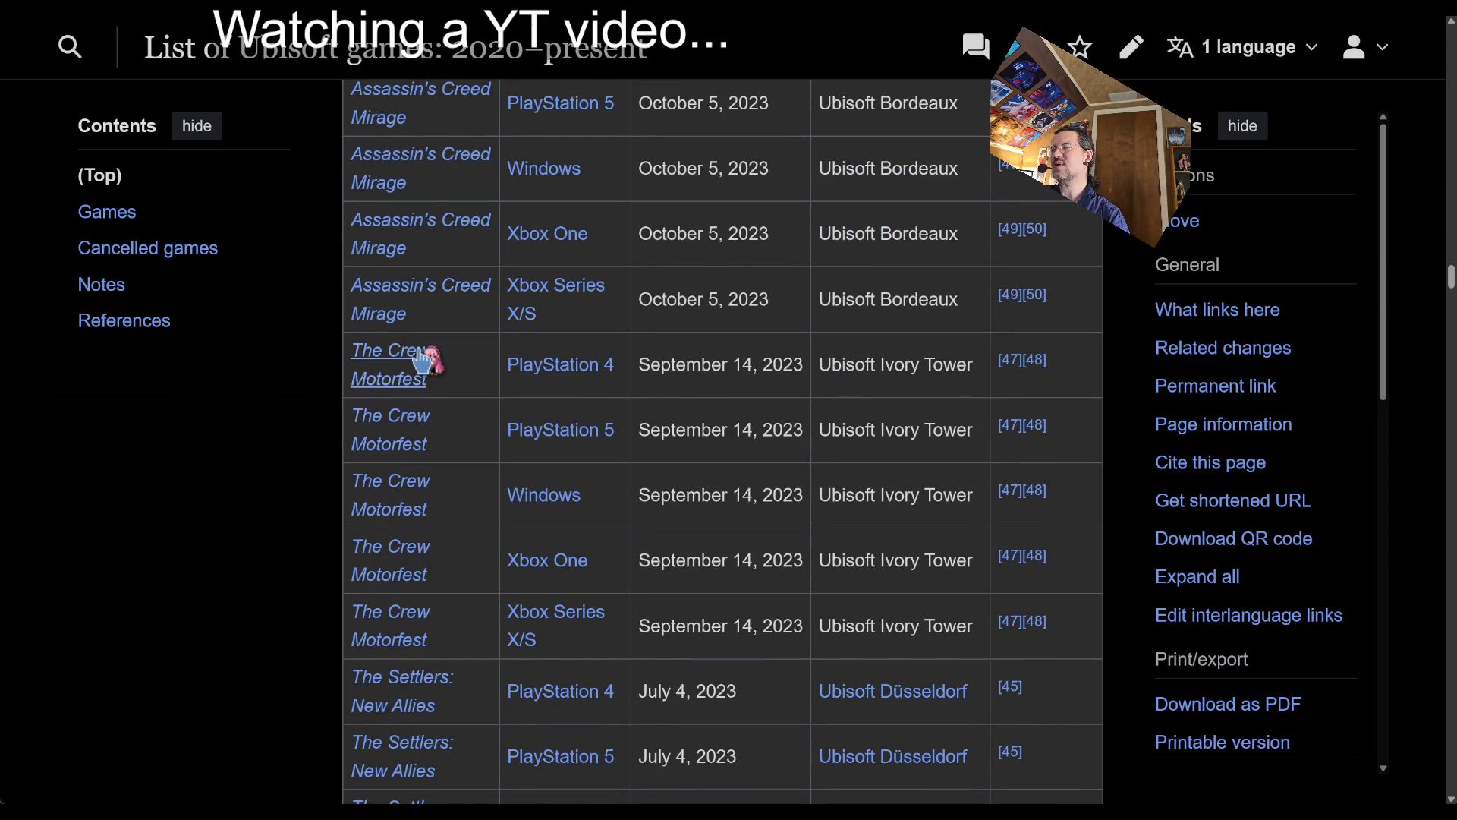
click(390, 368)
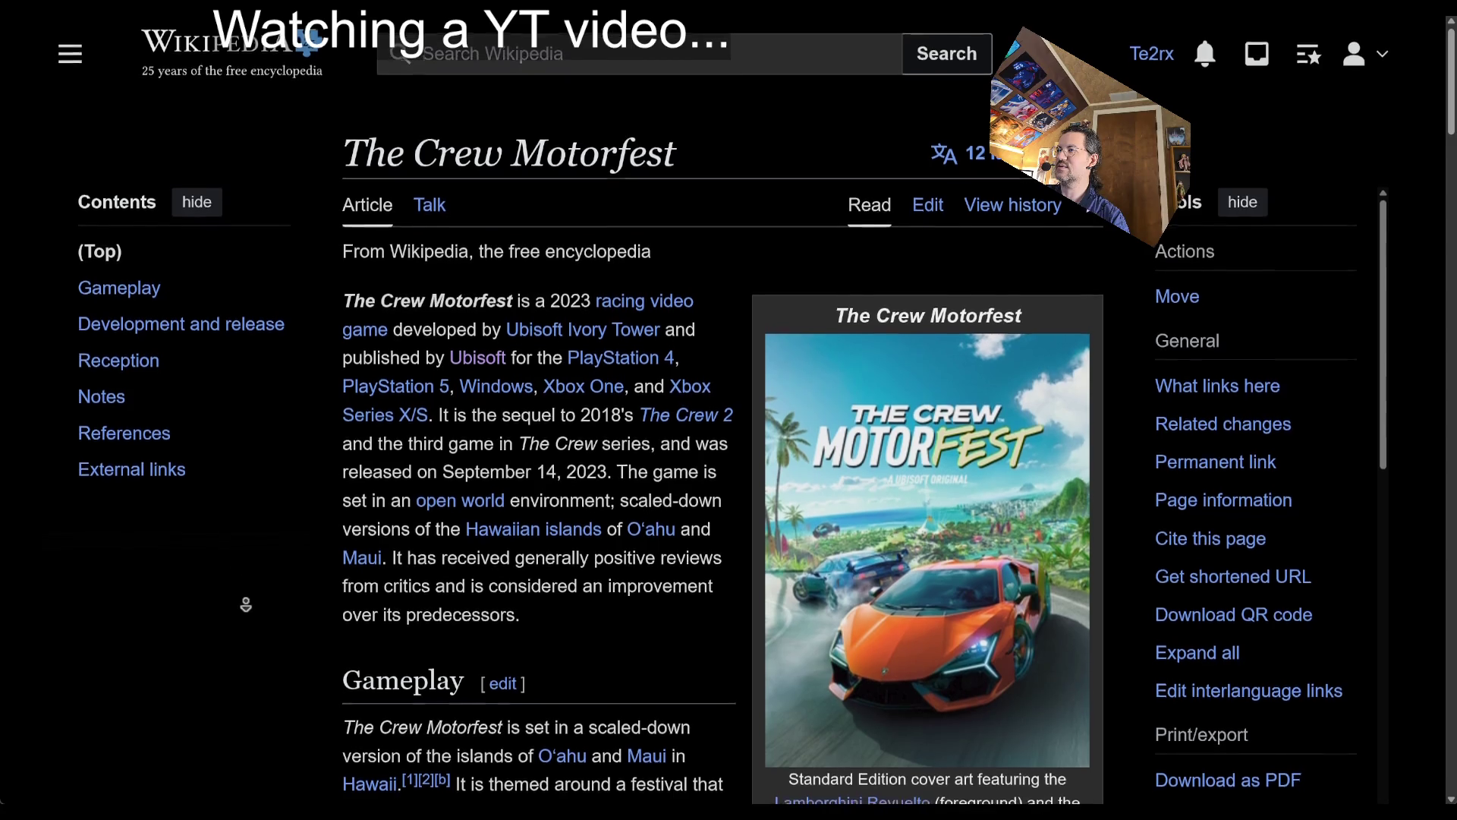
scroll(229, 687, down, 3)
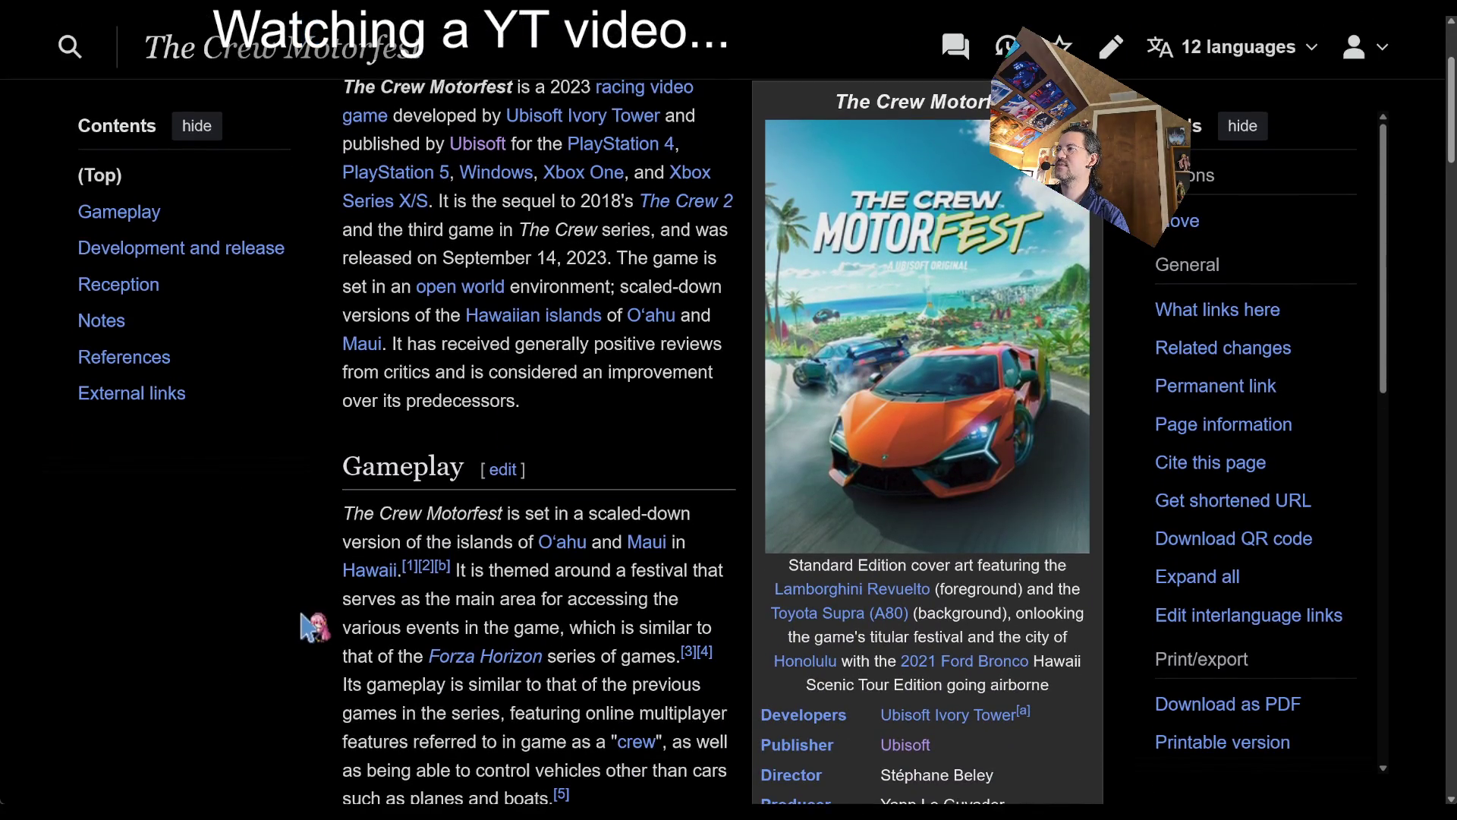
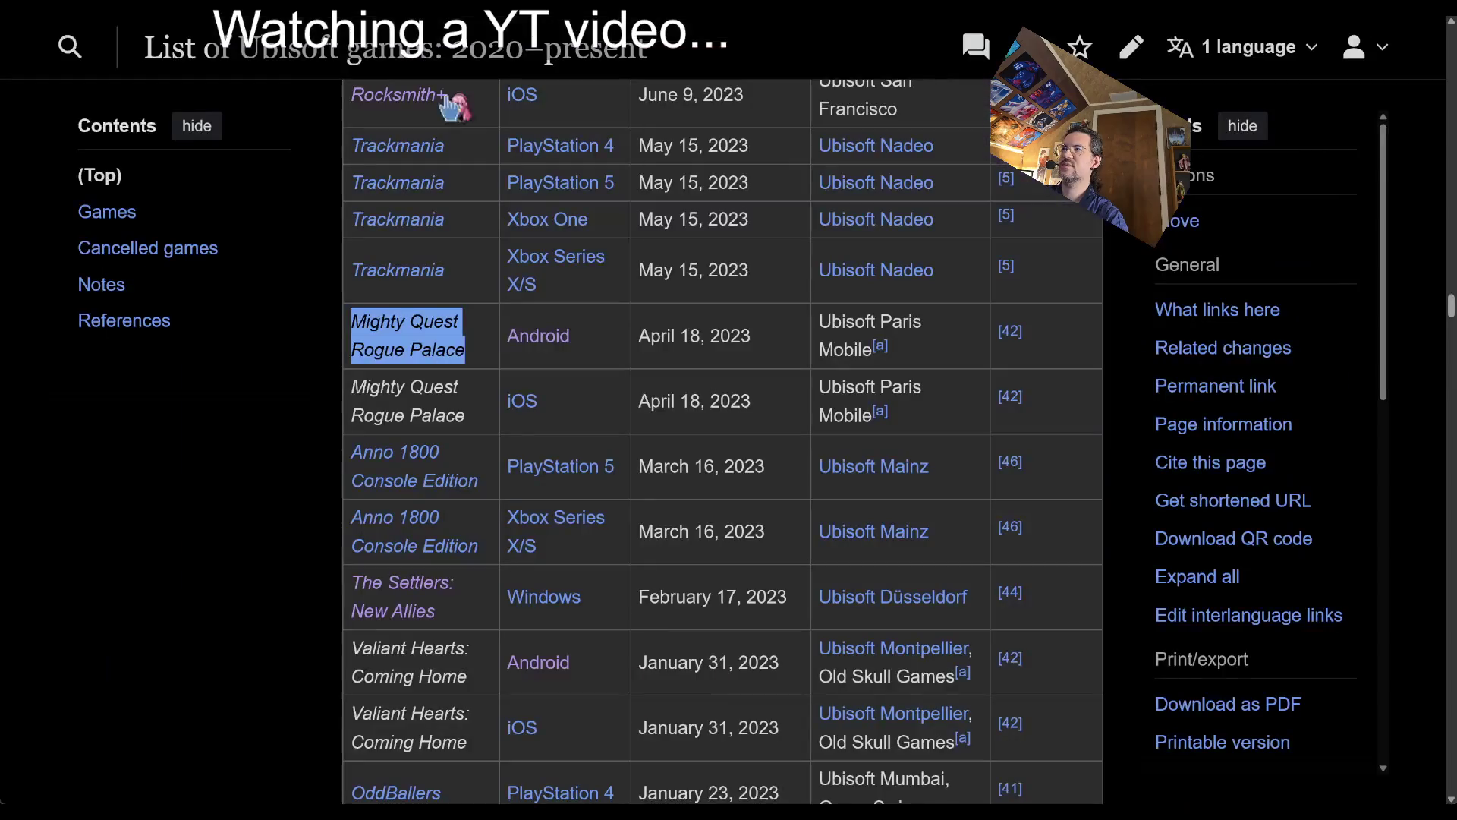
- Search YouTube for 'OddBallers' using the title from its Wikipedia article
scroll(244, 521, down, 5)
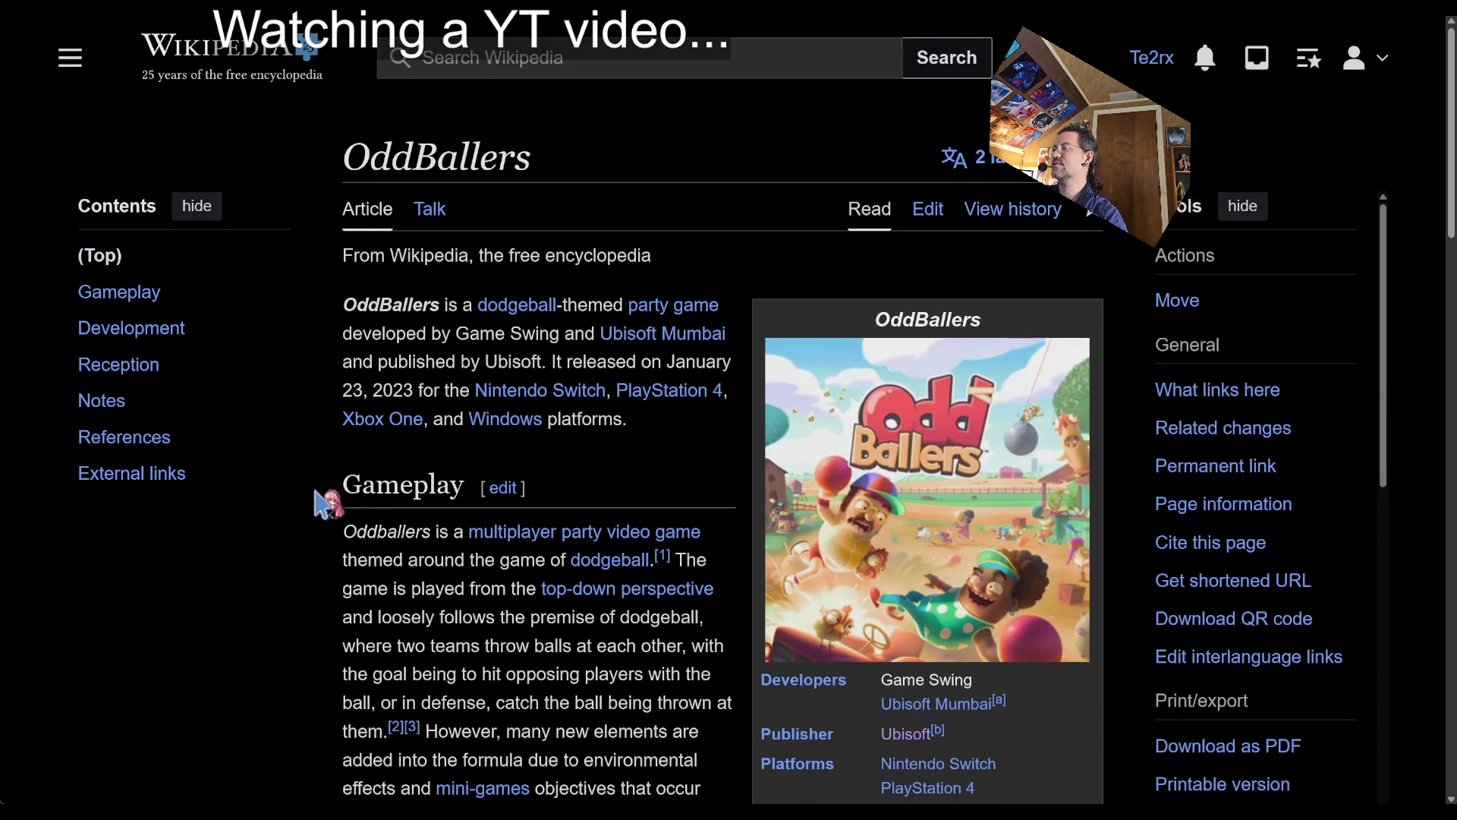
mouse_move(364, 296)
mouse_down()
mouse_move(410, 334)
mouse_move(624, 420)
mouse_up()
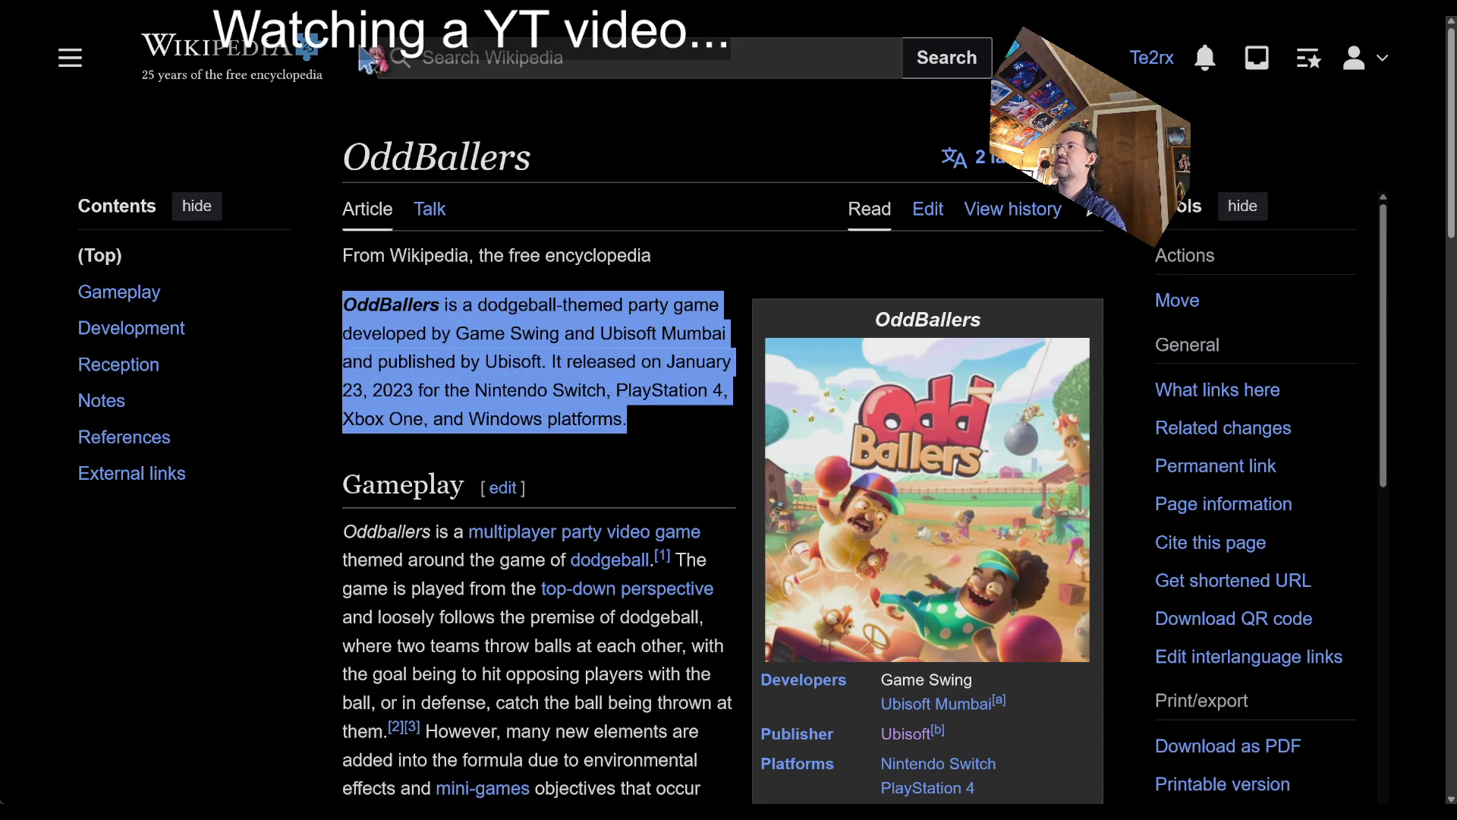
key(alt+space)
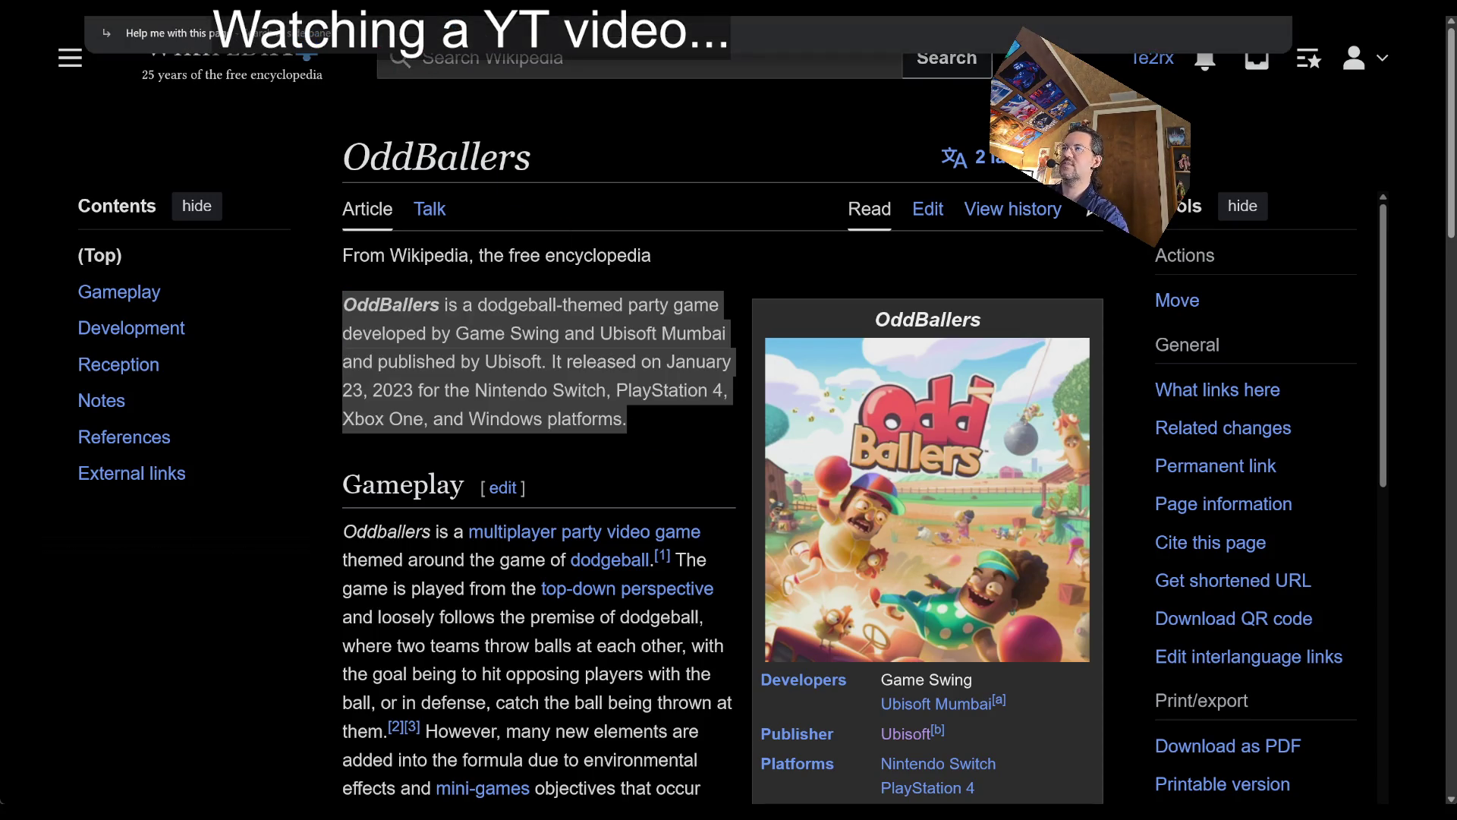
double_click(408, 156)
key(ctrl+l)
text(y)
key(Escape)
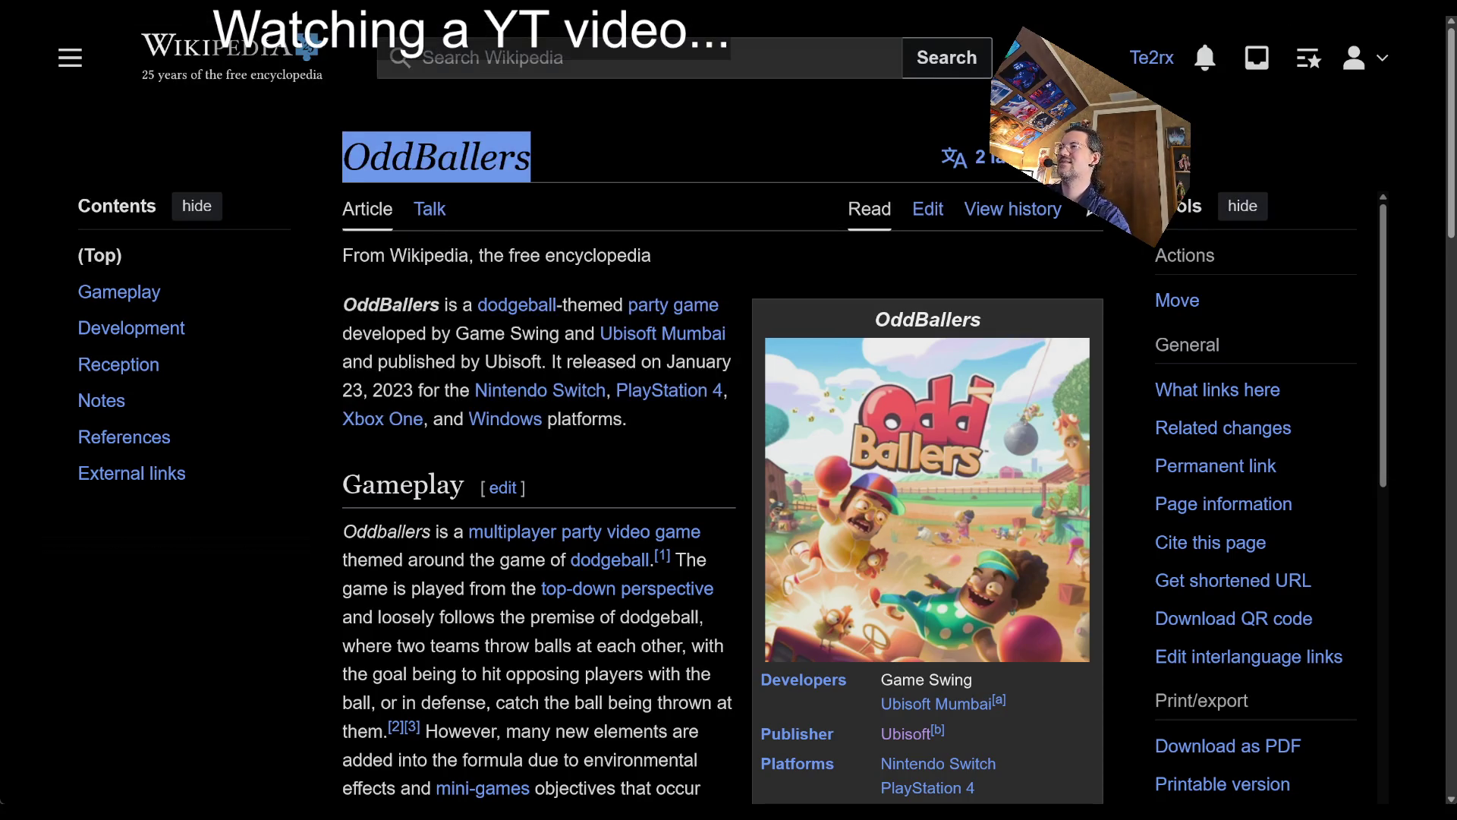
key(Return)
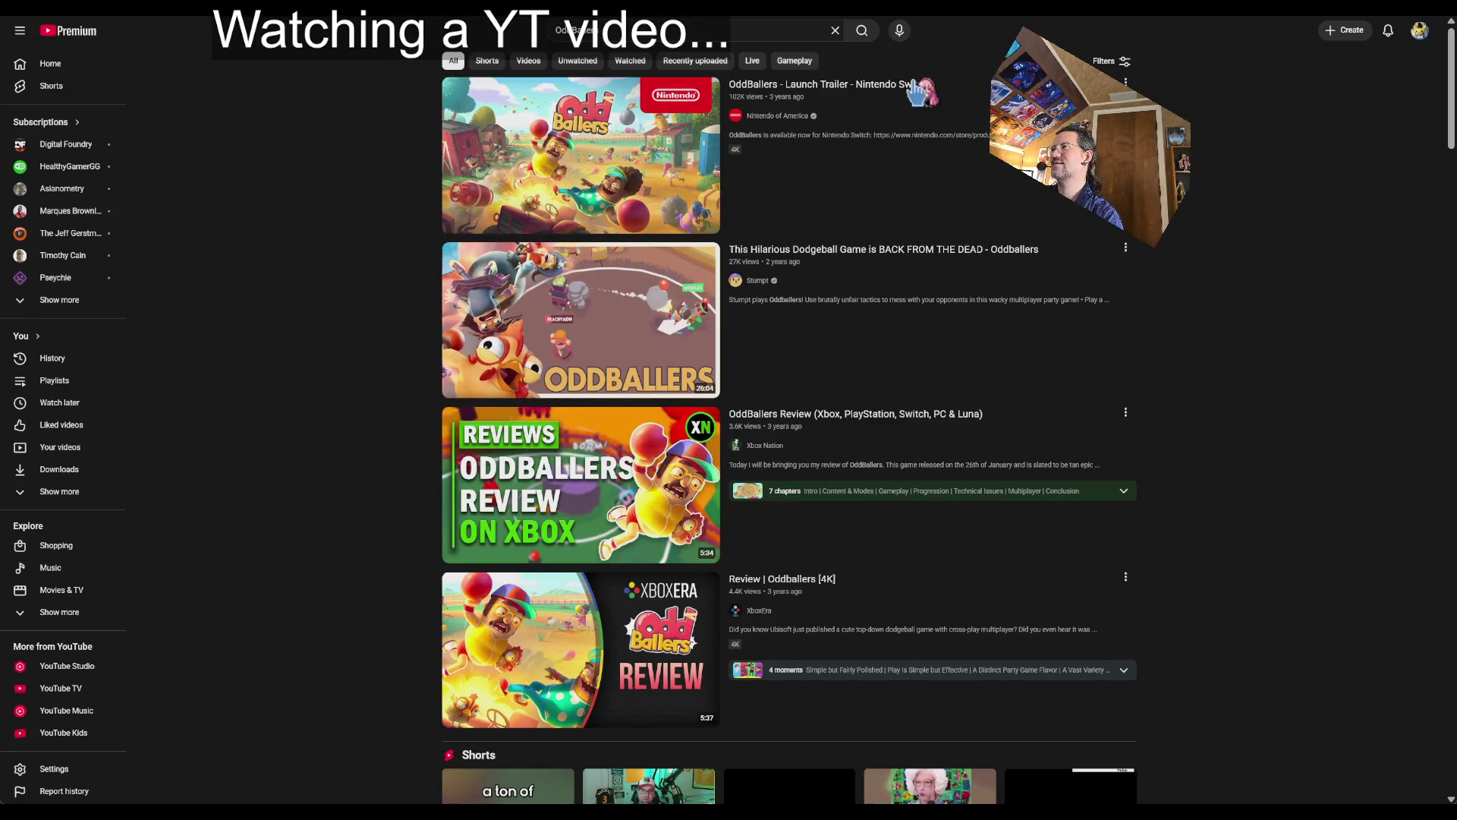
- Play the OddBallers Nintendo Switch launch trailer and expand its full description
click(909, 113)
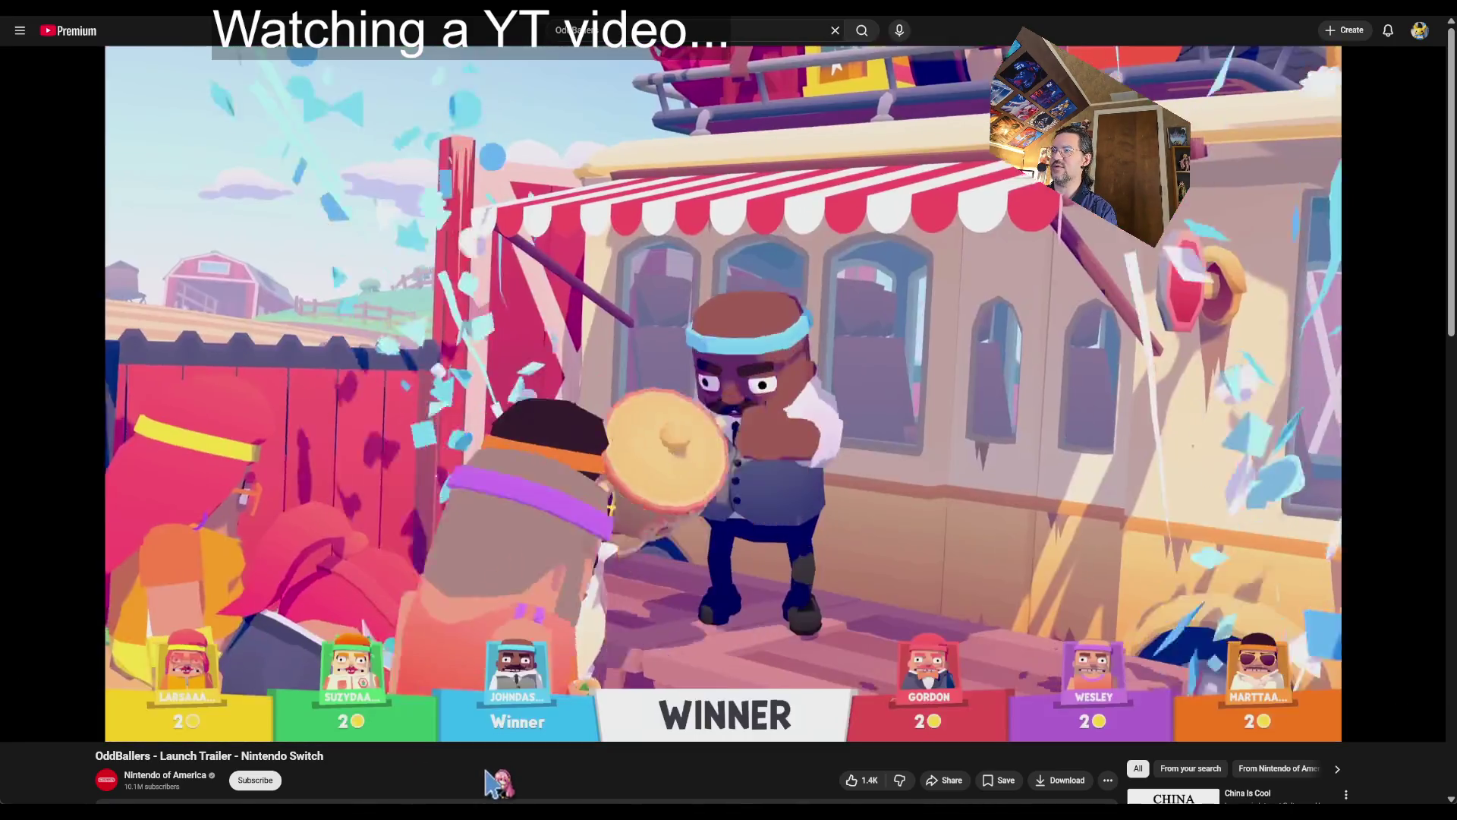
scroll(344, 581, down, 3)
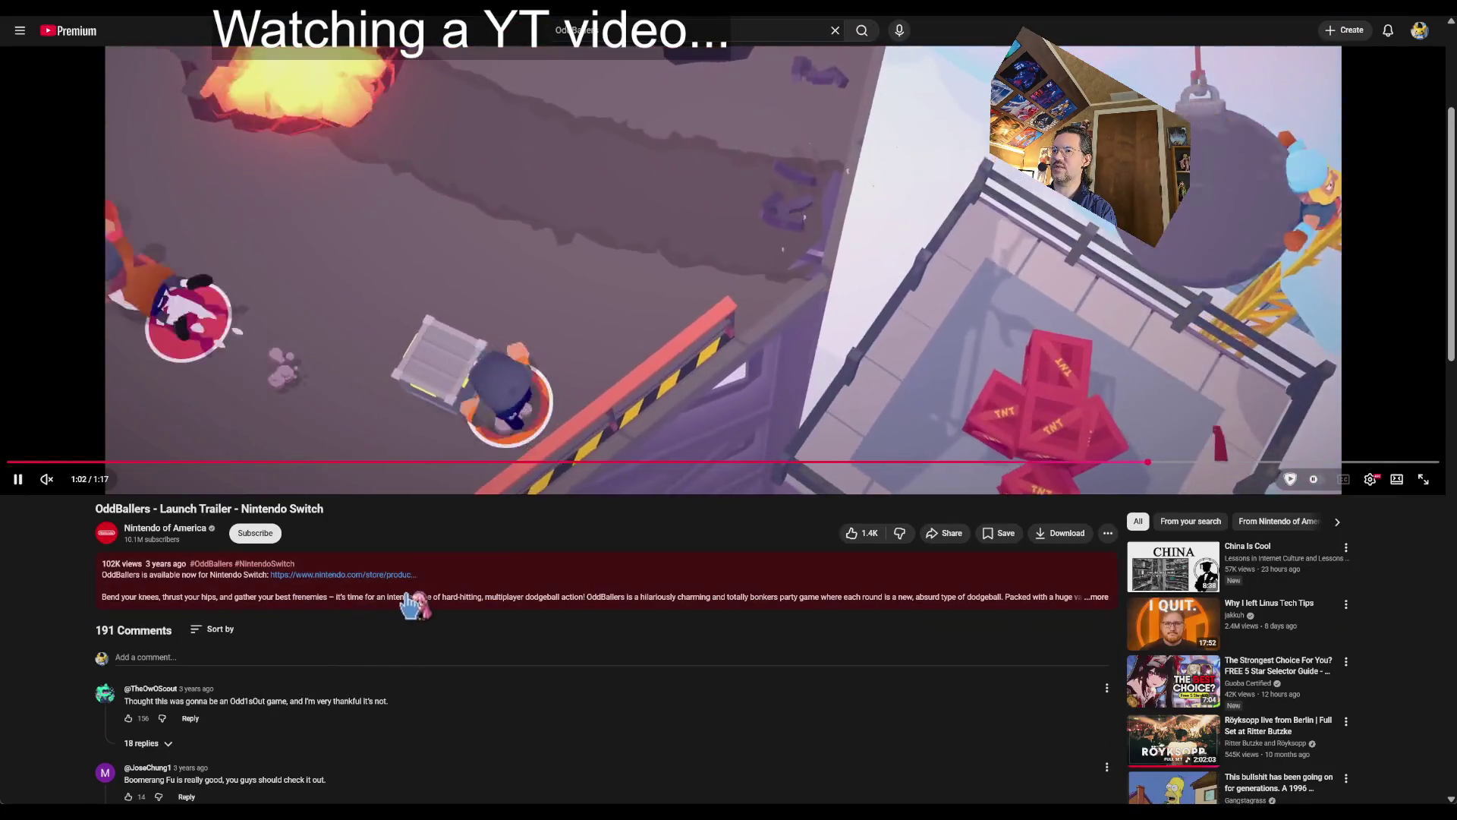
click(410, 599)
scroll(630, 774, up, 3)
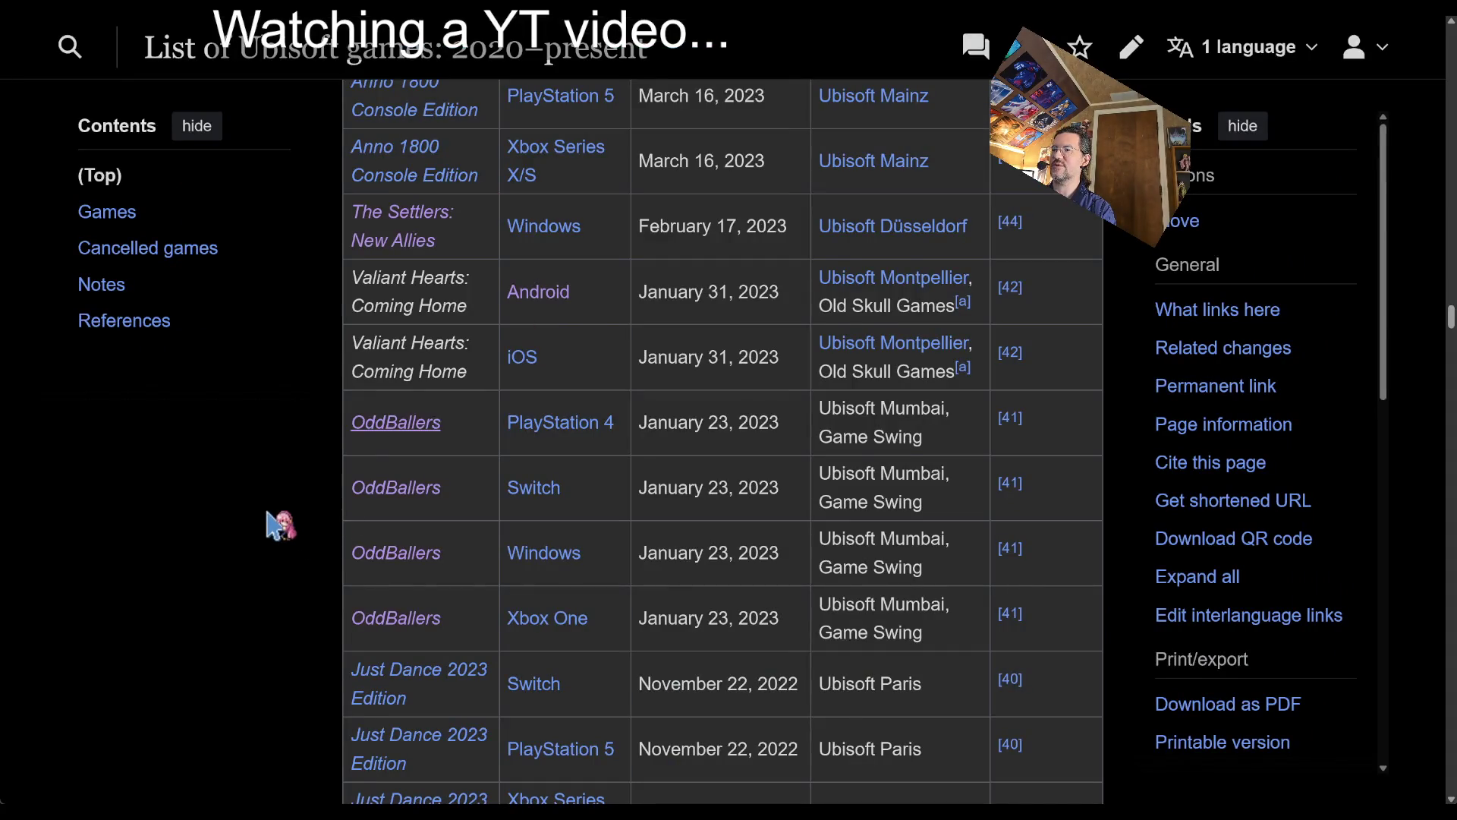
scroll(280, 523, down, 5)
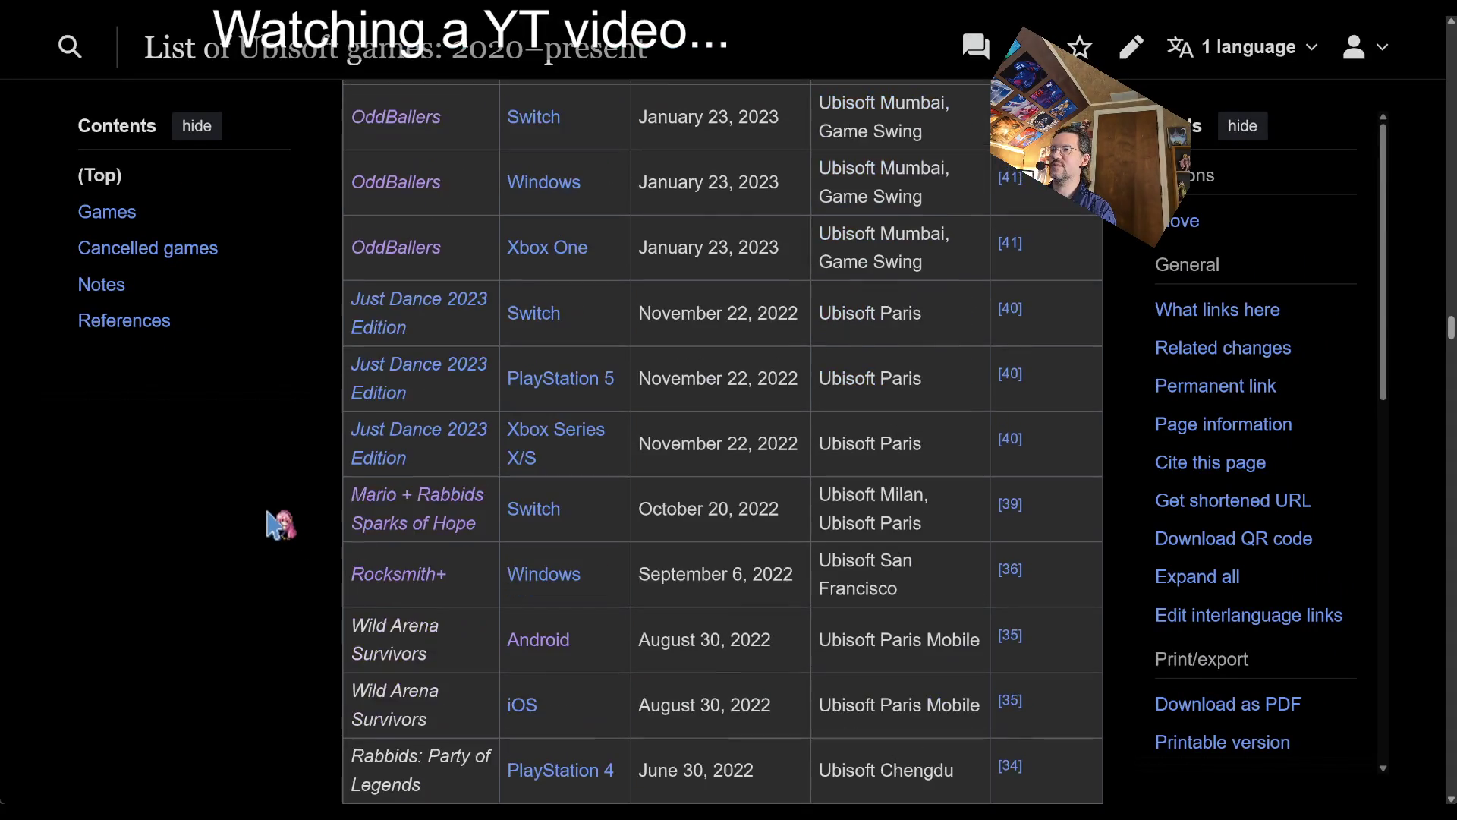
- Copy the Rabbids: Party of Legends title from the Ubisoft games list and search Google for it
scroll(319, 448, down, 3)
scroll(280, 488, down, 5)
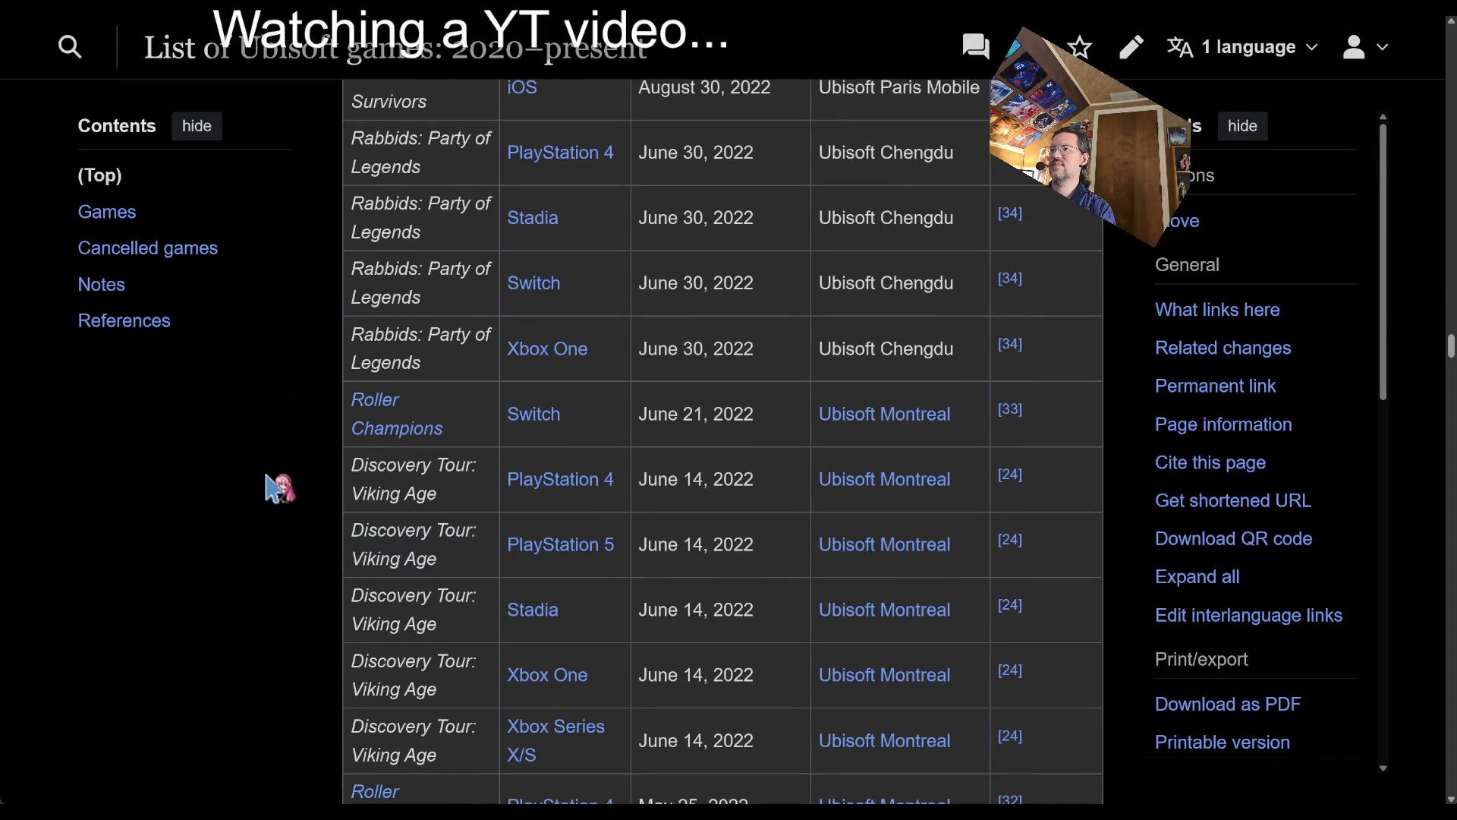
scroll(280, 488, up, 2)
key(ctrl+c)
key(ctrl+t)
key(ctrl+v)
key(Return)
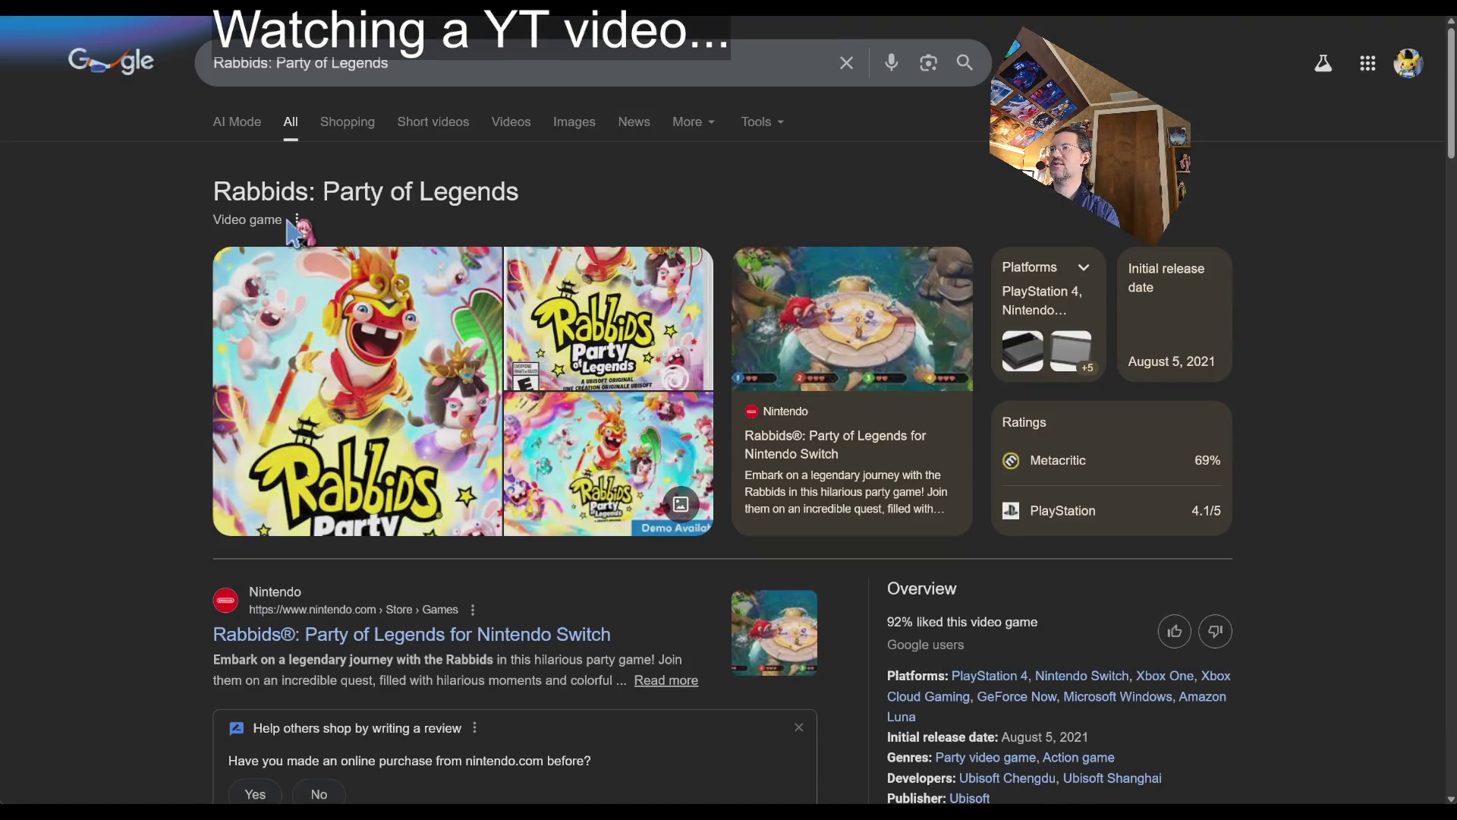
- Go to the game's Nintendo Store page showing the $39.99 Switch price
scroll(118, 357, down, 2)
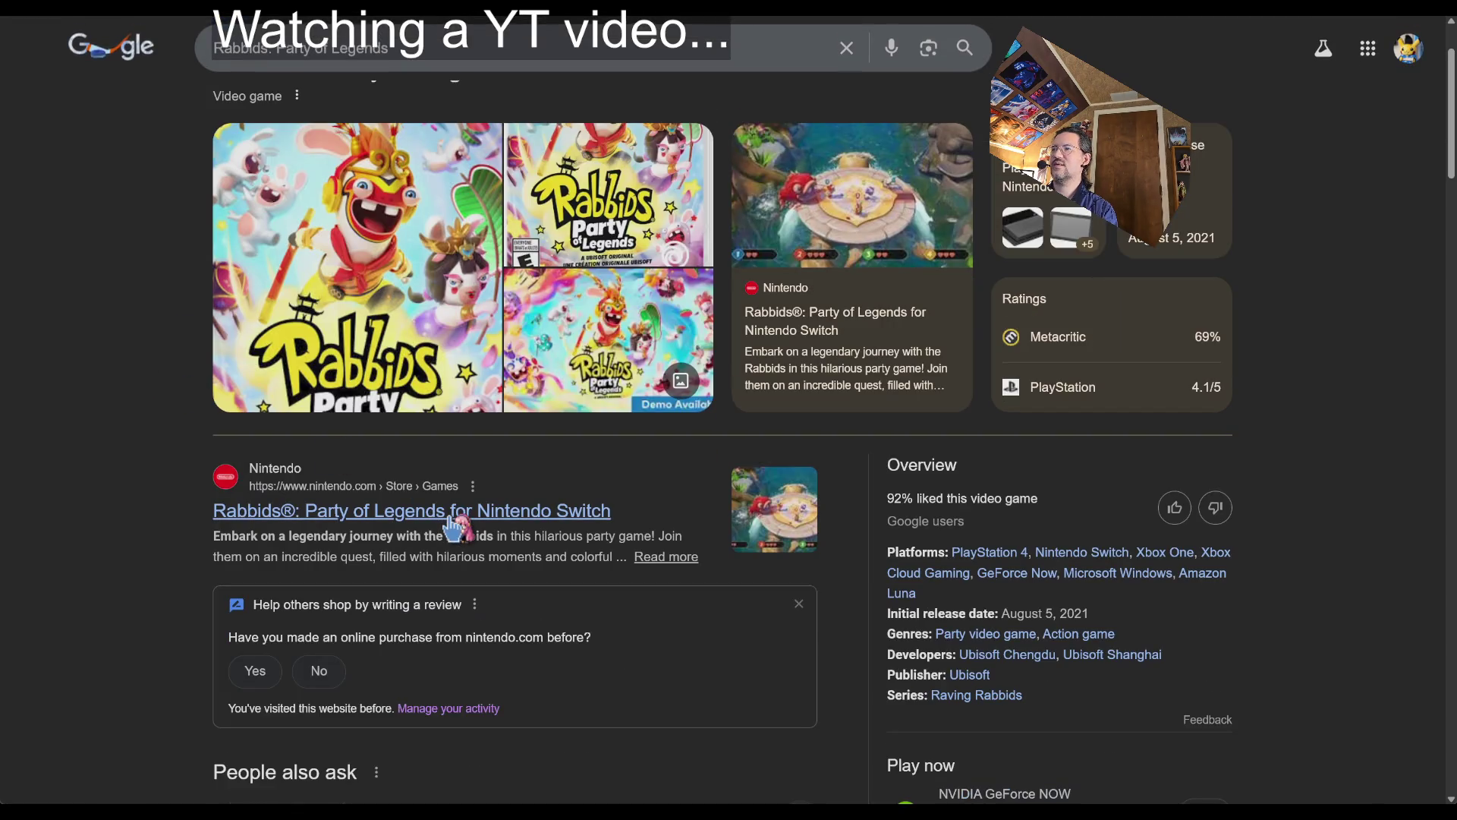
scroll(357, 486, down, 5)
scroll(273, 455, up, 7)
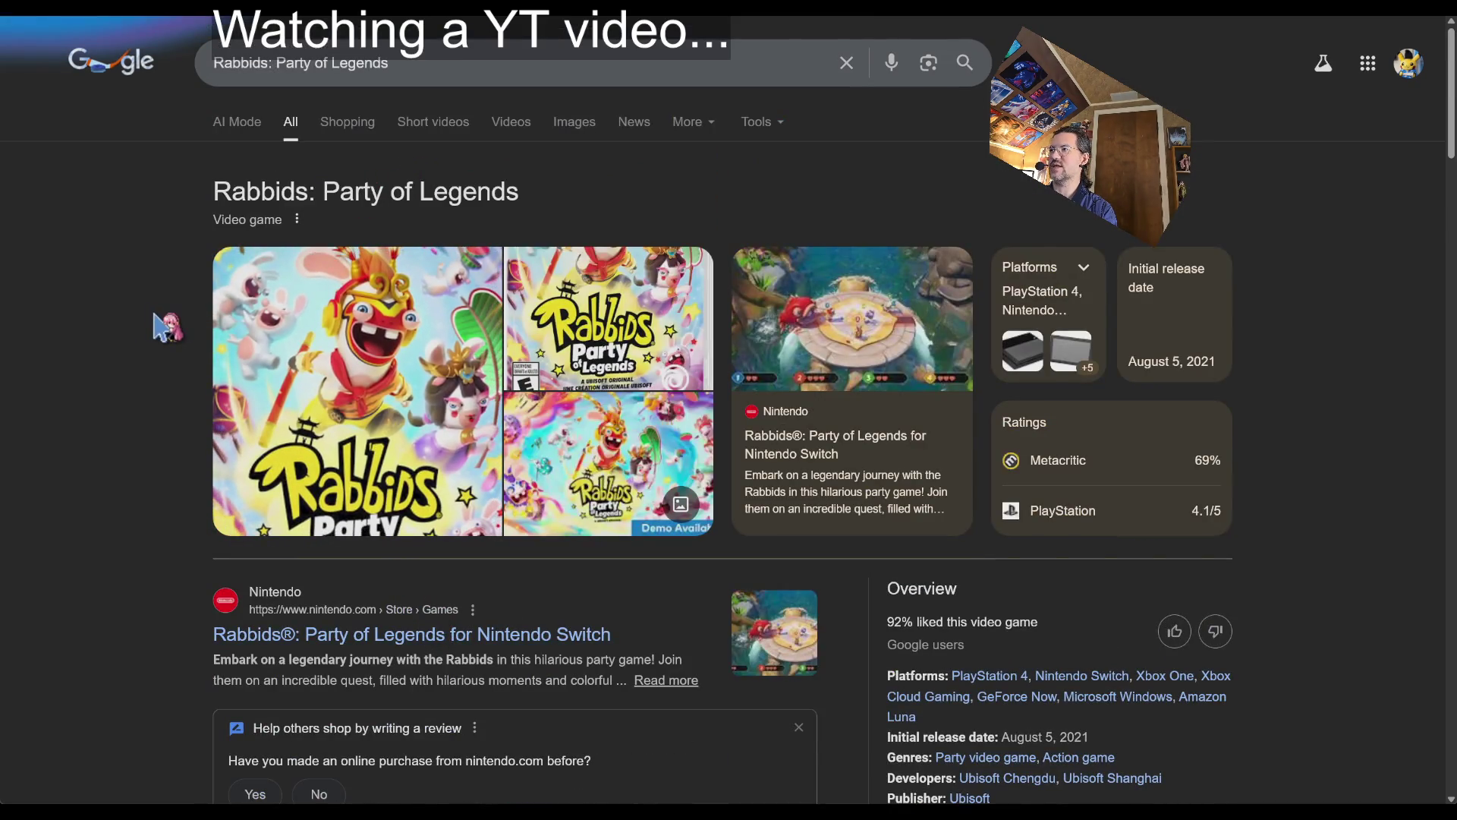
key(alt+Right)
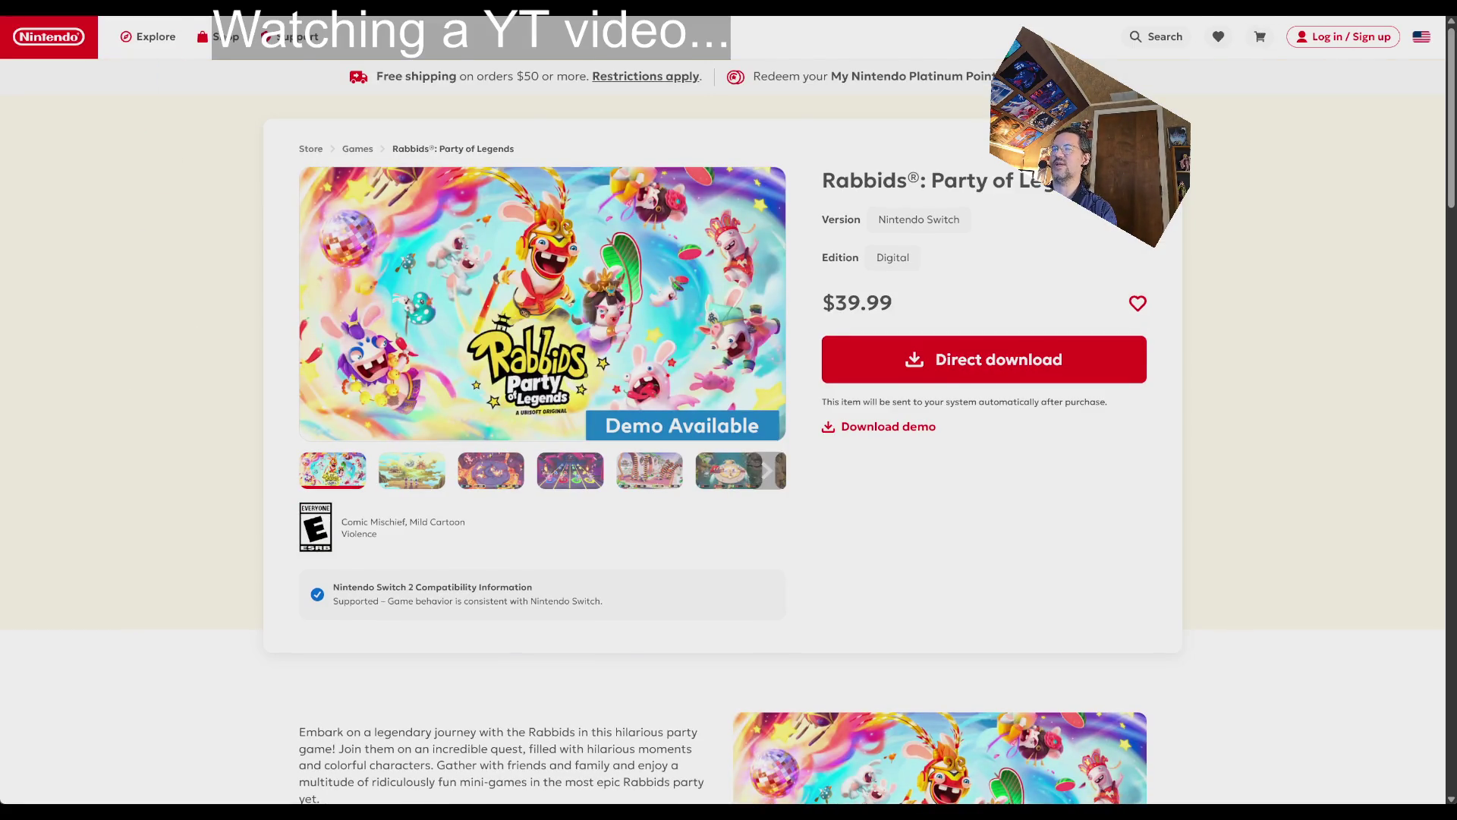
- Browse through all the Rabbids: Party of Legends screenshots in the store carousel
key(alt+Left)
scroll(721, 440, down, 20)
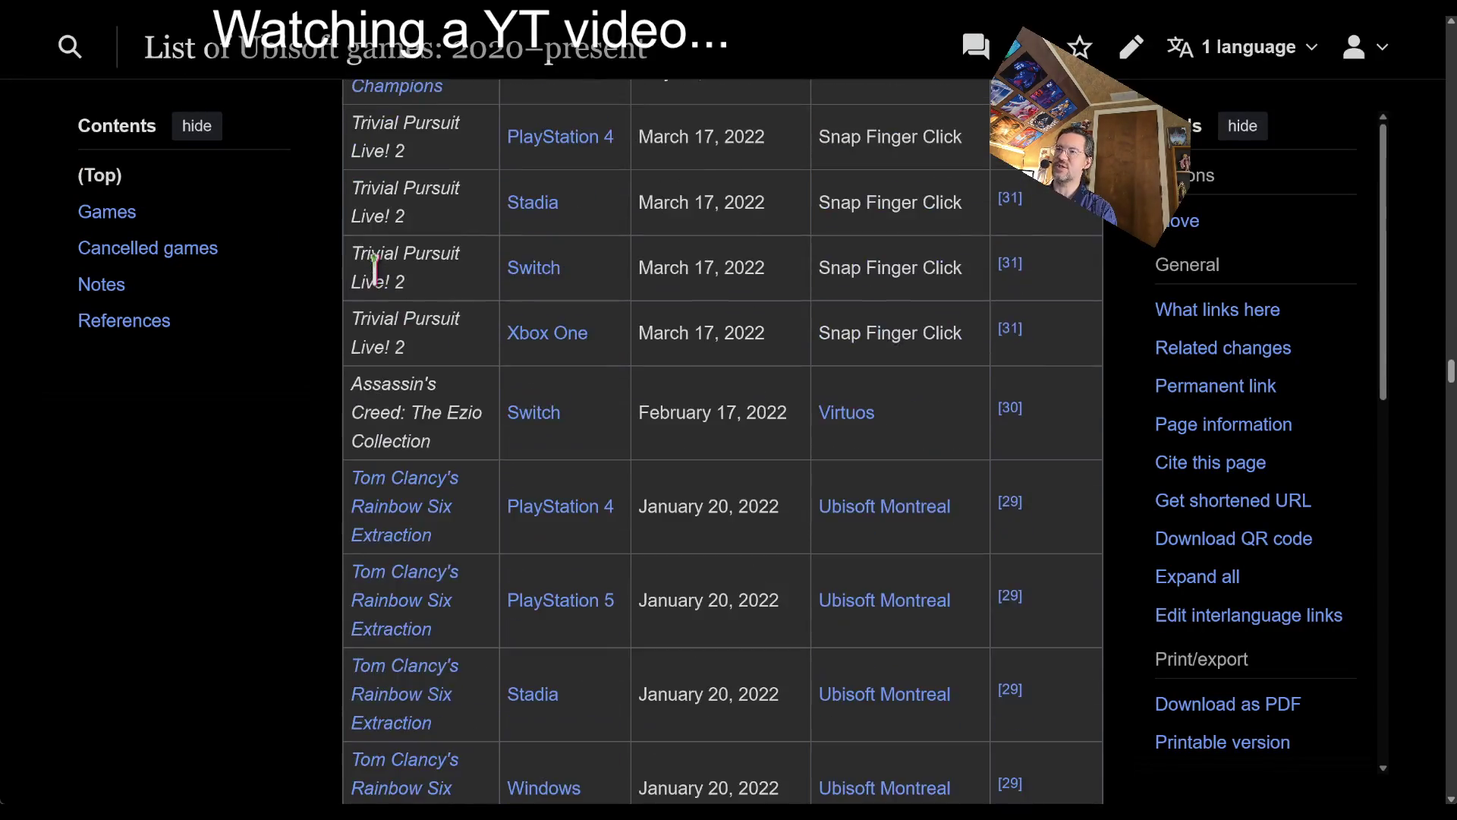
key(alt+Right)
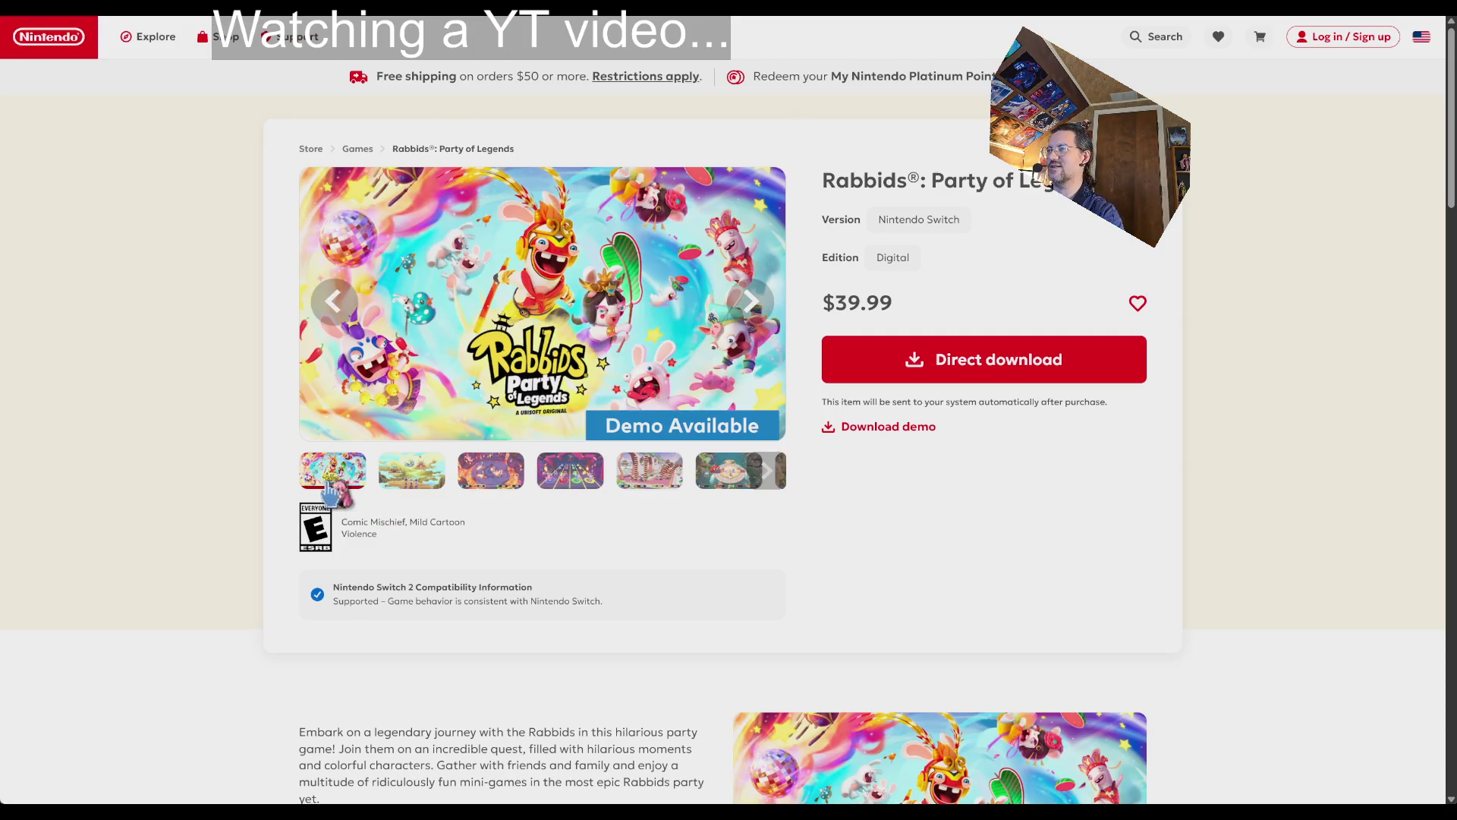
click(412, 473)
click(501, 477)
click(584, 479)
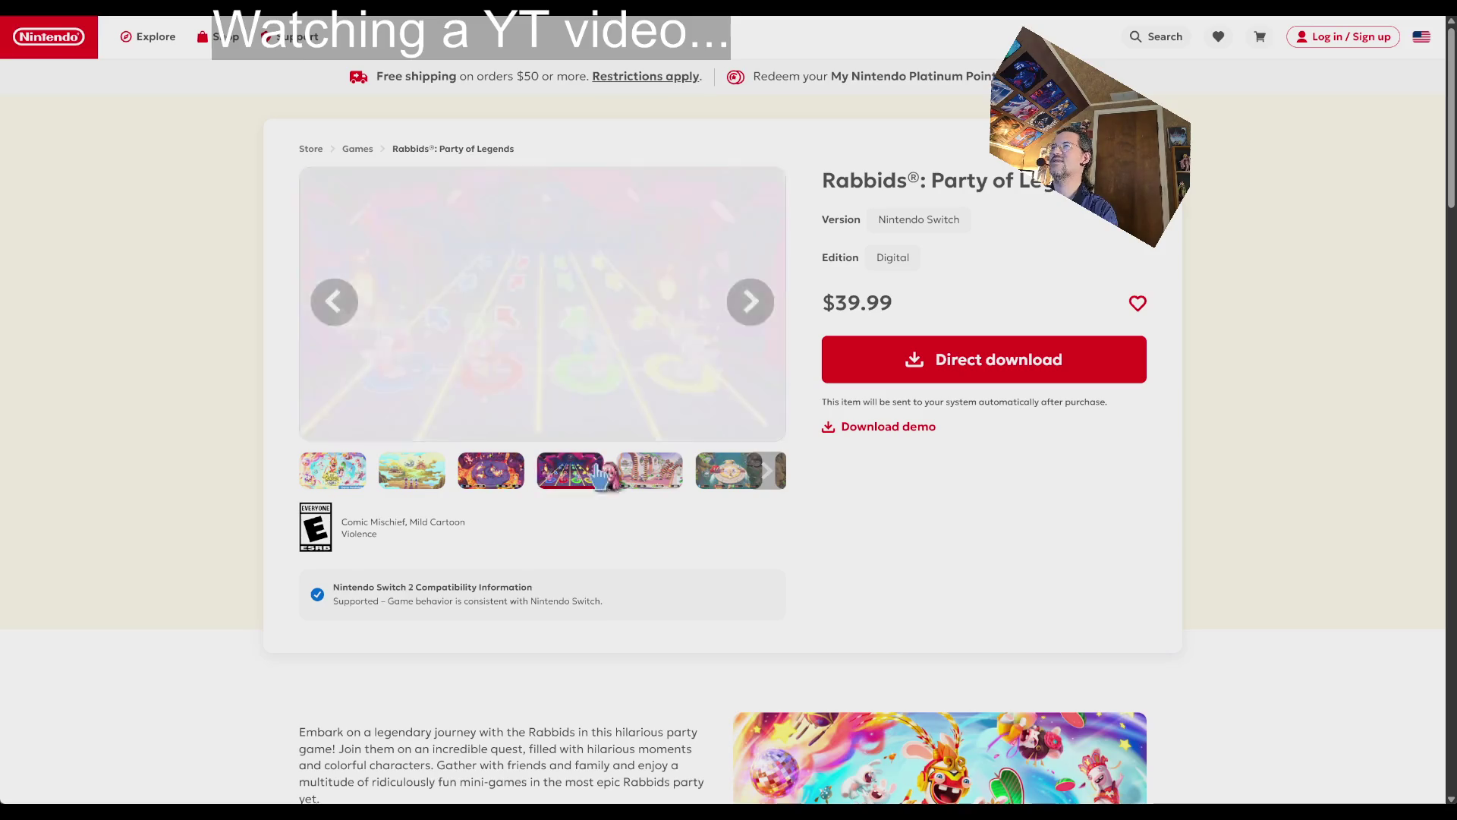
click(650, 476)
click(729, 478)
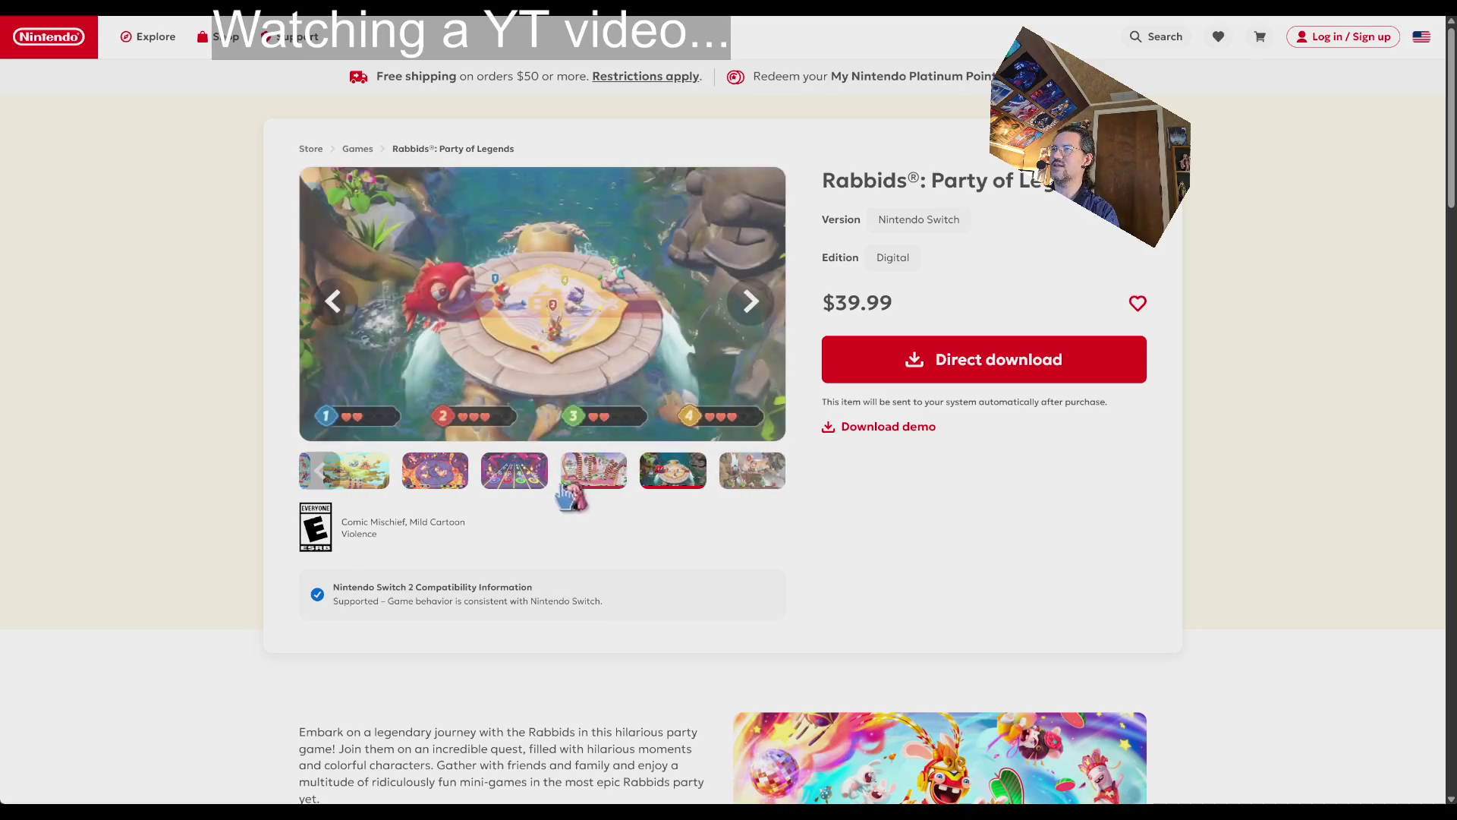
click(750, 476)
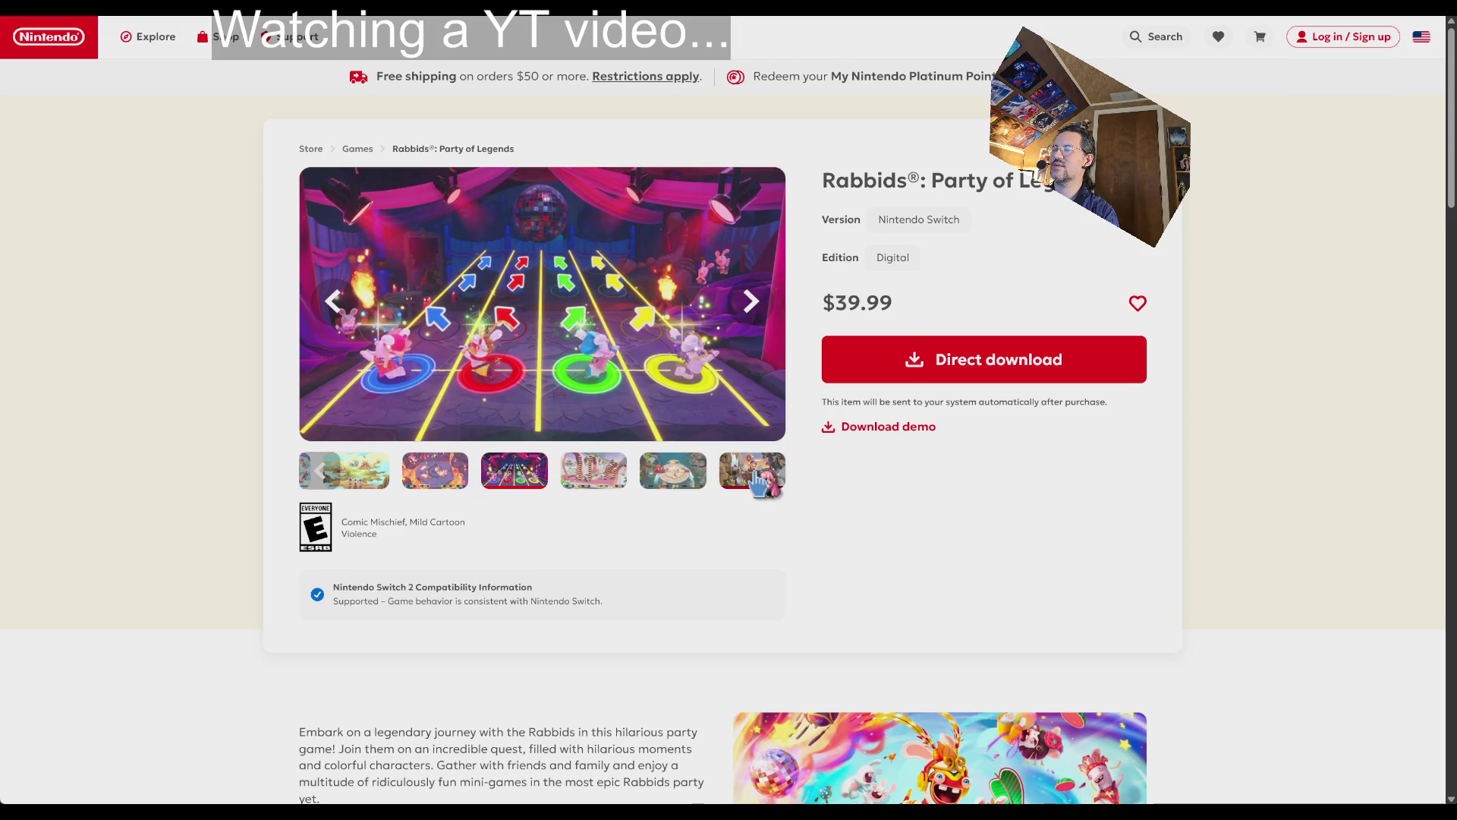
click(759, 482)
click(754, 302)
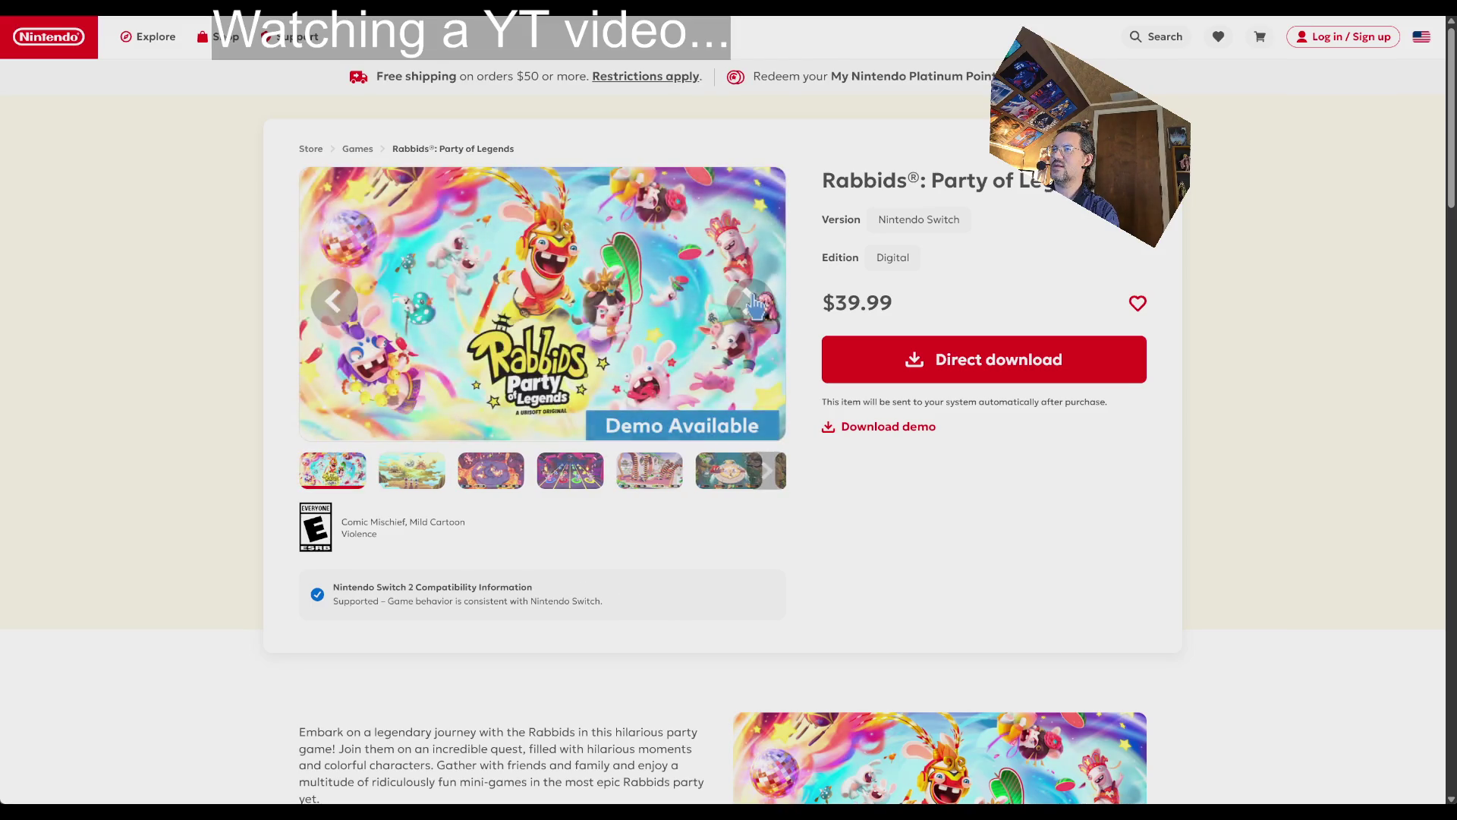
click(753, 302)
click(754, 302)
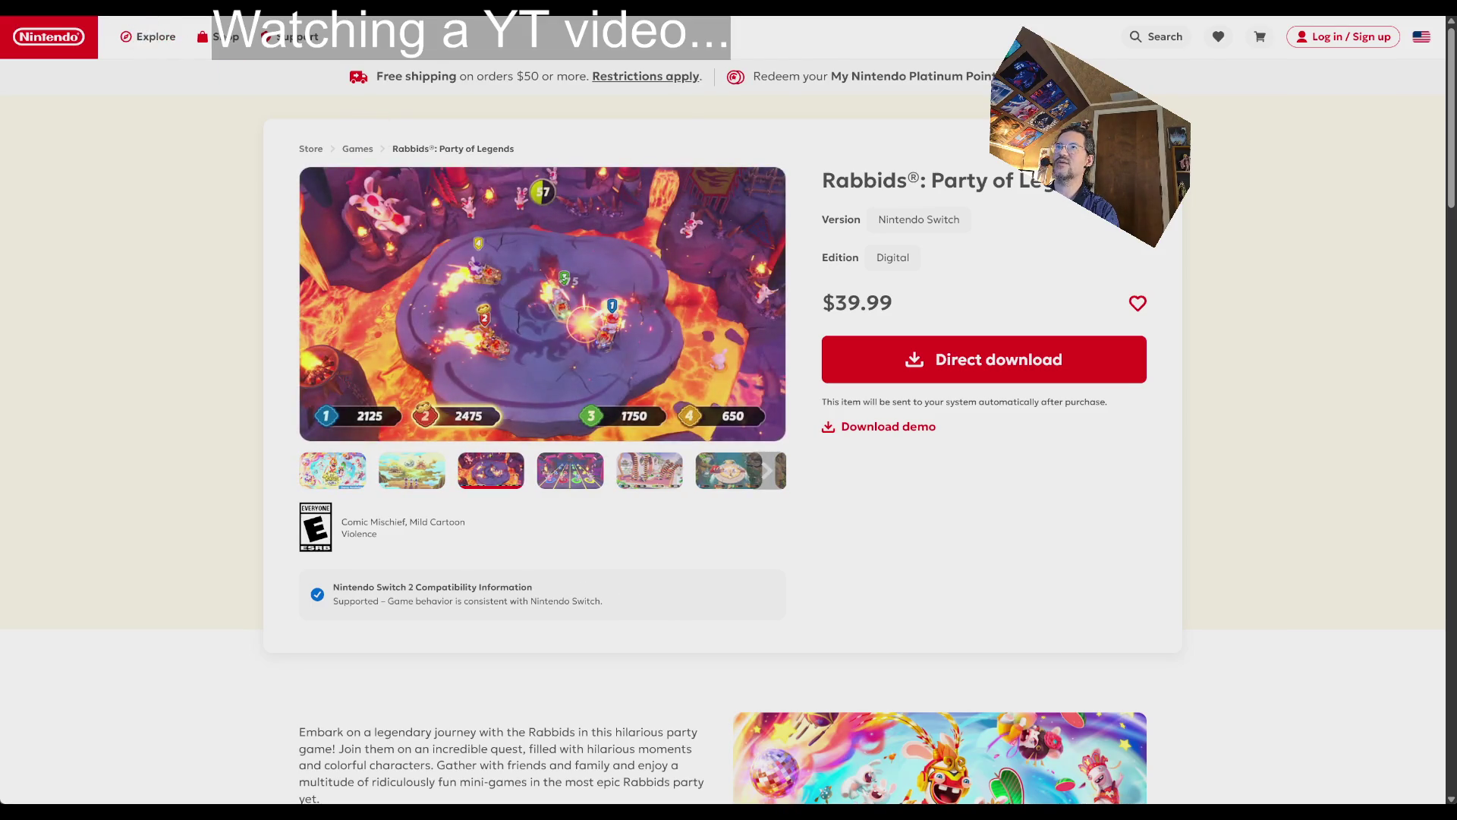
- Load the Google homepage by entering 'goo' in the address bar
key(ctrl+l)
text(goo)
key(Return)
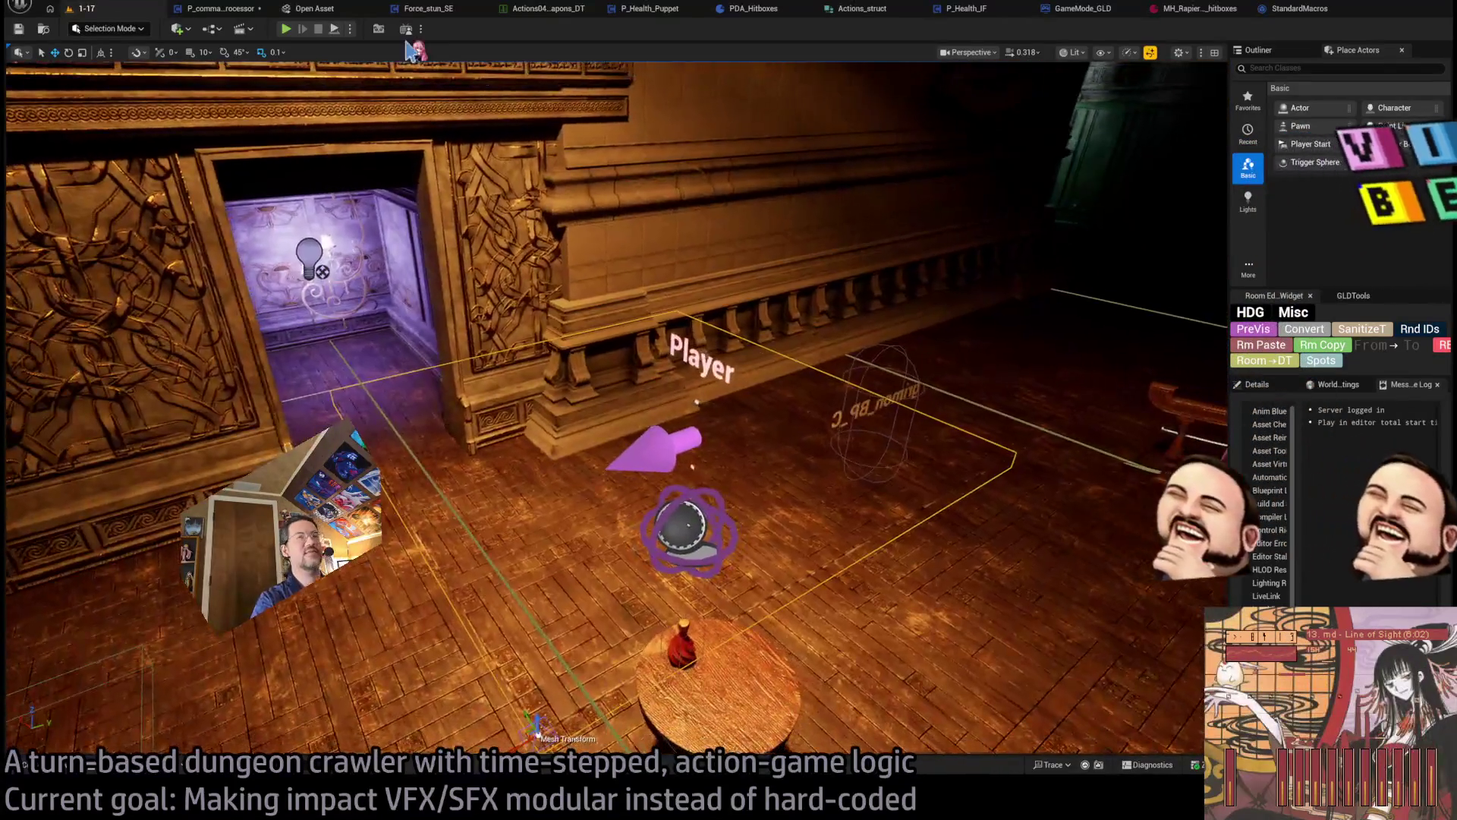
- Run and stop a quick Play In Editor test, then bring up Actions04_Weapons_DT
click(287, 29)
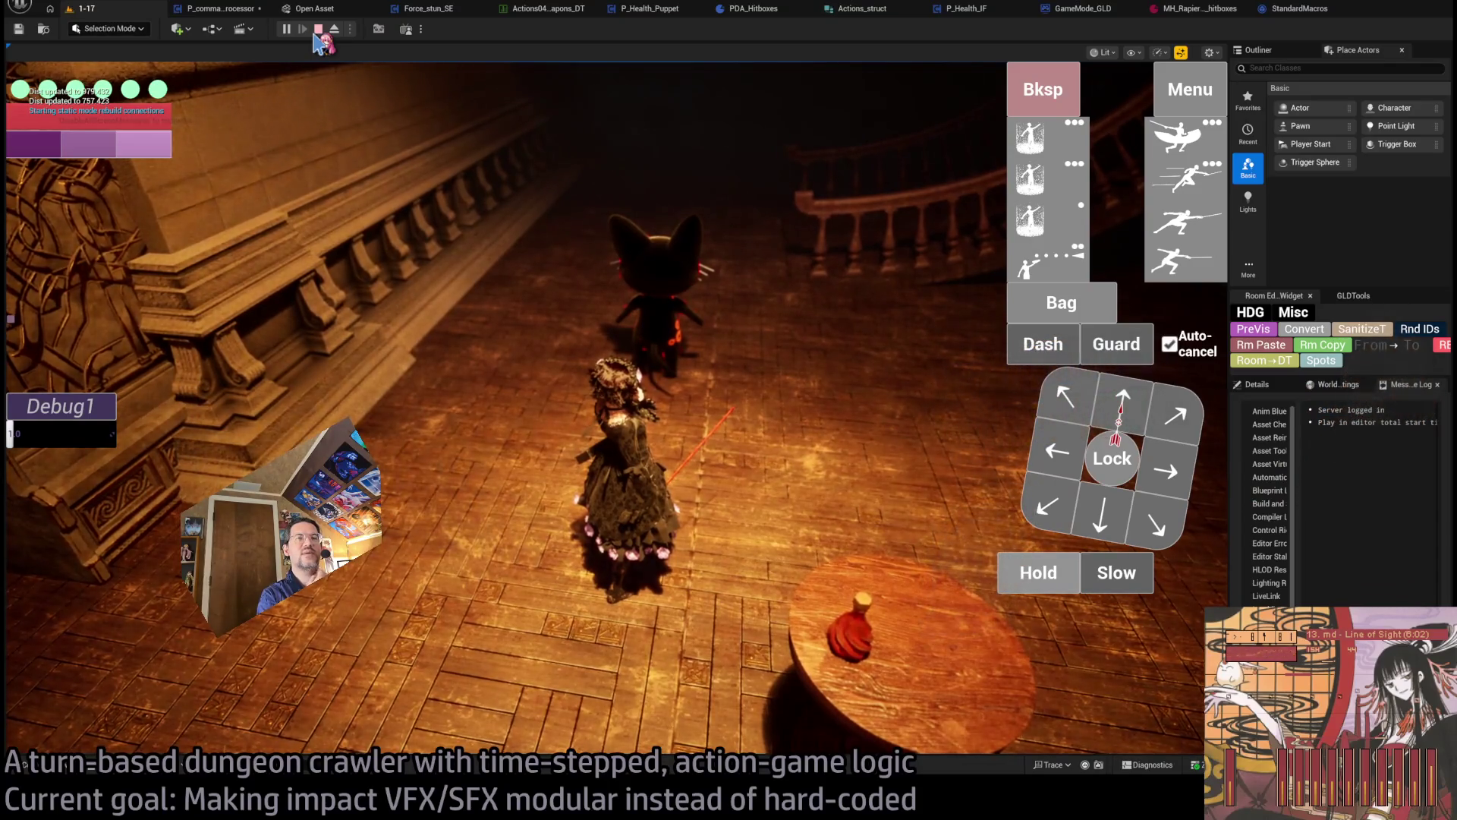
click(318, 31)
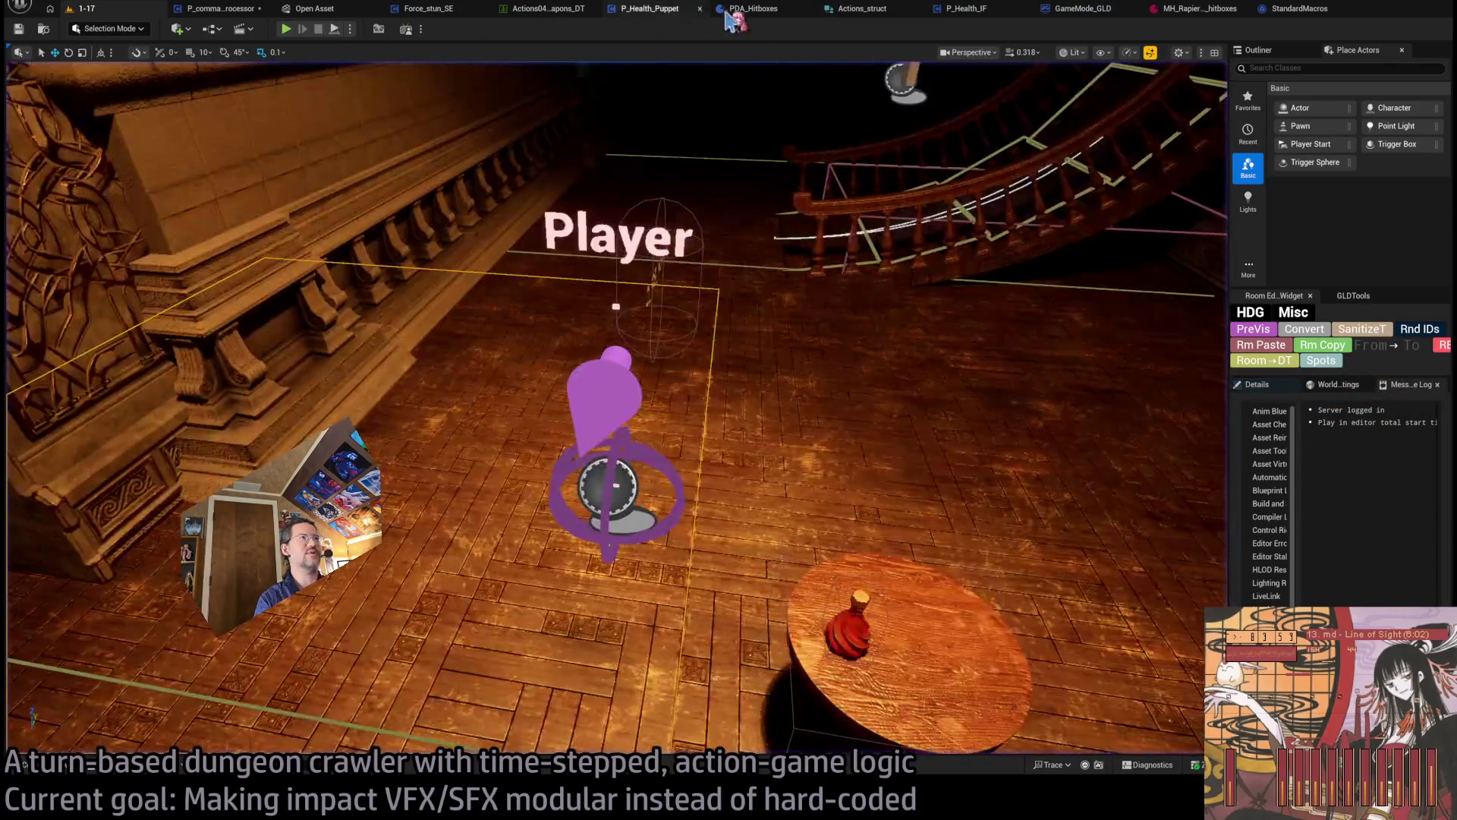
click(548, 11)
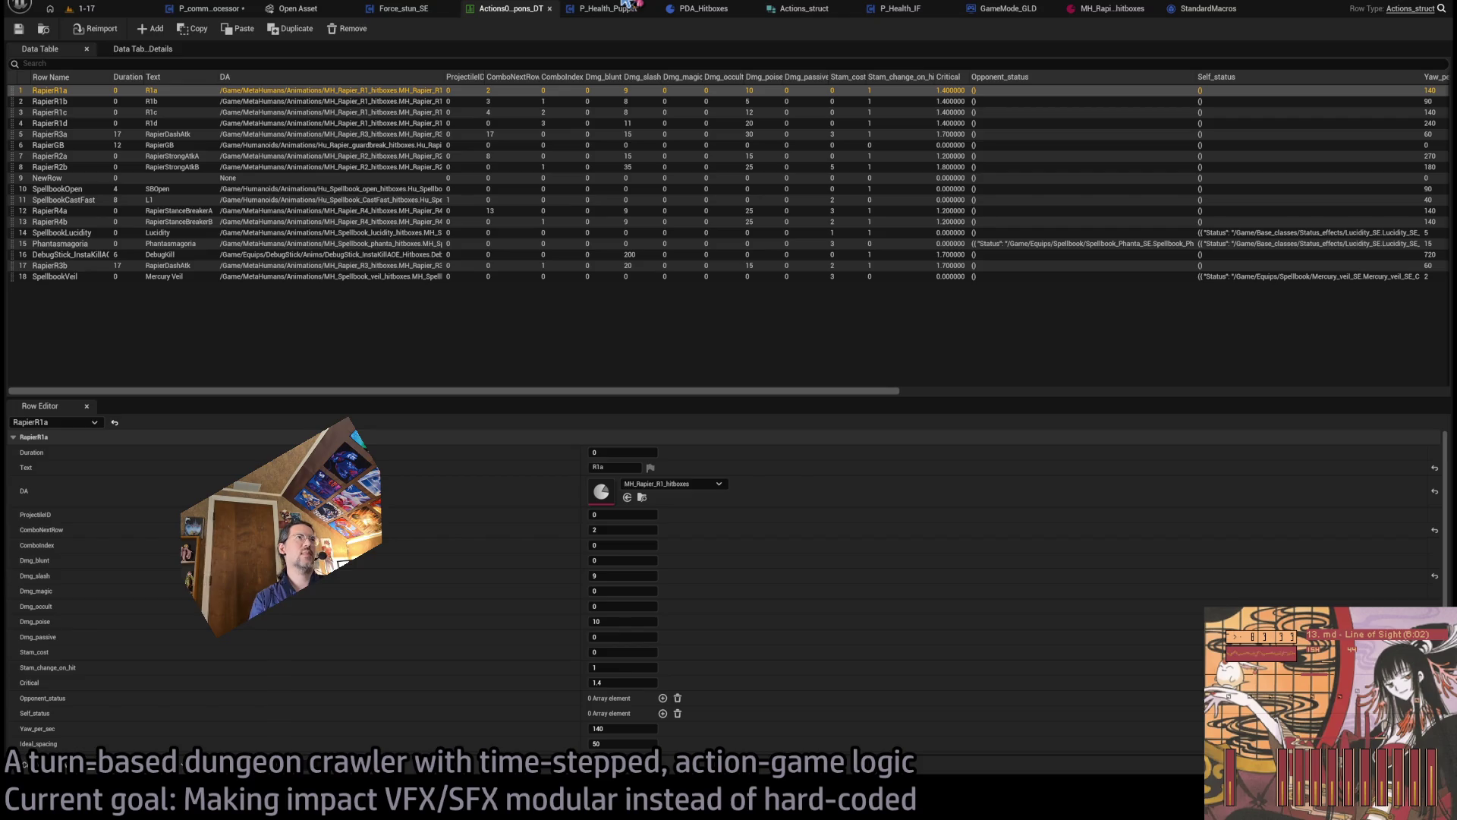
- Review the actions structure, Rapier R2 hitboxes and PDA_Hitboxes tabs, then close the actions structure
click(804, 9)
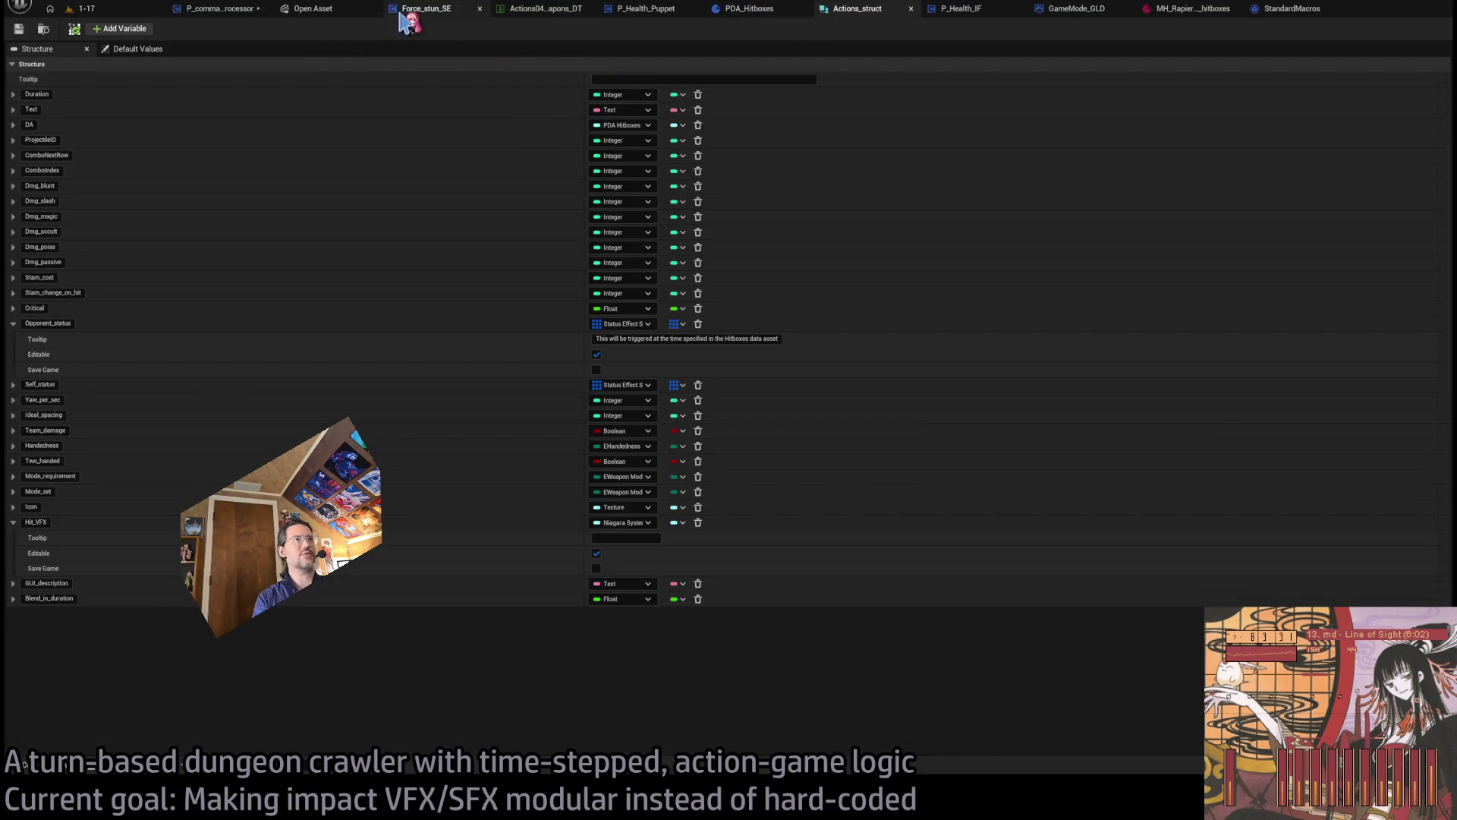
click(1188, 9)
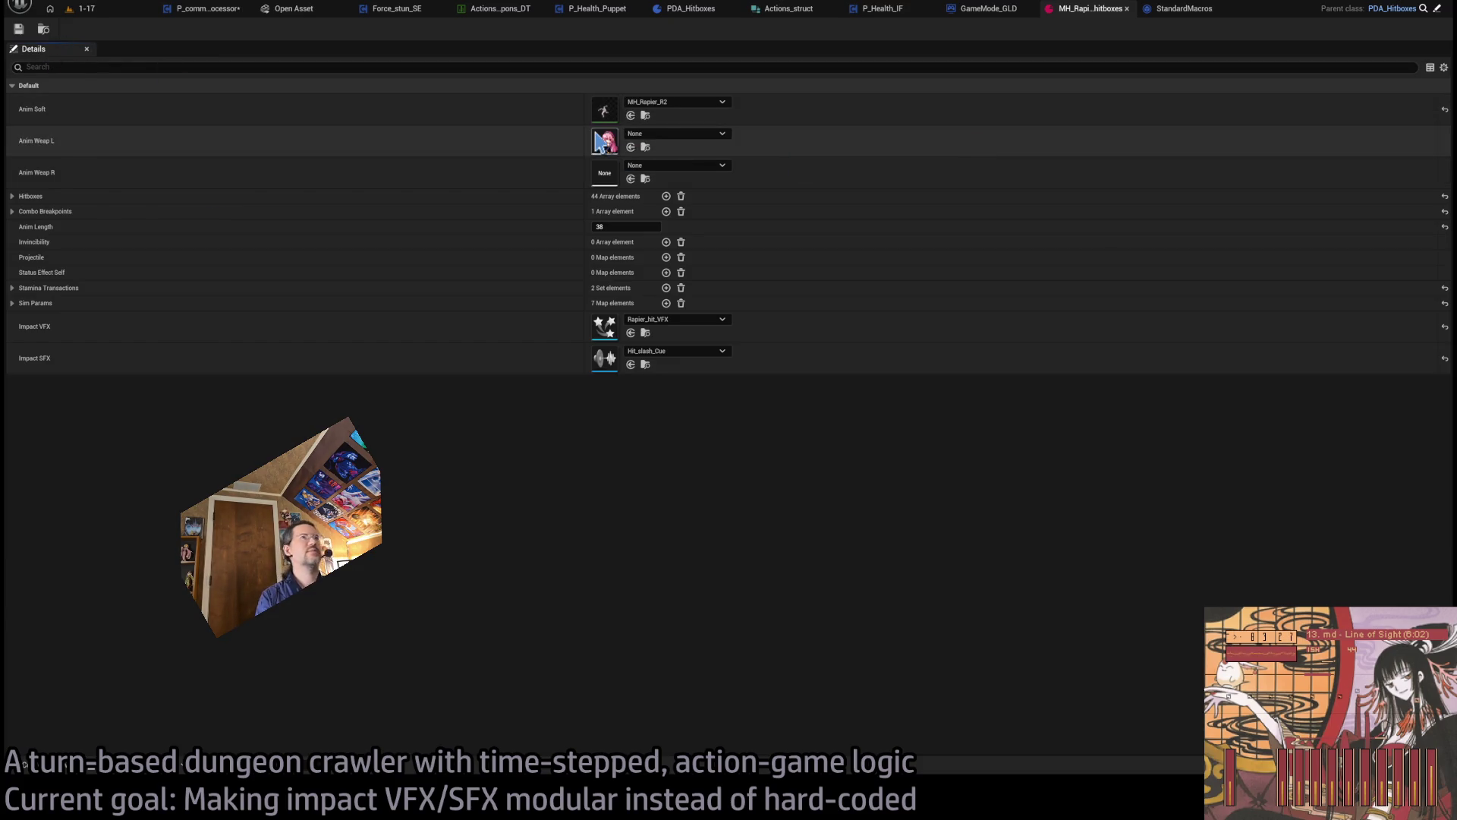
click(1437, 9)
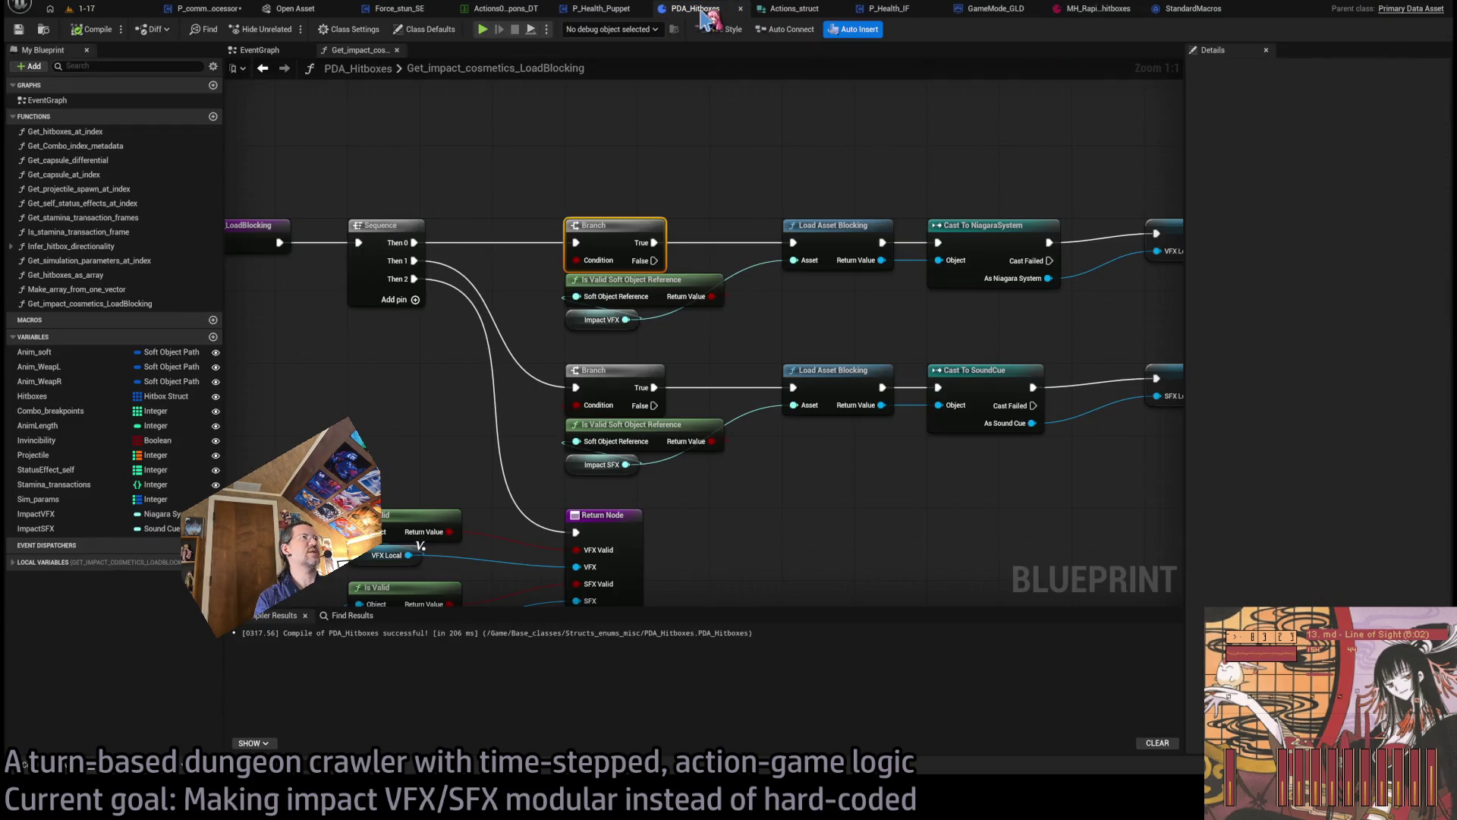
click(793, 9)
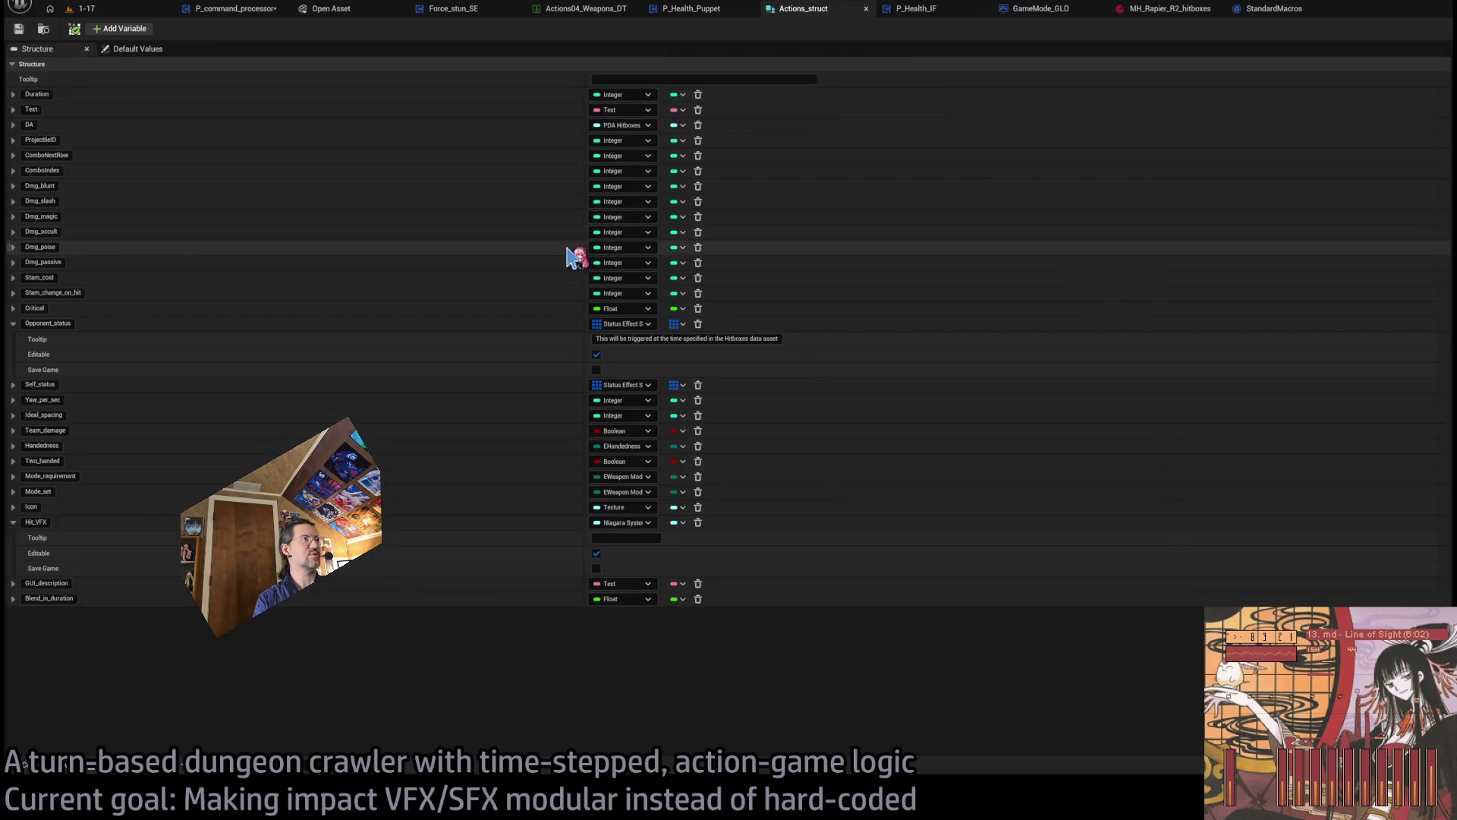
middle_click(822, 7)
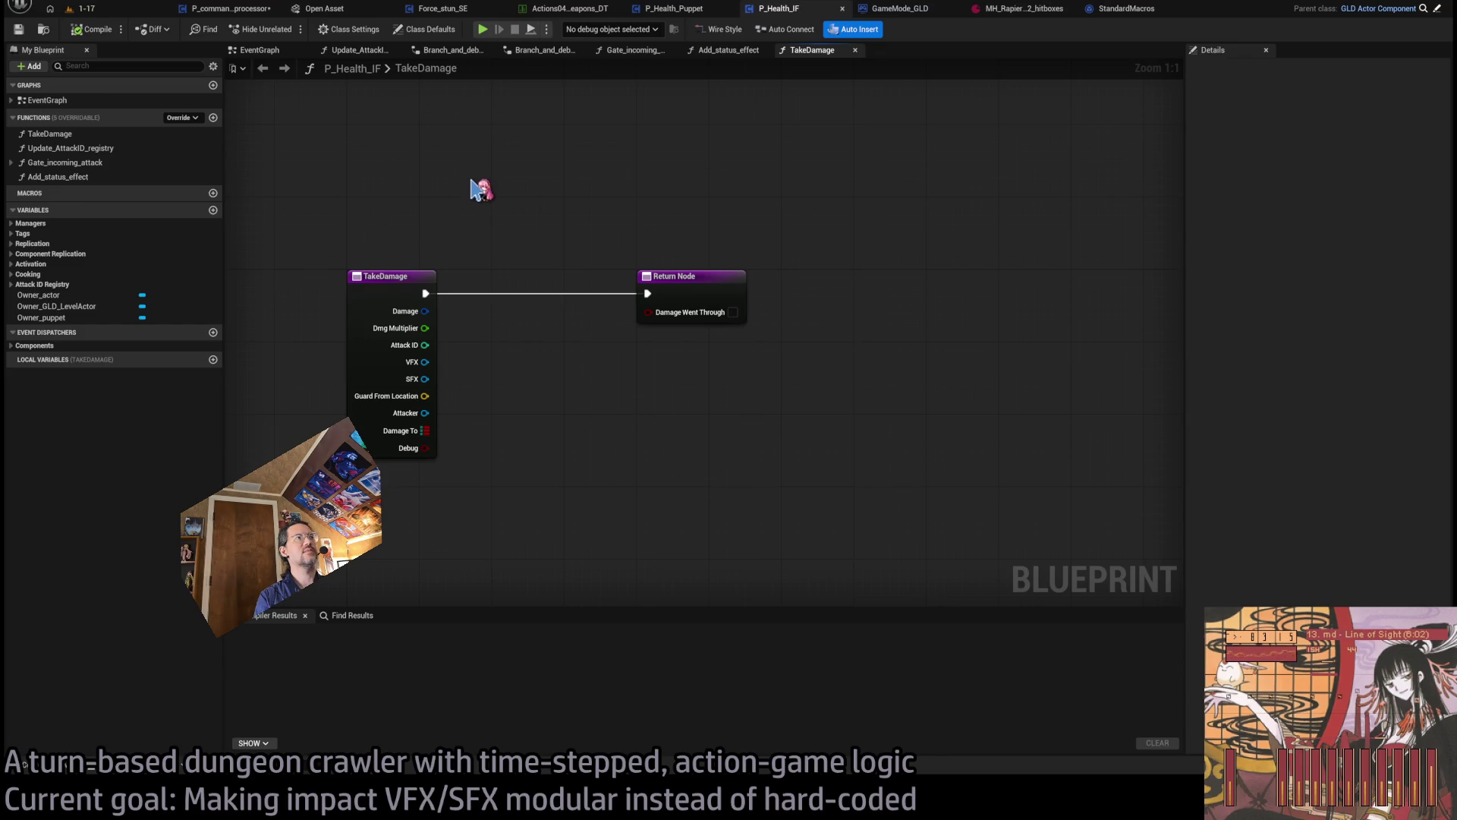
- Search assets for 'pda hitboxes' and open PDA_Hitboxes
click(325, 9)
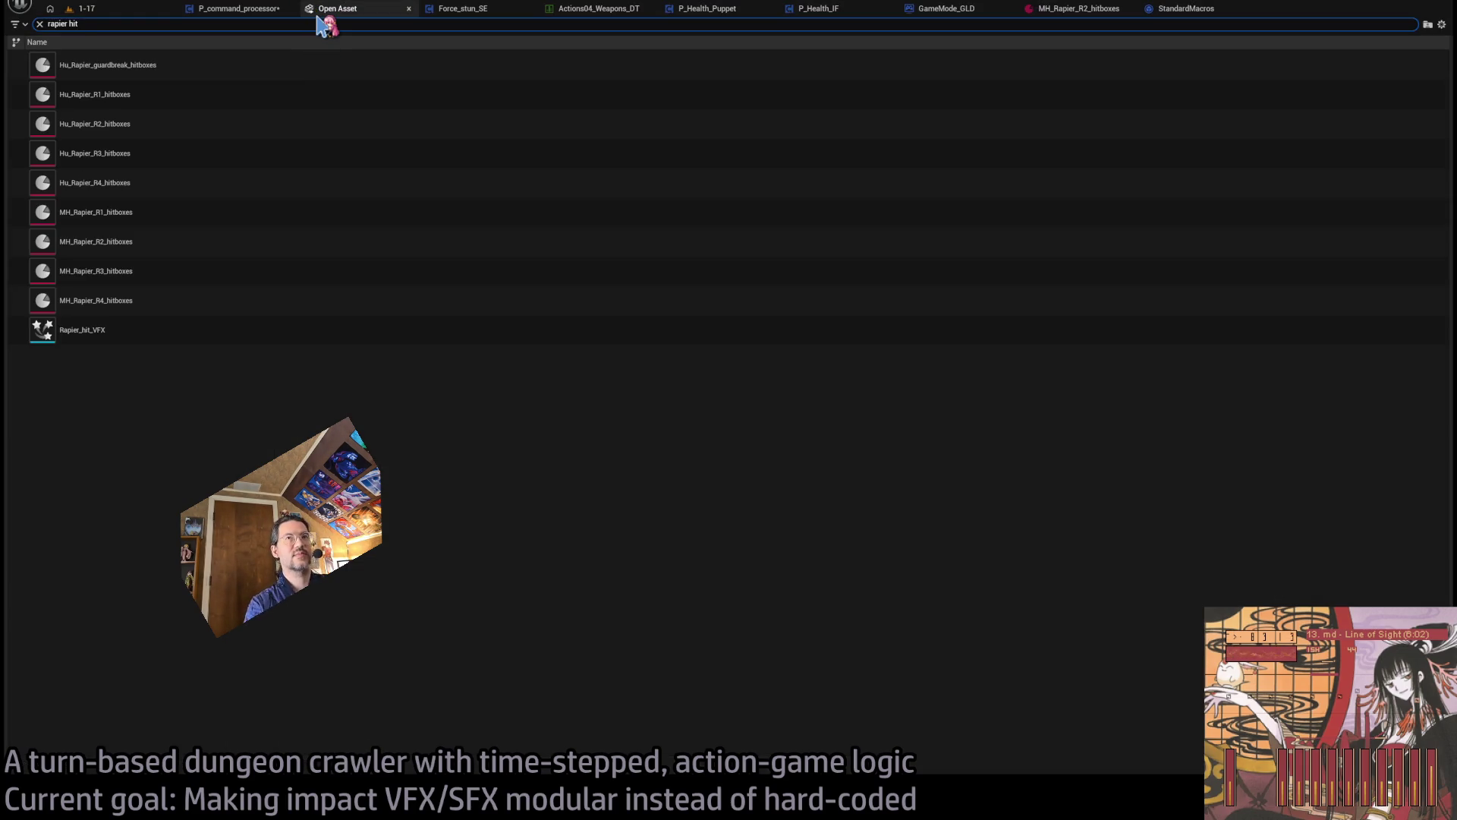
text(hi)
key(BackSpace)
key(BackSpace)
text(pda hitboxes)
key(Down)
key(Down)
key(Down)
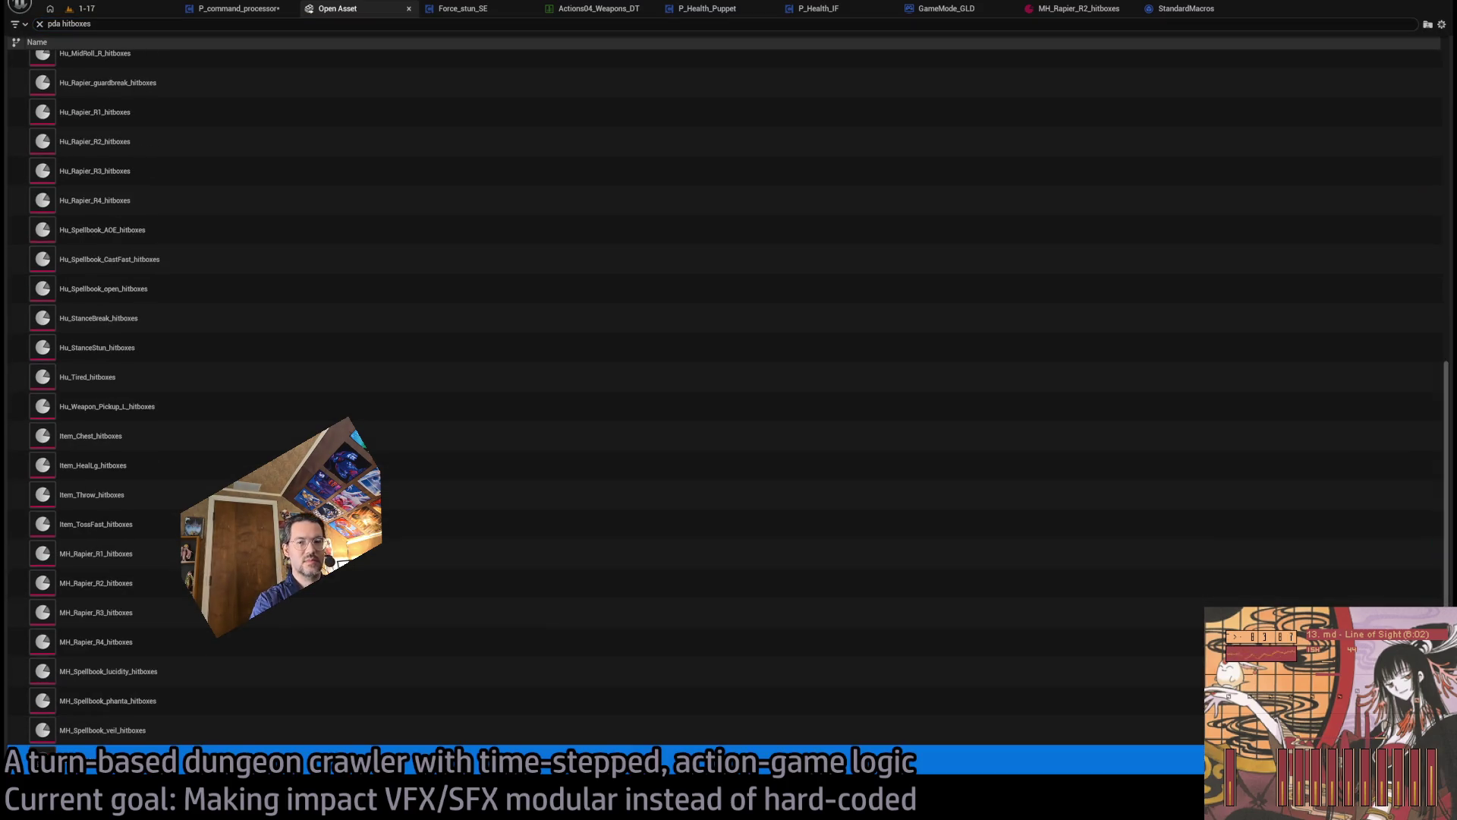
key(Return)
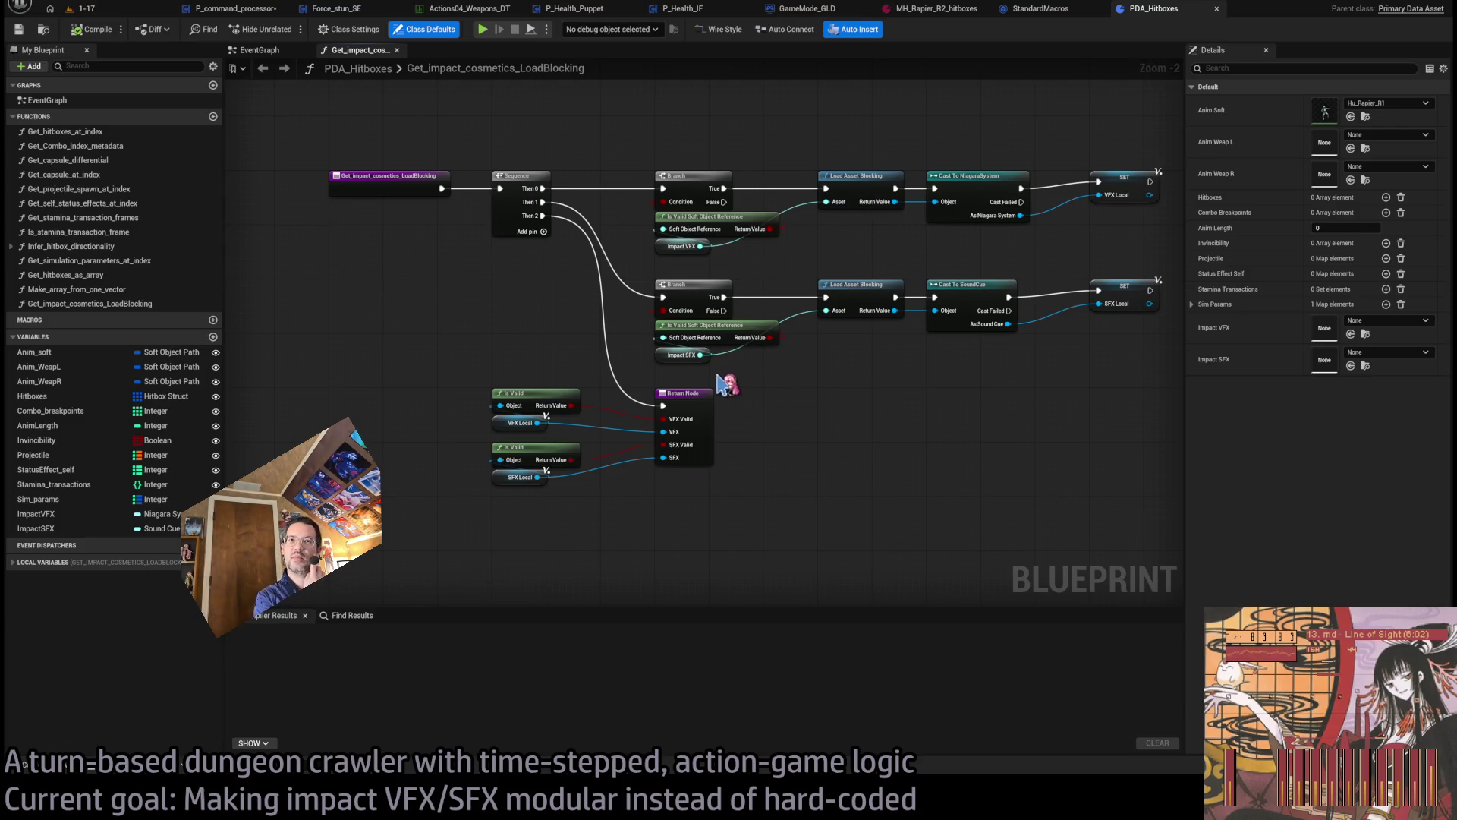
- Rename ImpactVFX to ImpactVFX_Slot1 and make it an Integer→Niagara System map
mouse_move(1164, 147)
mouse_down()
mouse_move(241, 425)
mouse_move(409, 549)
mouse_up()
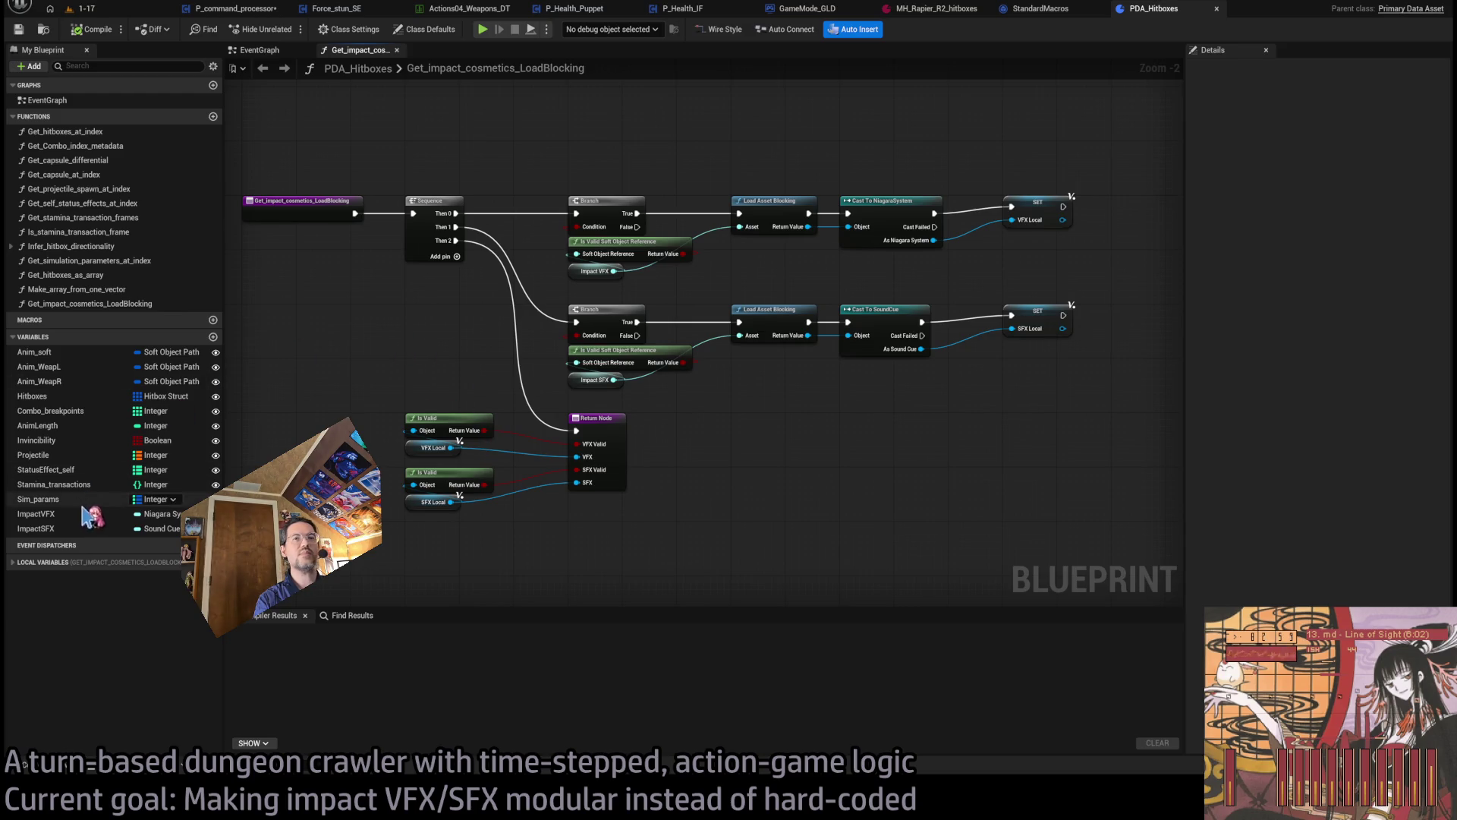
click(52, 516)
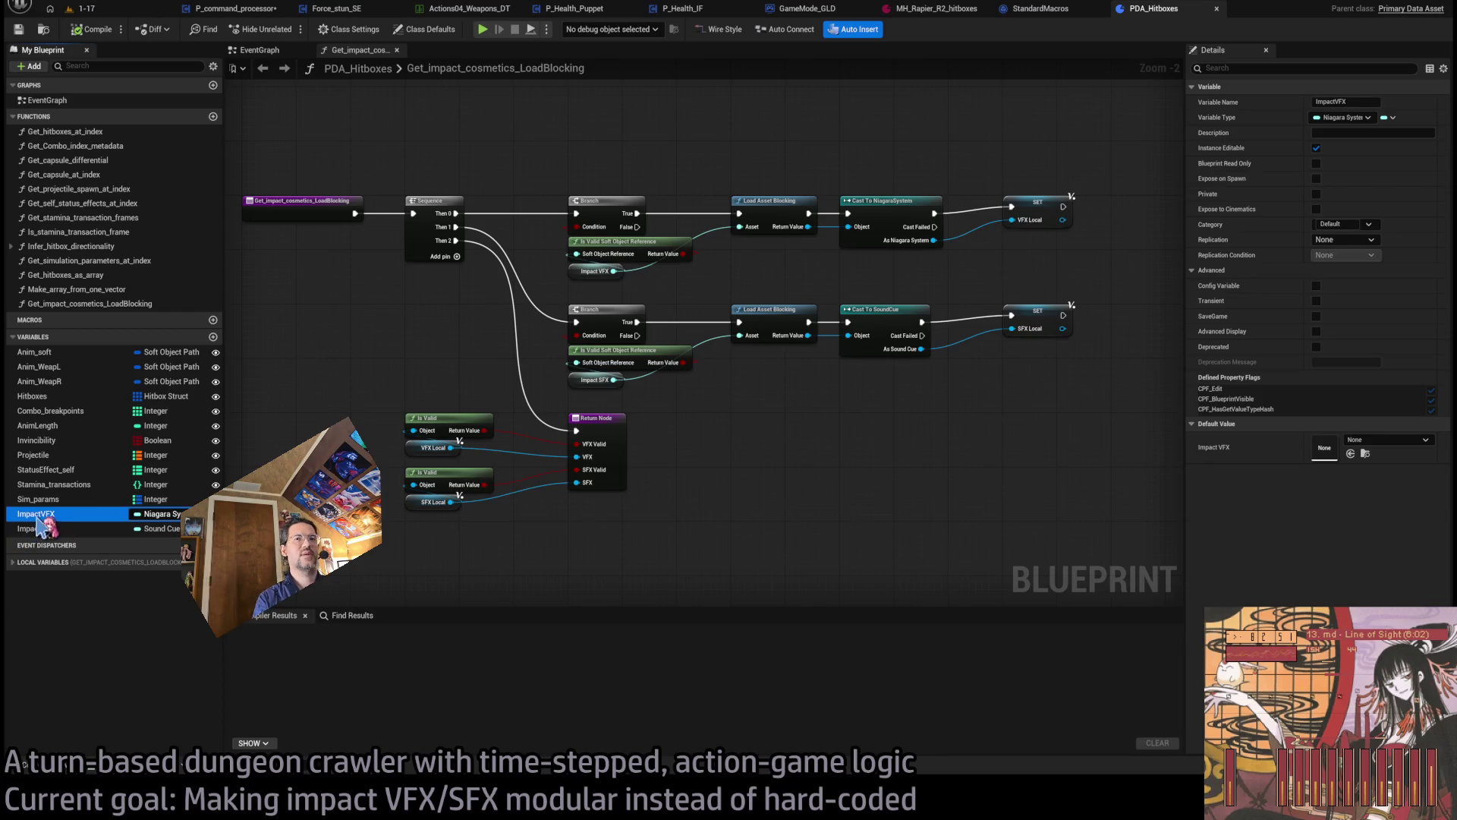
click(53, 514)
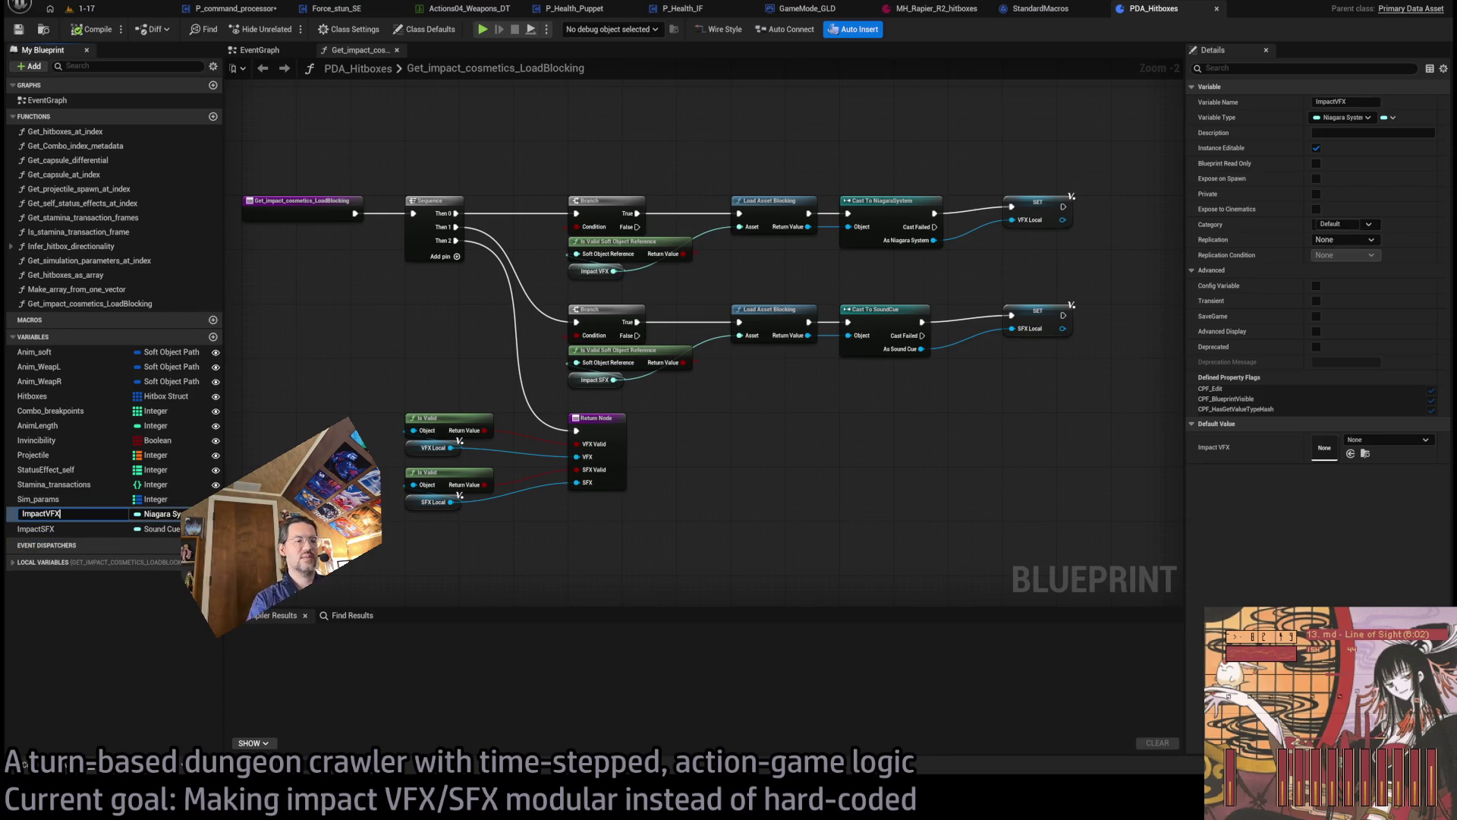
text(_Slot1)
key(Return)
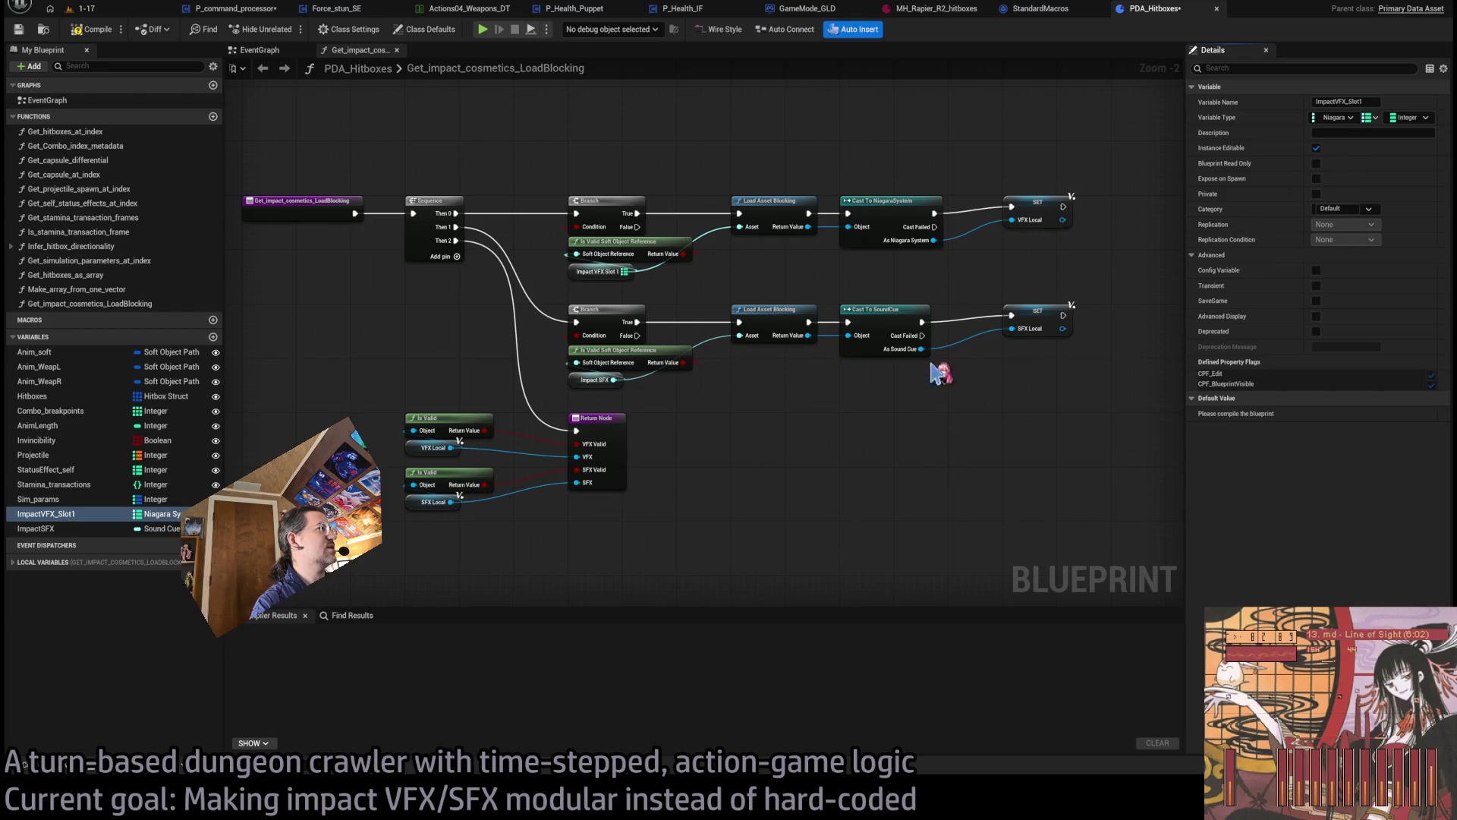
key(ctrl+v)
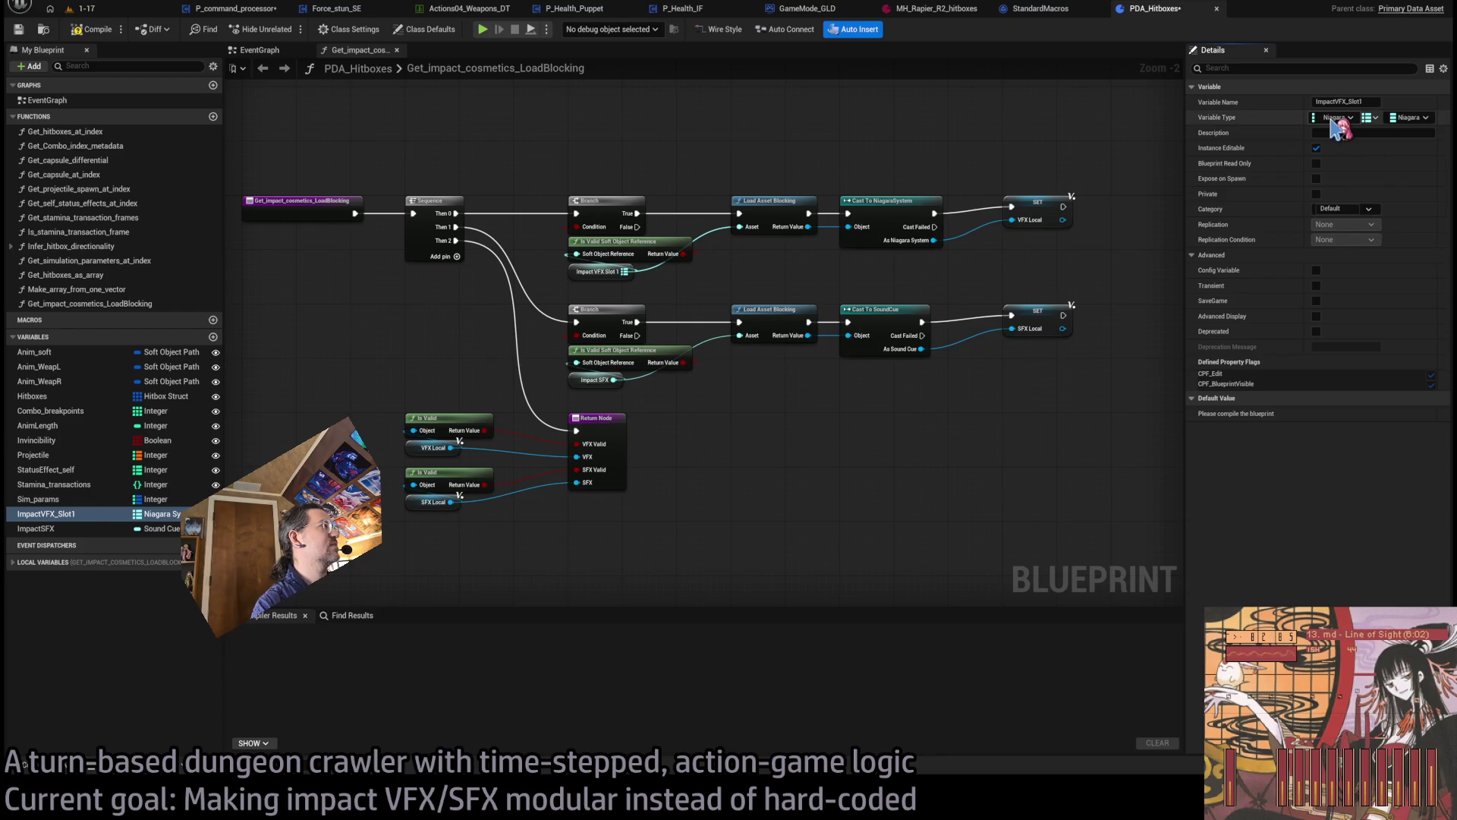
key(ctrl+z)
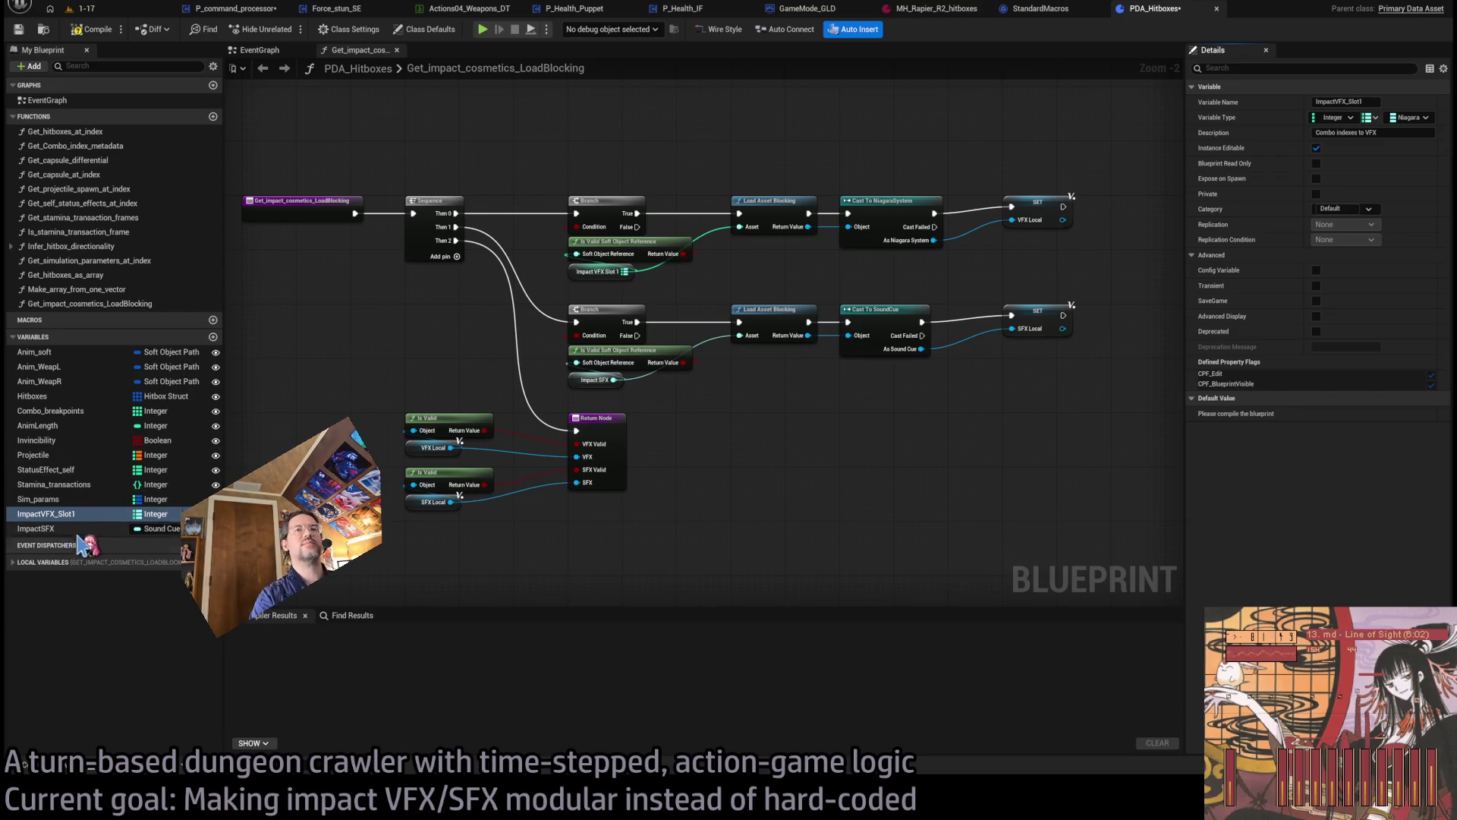
- Make ImpactSFX an Integer→Sound Cue map and rename it ImpactSFX_Slot1
click(75, 529)
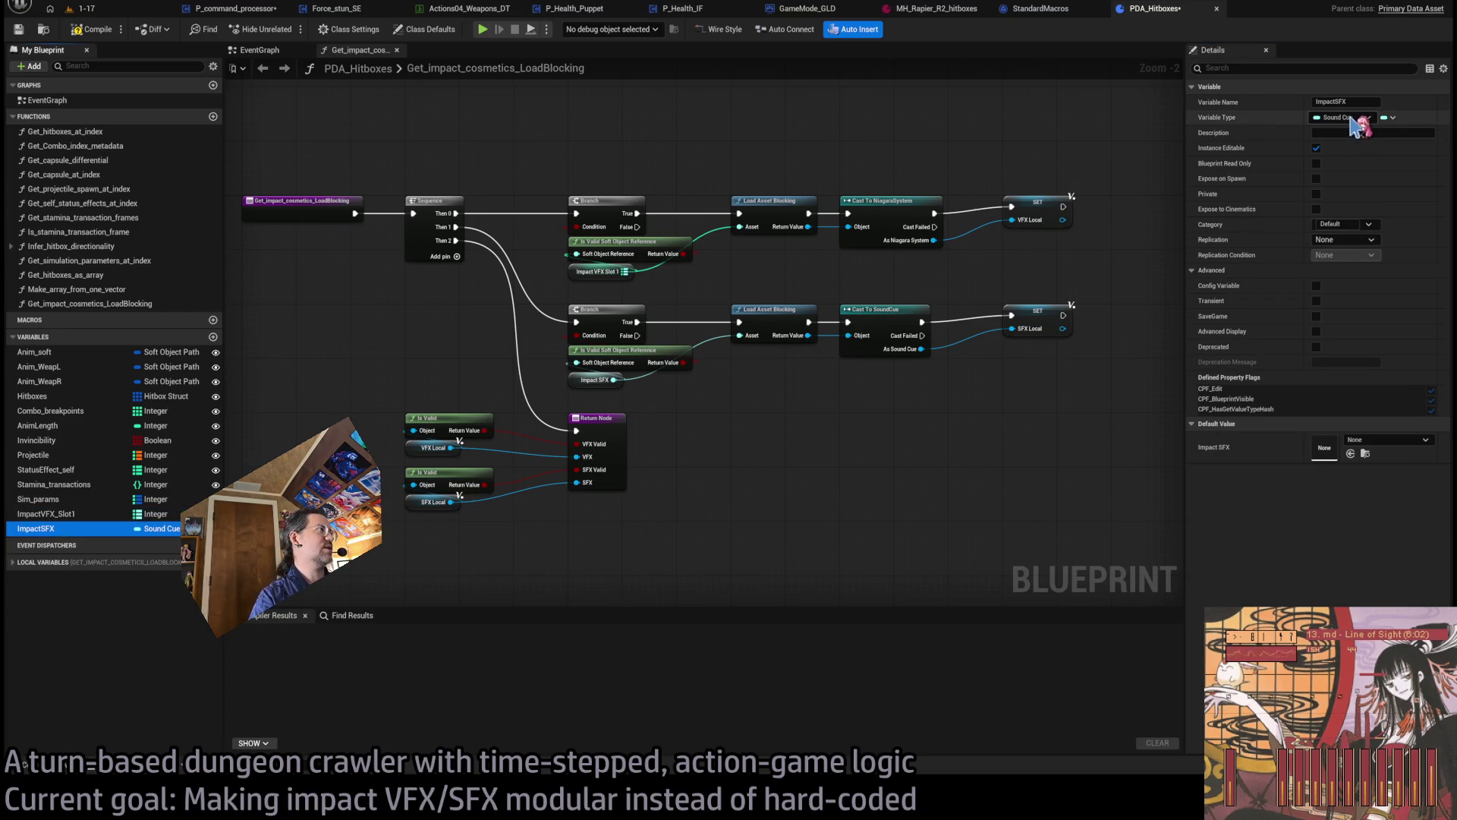
click(1389, 120)
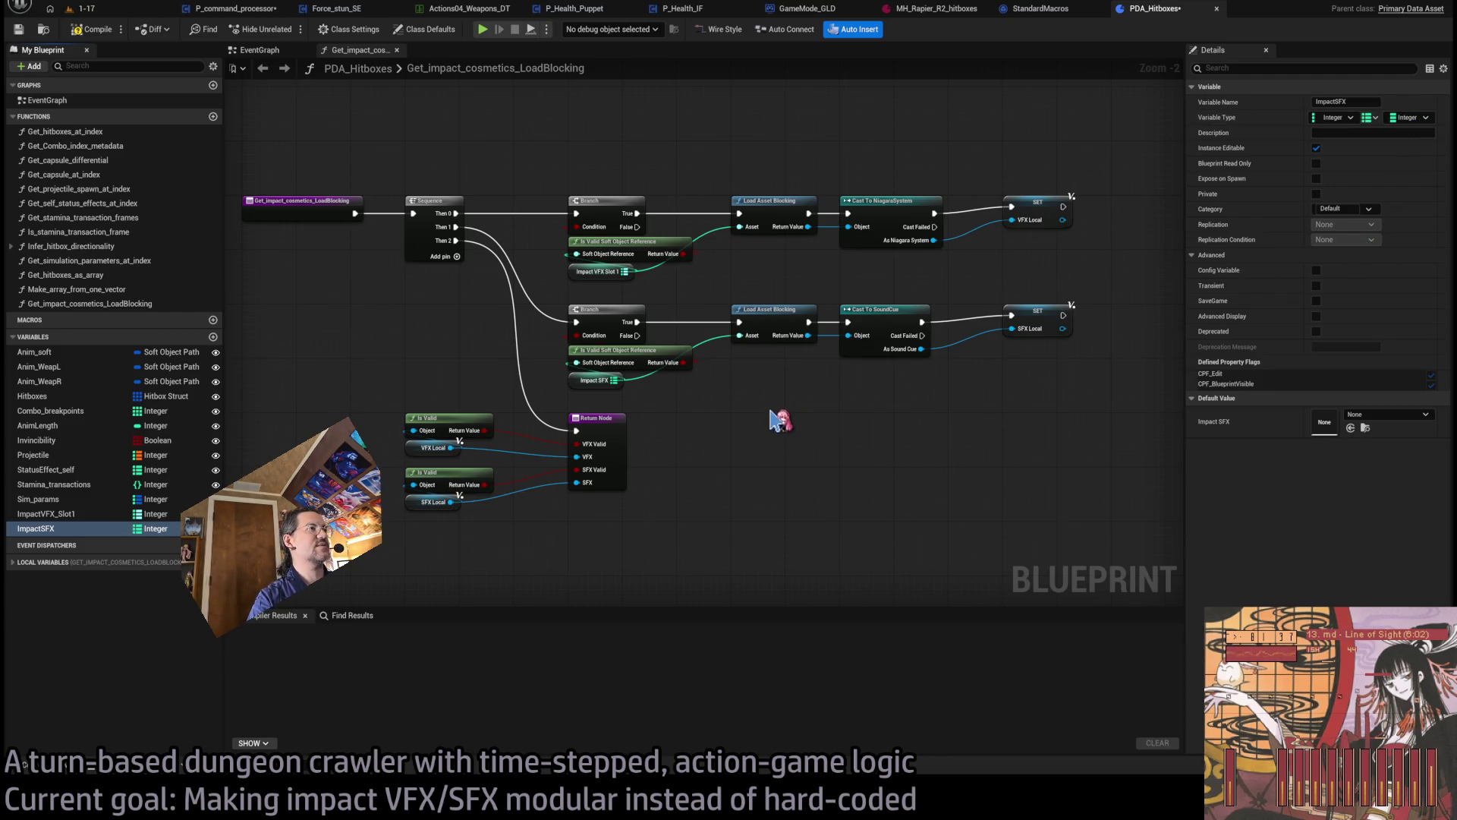
double_click(57, 530)
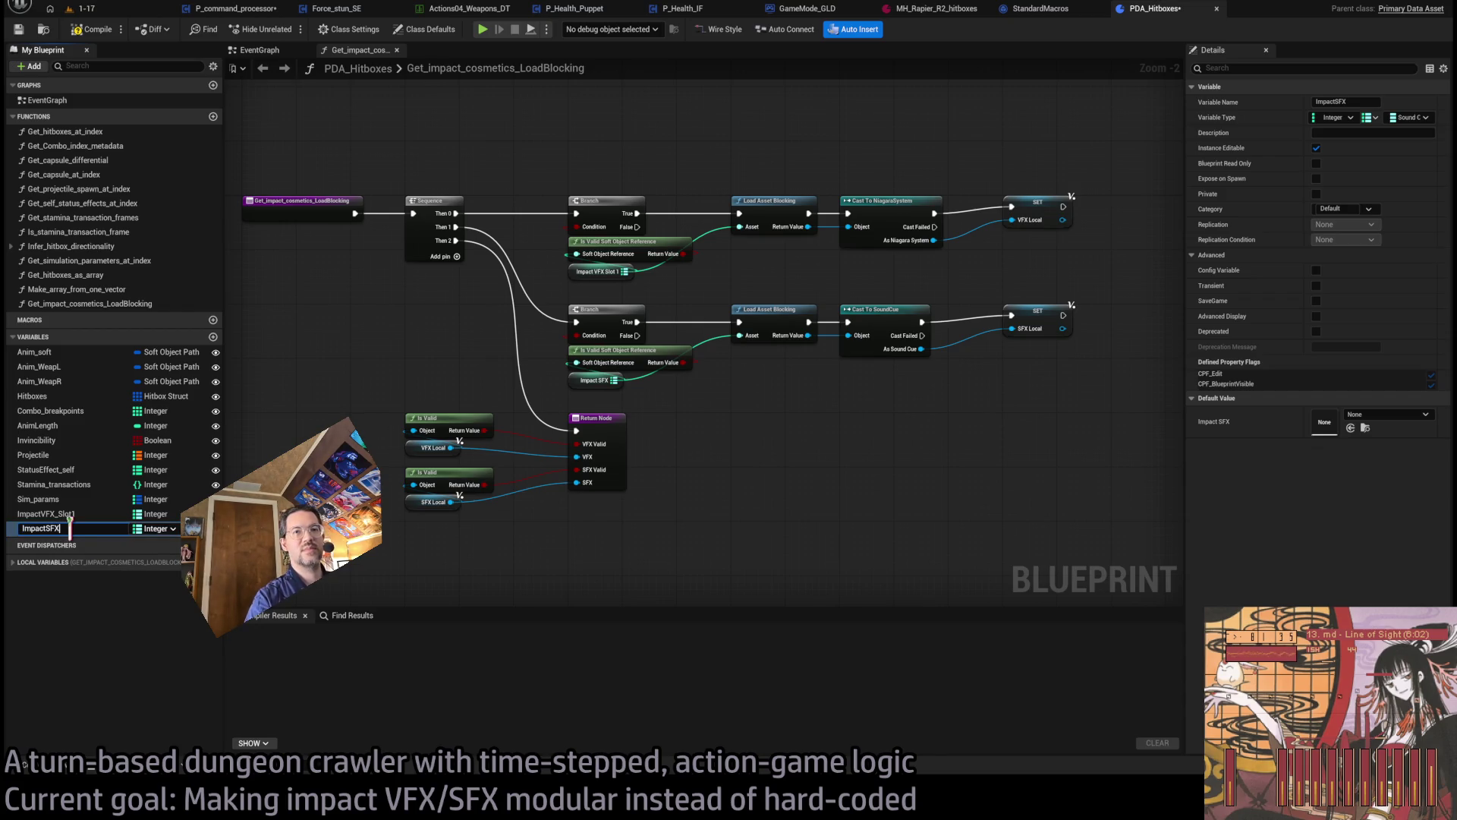
text(_Slot1)
key(Return)
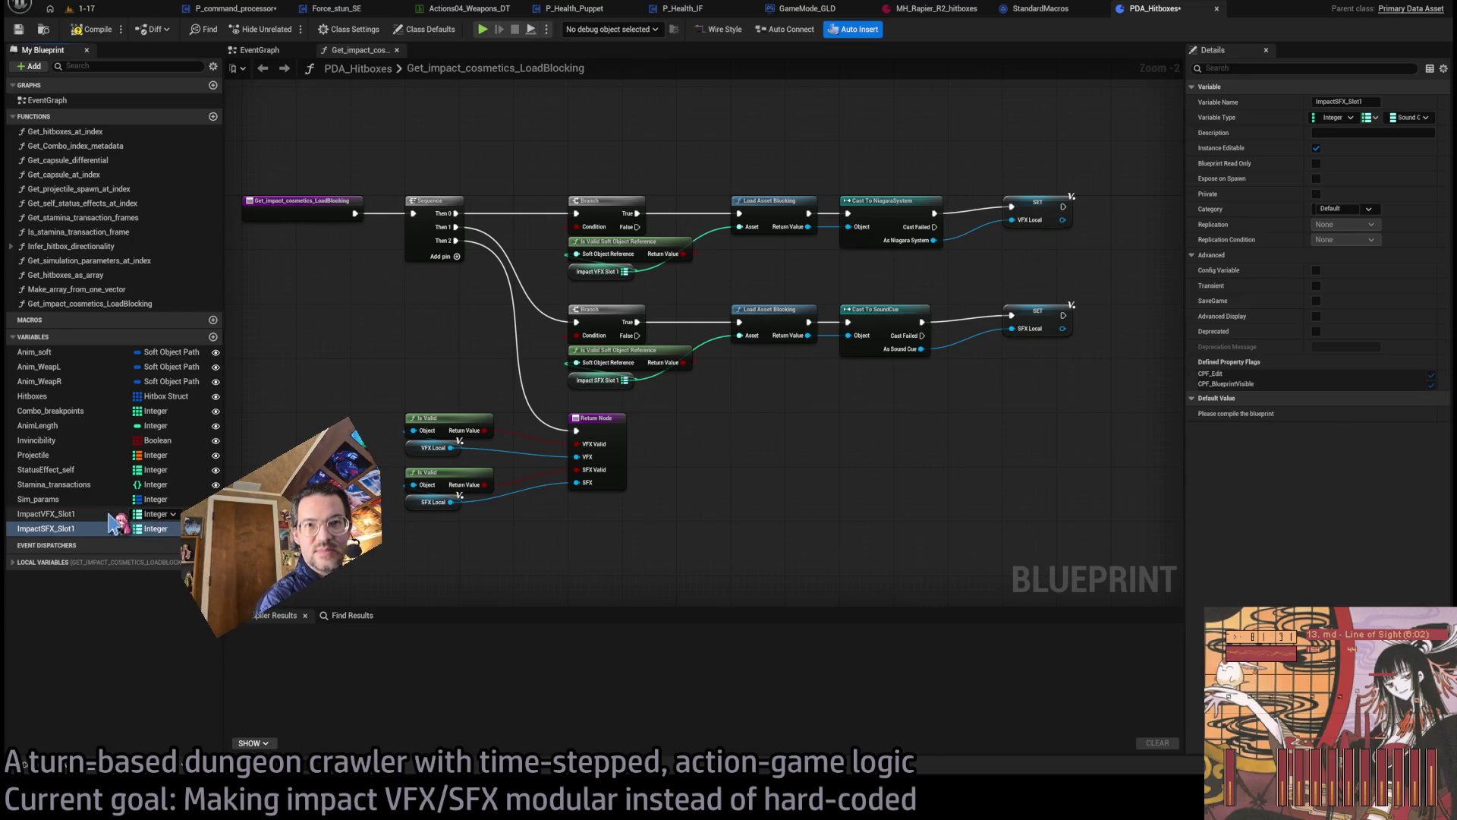
- Duplicate both variables as ImpactVFX_Slot2 and ImpactSFX_Slot2, then compile
click(61, 514)
key(ctrl+d)
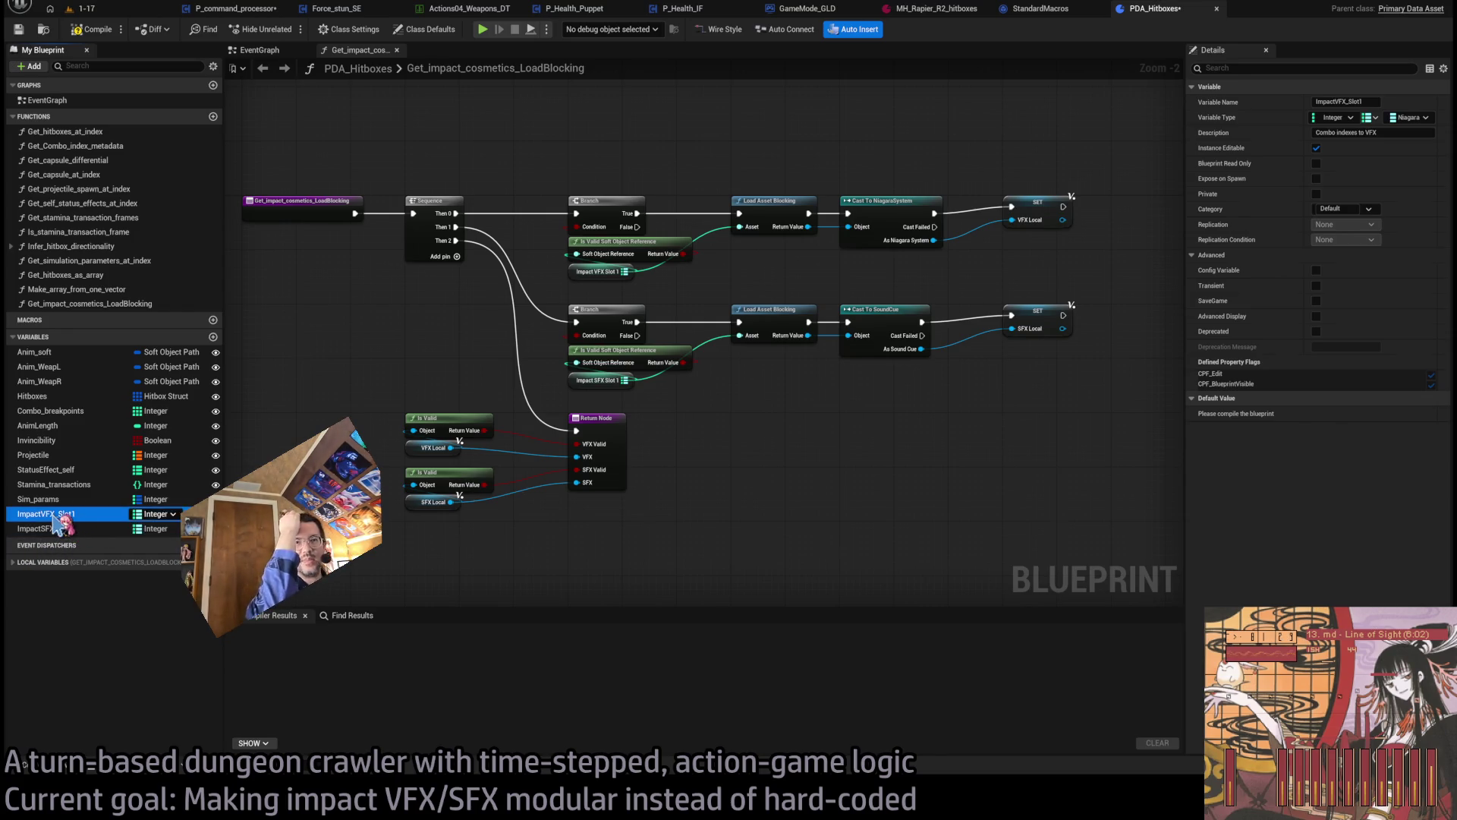
key(End)
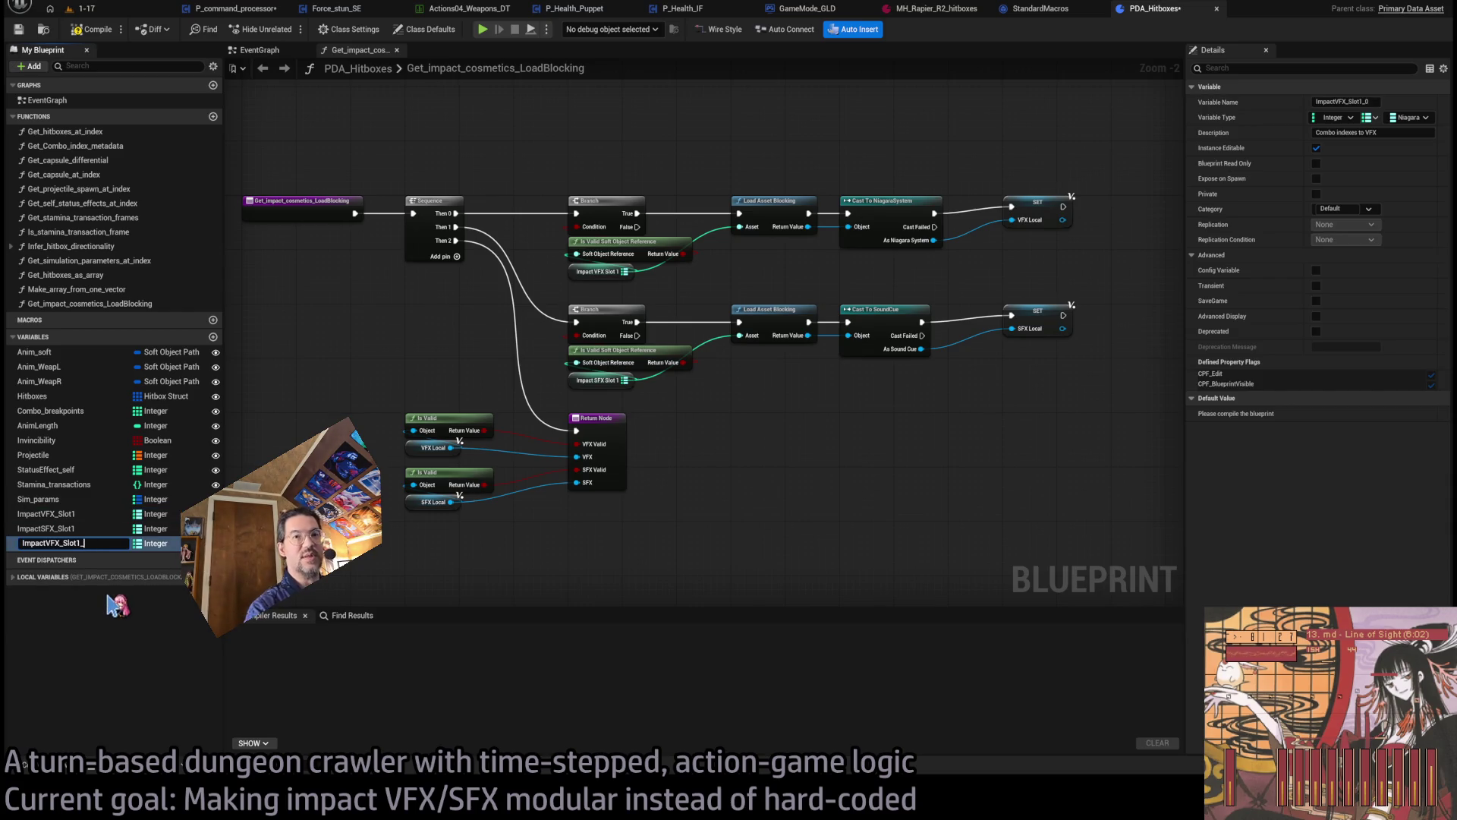
text(2)
key(Return)
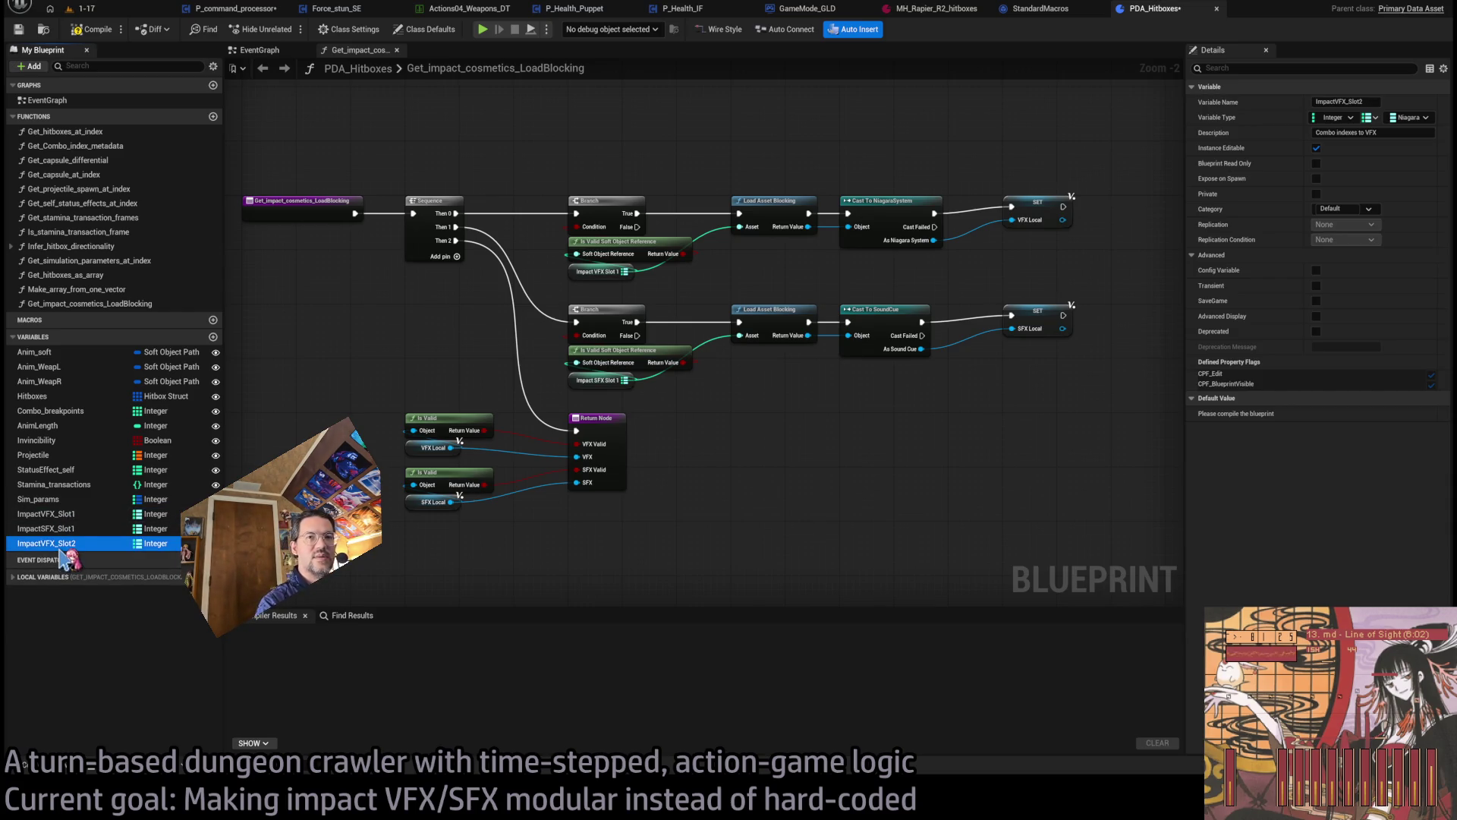
click(76, 543)
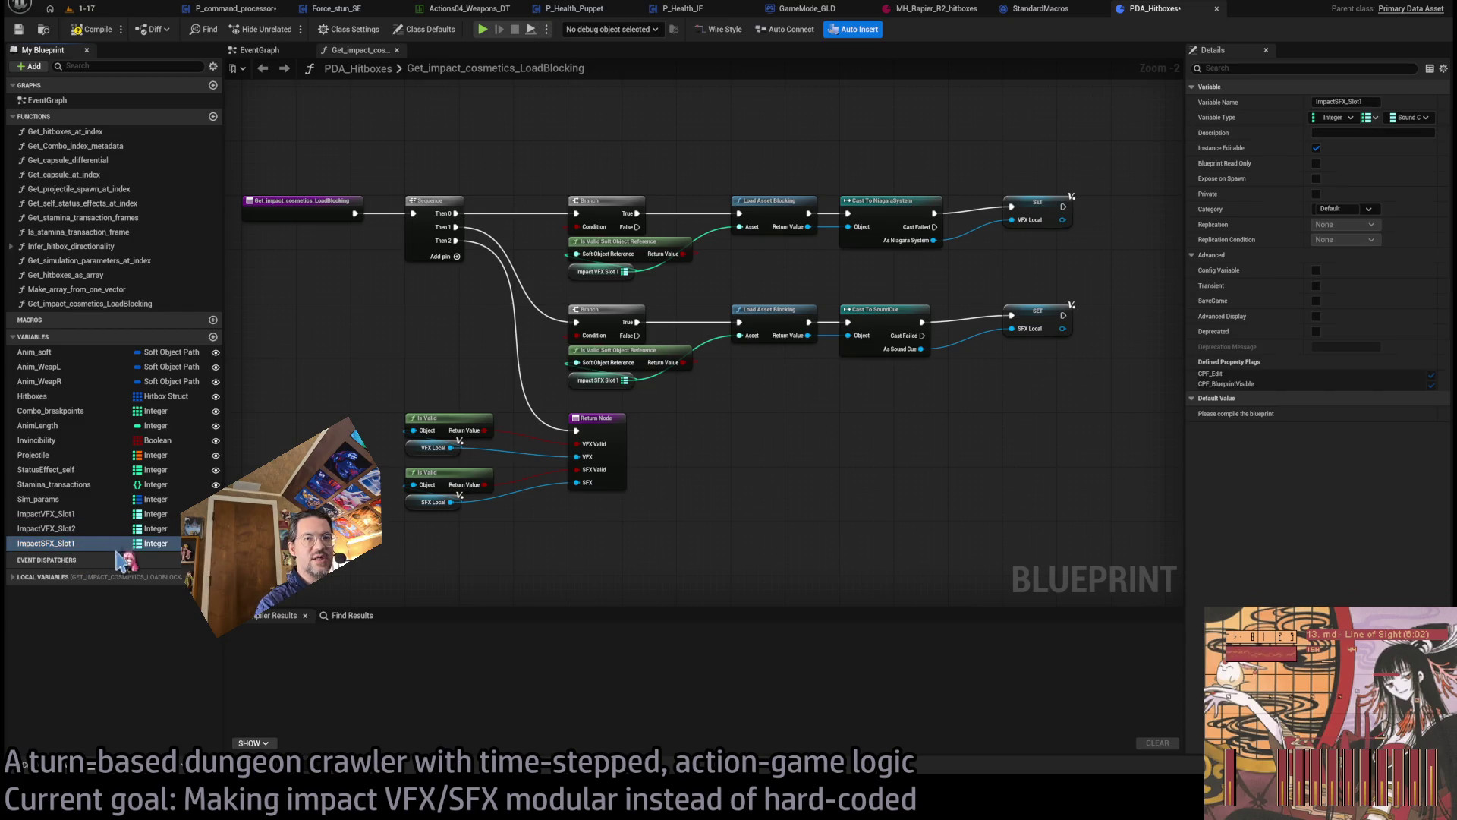
key(ctrl+w)
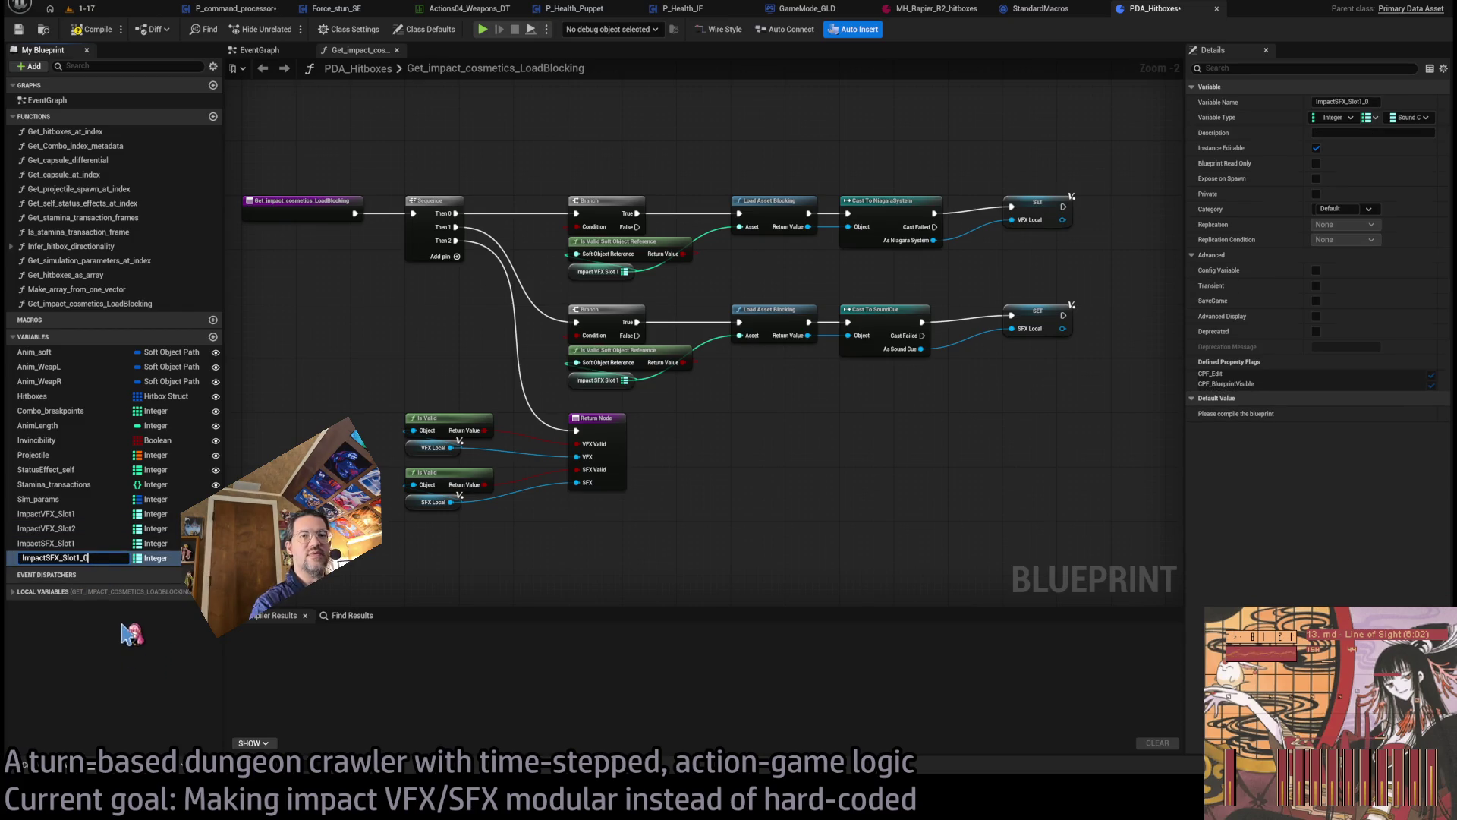
text(2)
key(Return)
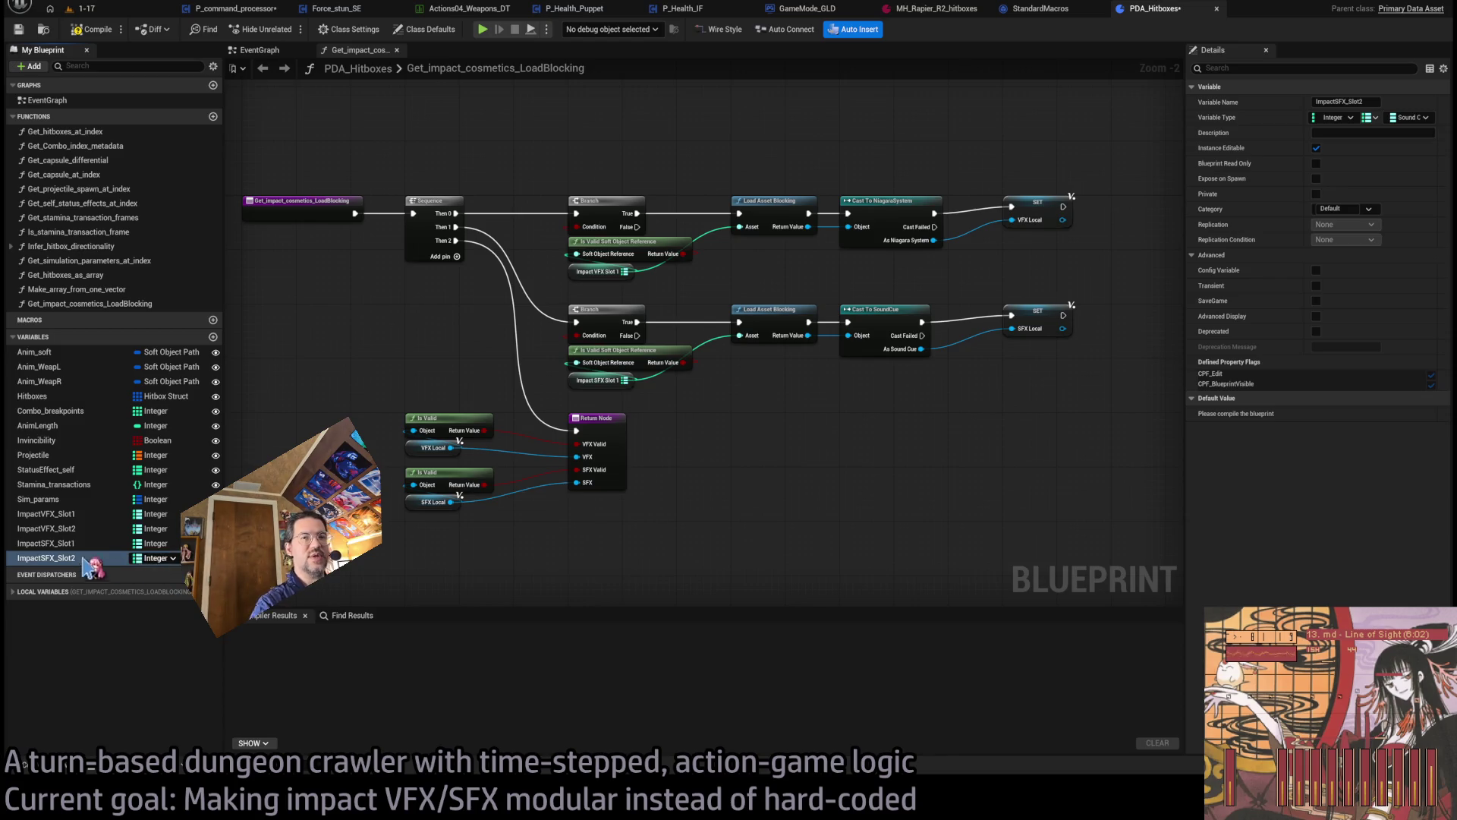
click(85, 29)
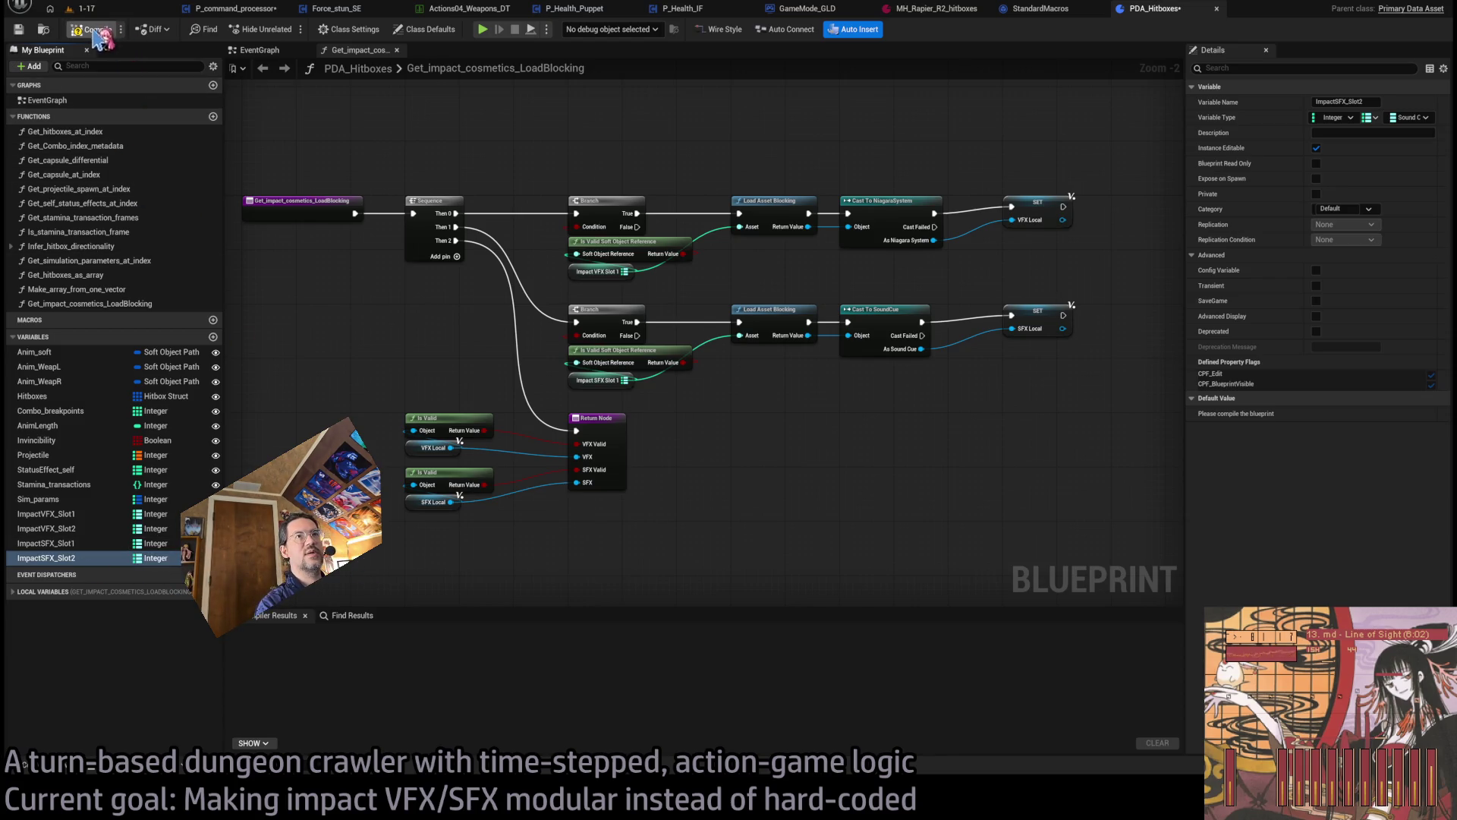
- Remove the VFX_valid and SFX_valid outputs from the function's Return Node
key(Home)
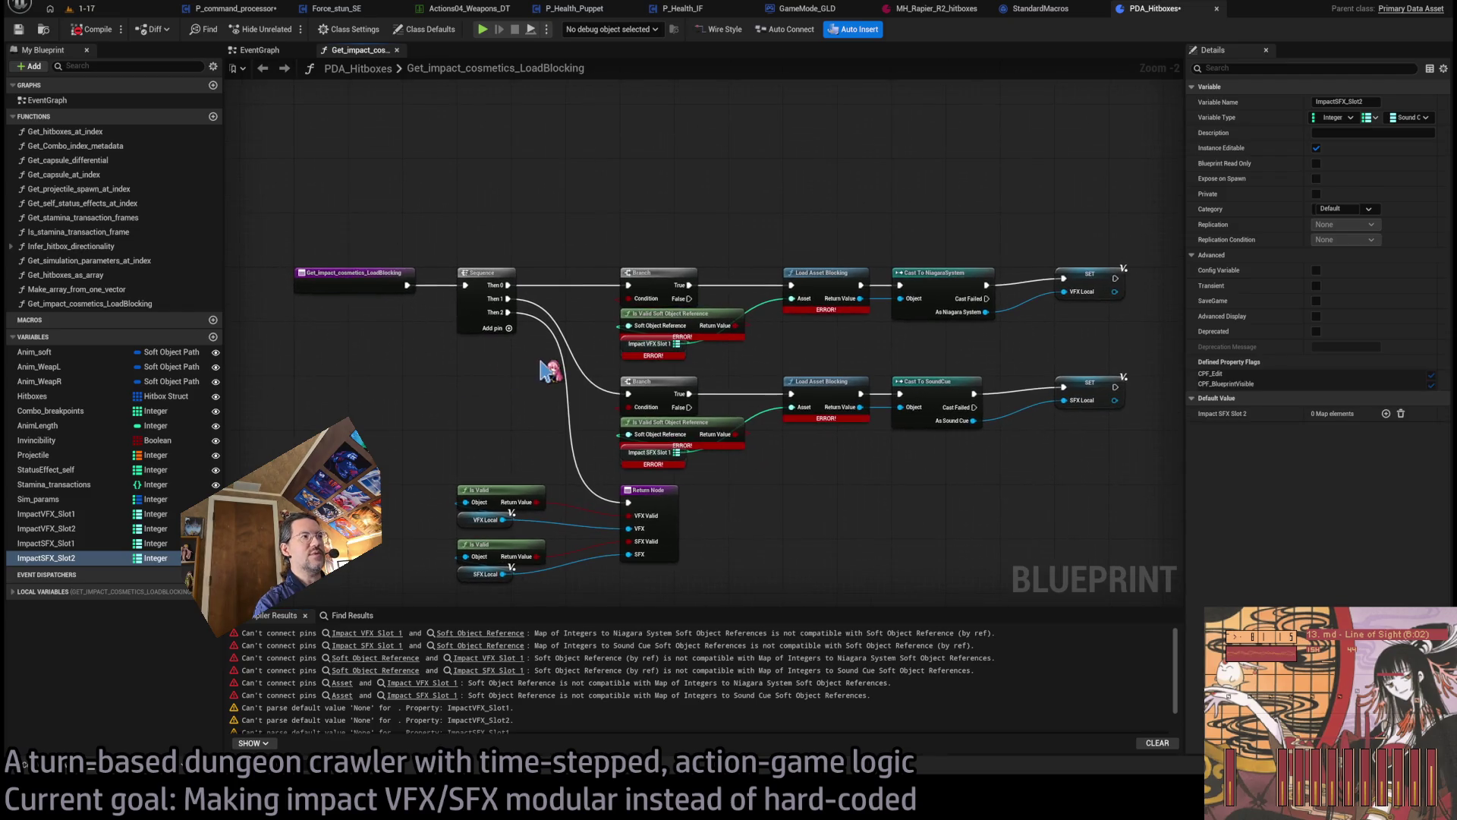
scroll(676, 328, up, 2)
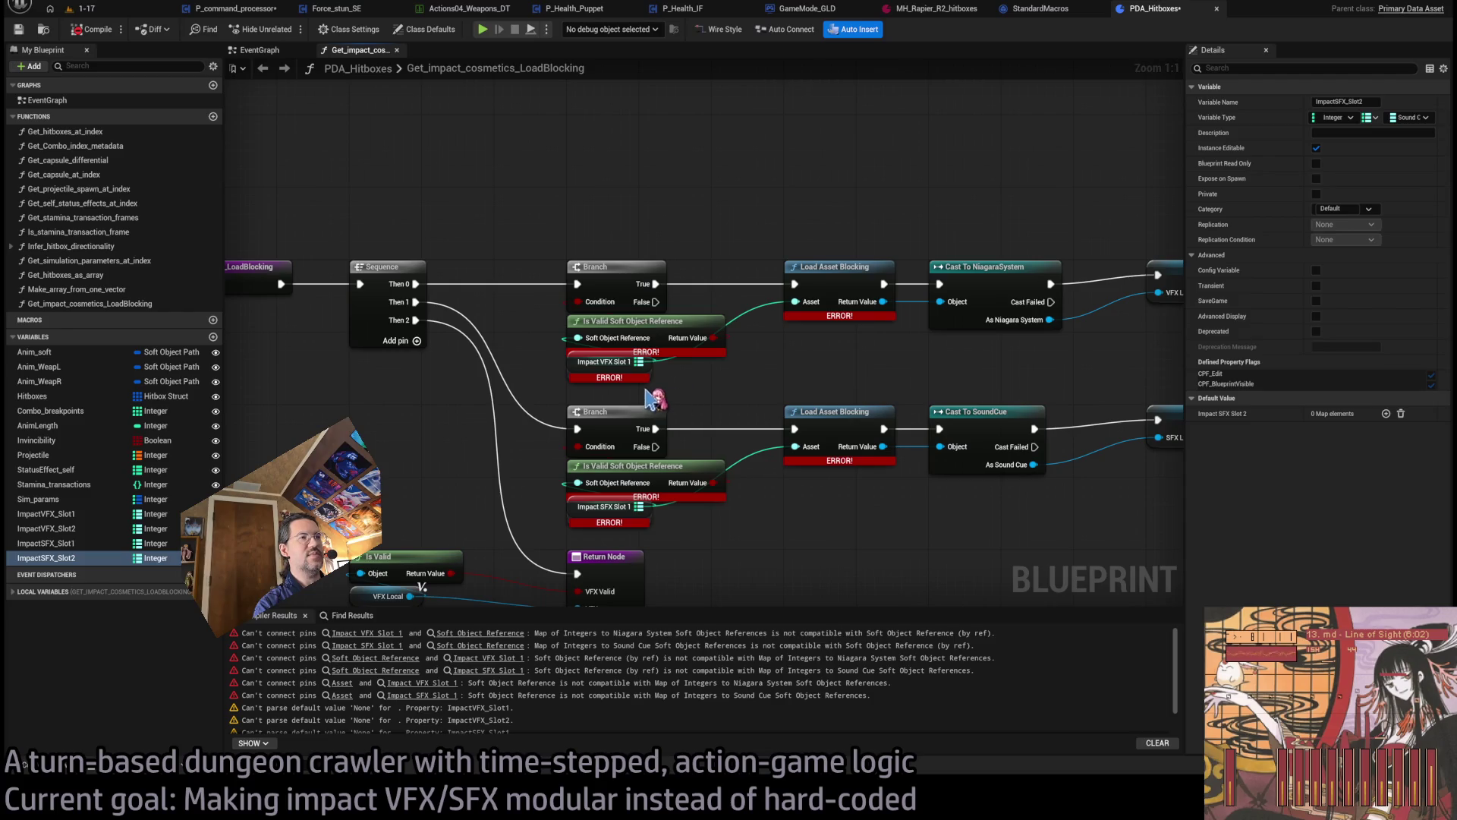
scroll(702, 383, down, 1)
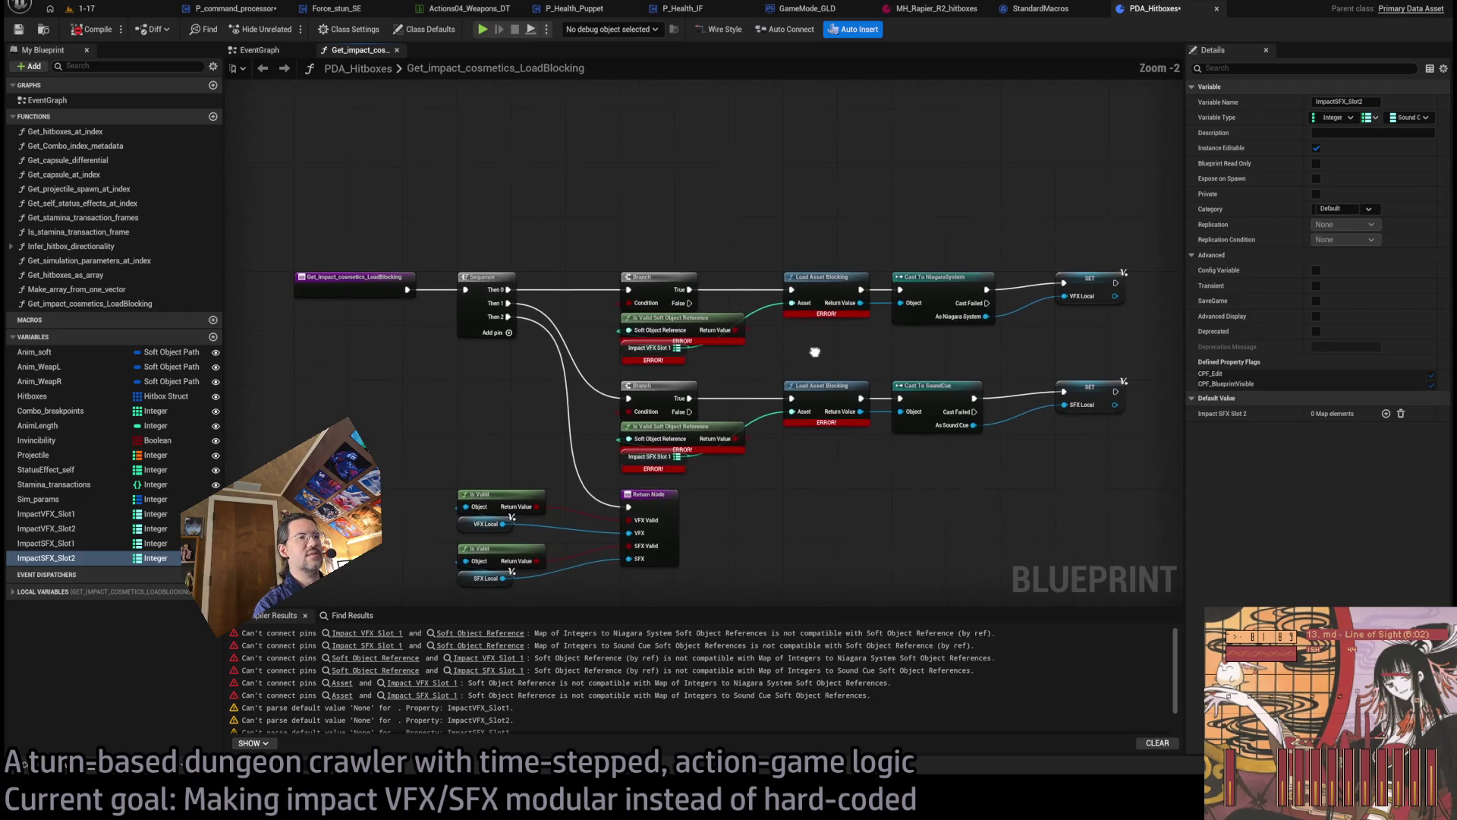
scroll(740, 479, down, 1)
click(1412, 270)
click(1412, 270)
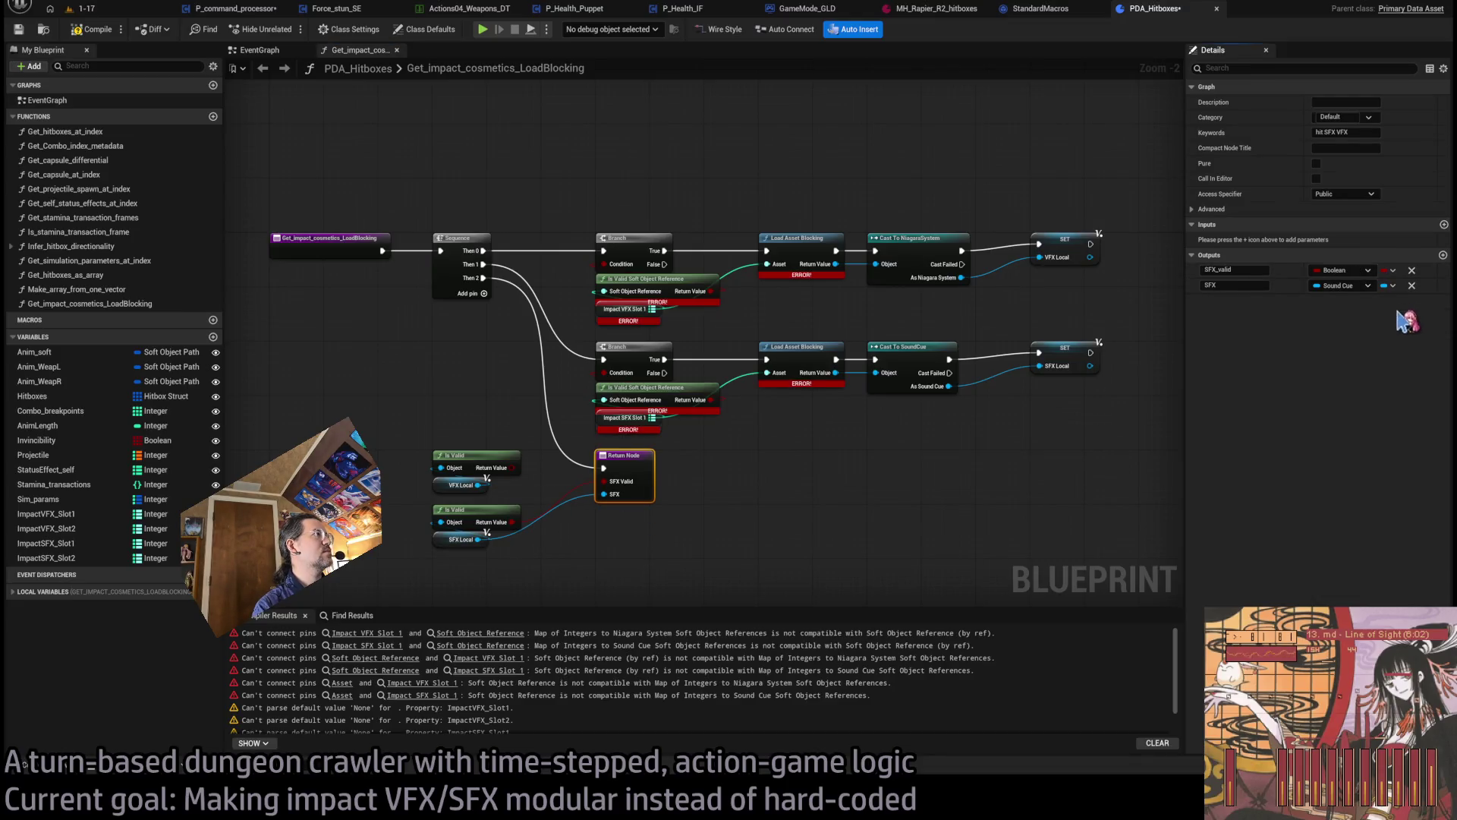
key(ctrl+z)
click(637, 501)
click(1412, 285)
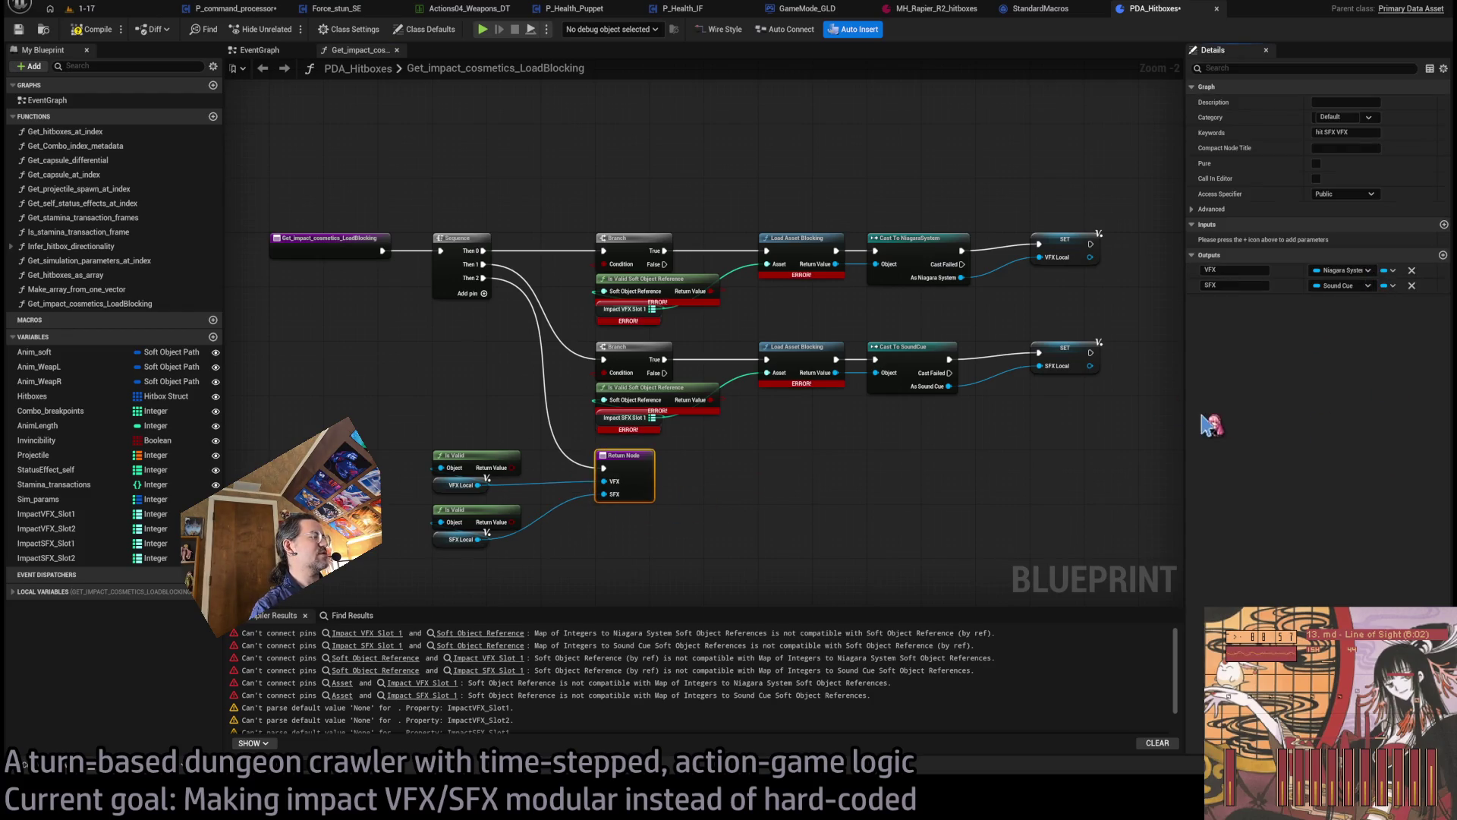
- Set the VFX and SFX return outputs' container type to Map
click(1388, 270)
click(1393, 309)
click(1391, 286)
click(1391, 326)
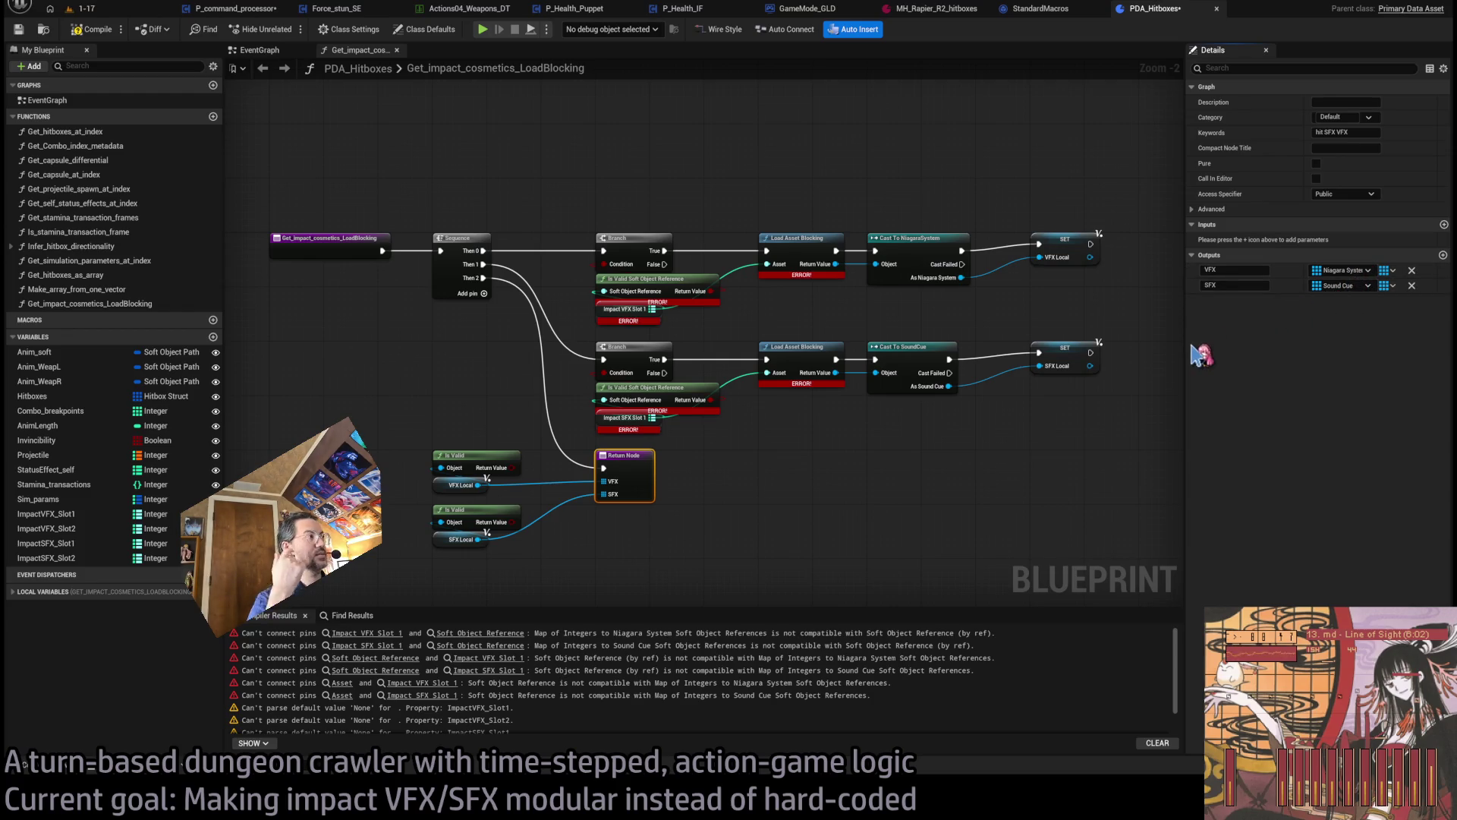
drag(505, 363, 543, 364)
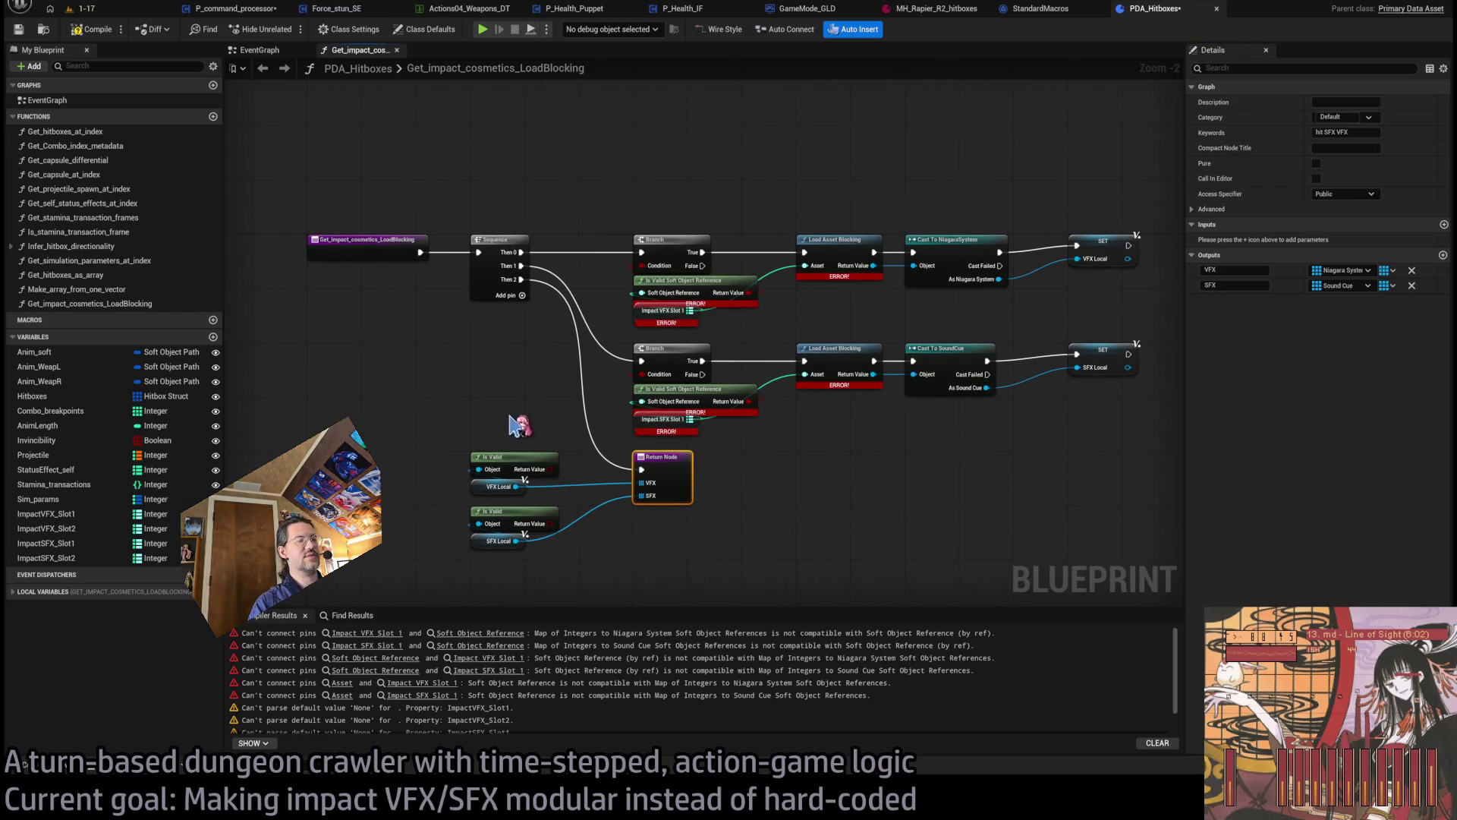
- Change SFX_Local's container type, delete both local Is Valid nodes, and rearrange the Return Node
scroll(521, 423, up, 2)
click(541, 448)
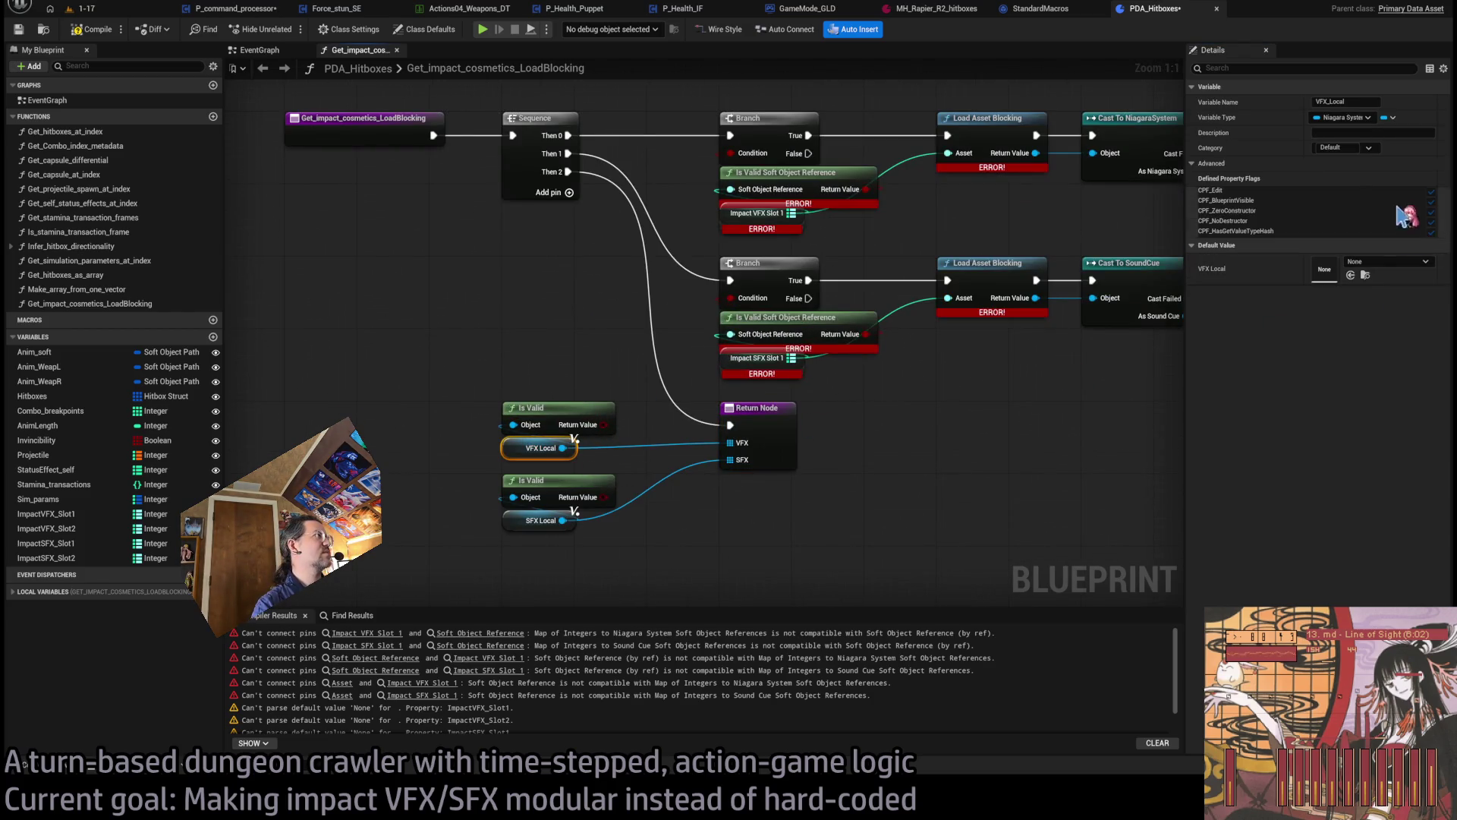
click(540, 520)
click(1394, 118)
click(1393, 140)
click(531, 408)
key(Delete)
click(532, 481)
key(Delete)
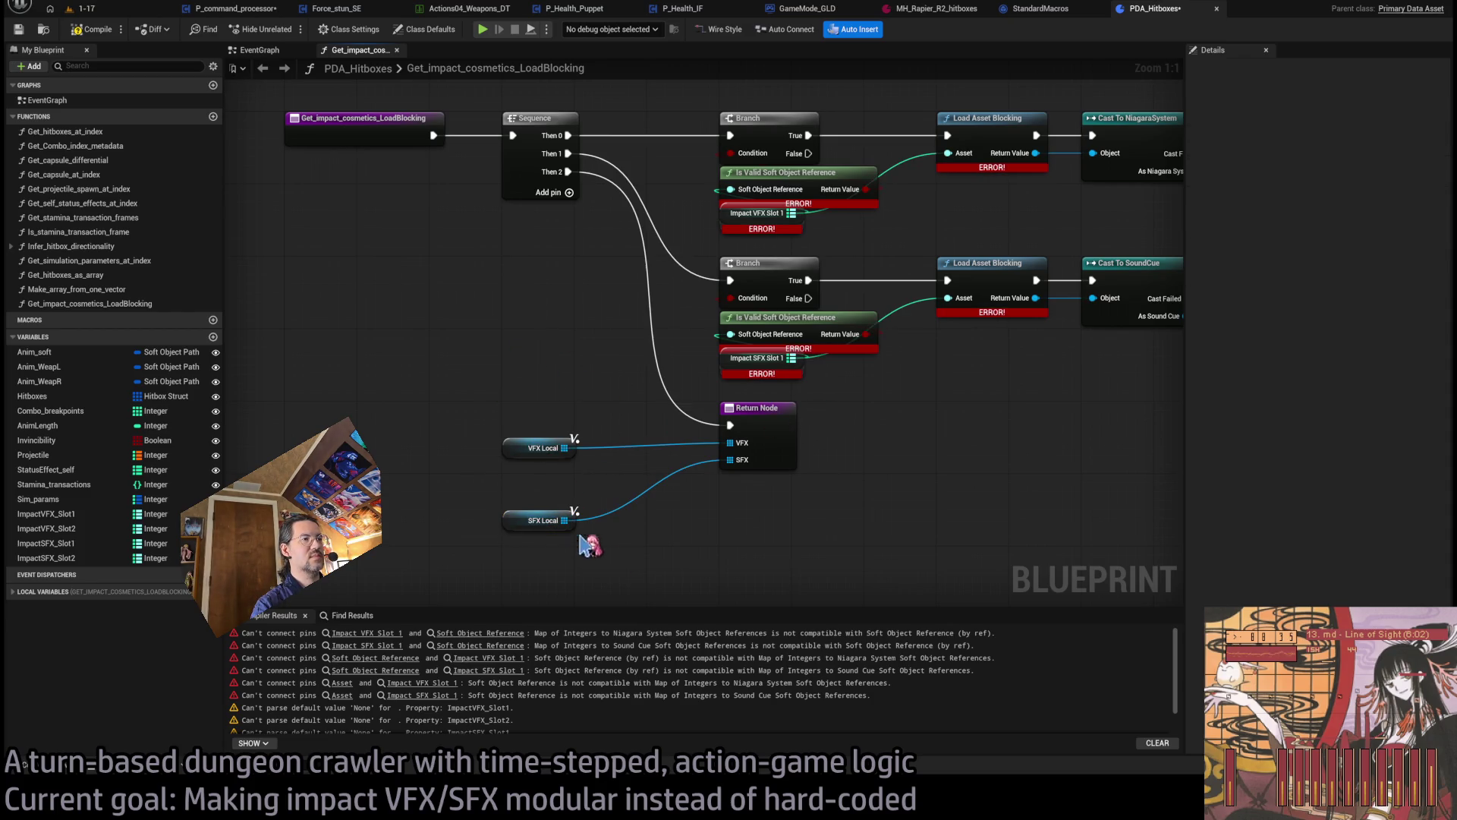
click(541, 524)
mouse_move(540, 532)
mouse_down()
mouse_move(538, 479)
mouse_move(740, 493)
mouse_up()
ctrl+click(531, 451)
ctrl+click(754, 289)
drag(754, 309, 755, 516)
- Delete the VFX chain's Branch and Is Valid check and unlink Impact VFX Slot 1 from Load Asset Blocking
mouse_move(1169, 486)
mouse_down()
mouse_move(835, 395)
mouse_move(579, 400)
mouse_move(579, 581)
mouse_move(579, 548)
mouse_up()
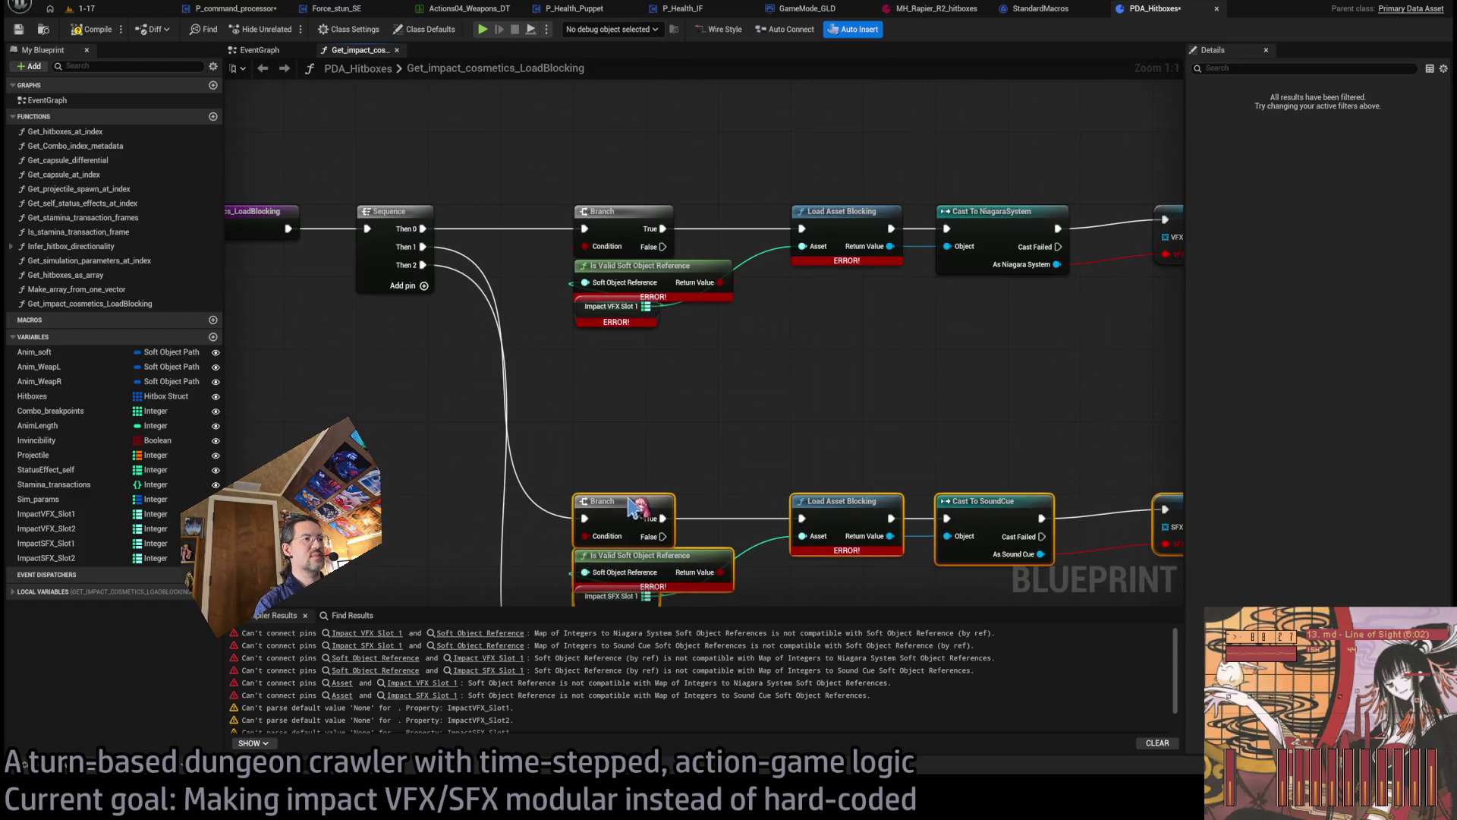
mouse_move(628, 427)
mouse_down()
mouse_move(751, 423)
mouse_move(651, 348)
mouse_up()
key(Delete)
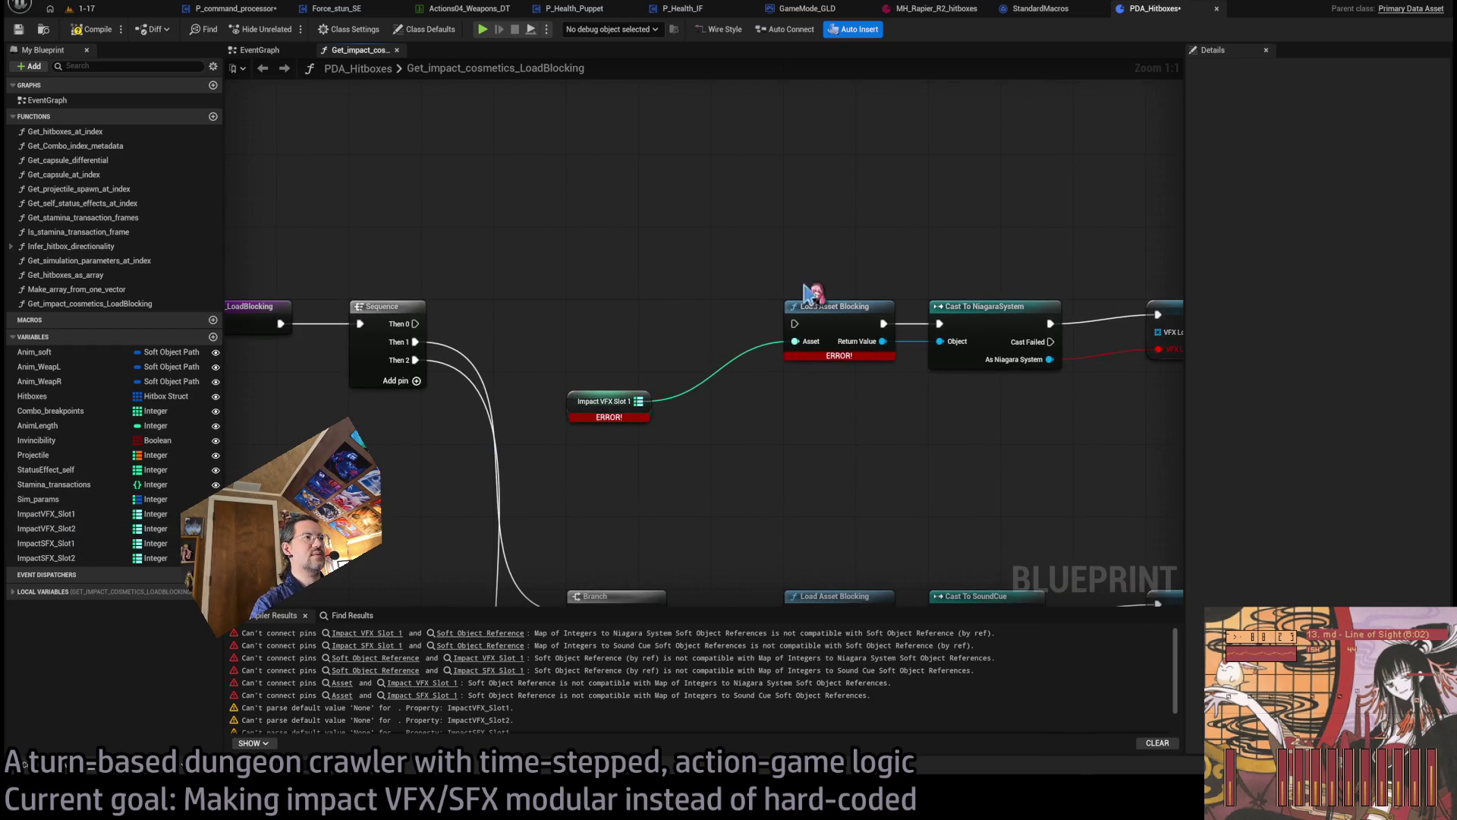
mouse_move(697, 391)
mouse_down()
mouse_move(630, 323)
mouse_move(648, 259)
mouse_up()
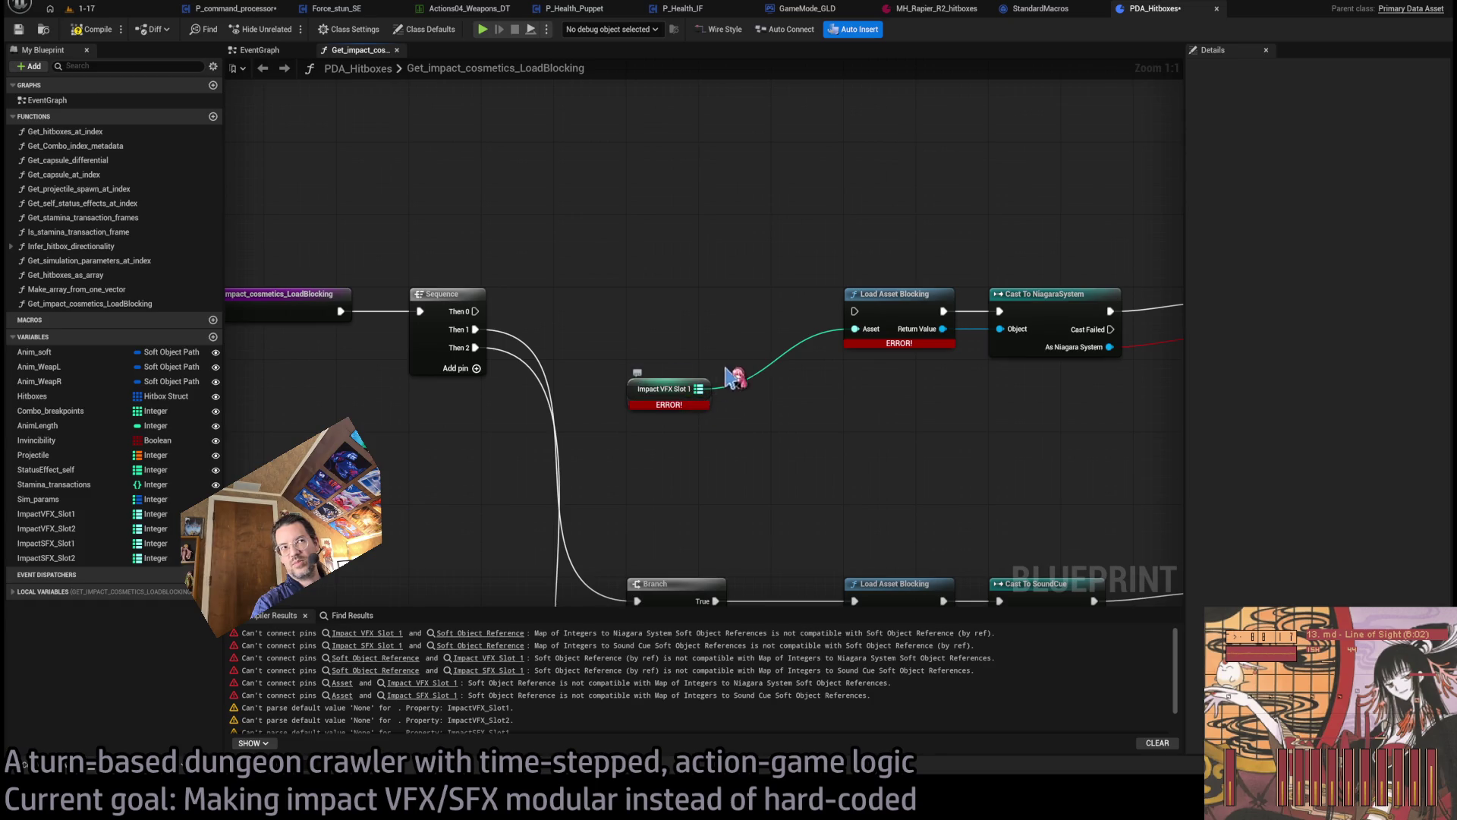
alt+click(856, 328)
- Wire Impact VFX Slot 1 into the Map input of a new For Each Loop (Map) node
drag(714, 382, 618, 317)
click(668, 326)
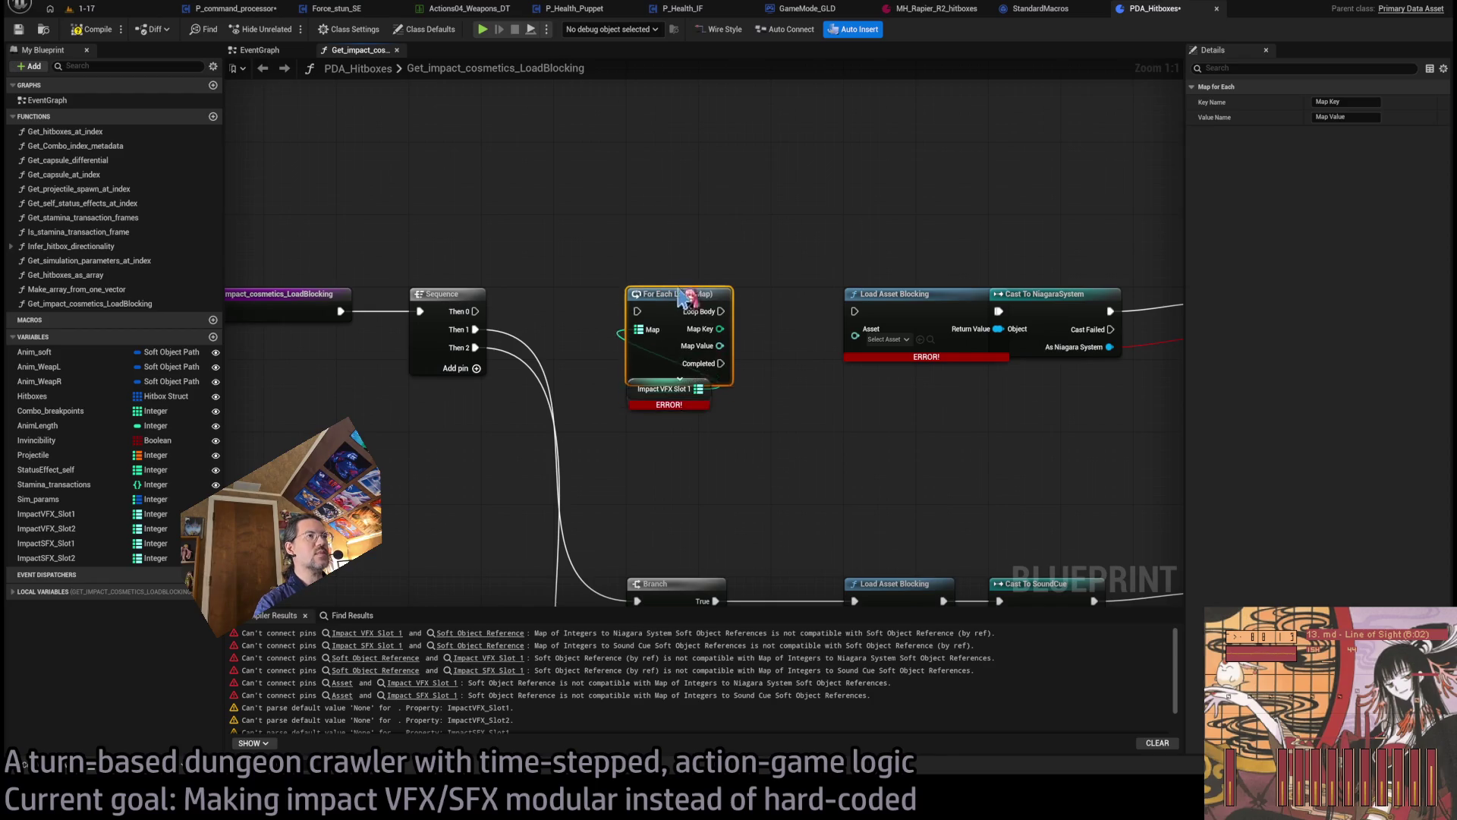
ctrl+click(668, 391)
scroll(702, 366, up, 6)
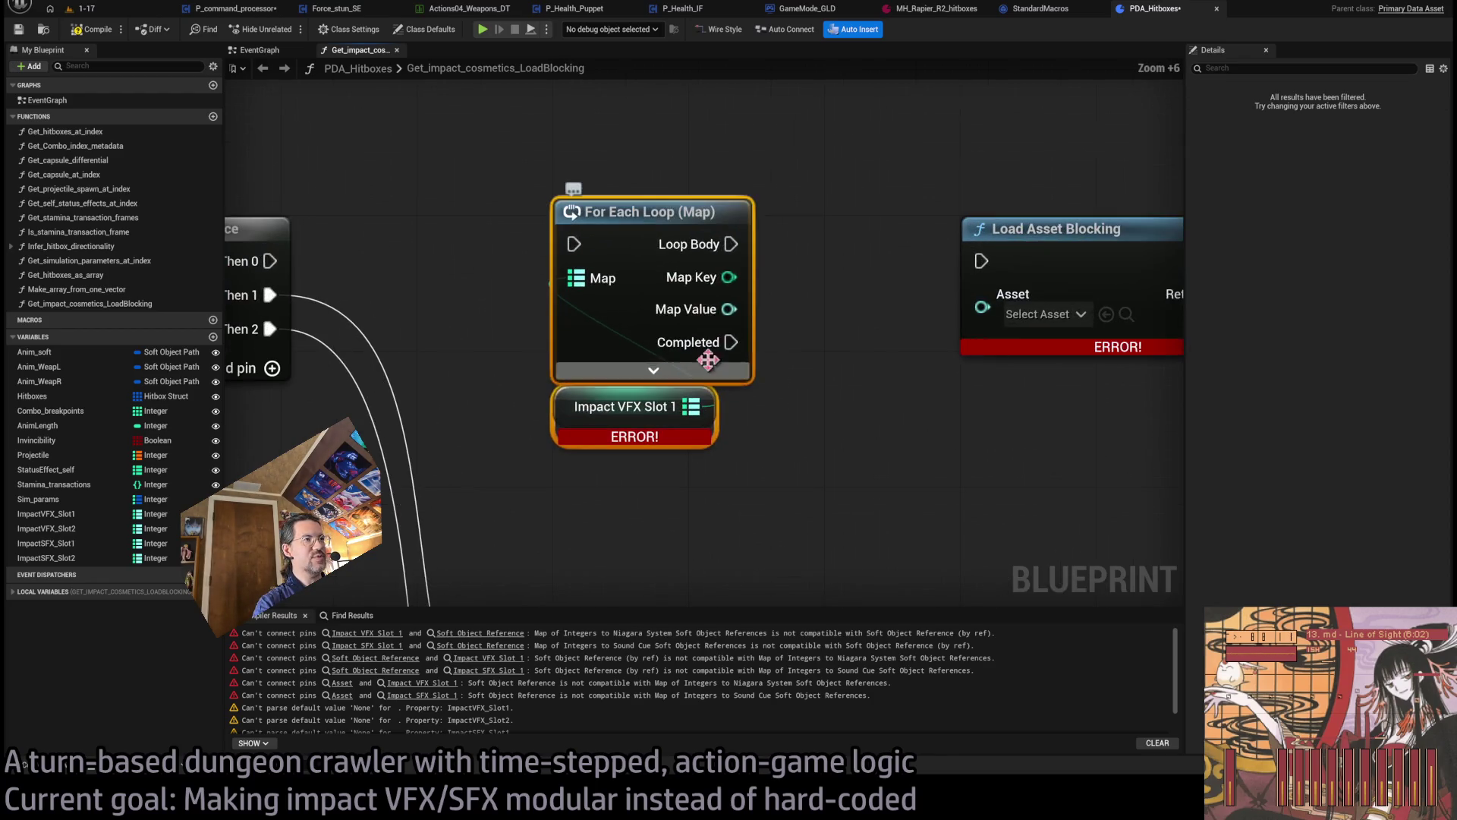
click(687, 196)
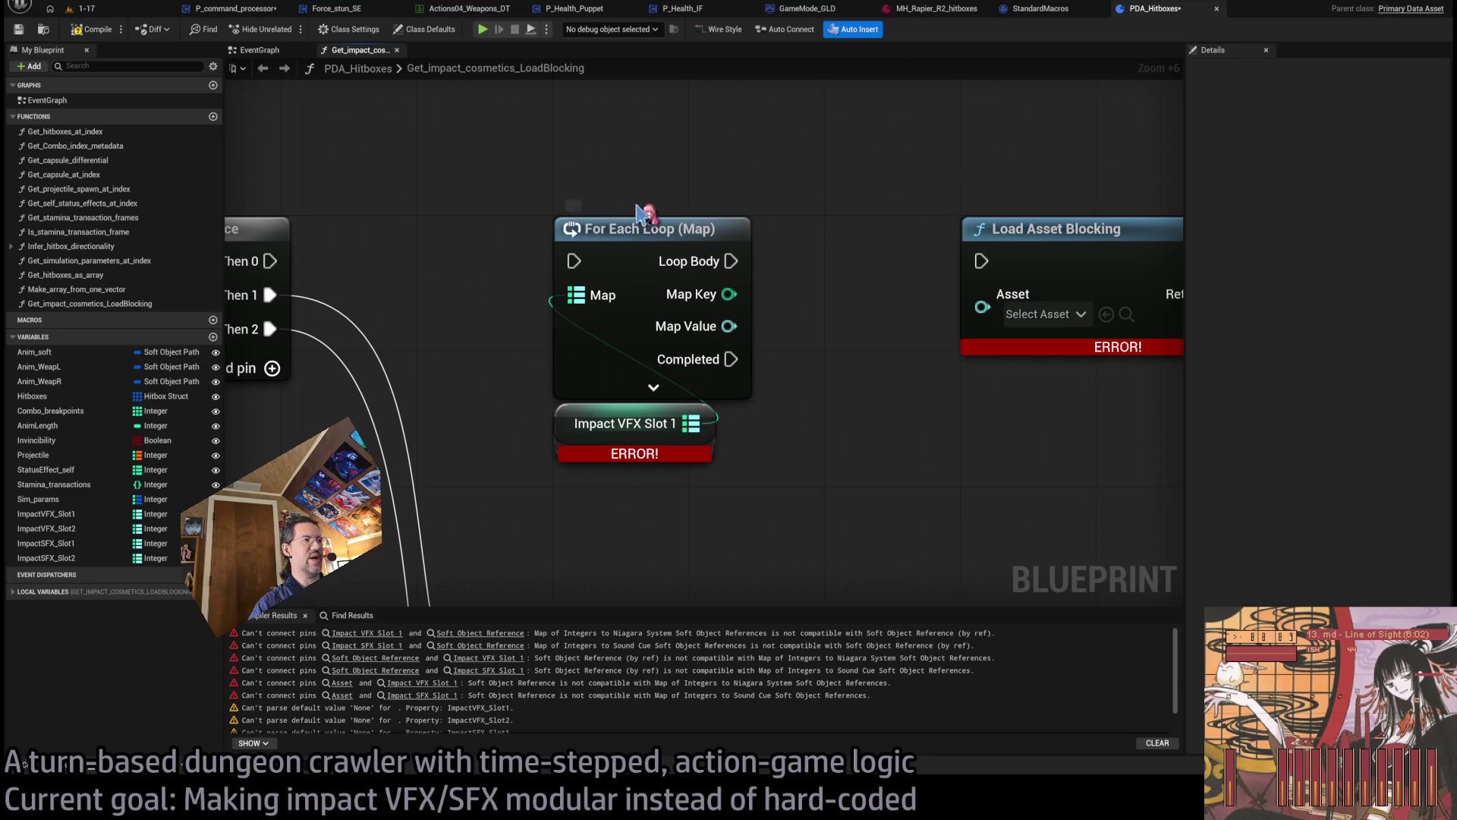
scroll(813, 261, down, 1)
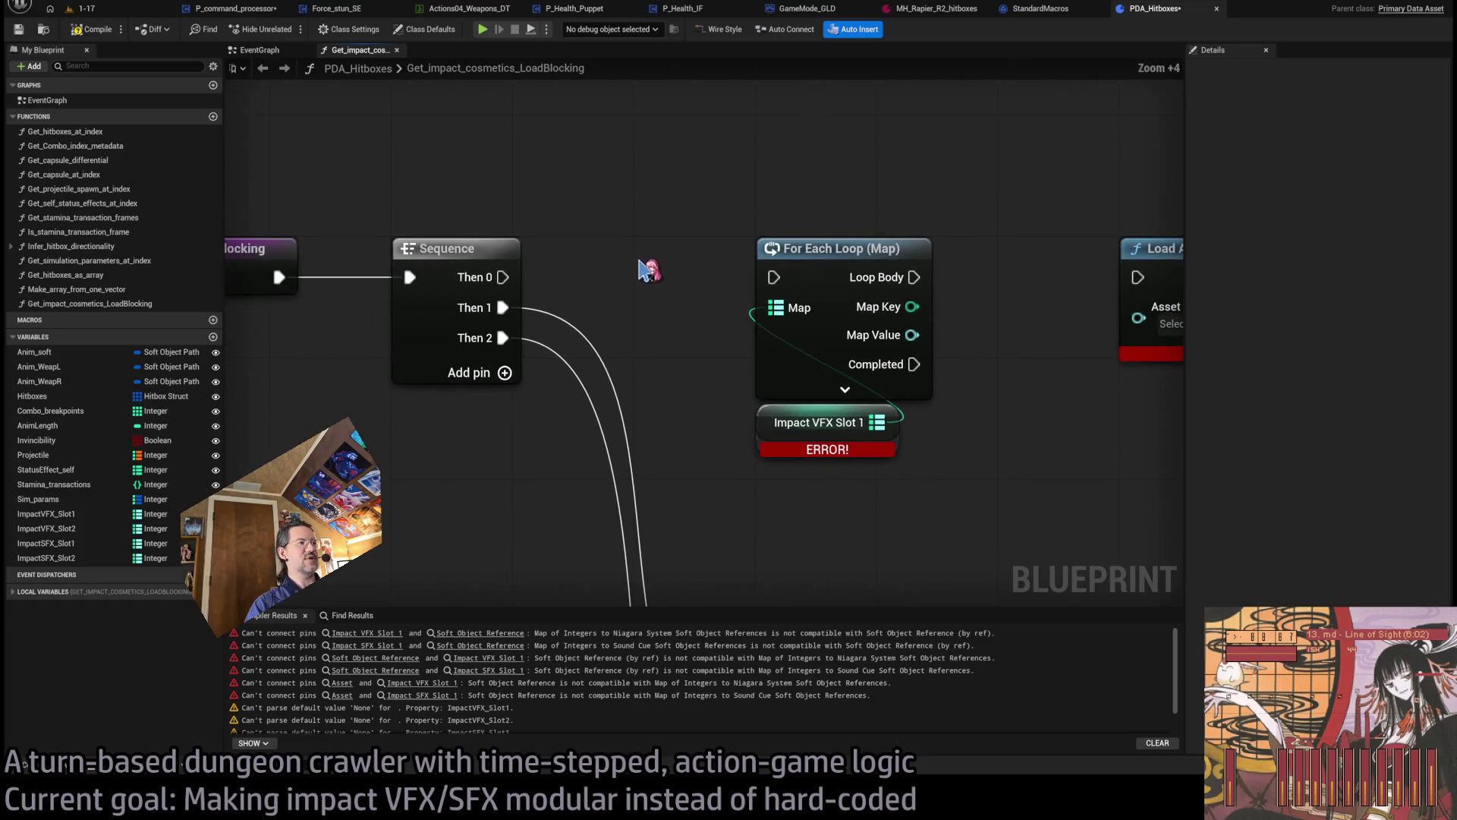
scroll(490, 281, down, 4)
click(493, 285)
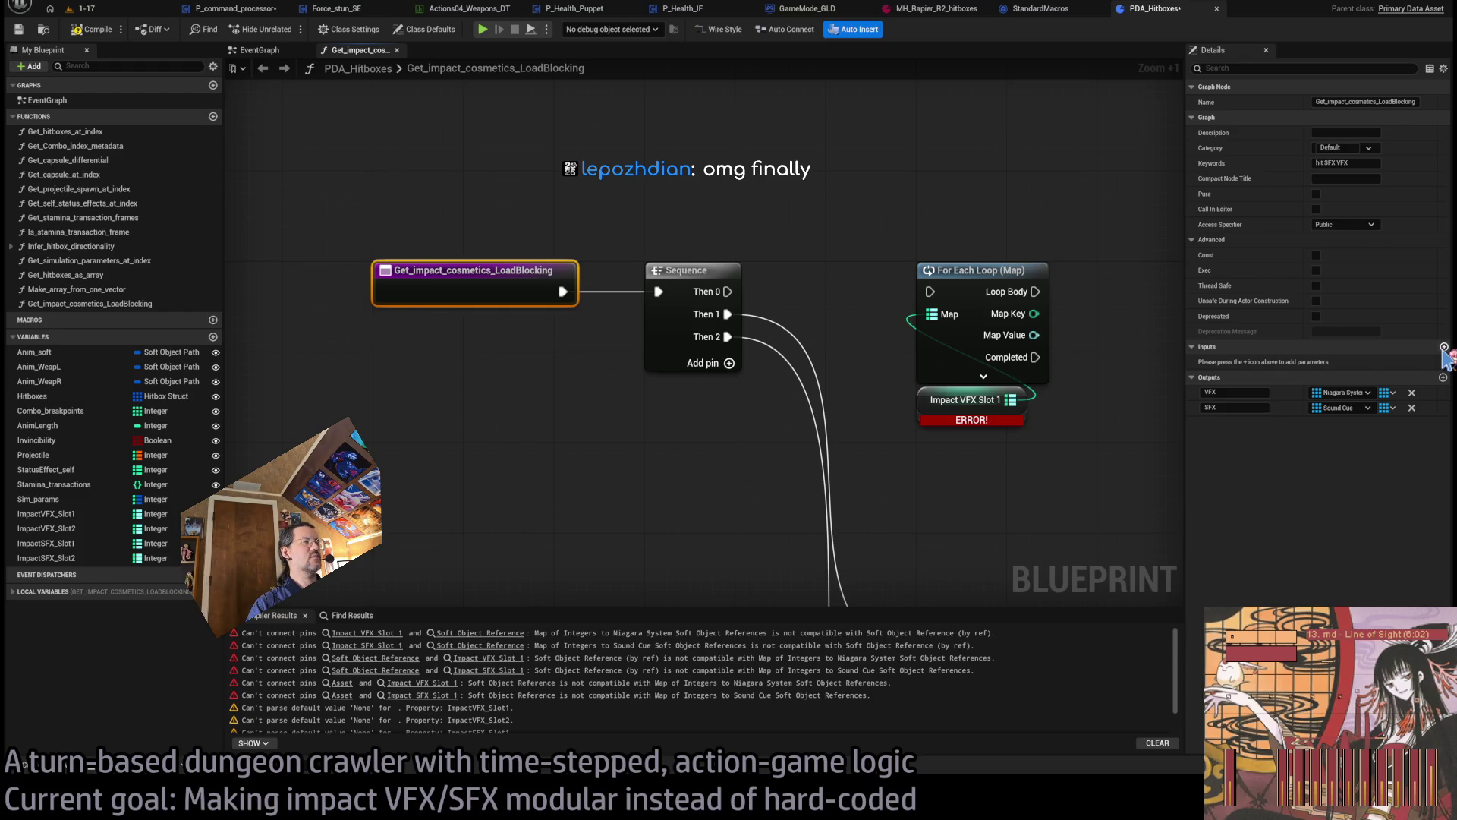
click(1444, 348)
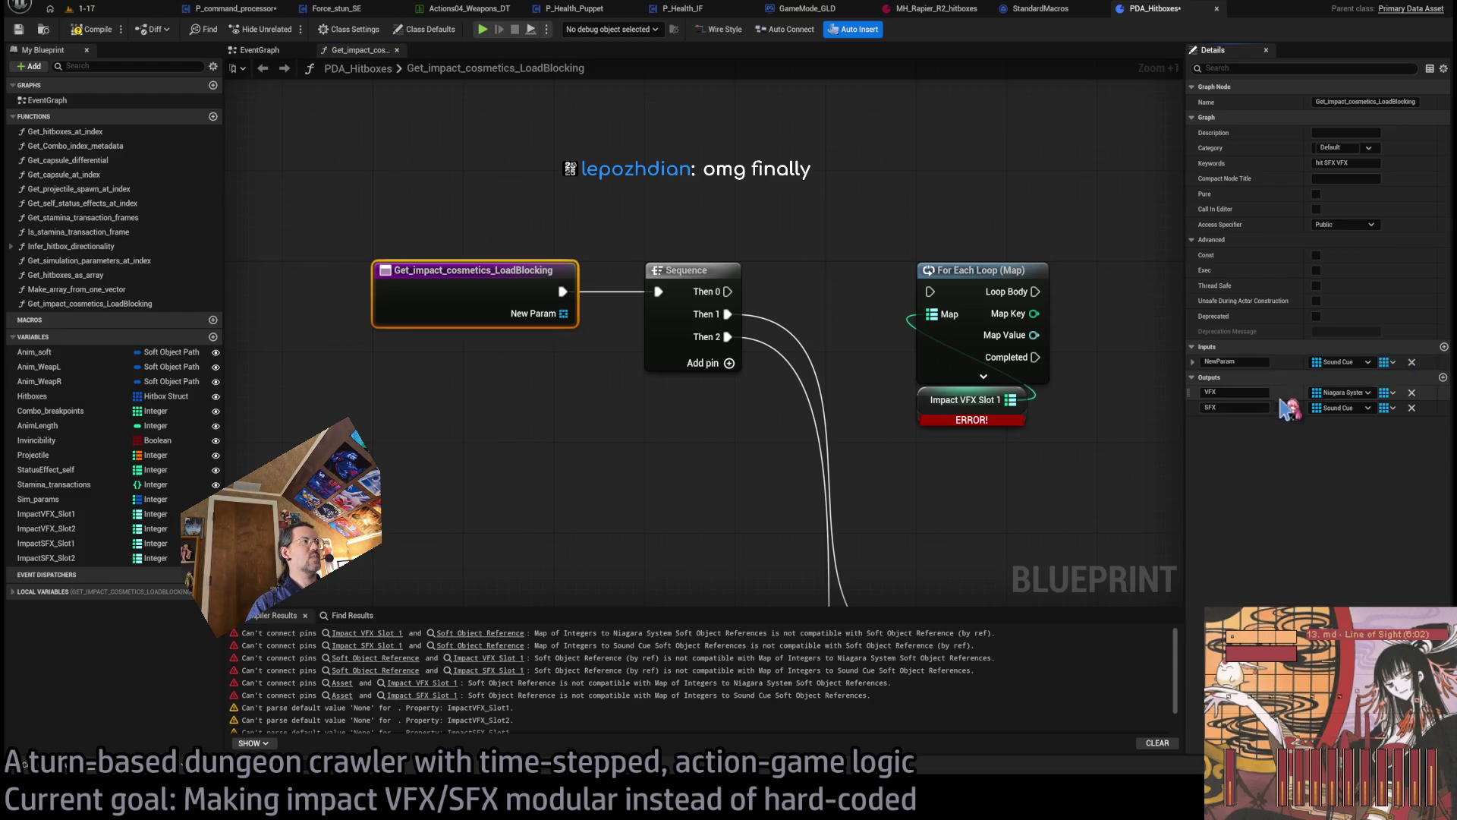
click(647, 211)
key(ctrl+z)
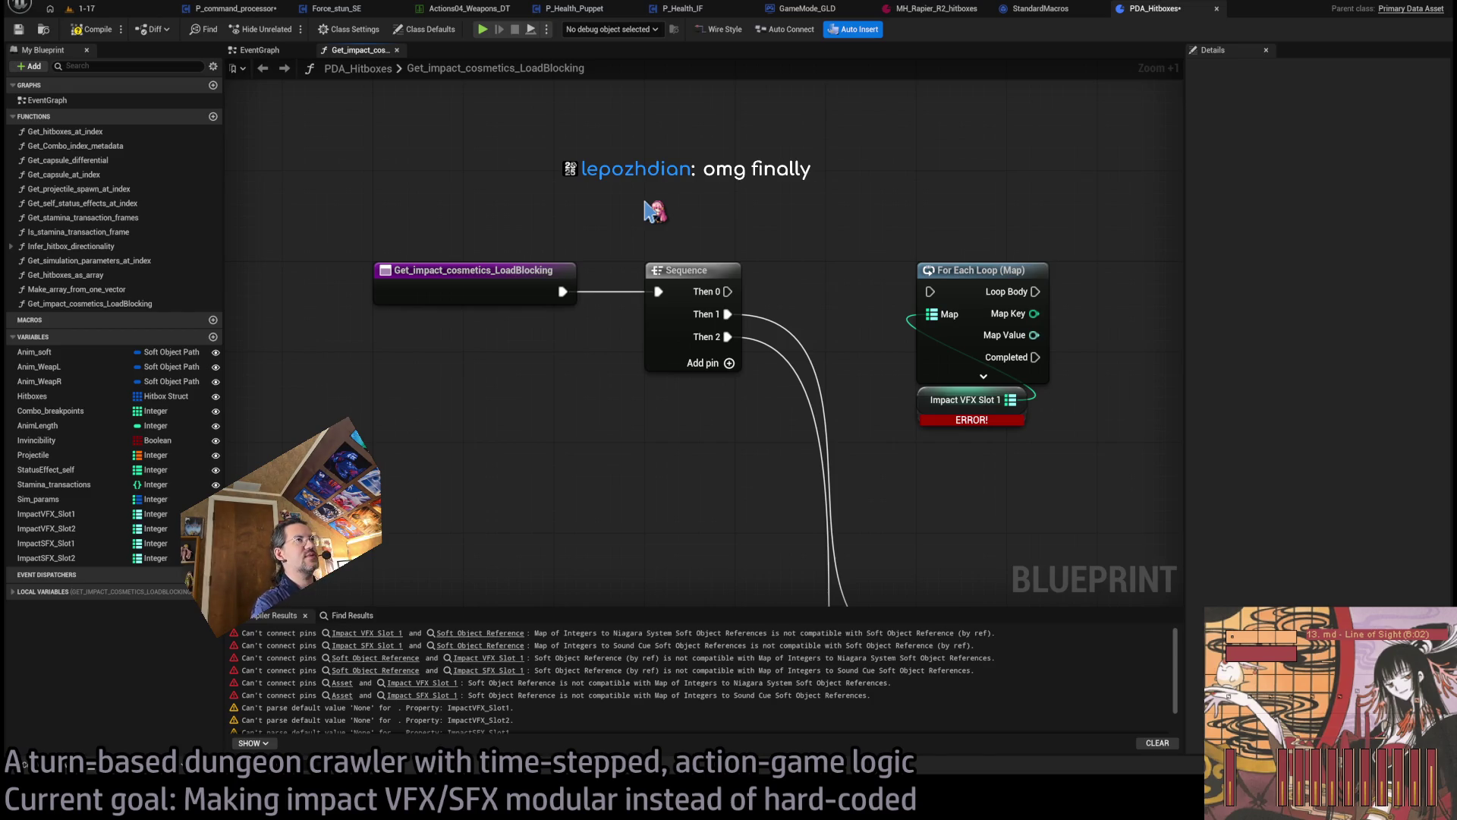
click(495, 298)
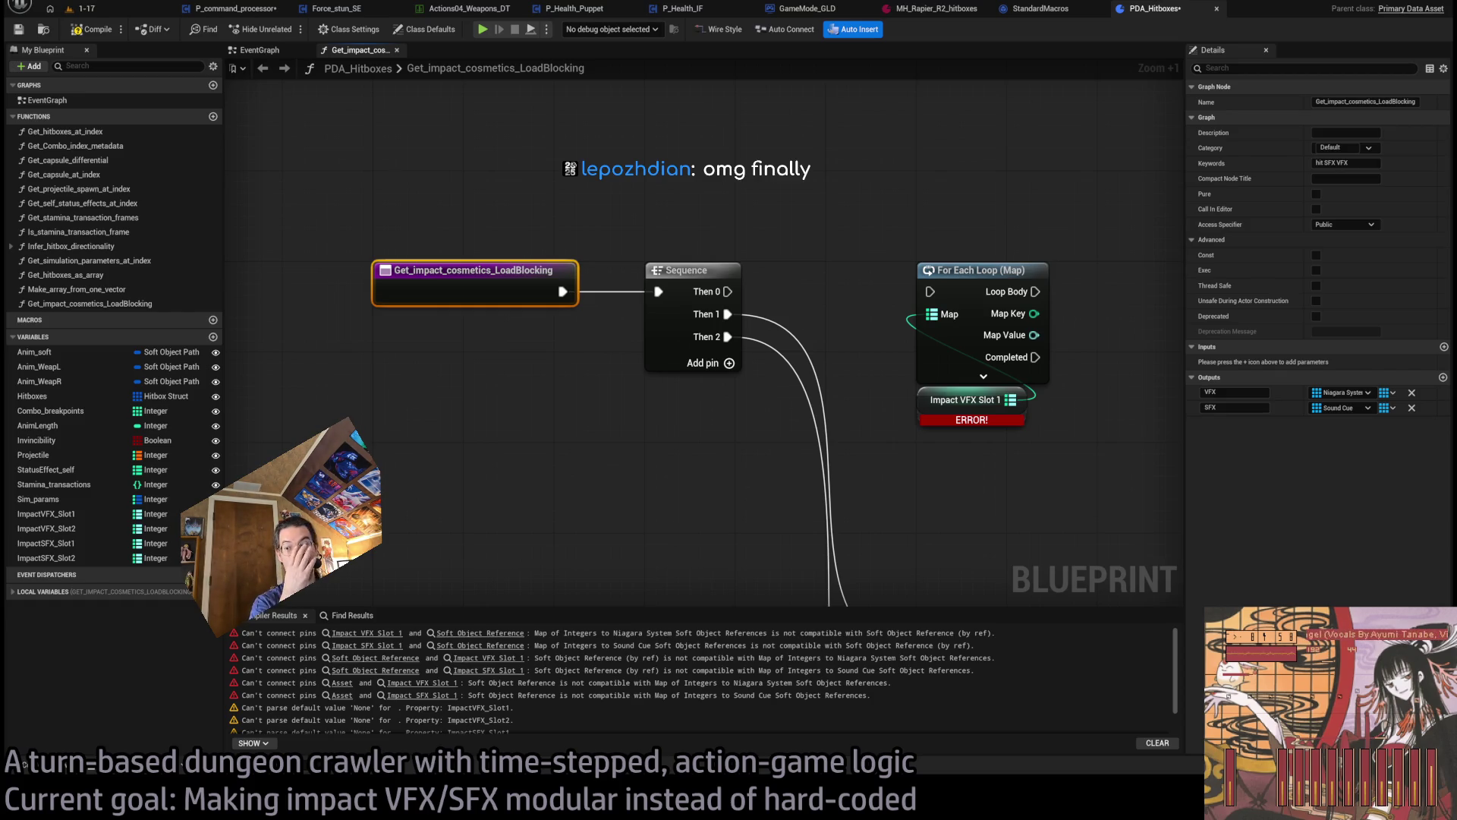
click(790, 433)
scroll(791, 433, down, 2)
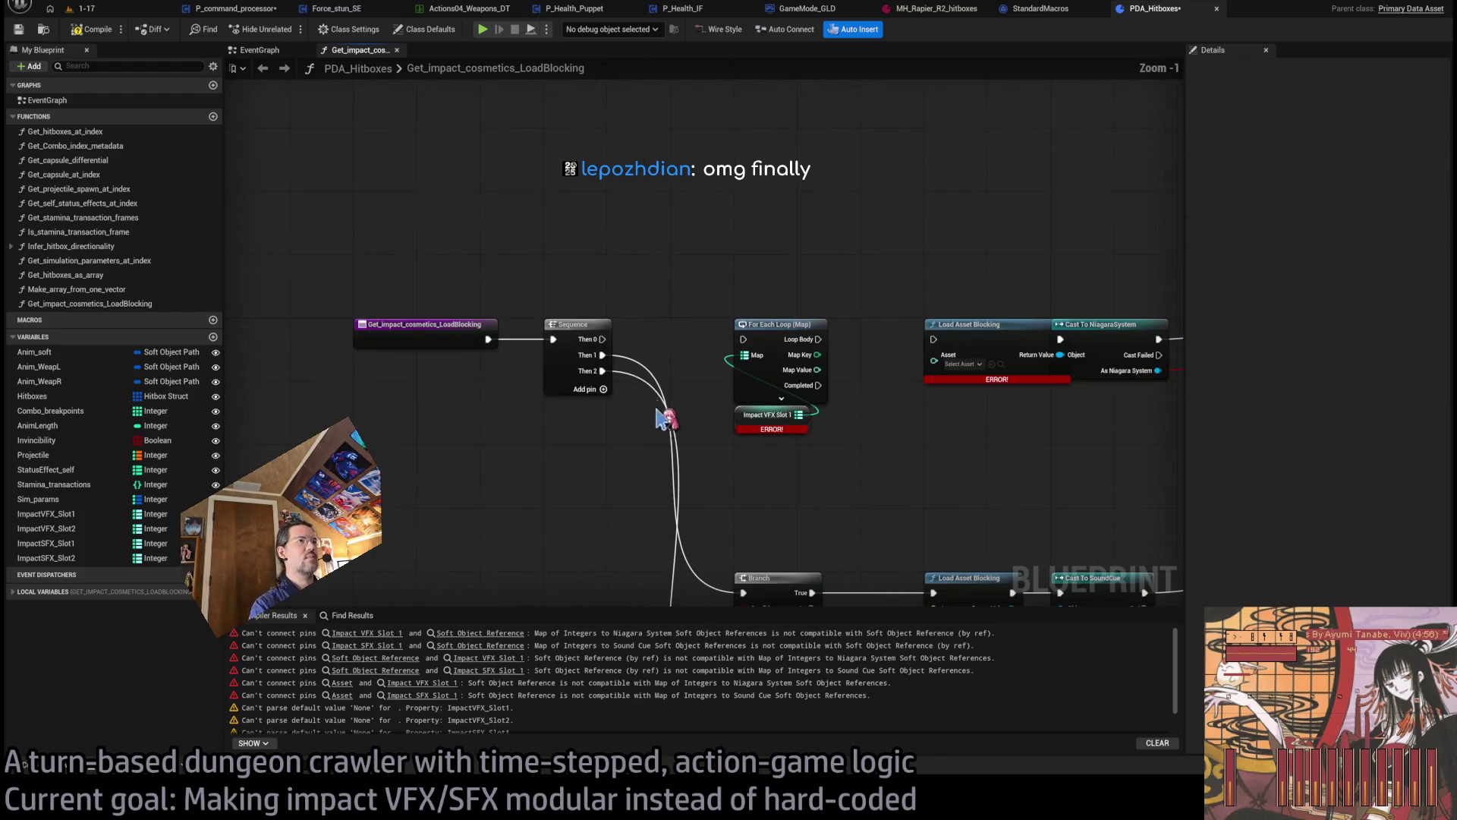
scroll(751, 433, up, 1)
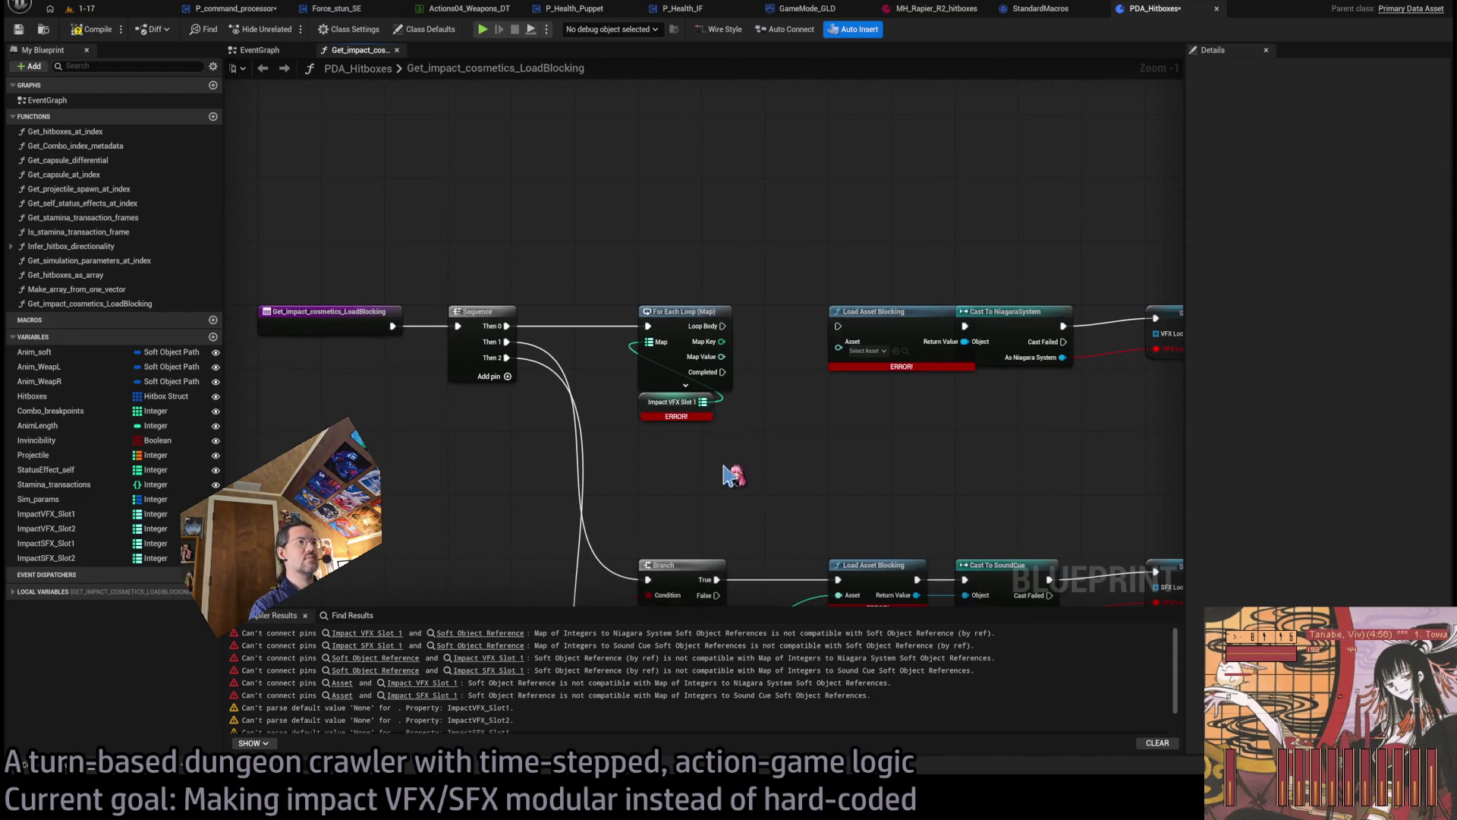
drag(730, 423, 686, 429)
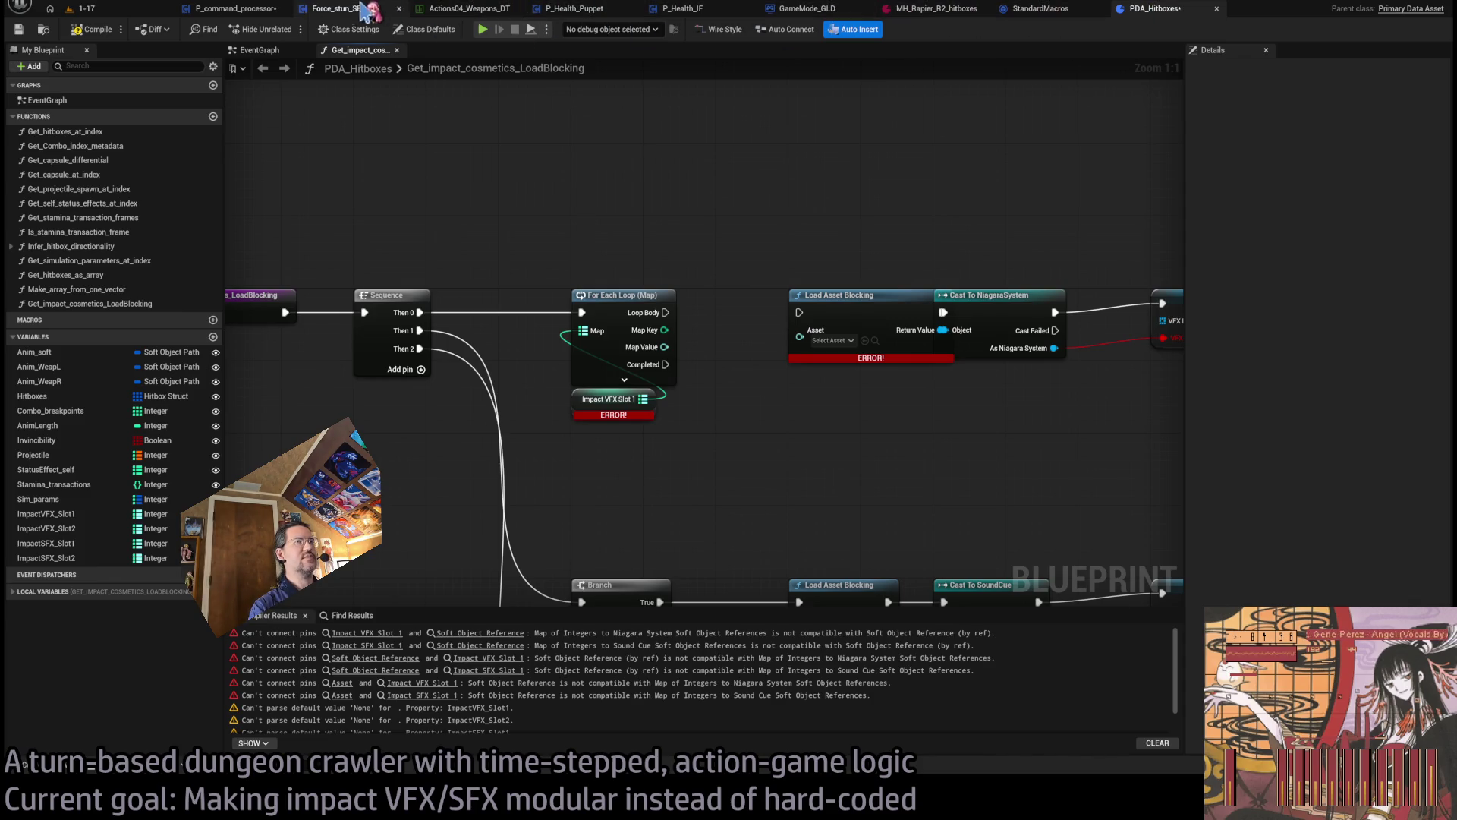
click(232, 9)
- Rename the Hitbox_substepper entry node's Current_TS input to Anim_TS in P_command_processor
scroll(877, 329, up, 4)
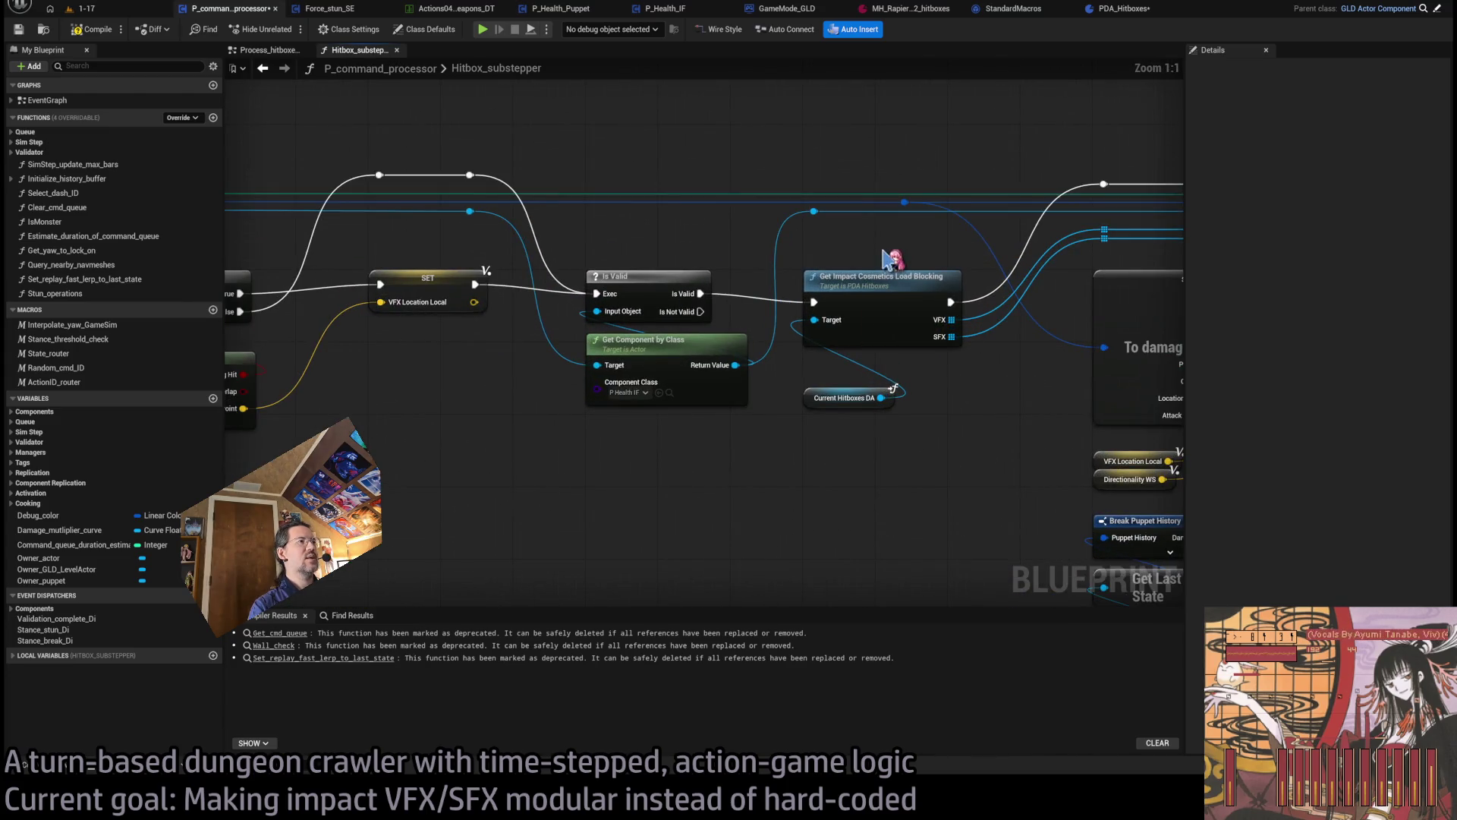
scroll(892, 261, down, 1)
mouse_move(741, 328)
mouse_down()
mouse_move(926, 299)
mouse_move(899, 285)
mouse_move(1139, 289)
mouse_up()
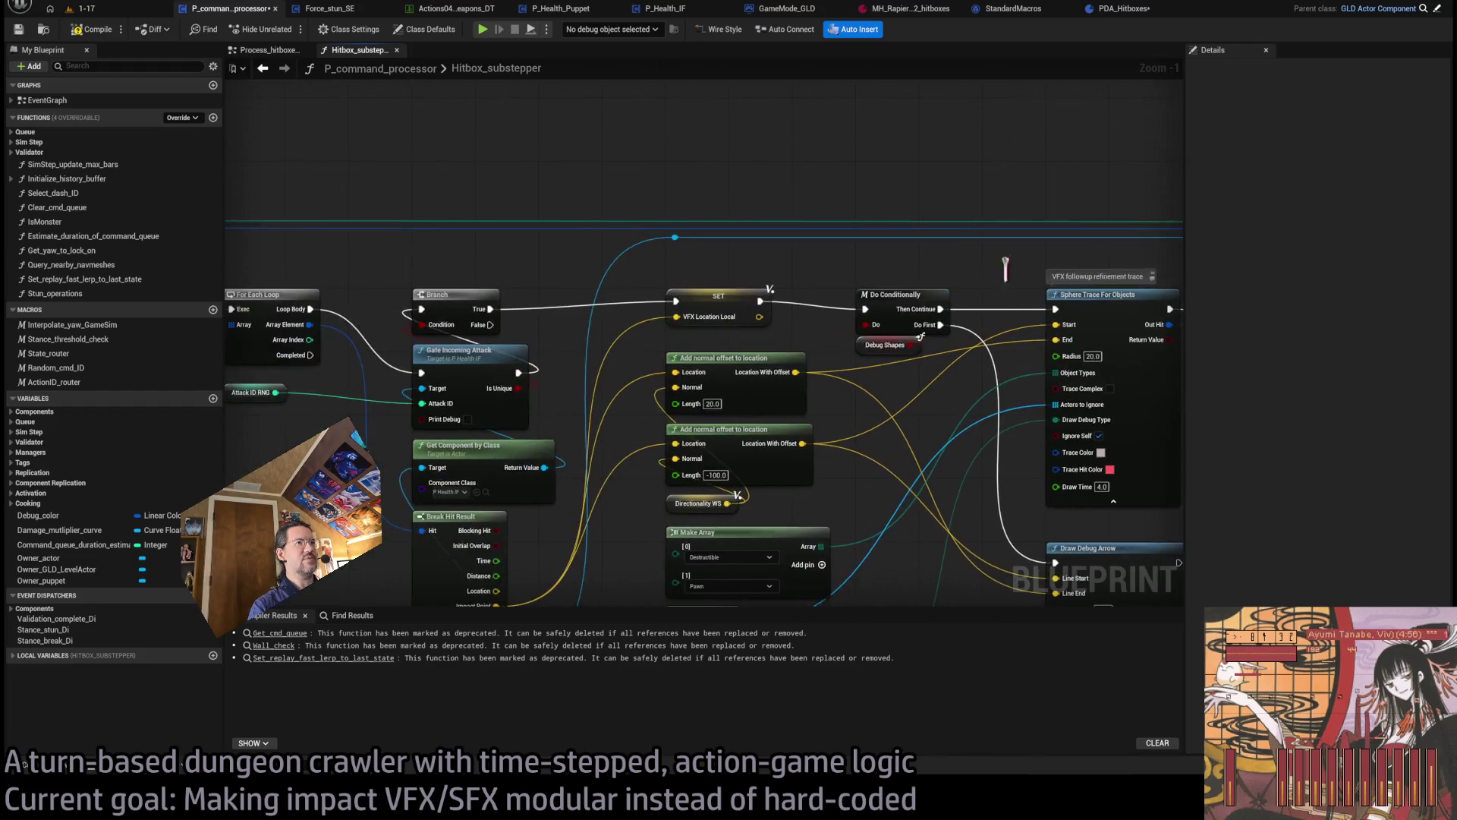
mouse_move(774, 260)
mouse_down()
mouse_move(1234, 302)
mouse_move(749, 286)
mouse_move(953, 283)
mouse_move(579, 293)
mouse_move(541, 339)
mouse_up()
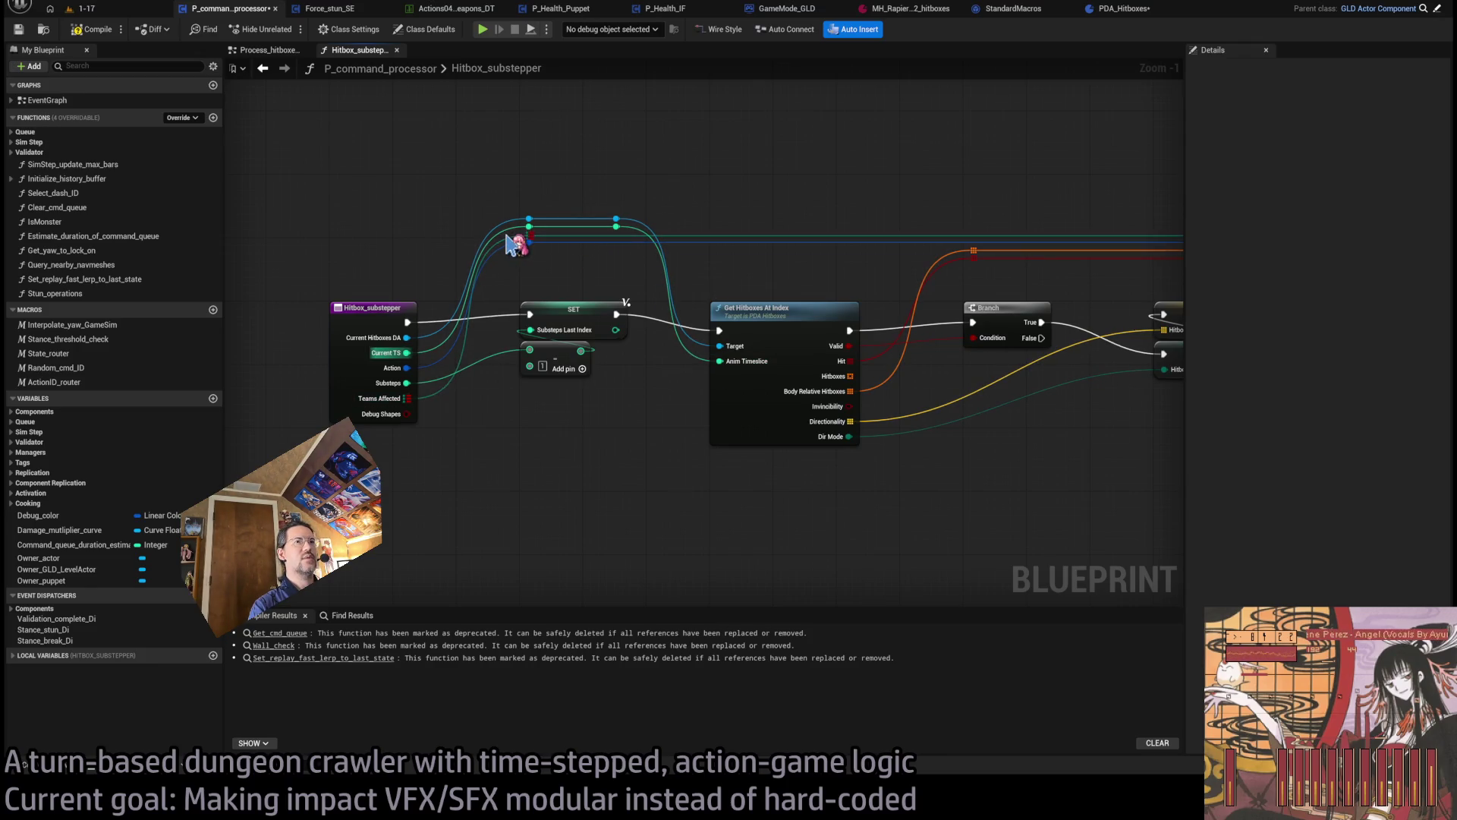
click(366, 332)
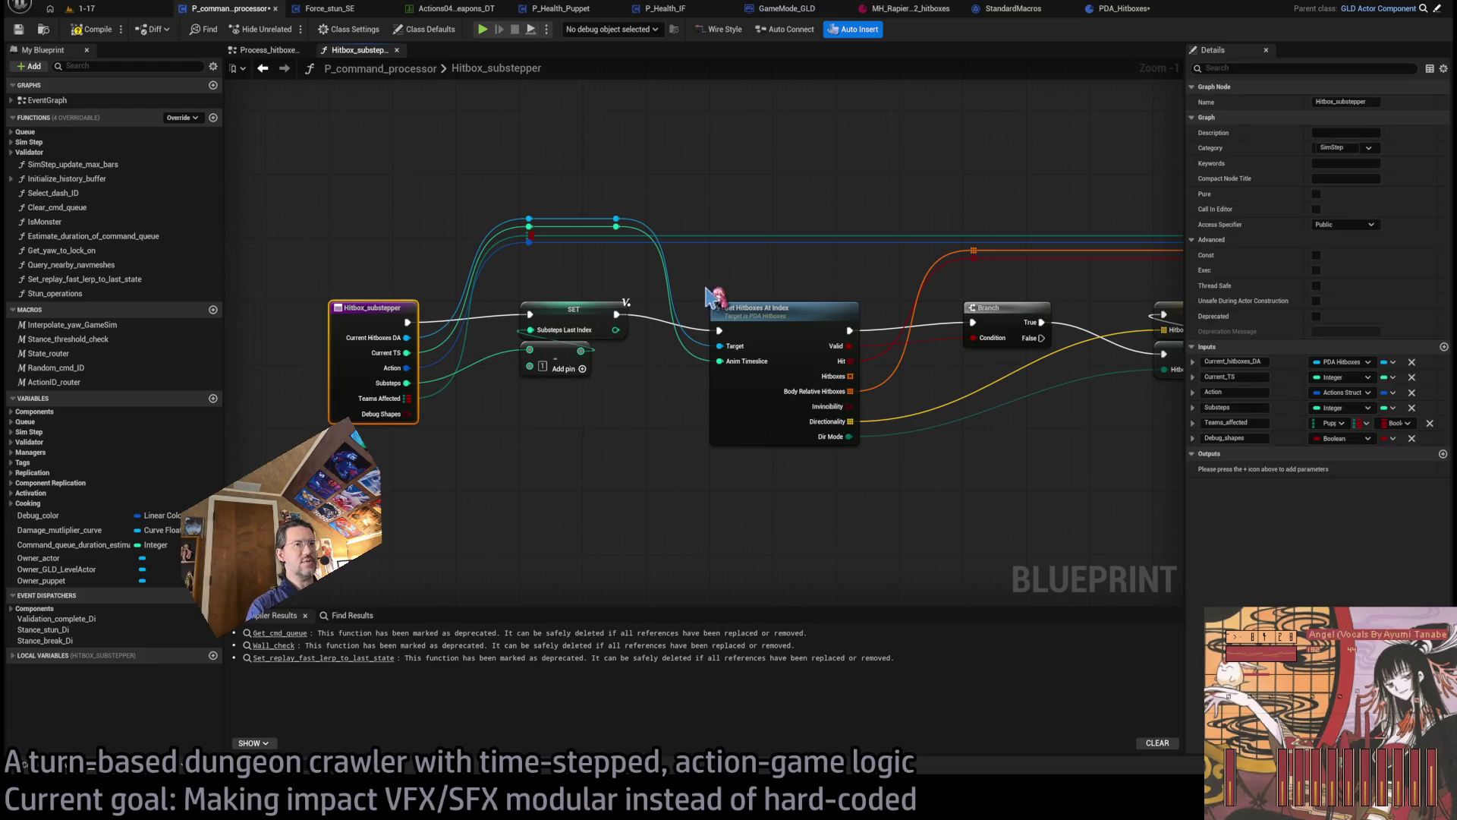
double_click(1228, 376)
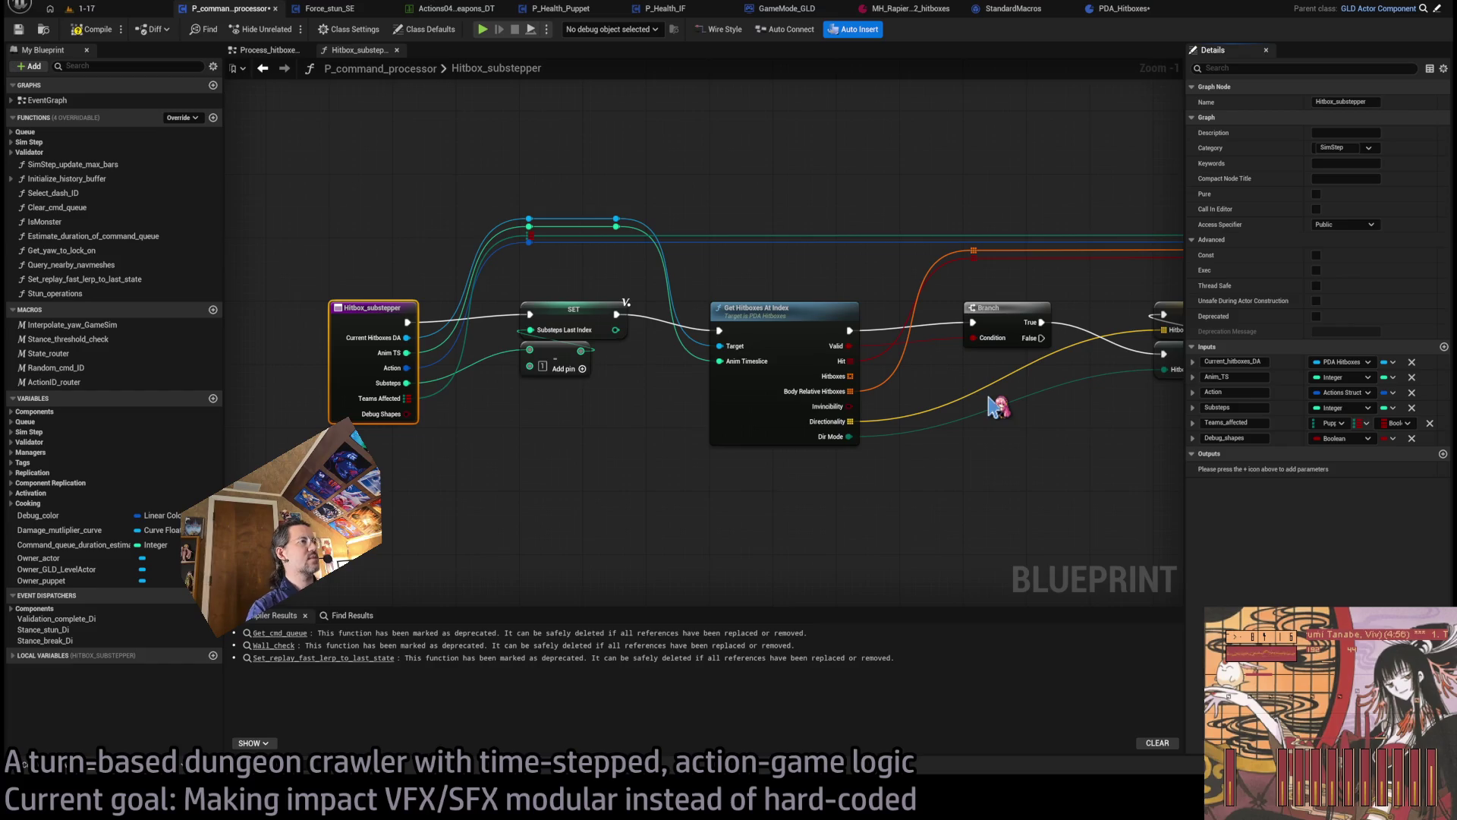
click(560, 464)
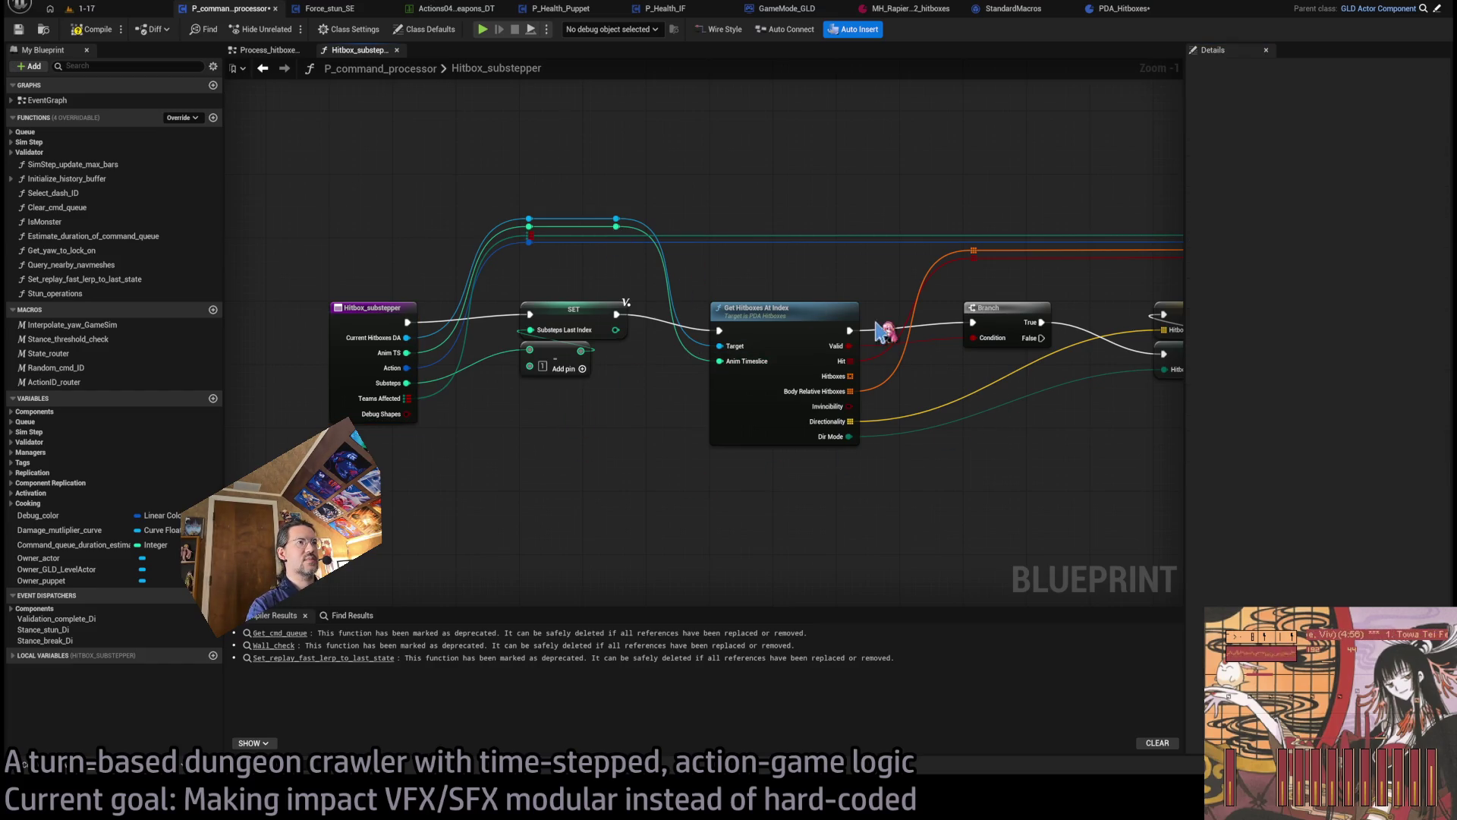
- Go back to the PDA_Hitboxes impact cosmetics function
scroll(605, 261, down, 1)
scroll(605, 260, down, 3)
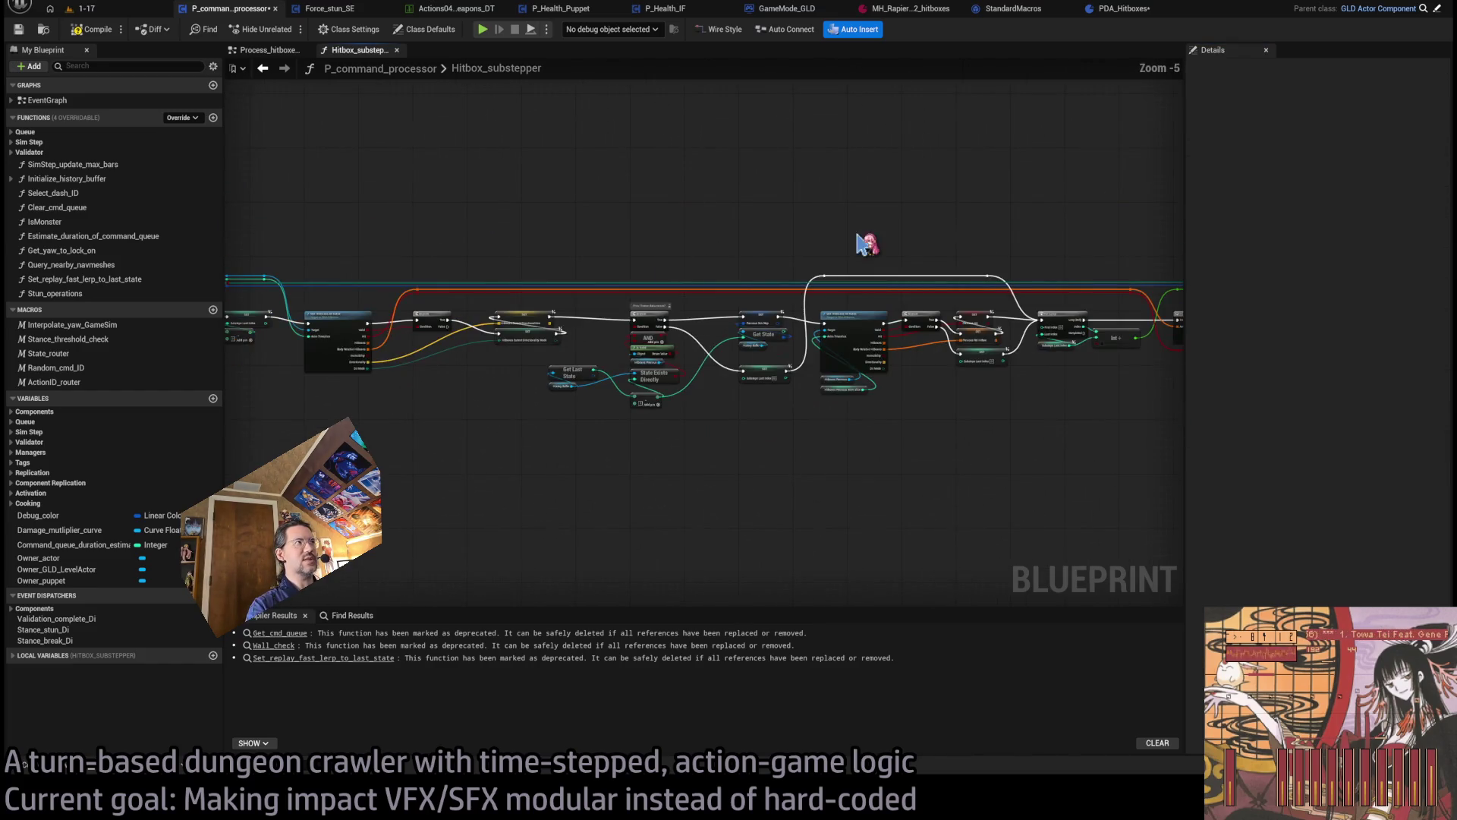
click(1125, 9)
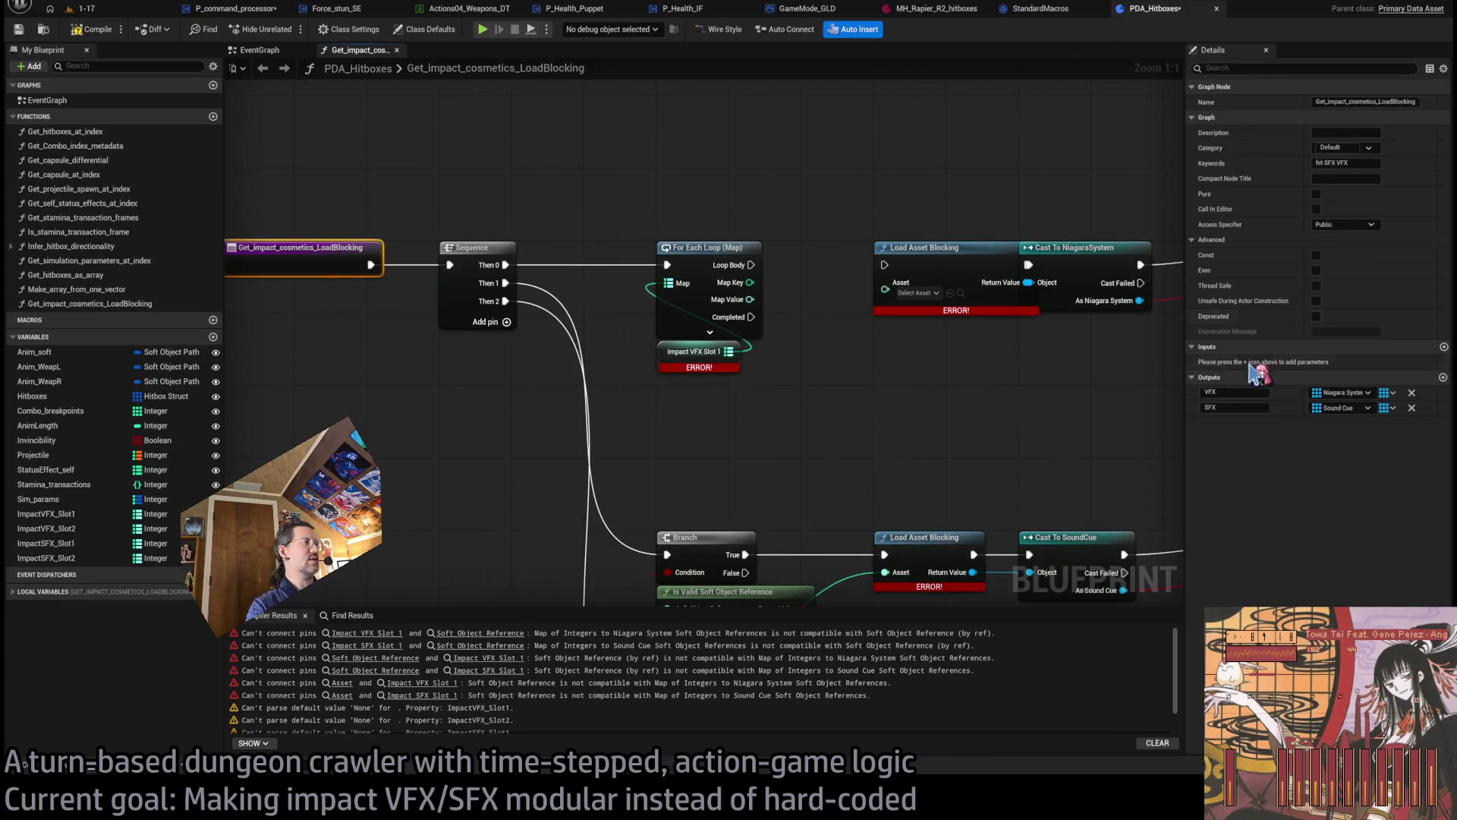
- Add an Anim_TS input parameter to the impact cosmetics function
click(1444, 347)
click(1260, 361)
text(TS)
key(Return)
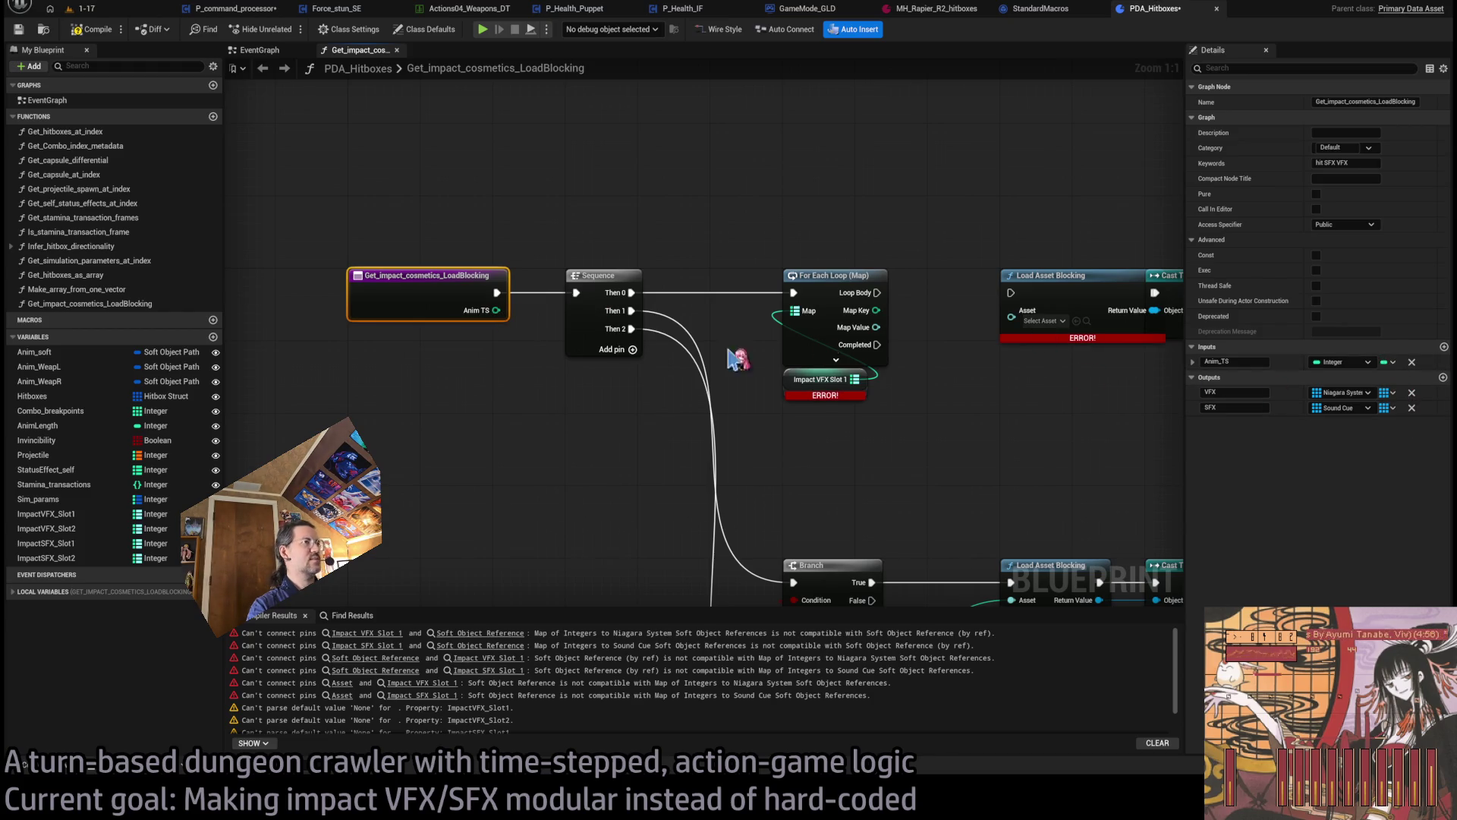
drag(734, 354, 664, 376)
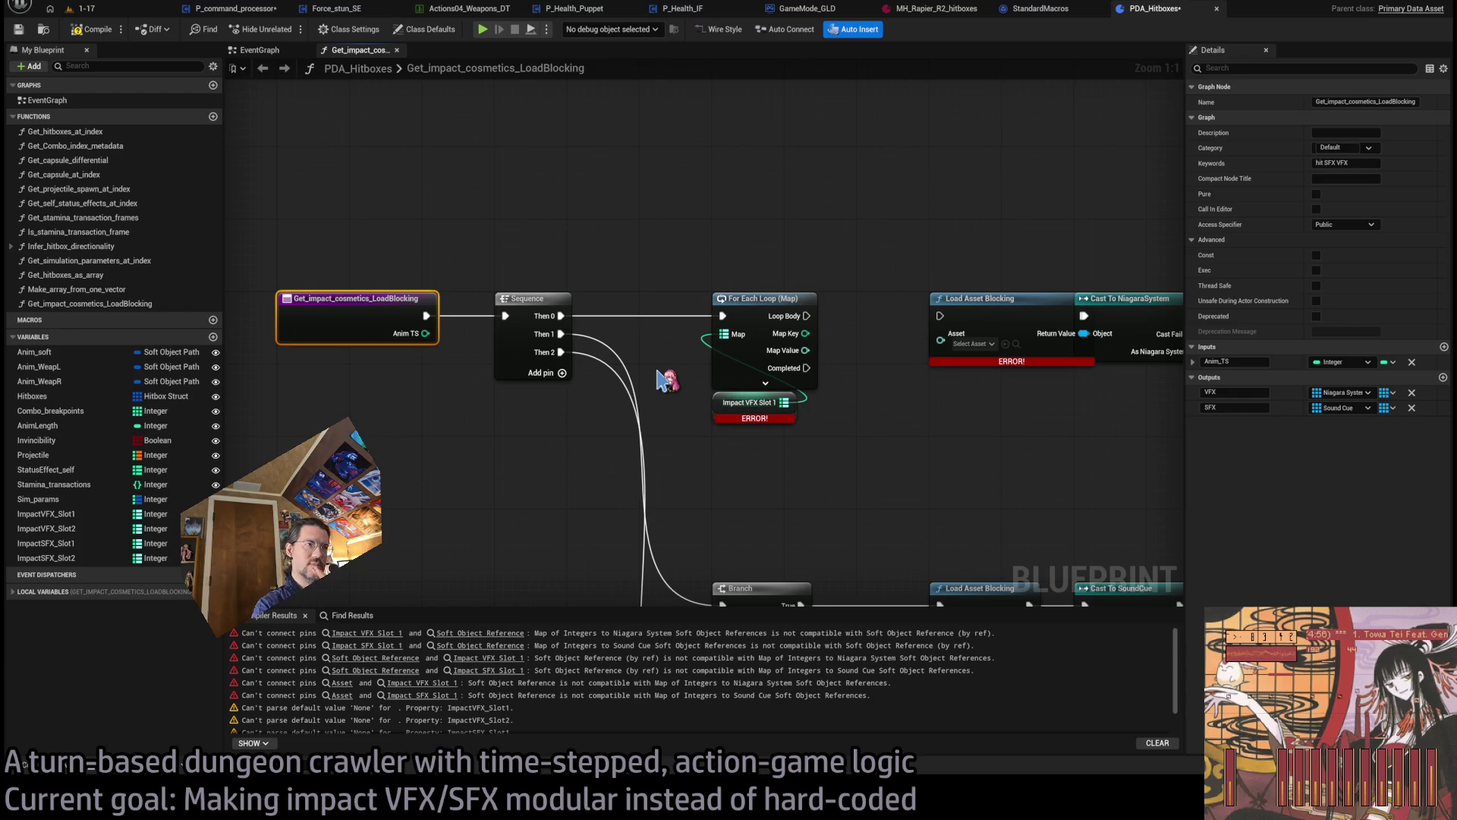
- Delete the lower sound cue node row and move the VFX load, cast and SET nodes right
scroll(663, 377, down, 2)
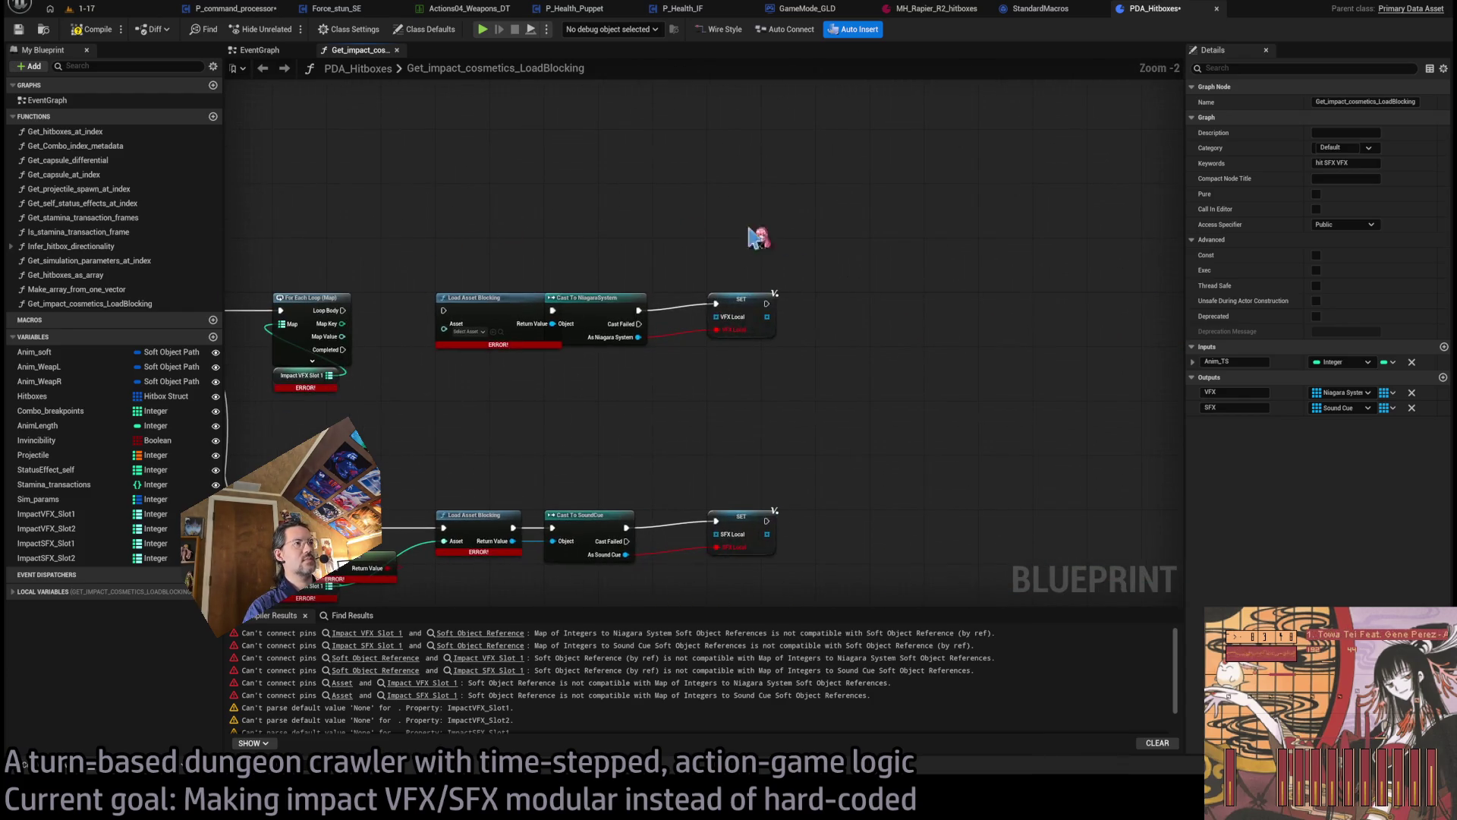
drag(1008, 228, 618, 375)
scroll(752, 379, down, 1)
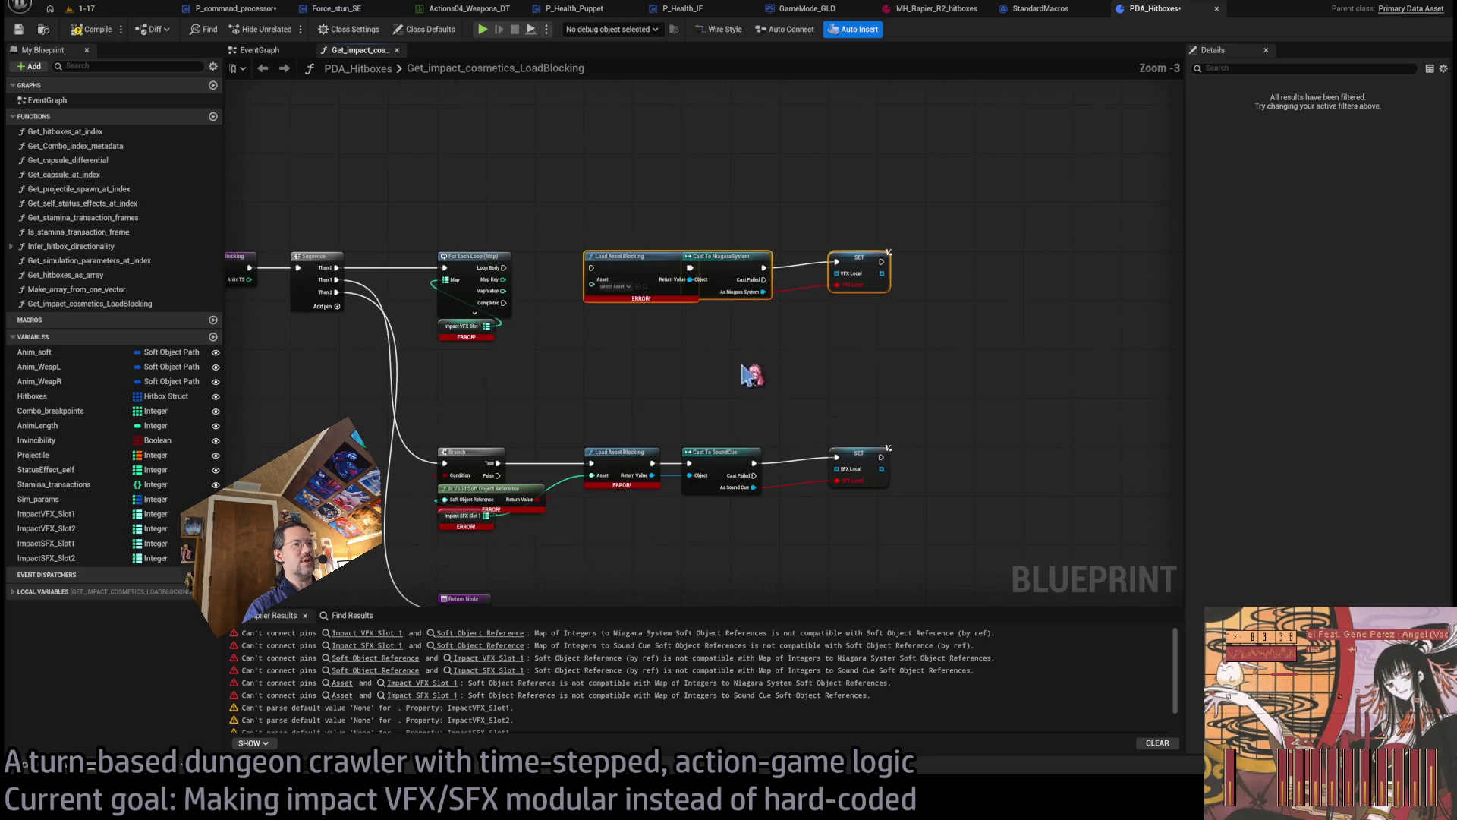
drag(996, 438, 435, 574)
key(Delete)
drag(955, 228, 618, 374)
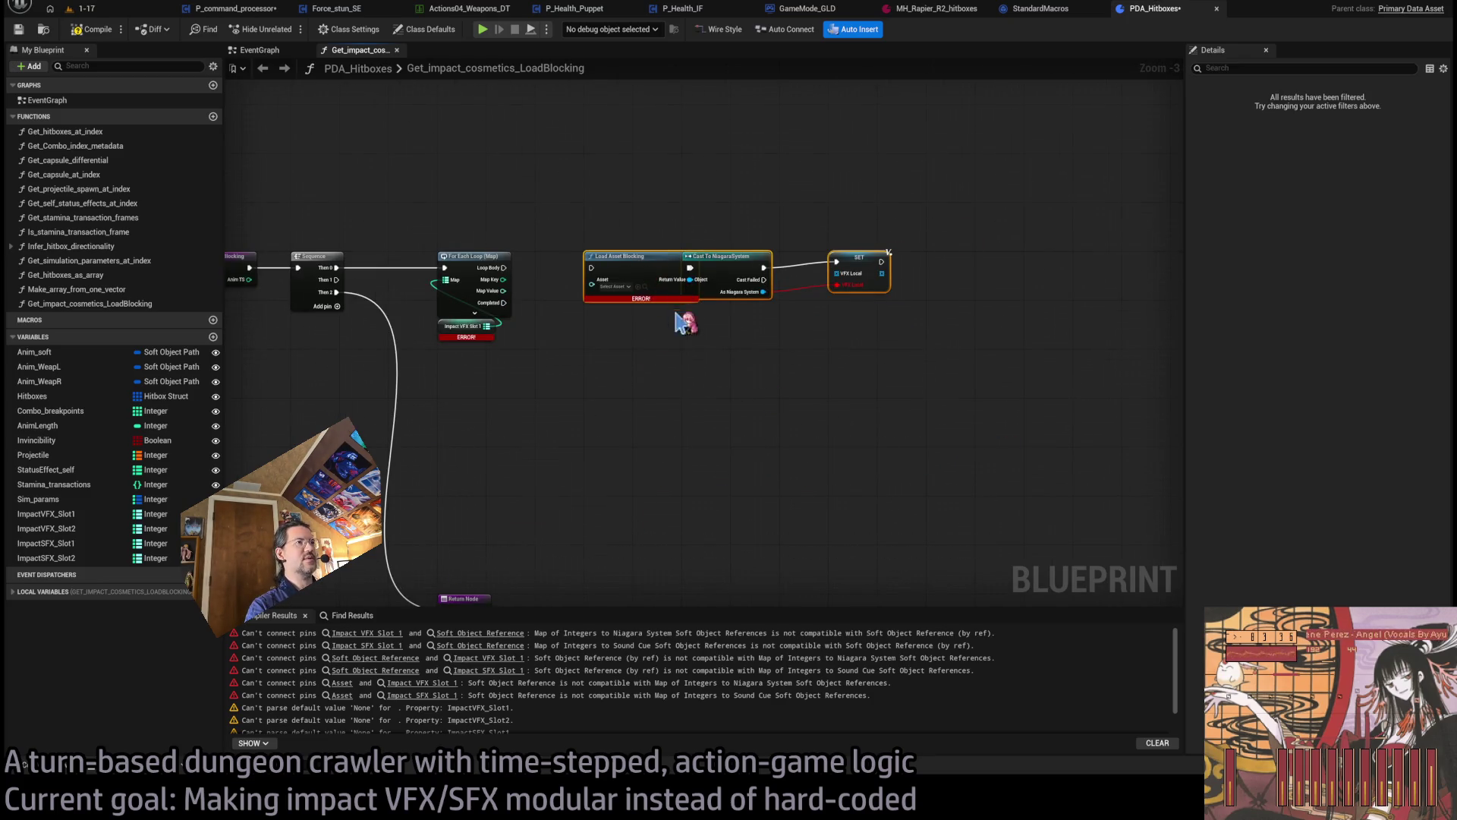
mouse_move(442, 334)
mouse_down()
mouse_move(1131, 334)
mouse_move(1113, 334)
mouse_up()
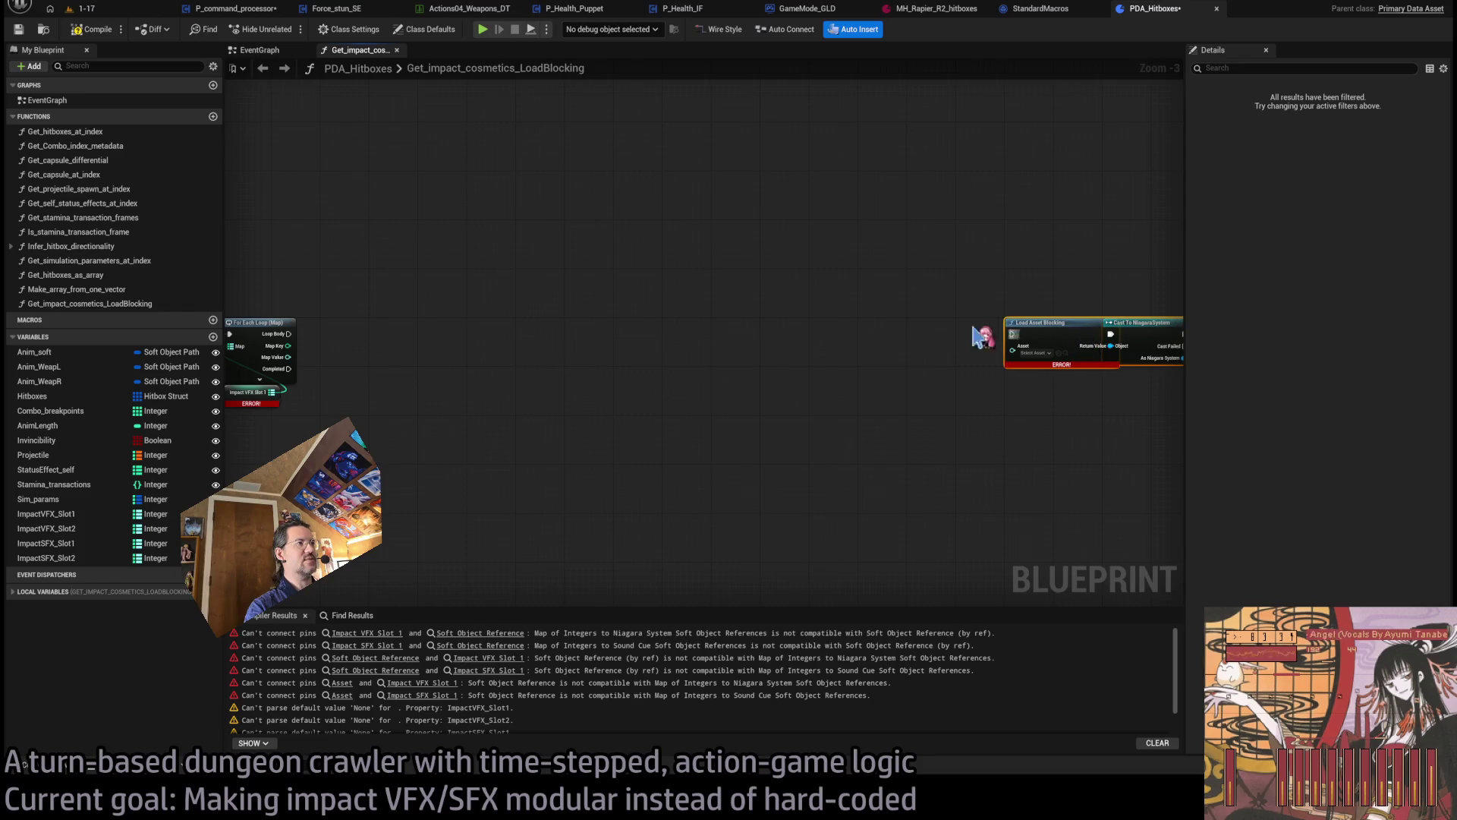
- Reposition the Impact VFX Slot 1 node and route Anim TS through a reroute point
scroll(820, 304, up, 3)
click(731, 392)
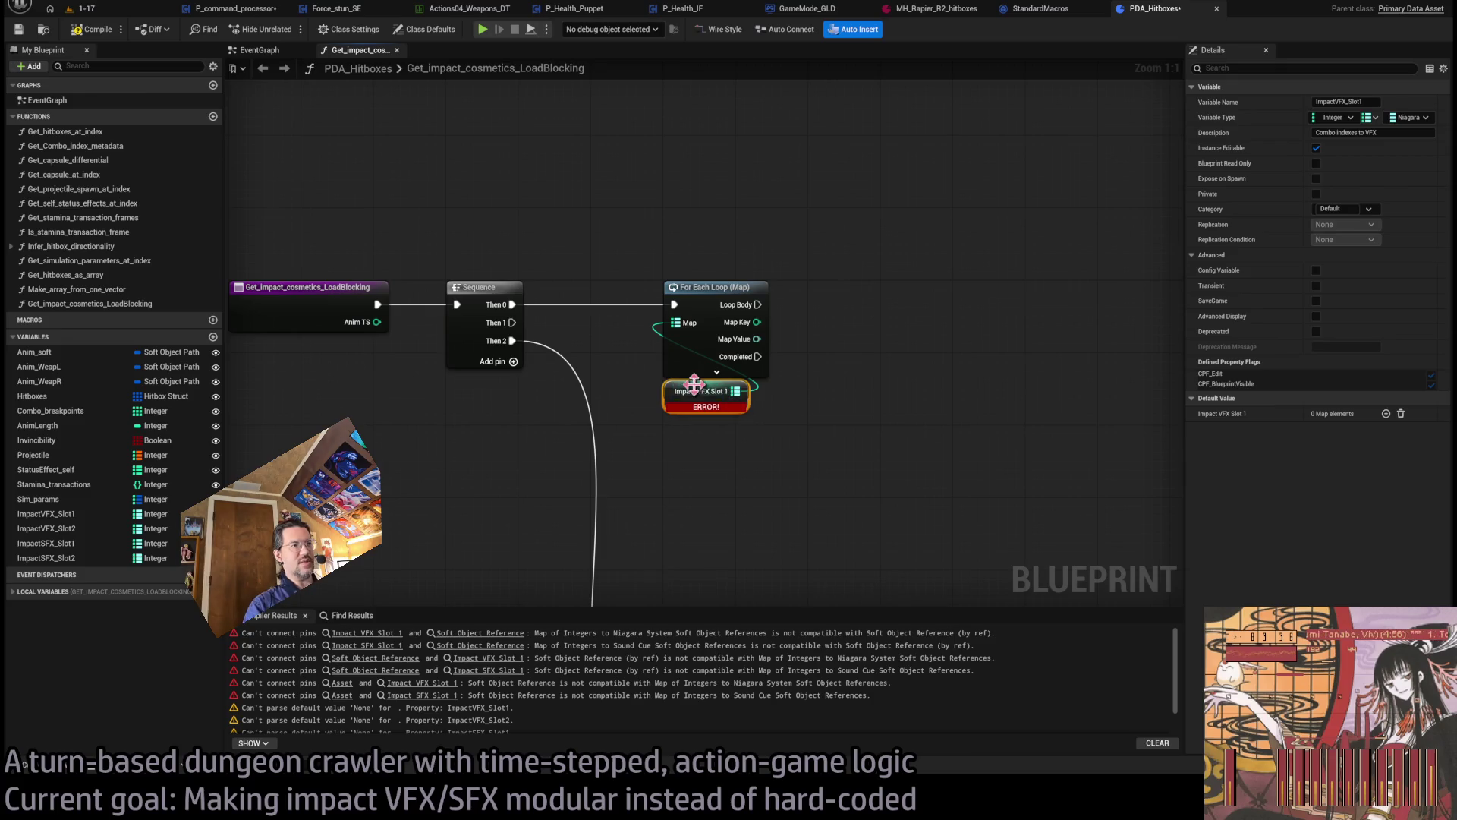
click(774, 411)
drag(672, 410, 672, 419)
click(630, 438)
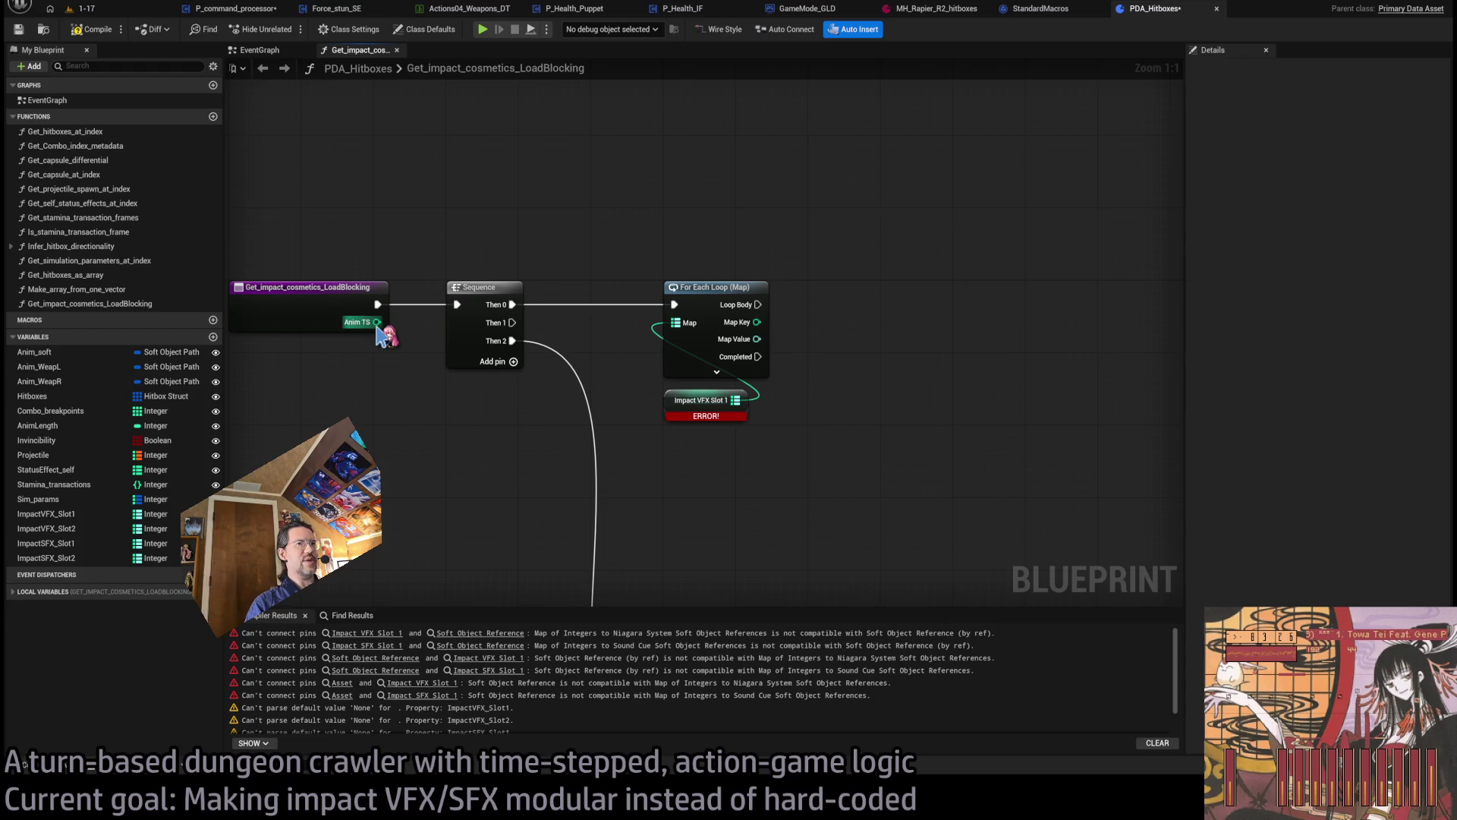
mouse_move(377, 322)
mouse_down()
mouse_move(465, 244)
mouse_move(749, 244)
mouse_up()
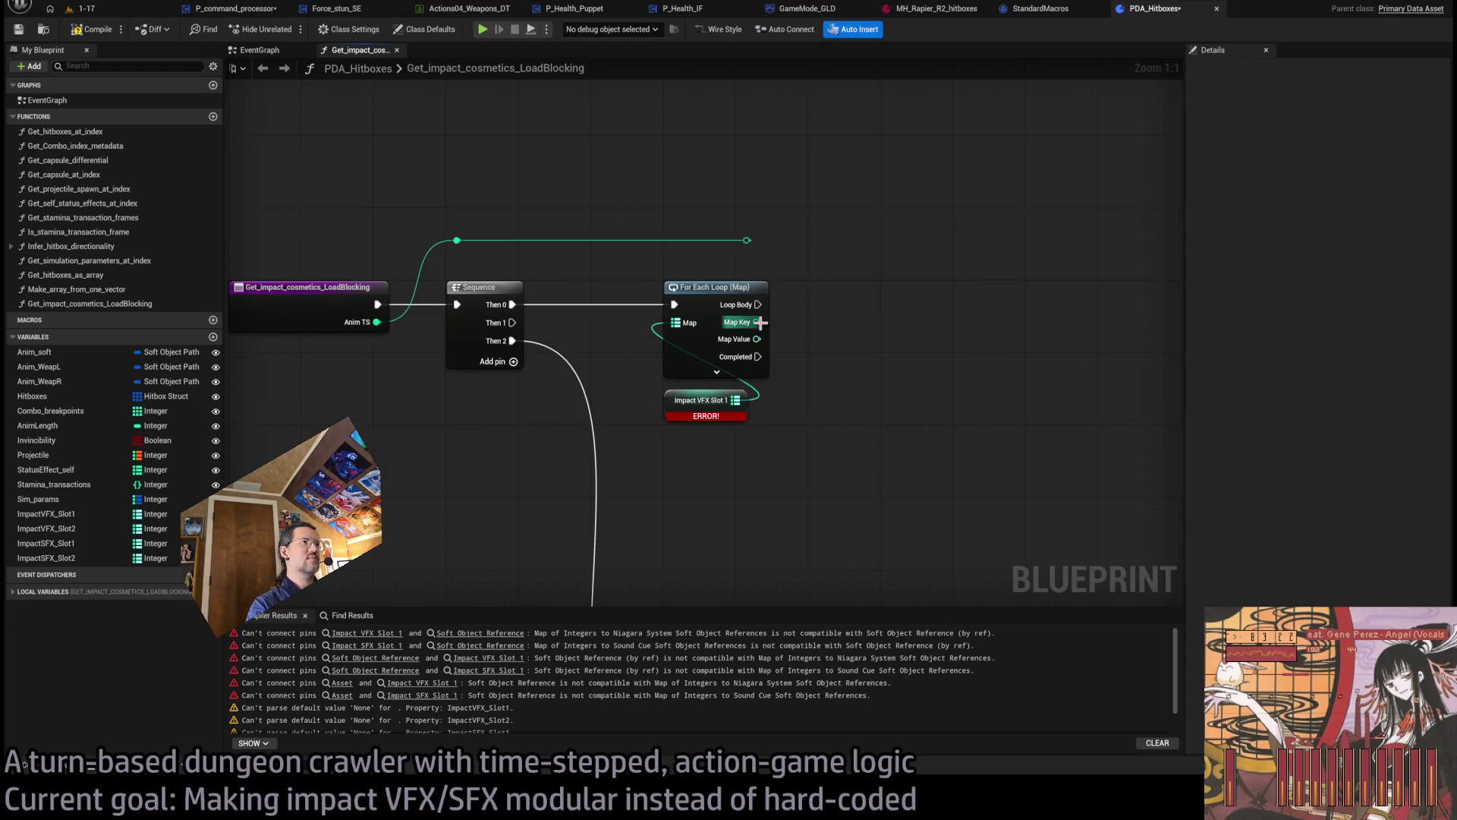
- Create an integer local variable named WinningTS_Local
click(213, 591)
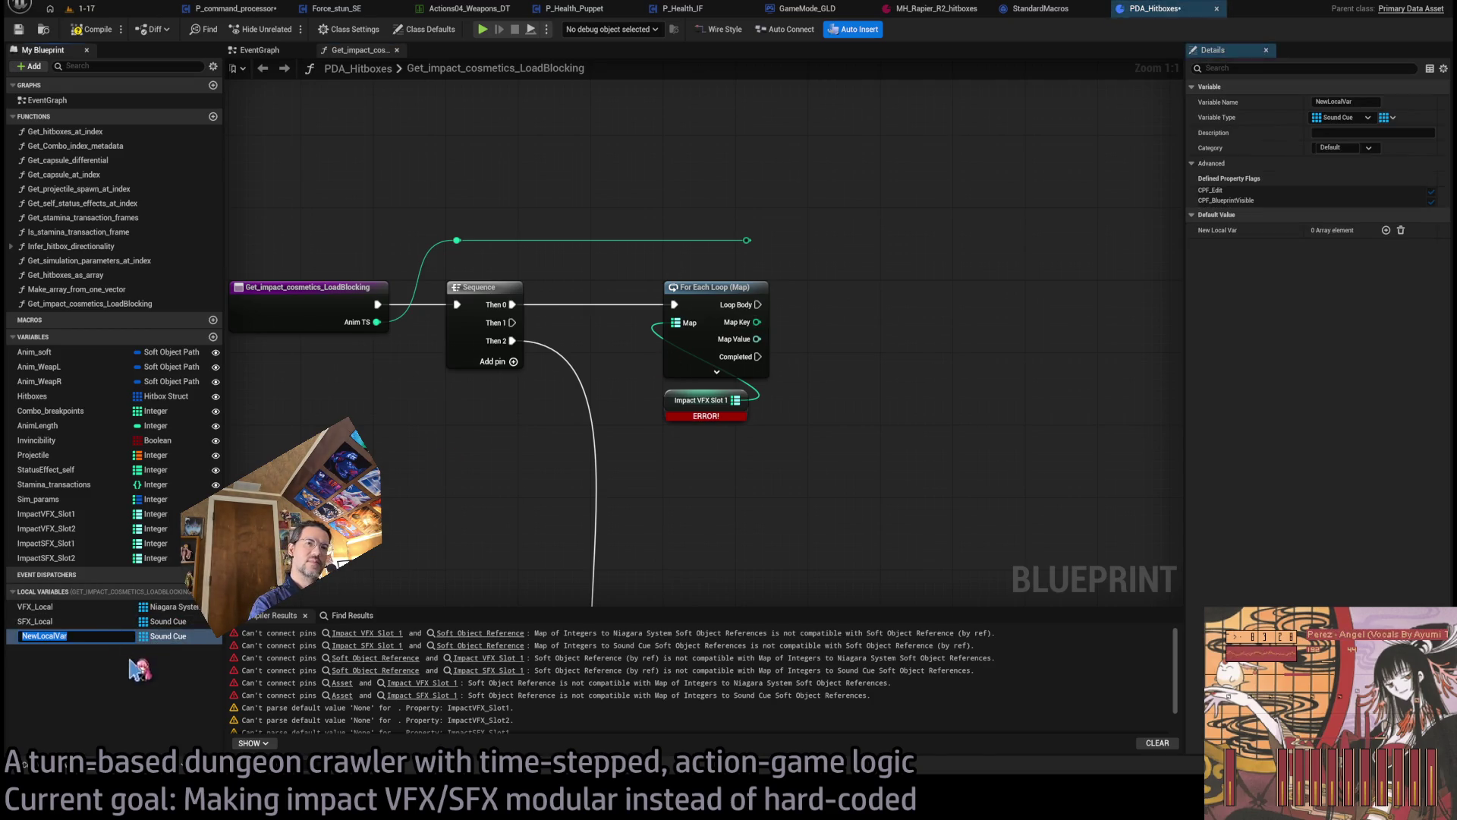
click(52, 638)
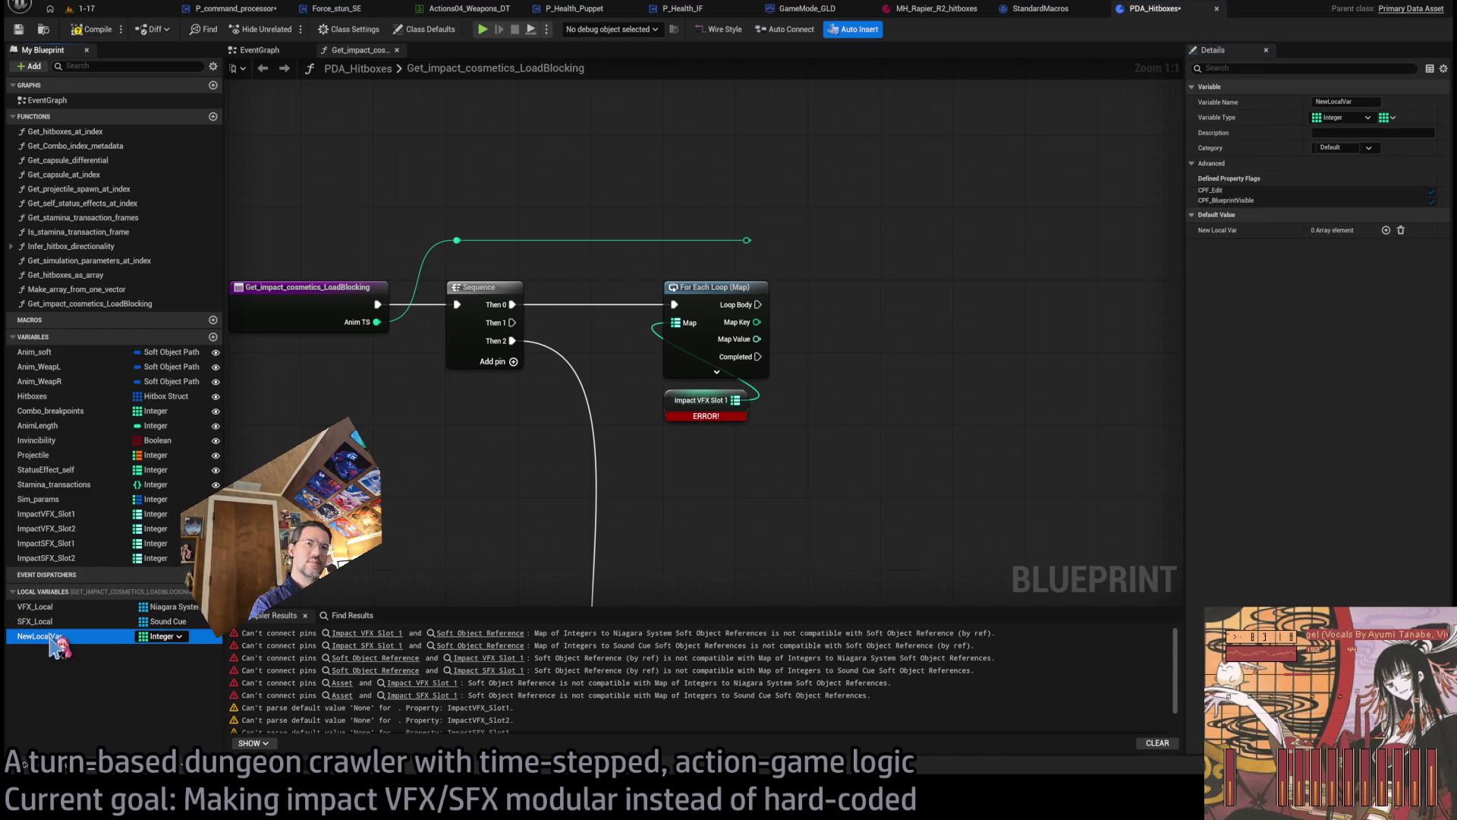
key(F2)
text(Winning)
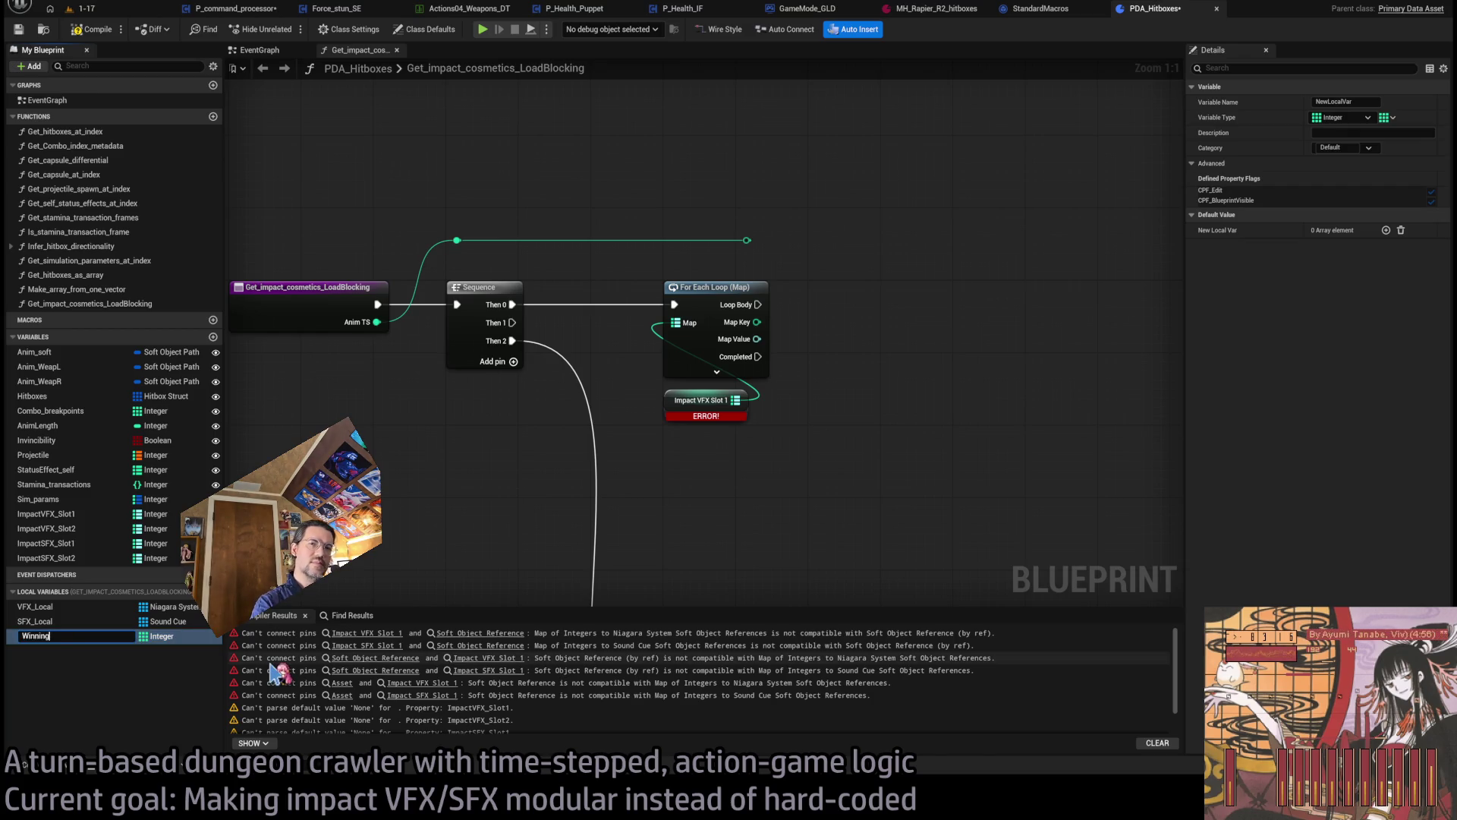
text(TS_Local)
key(Return)
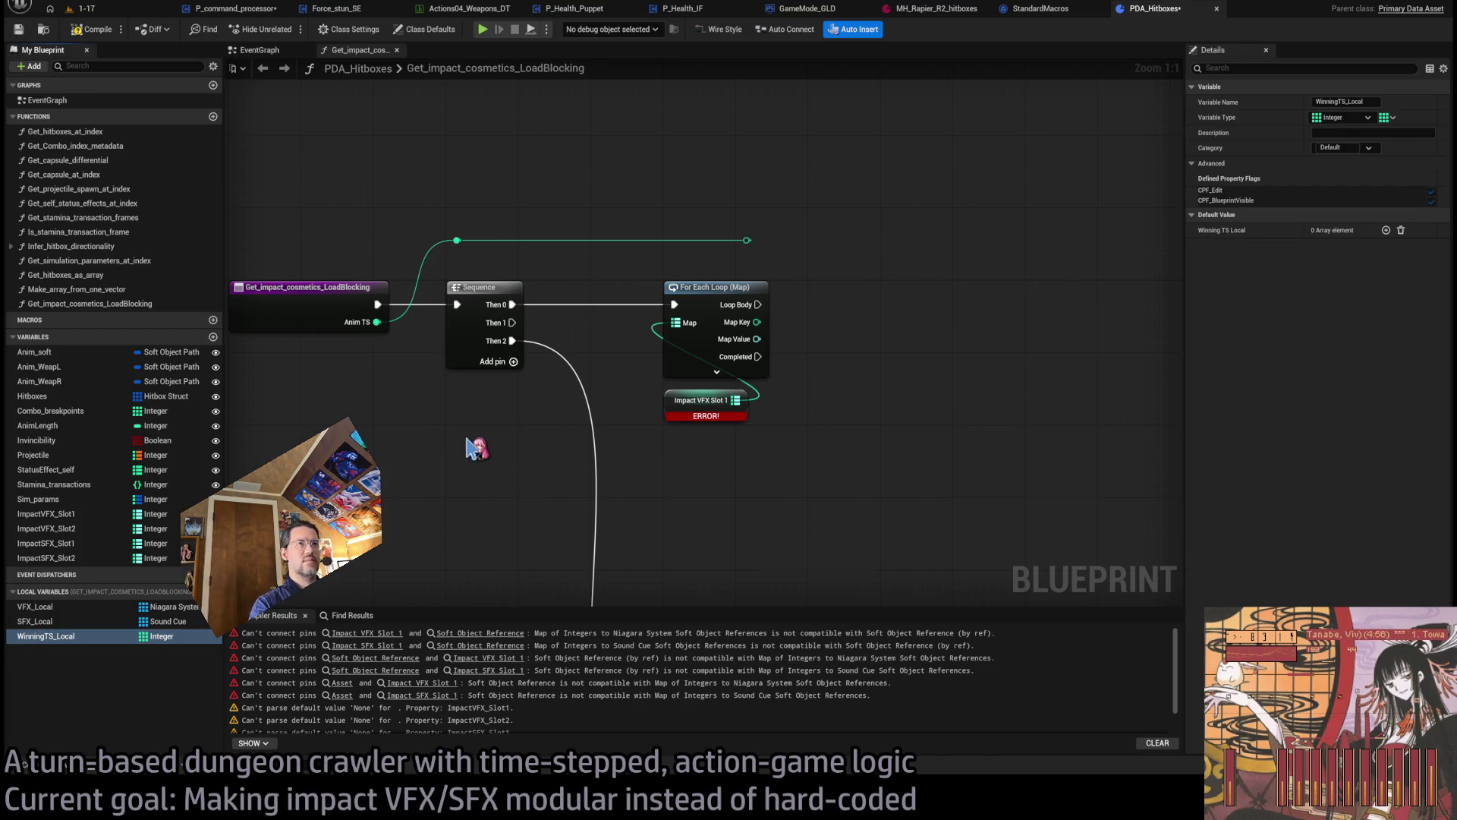
scroll(471, 446, down, 2)
click(64, 637)
click(471, 493)
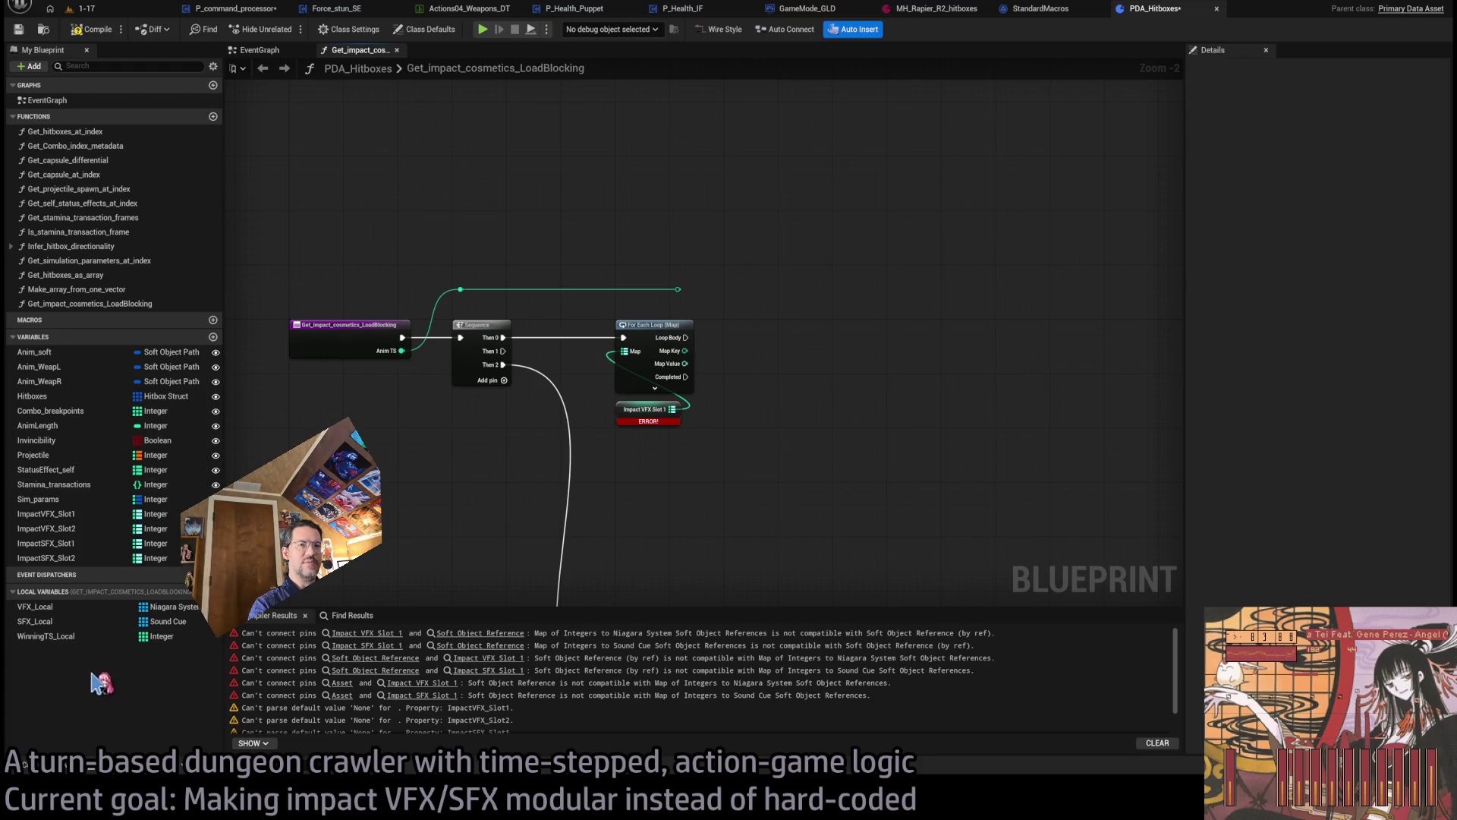
click(161, 638)
click(157, 637)
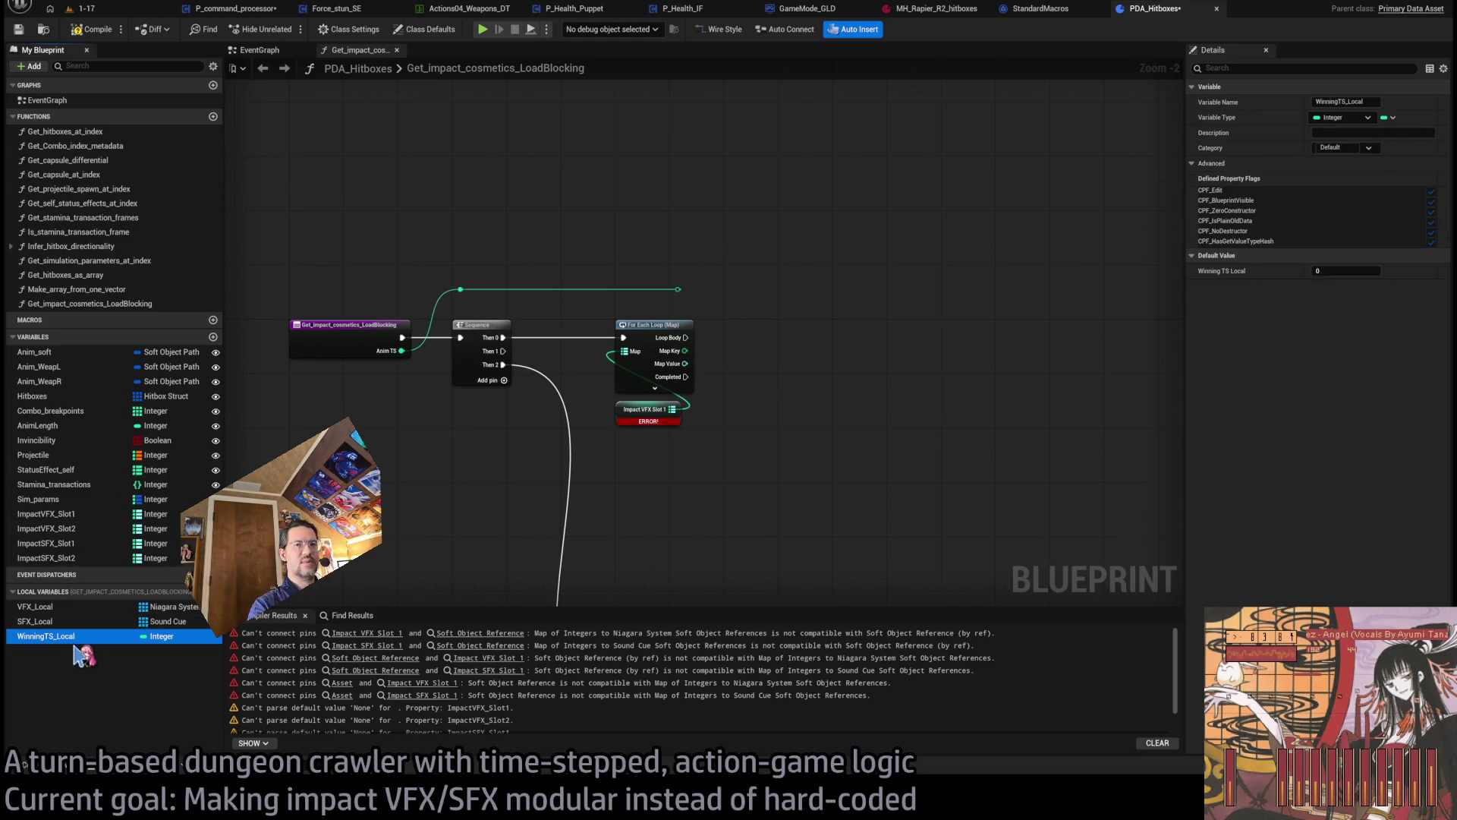
- Insert a WinningTS_Local setter with -1 between the Sequence and the For Each Loop (Map)
click(523, 474)
scroll(509, 453, up, 2)
mouse_move(843, 463)
mouse_down()
mouse_move(652, 281)
mouse_move(884, 315)
mouse_move(914, 303)
mouse_up()
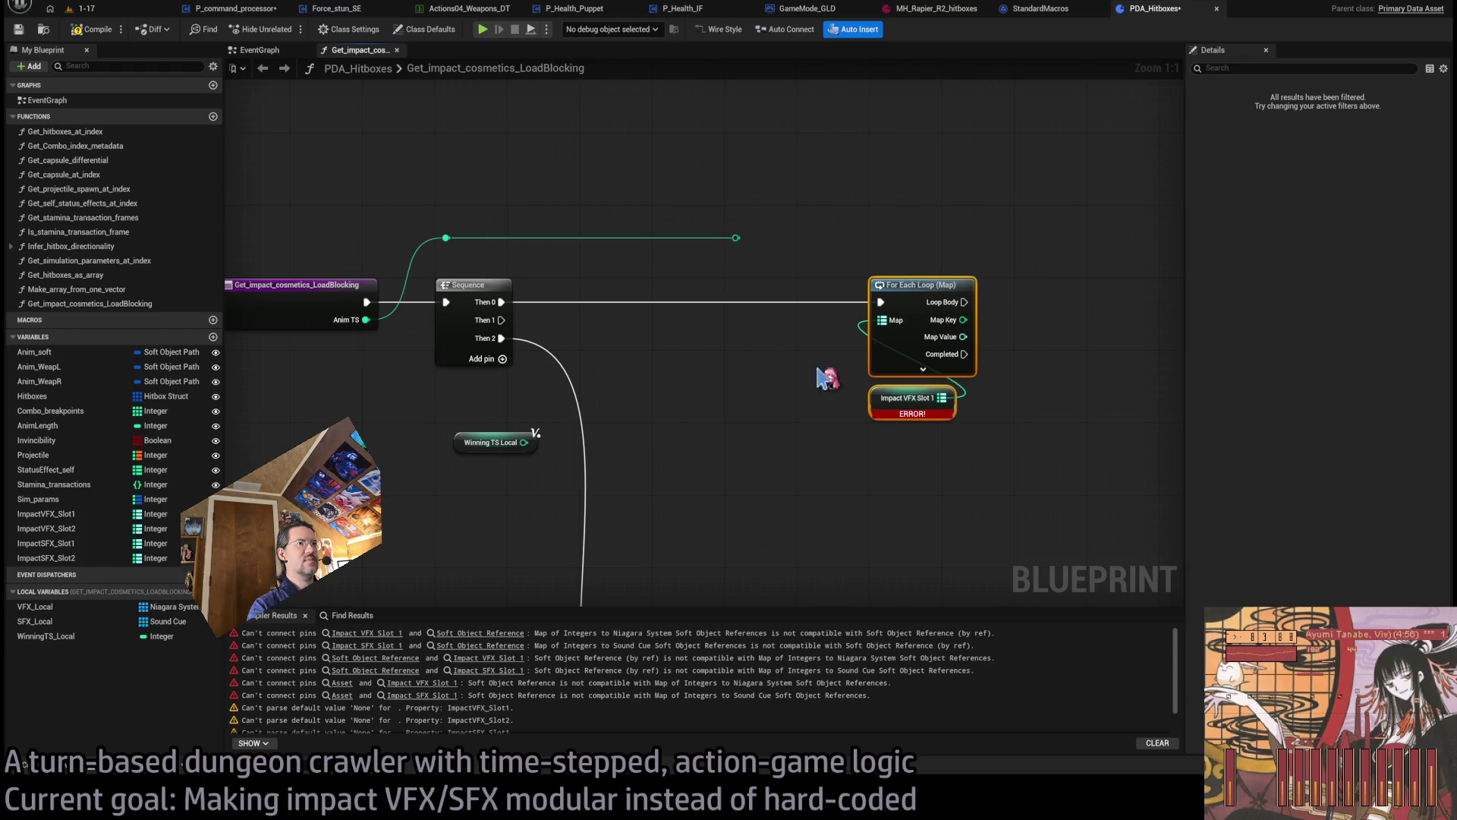
drag(466, 448, 656, 421)
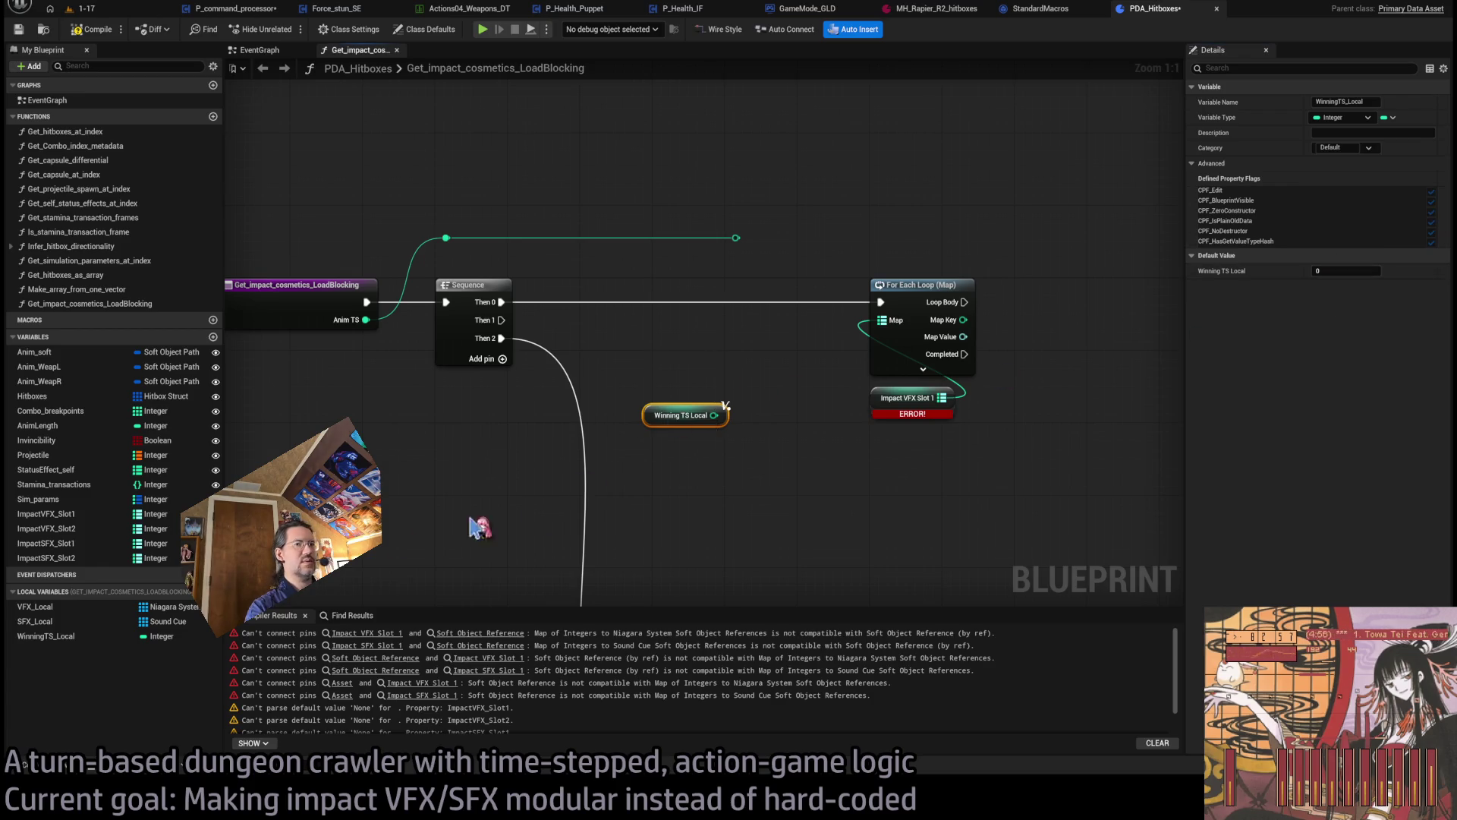
click(46, 636)
key(Delete)
key(ctrl+z)
mouse_move(652, 372)
mouse_down()
mouse_move(639, 300)
mouse_move(712, 292)
mouse_up()
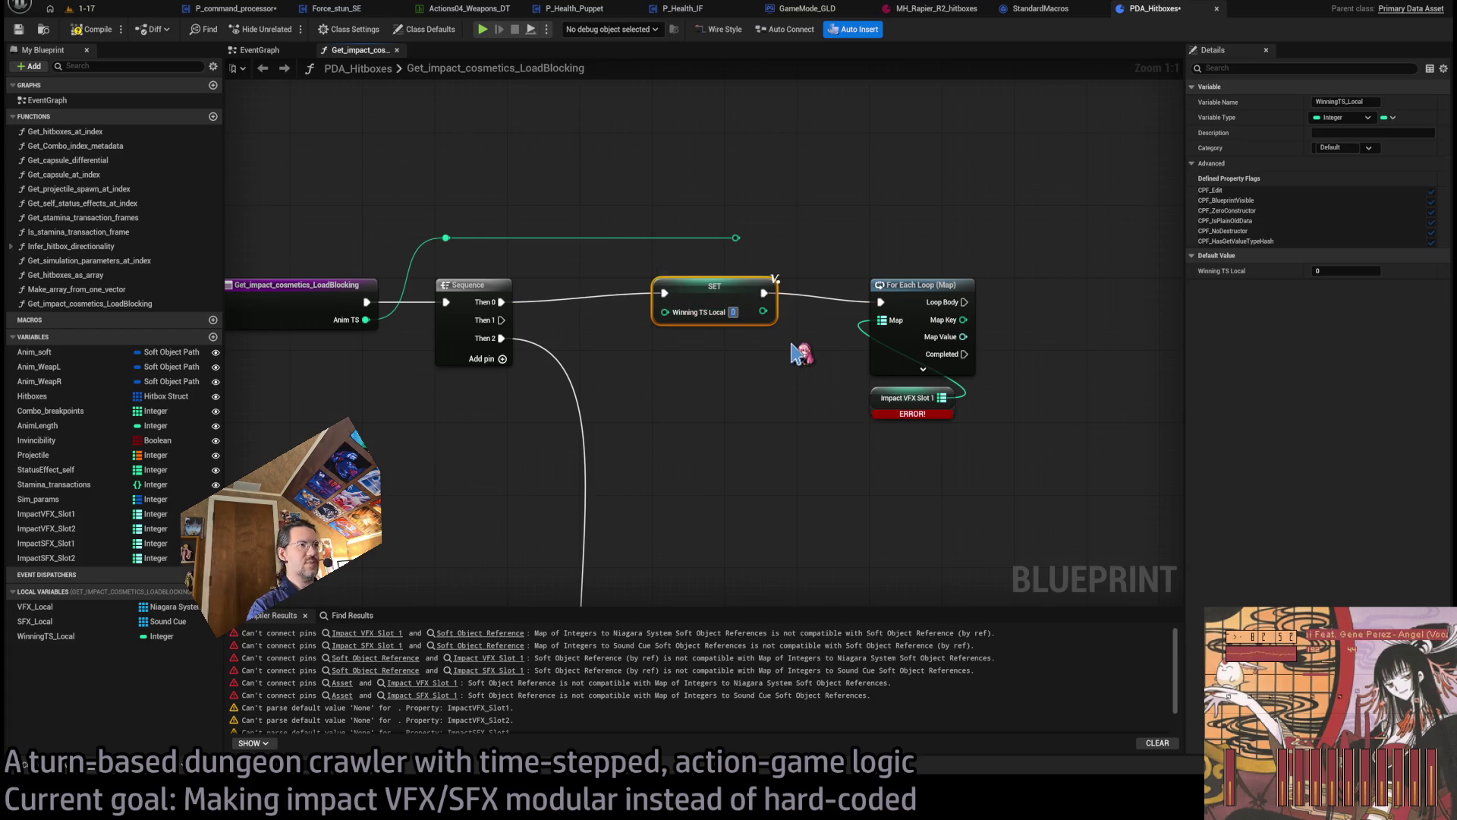
drag(865, 239, 553, 282)
click(423, 281)
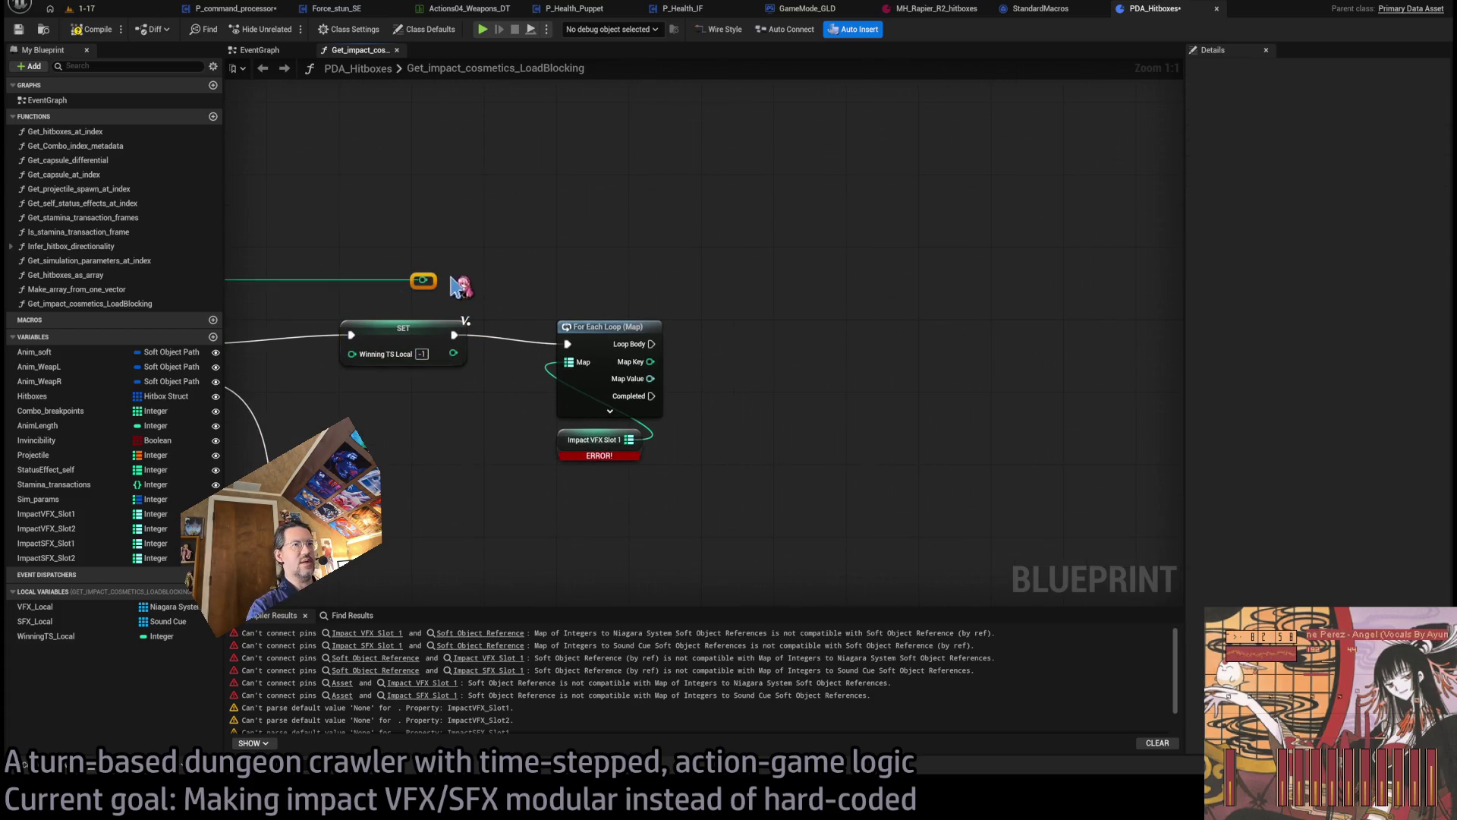
- Feed the map key into a > node's second input and run the loop body into a Branch
drag(434, 287, 663, 274)
drag(775, 341, 670, 324)
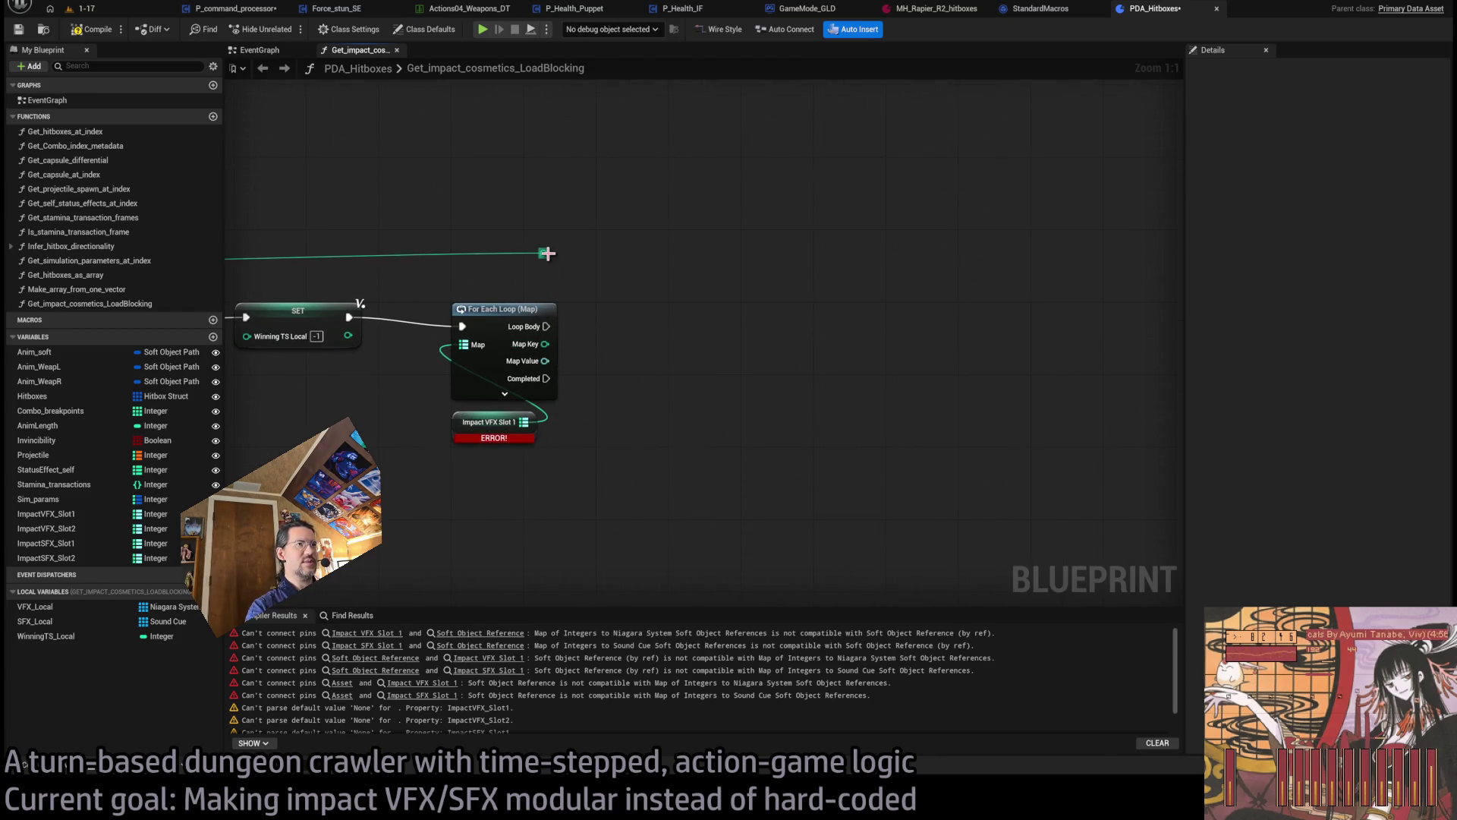
mouse_move(546, 253)
mouse_down()
mouse_move(960, 296)
mouse_move(1038, 362)
mouse_move(641, 251)
mouse_move(706, 323)
mouse_up()
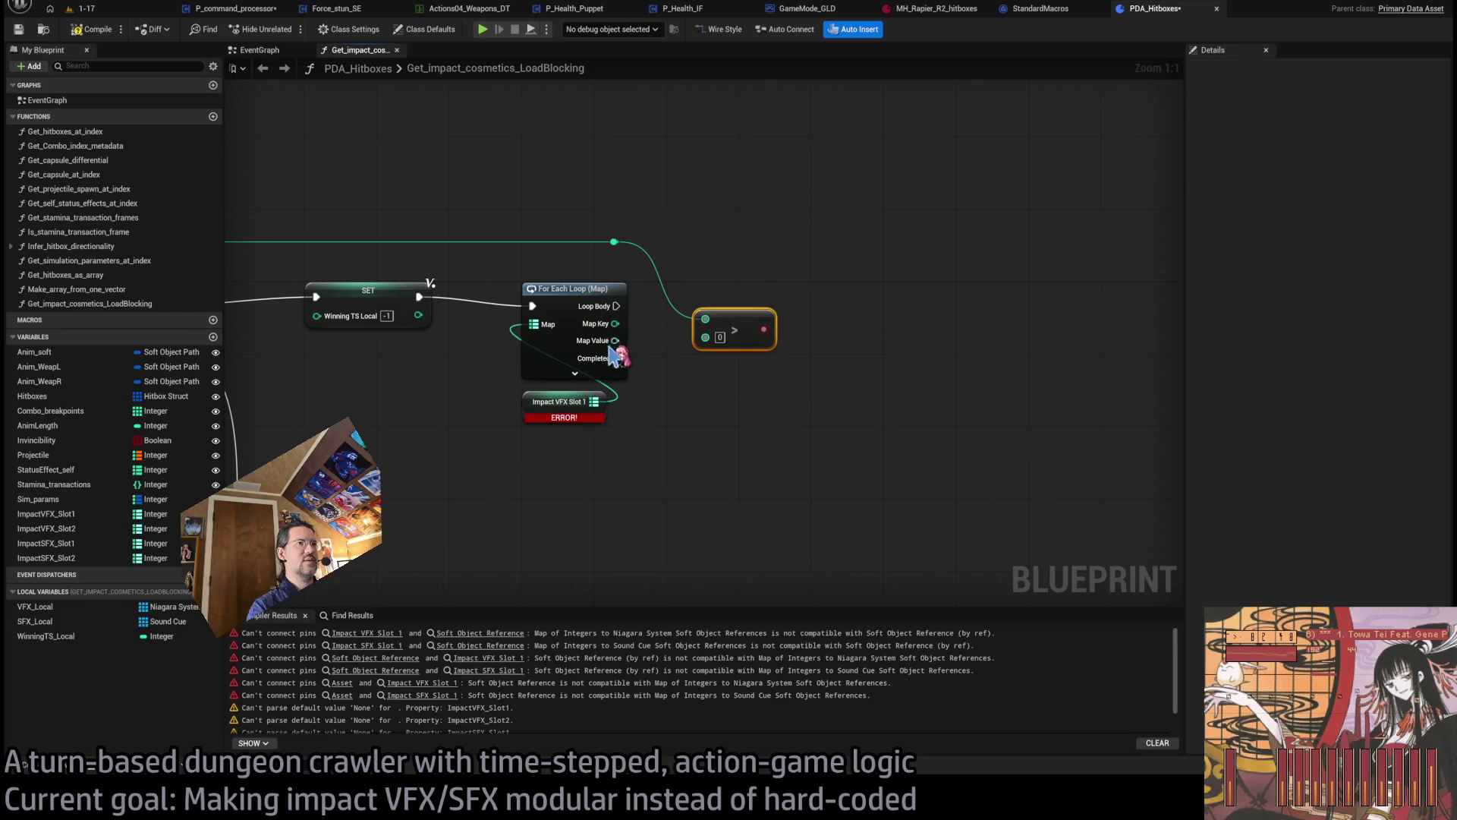
mouse_move(617, 325)
mouse_down()
mouse_move(702, 332)
mouse_move(809, 378)
mouse_move(744, 322)
mouse_up()
drag(616, 306, 750, 324)
key(q)
- Add reroute points carrying the map key wire above the Branch
drag(885, 309, 767, 323)
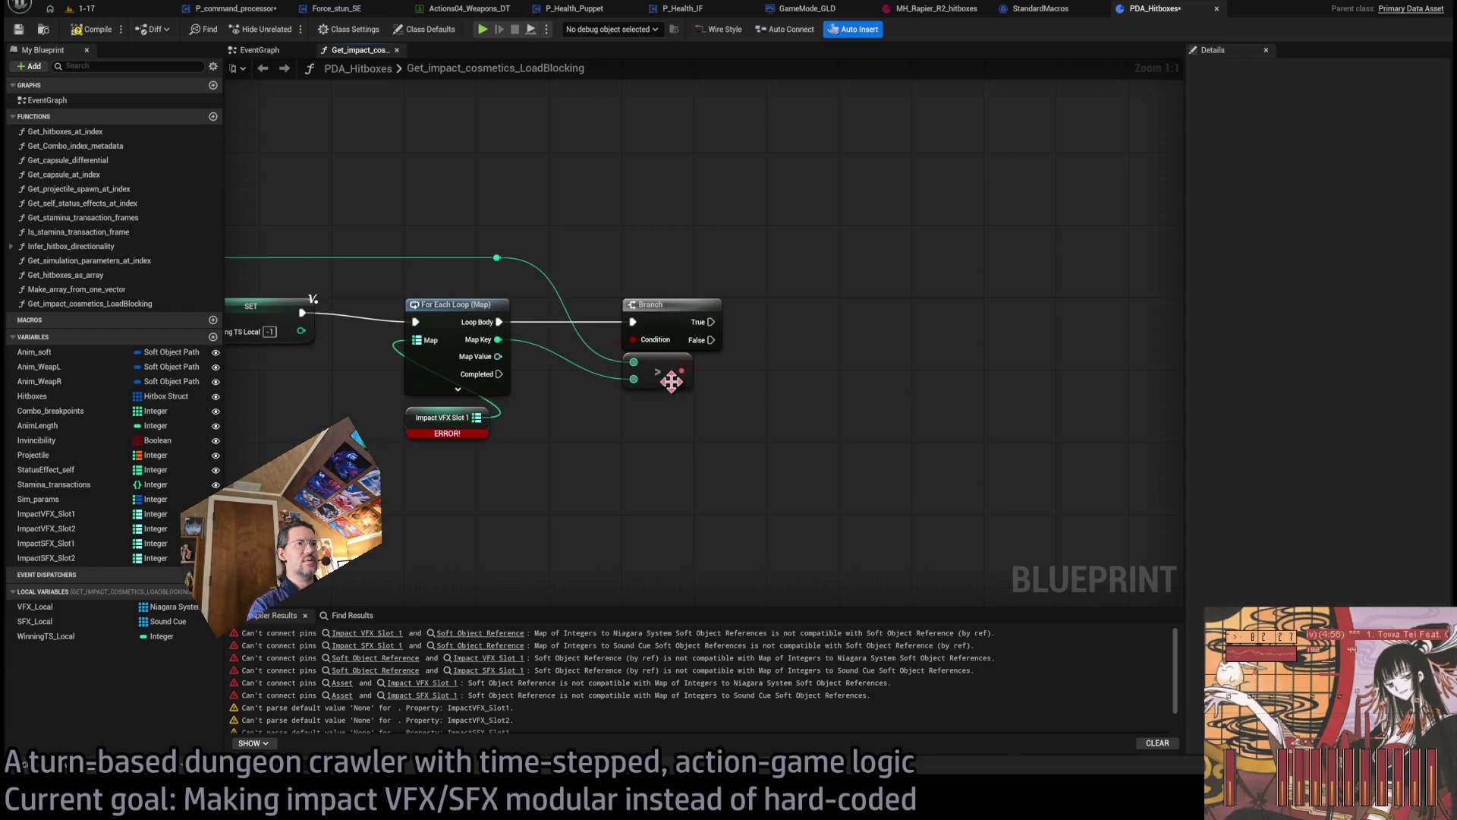
double_click(548, 367)
mouse_move(548, 367)
mouse_down()
mouse_move(638, 275)
mouse_move(725, 277)
mouse_move(706, 268)
mouse_up()
mouse_move(499, 259)
mouse_down()
mouse_move(717, 262)
mouse_move(705, 259)
mouse_up()
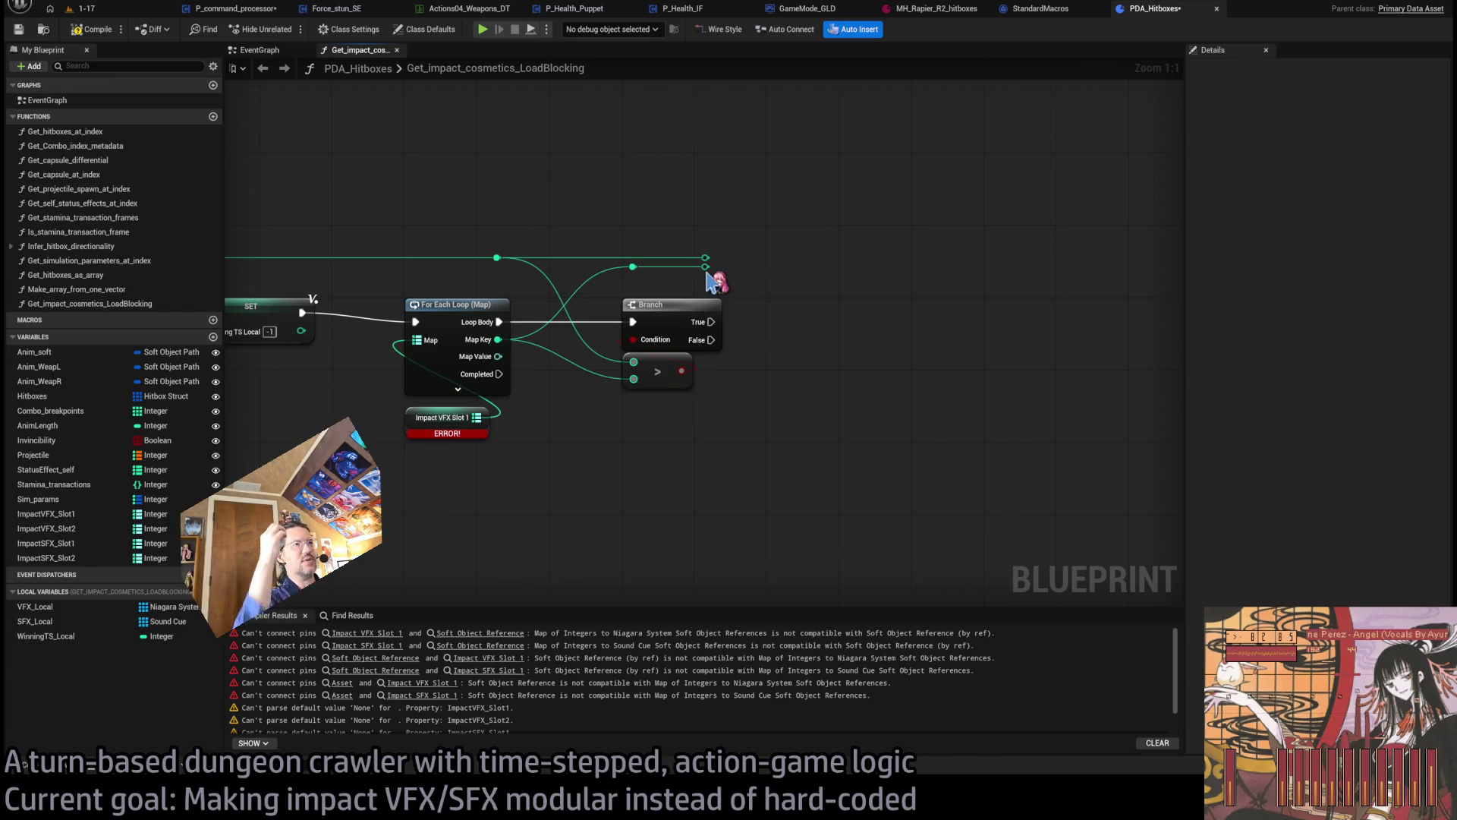
- Add a Winning TS Local getter and a second > comparison from the reroute wire
drag(695, 260, 695, 268)
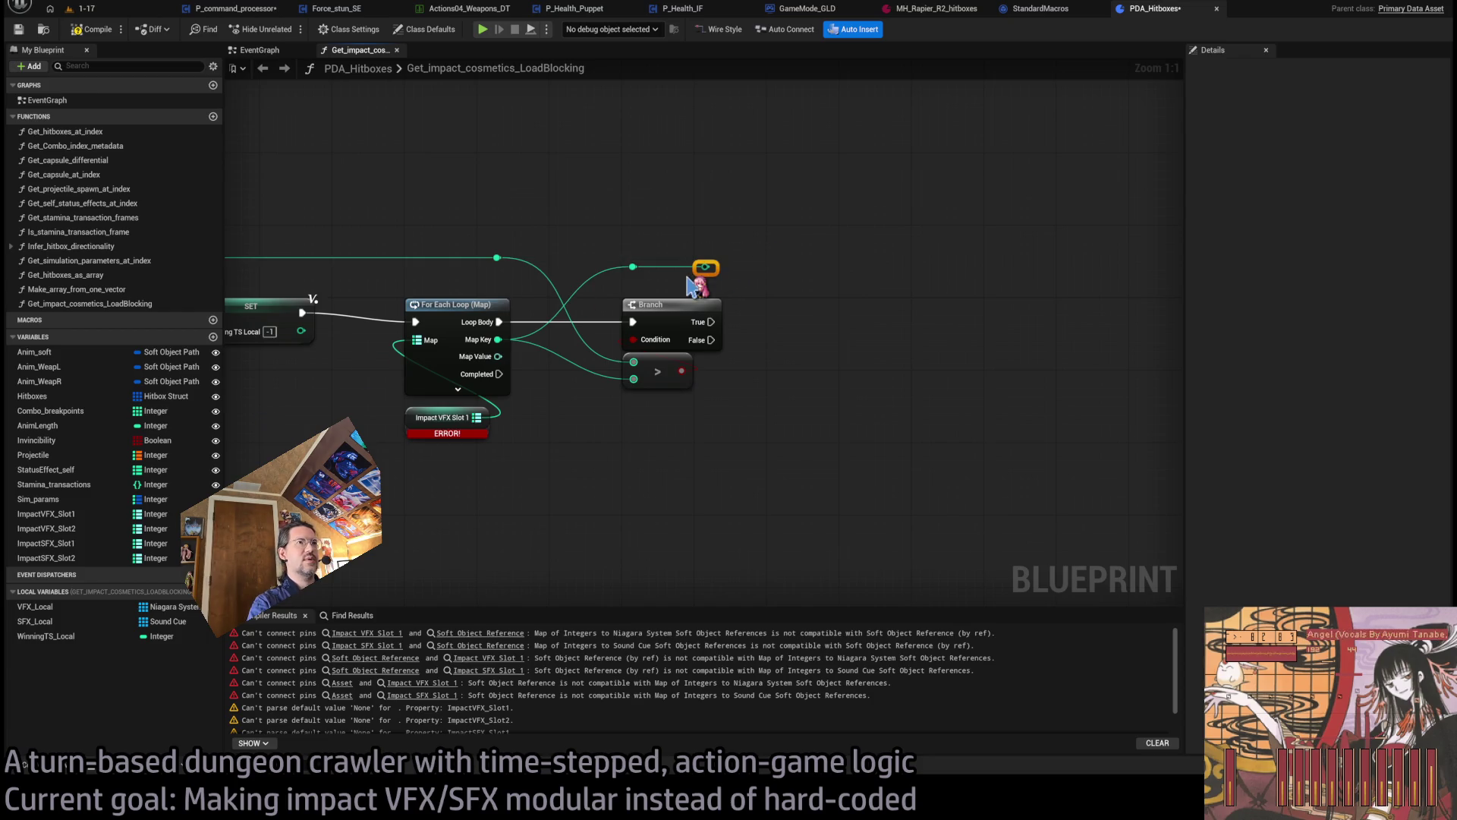
click(45, 636)
drag(839, 435, 816, 391)
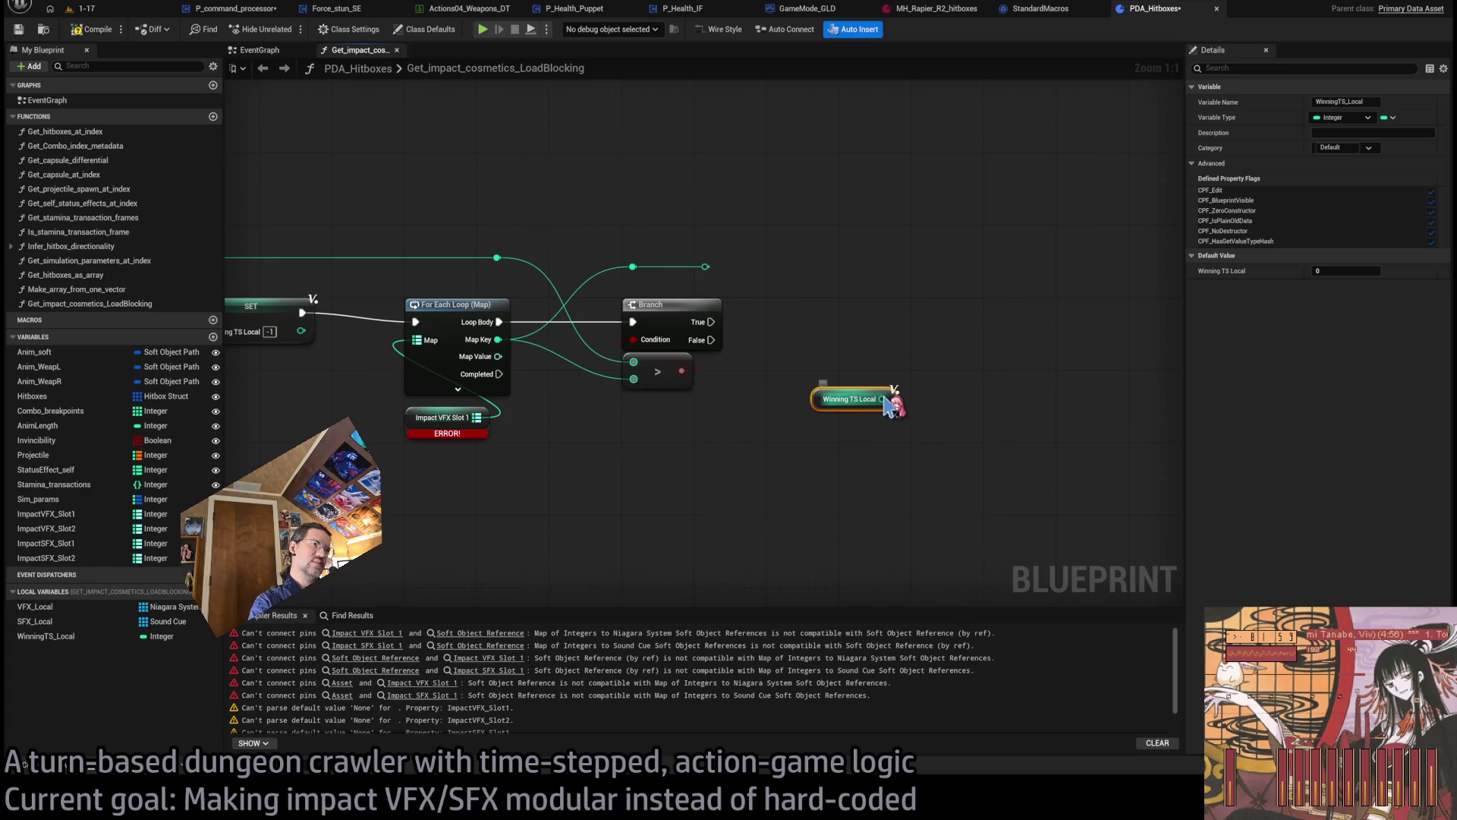
mouse_move(712, 267)
mouse_down()
mouse_move(805, 317)
mouse_move(882, 399)
mouse_move(827, 384)
mouse_move(852, 339)
mouse_move(879, 393)
mouse_move(865, 334)
mouse_up()
text(>)
key(Return)
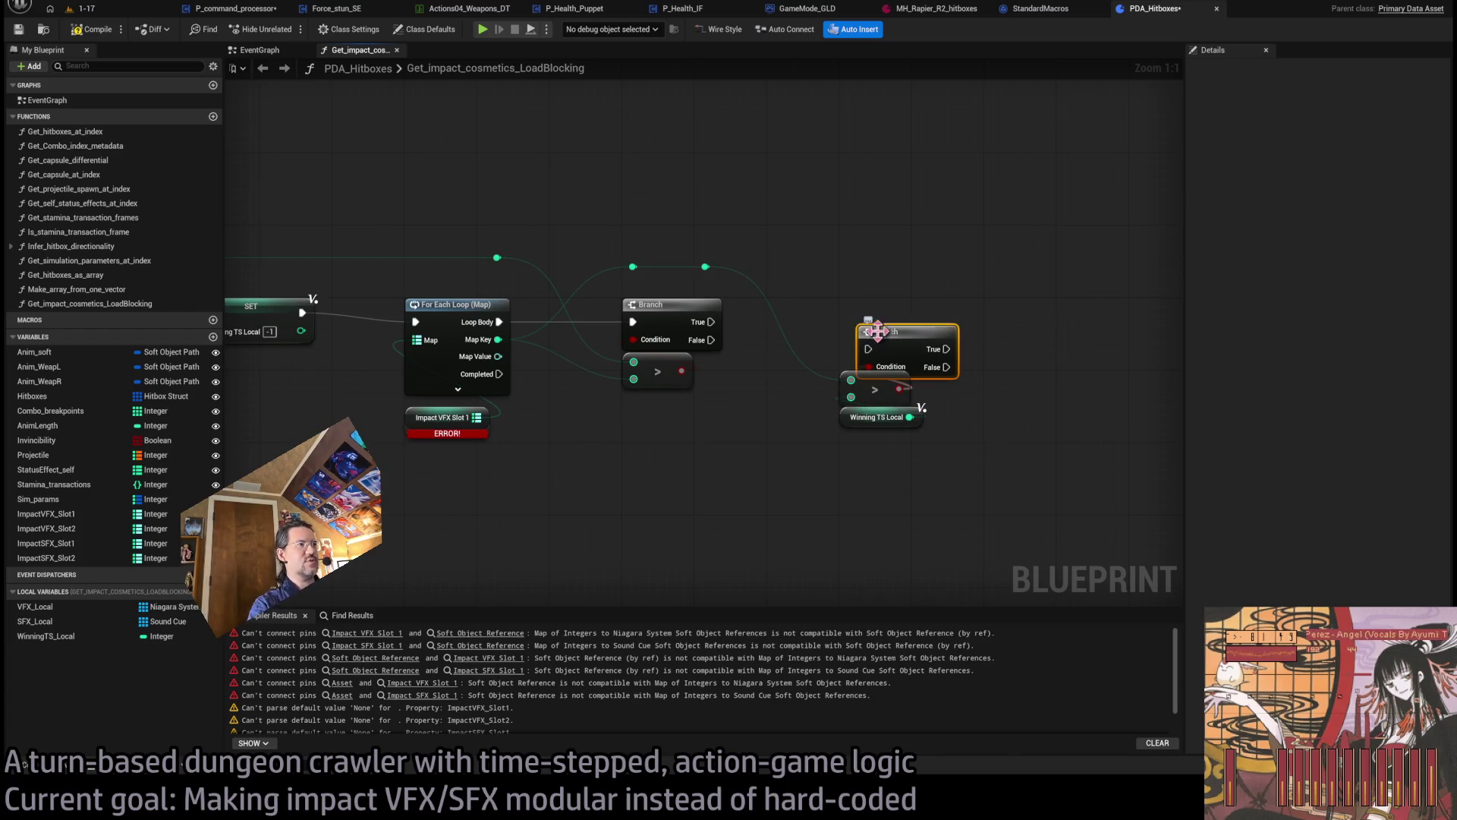
- Rearrange the comparisons and remove the extra branch and reroute points
drag(710, 322, 850, 331)
drag(855, 267, 880, 497)
mouse_move(881, 328)
mouse_down()
mouse_move(824, 311)
mouse_move(880, 310)
mouse_up()
click(871, 295)
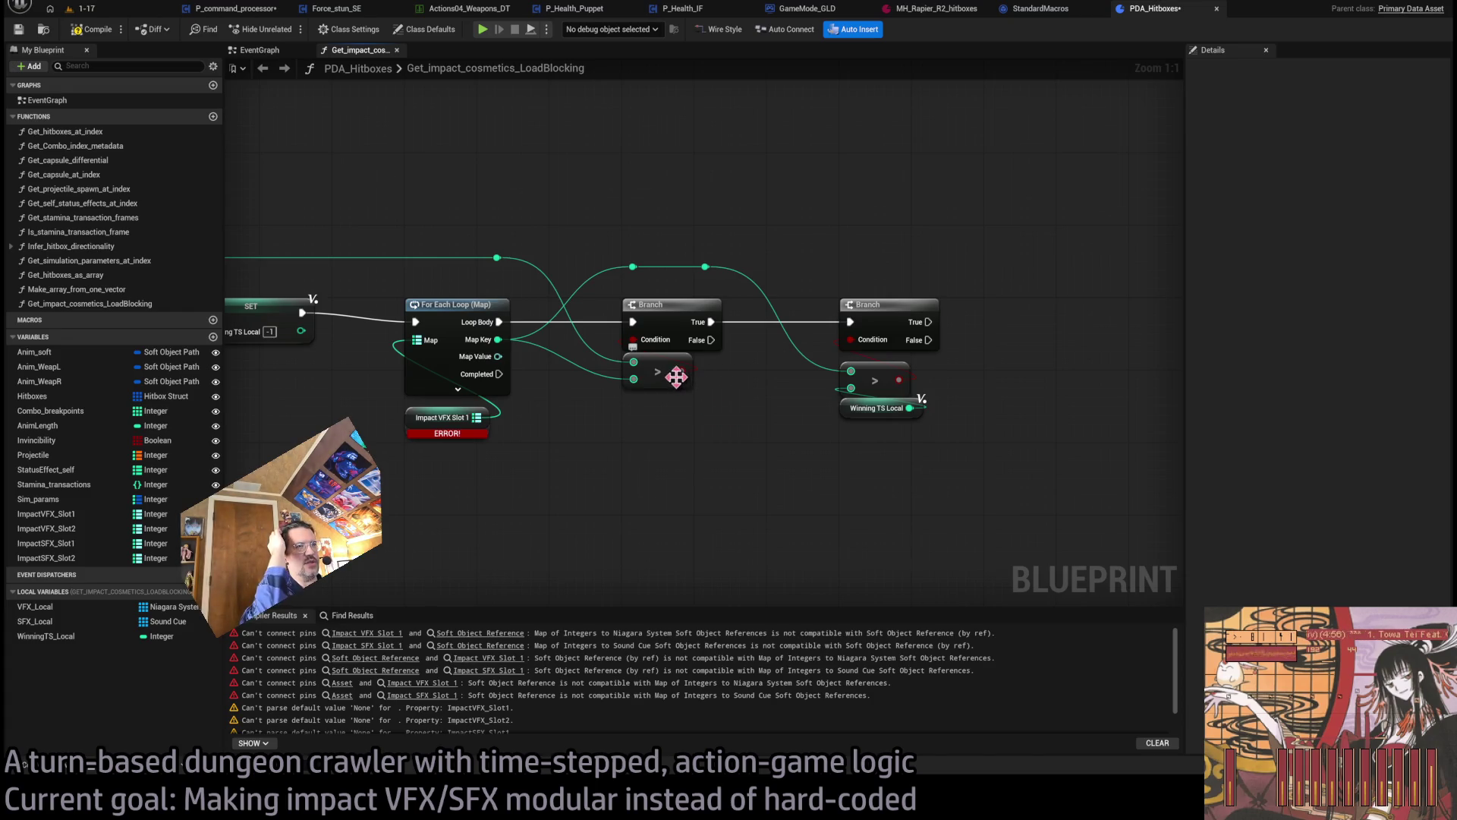
drag(657, 368, 669, 436)
mouse_move(925, 474)
mouse_down()
mouse_move(862, 383)
mouse_move(660, 371)
mouse_up()
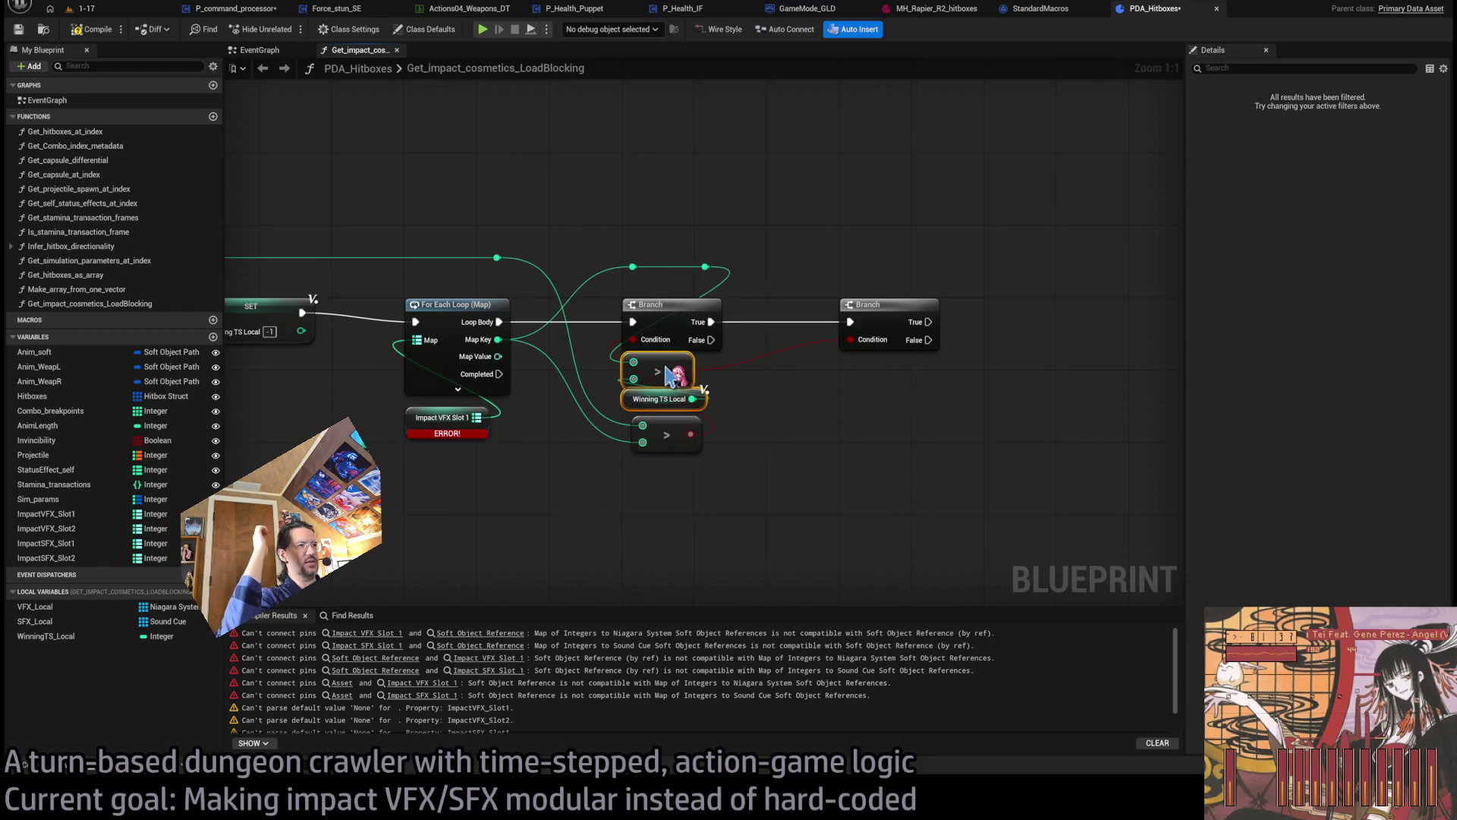
drag(607, 251, 732, 285)
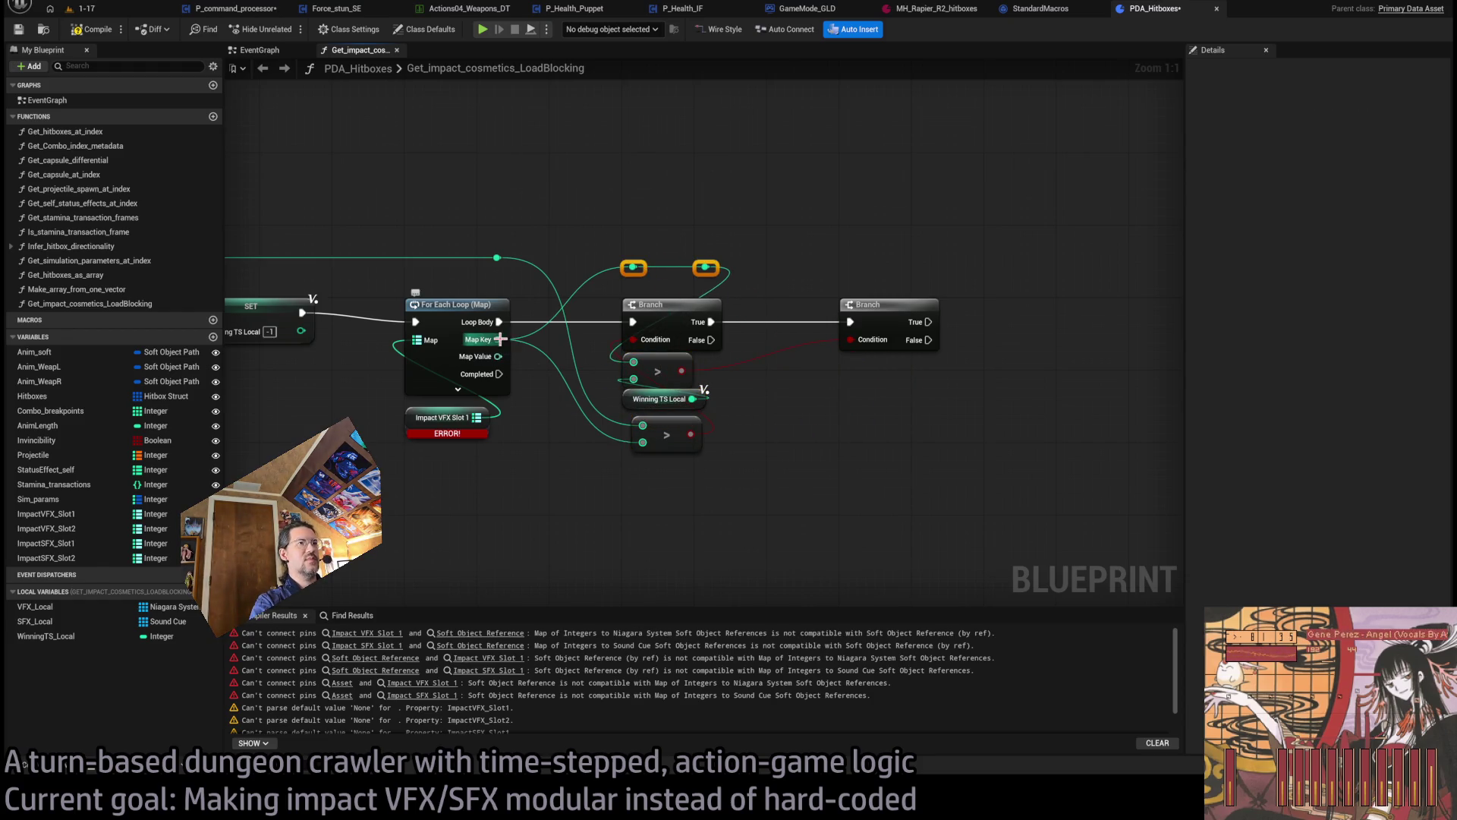
click(748, 406)
drag(696, 424, 687, 424)
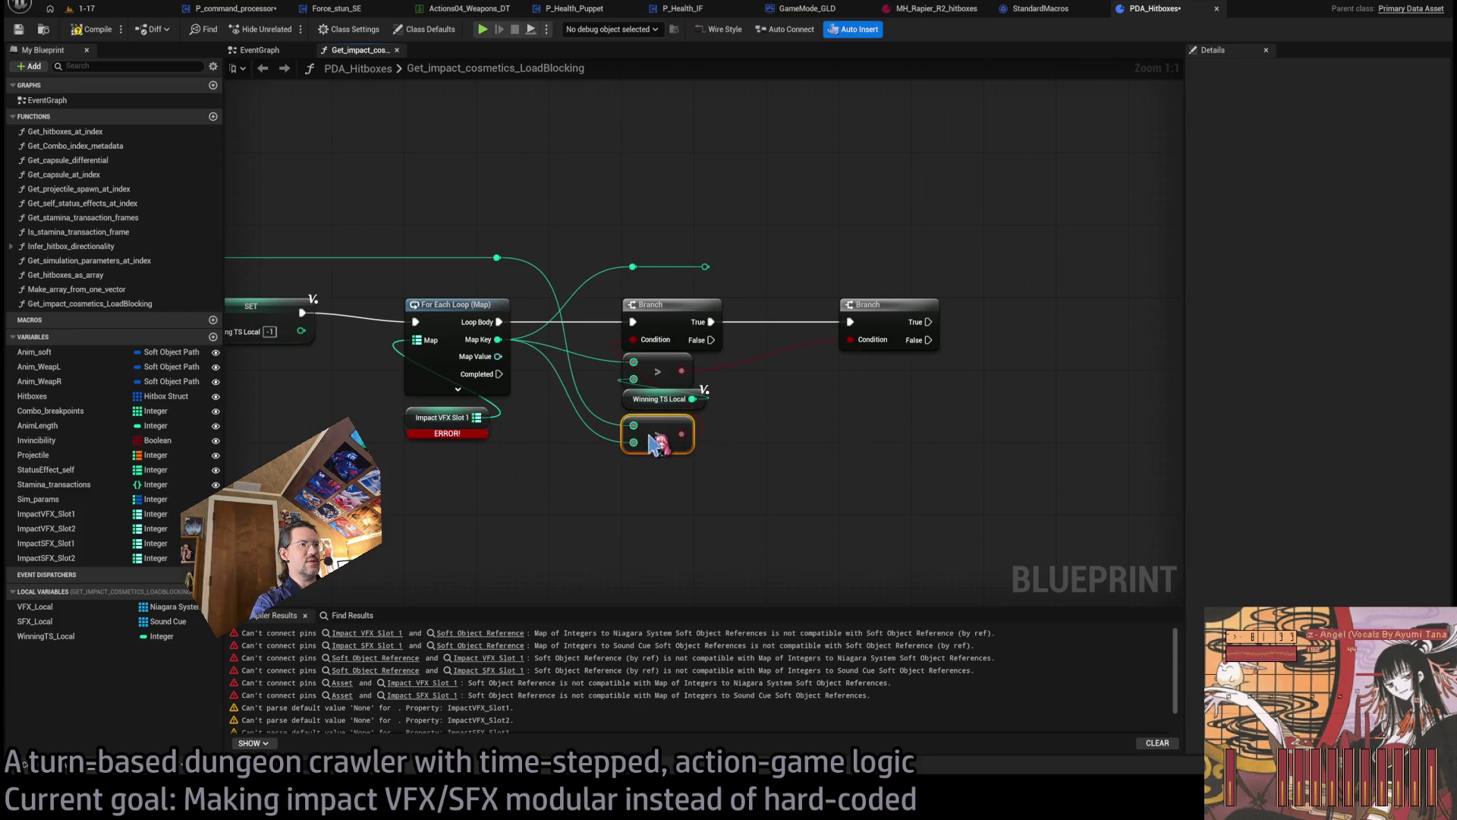
mouse_move(763, 257)
mouse_down()
mouse_move(599, 293)
mouse_move(866, 329)
mouse_up()
key(Delete)
click(880, 311)
key(Delete)
- Combine both > comparisons with an AND node driving the Branch condition
mouse_move(683, 373)
mouse_down()
mouse_move(875, 398)
mouse_move(874, 410)
mouse_up()
mouse_move(681, 434)
mouse_down()
mouse_move(870, 423)
mouse_move(941, 371)
mouse_move(883, 403)
mouse_up()
ctrl+click(901, 296)
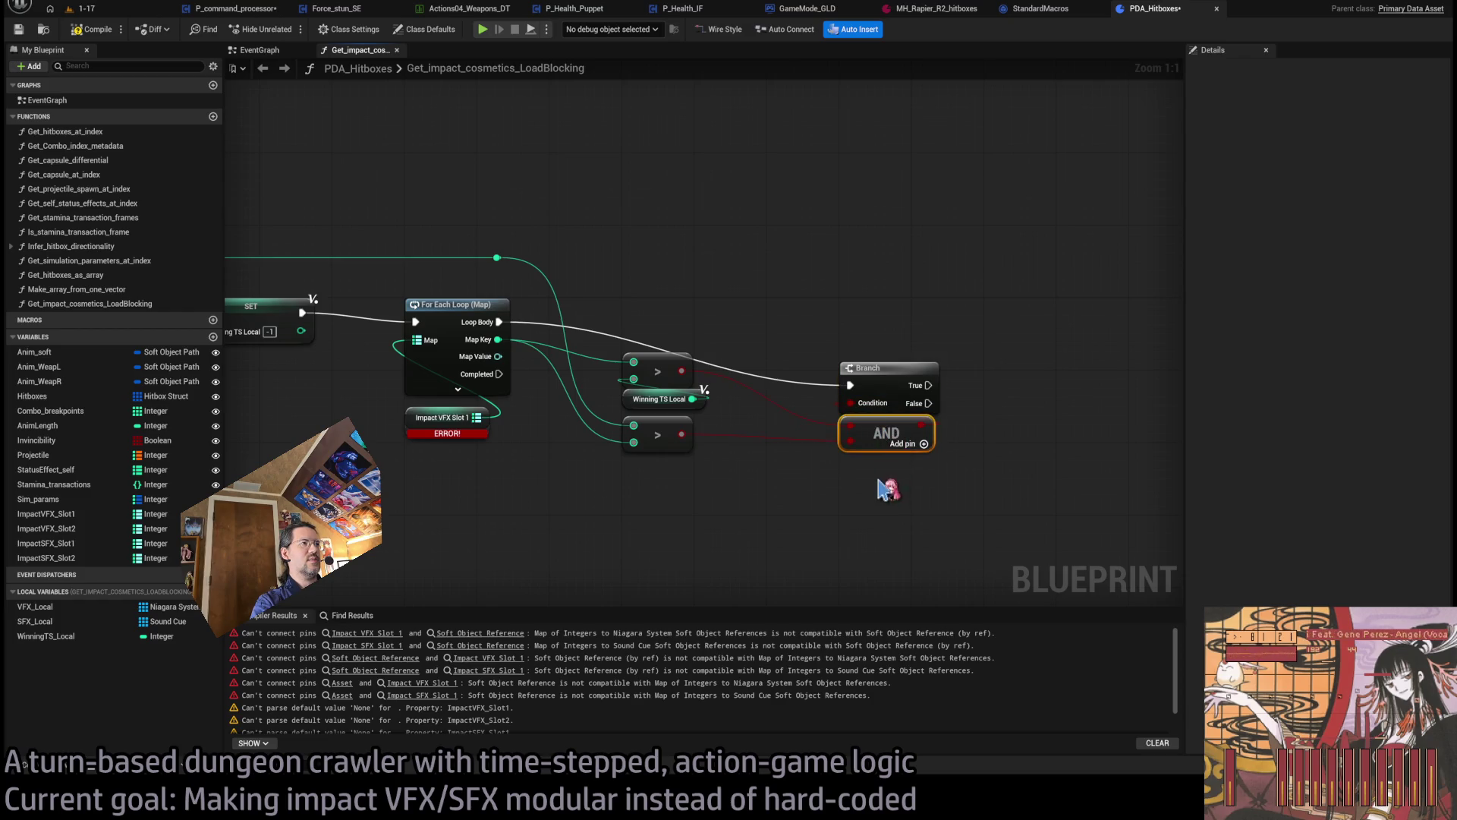
drag(881, 388, 813, 332)
click(806, 283)
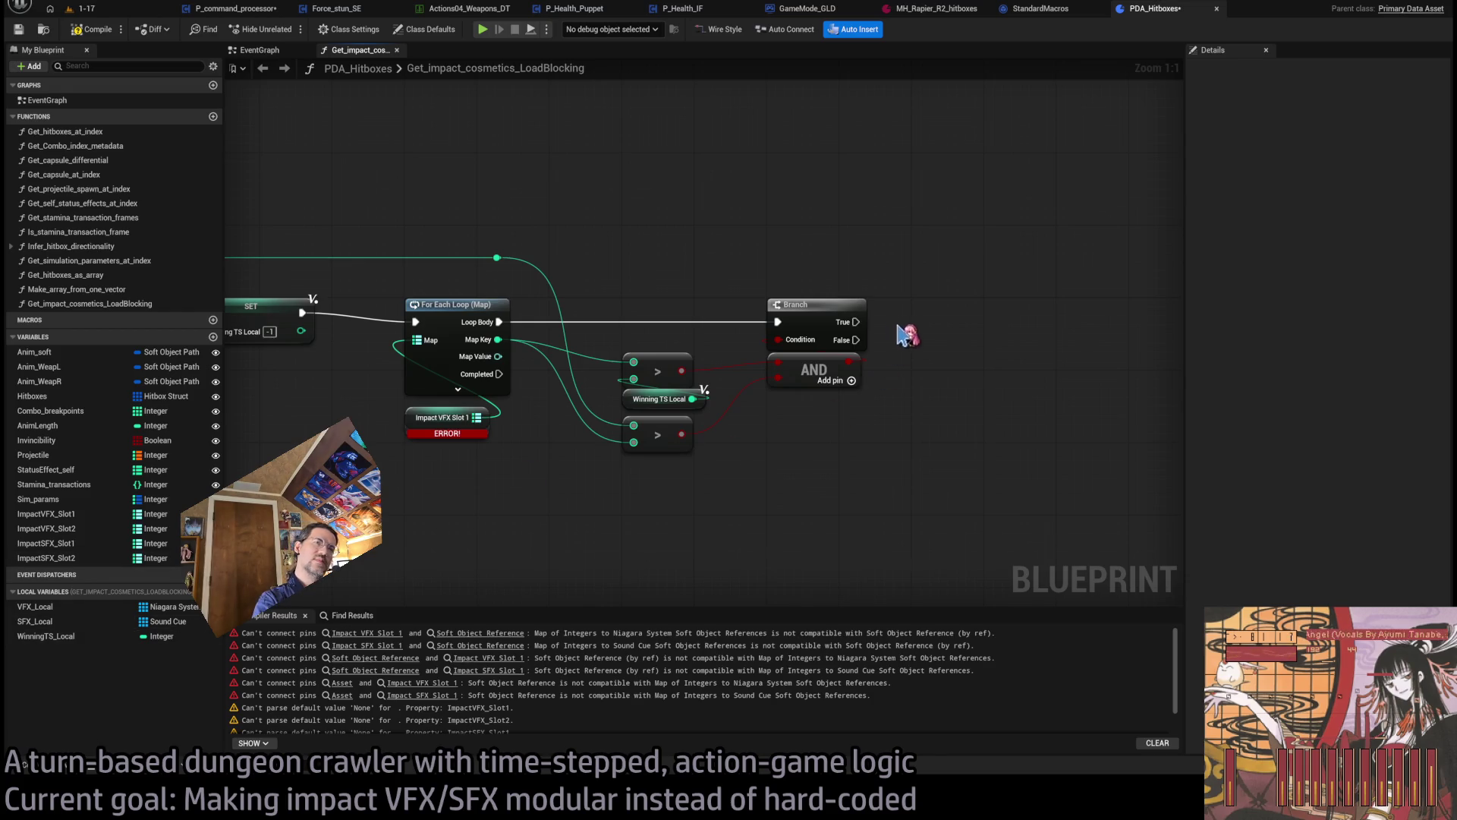
- On the Branch's True output, set Winning TS Local from the loop's Map Key
click(45, 636)
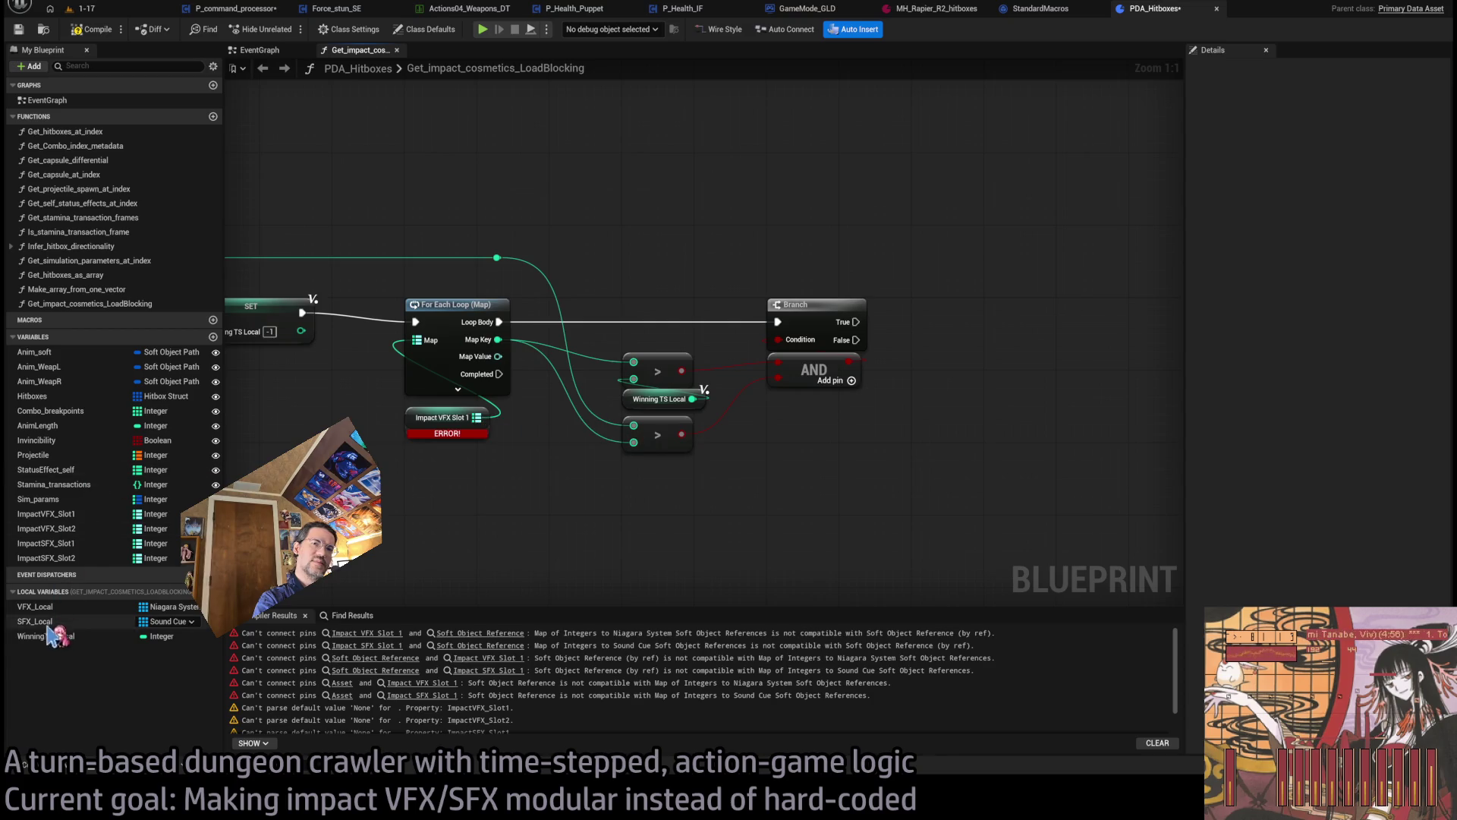
mouse_move(808, 422)
mouse_down()
mouse_move(926, 380)
mouse_move(970, 322)
mouse_up()
drag(856, 320, 924, 312)
click(687, 262)
mouse_move(498, 340)
mouse_down()
mouse_move(569, 325)
mouse_move(633, 283)
mouse_up()
mouse_move(630, 287)
mouse_down()
mouse_move(859, 282)
mouse_move(923, 331)
mouse_up()
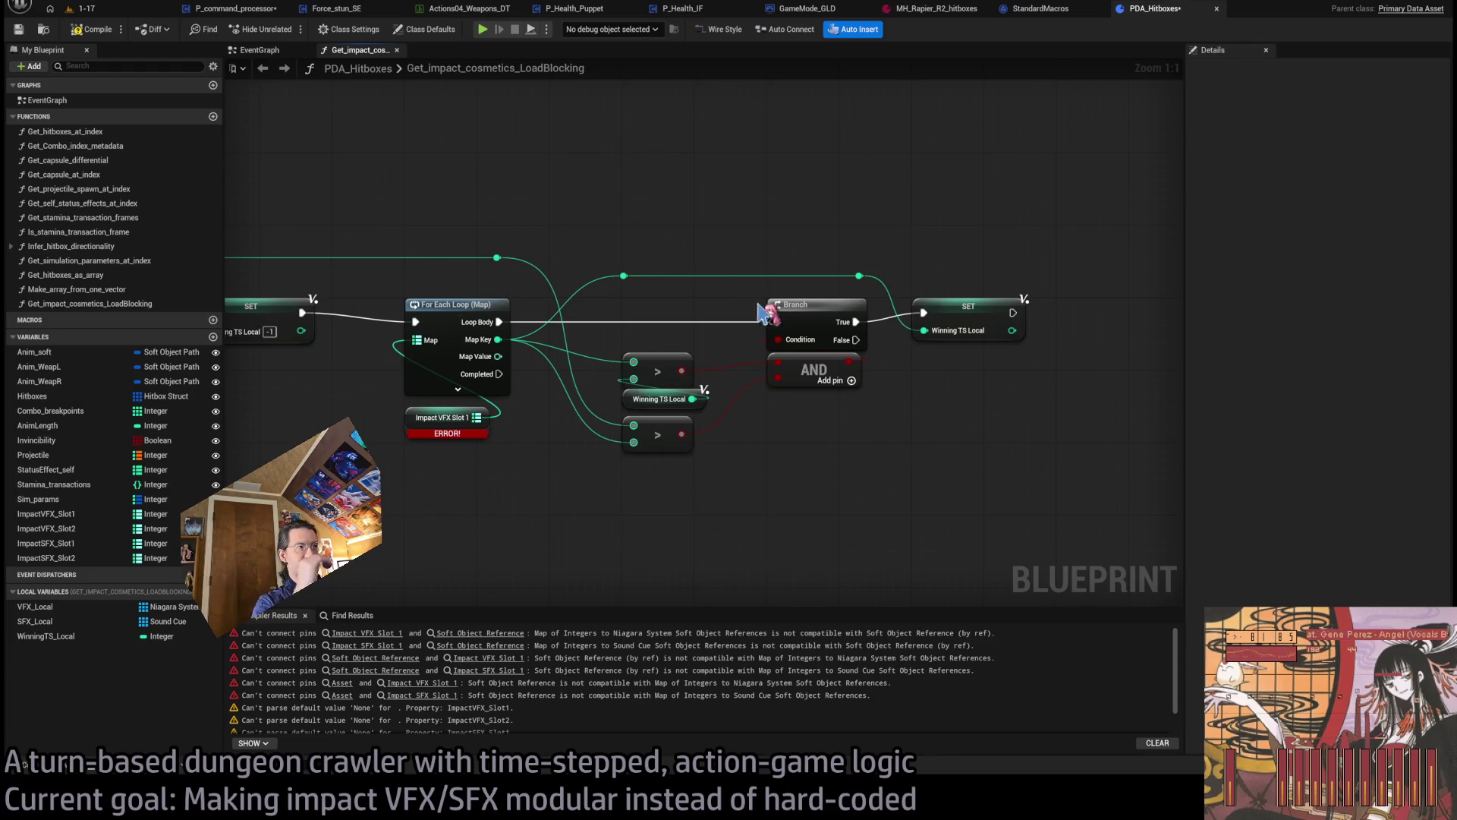
scroll(911, 448, down, 3)
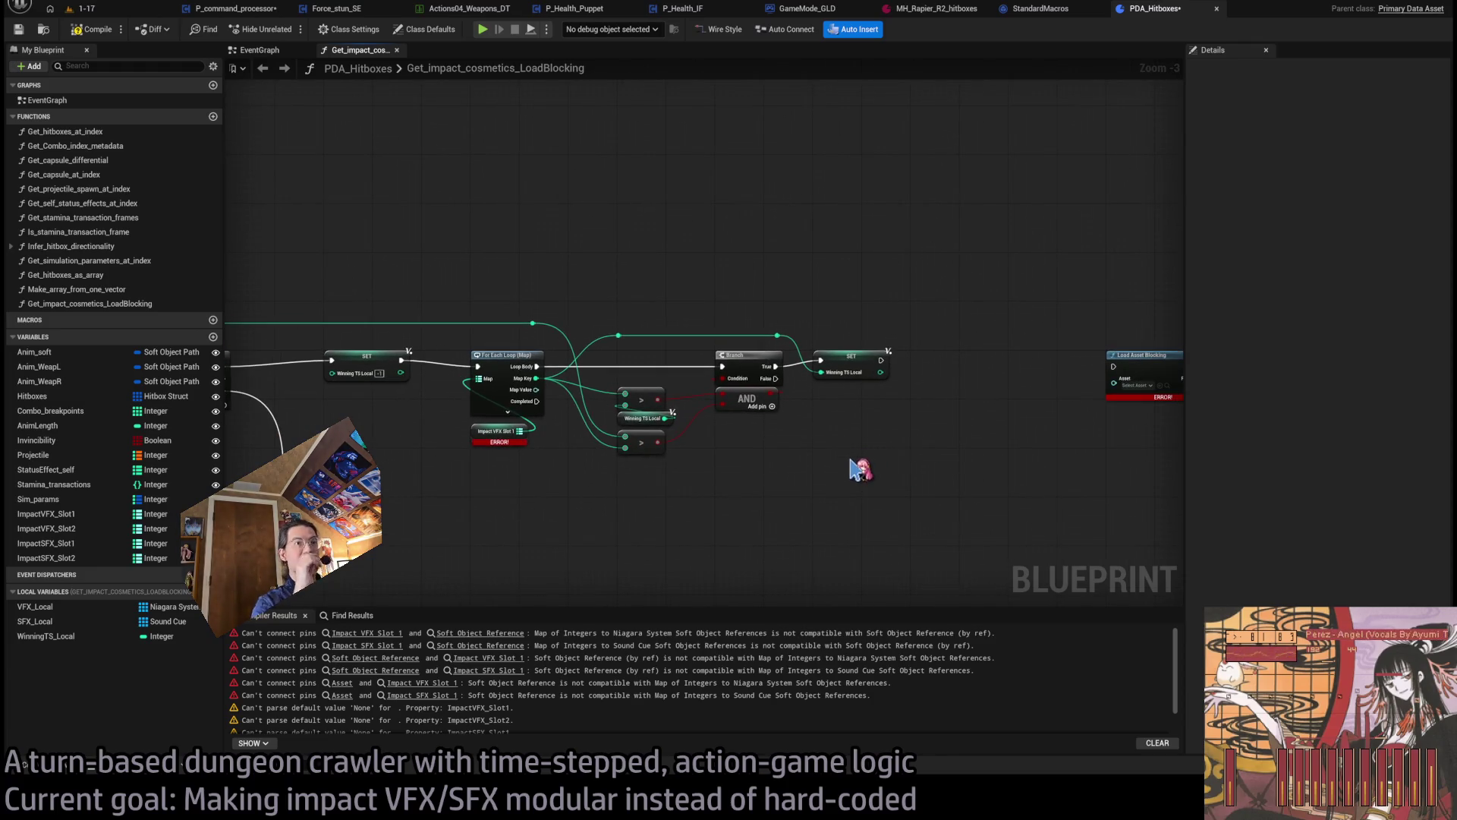
- Pull a wire from the map loop's Completed output and place a Winning TS Local getter
scroll(843, 440, up, 1)
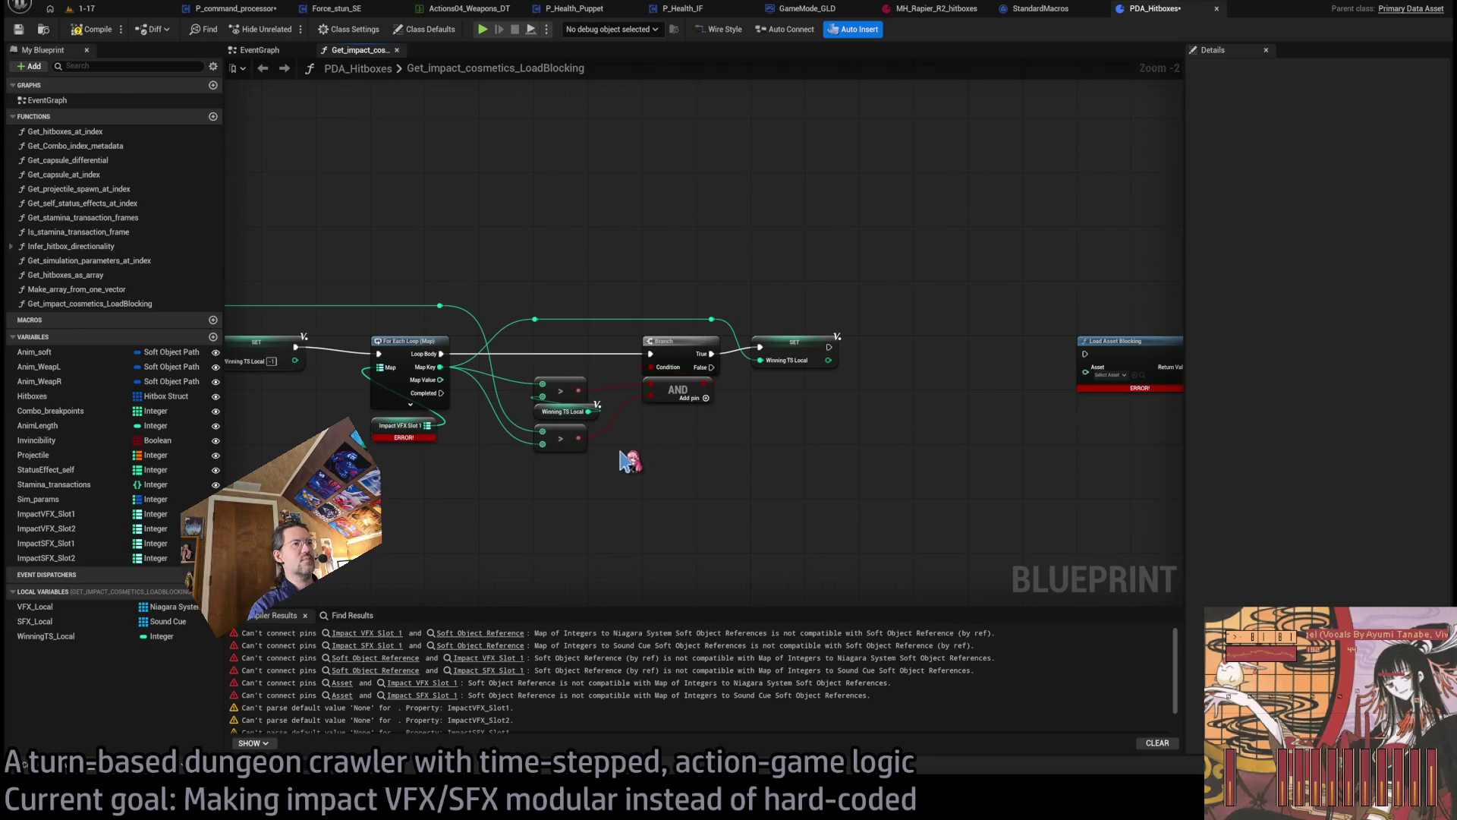
scroll(630, 459, up, 1)
scroll(835, 452, up, 1)
scroll(845, 443, down, 2)
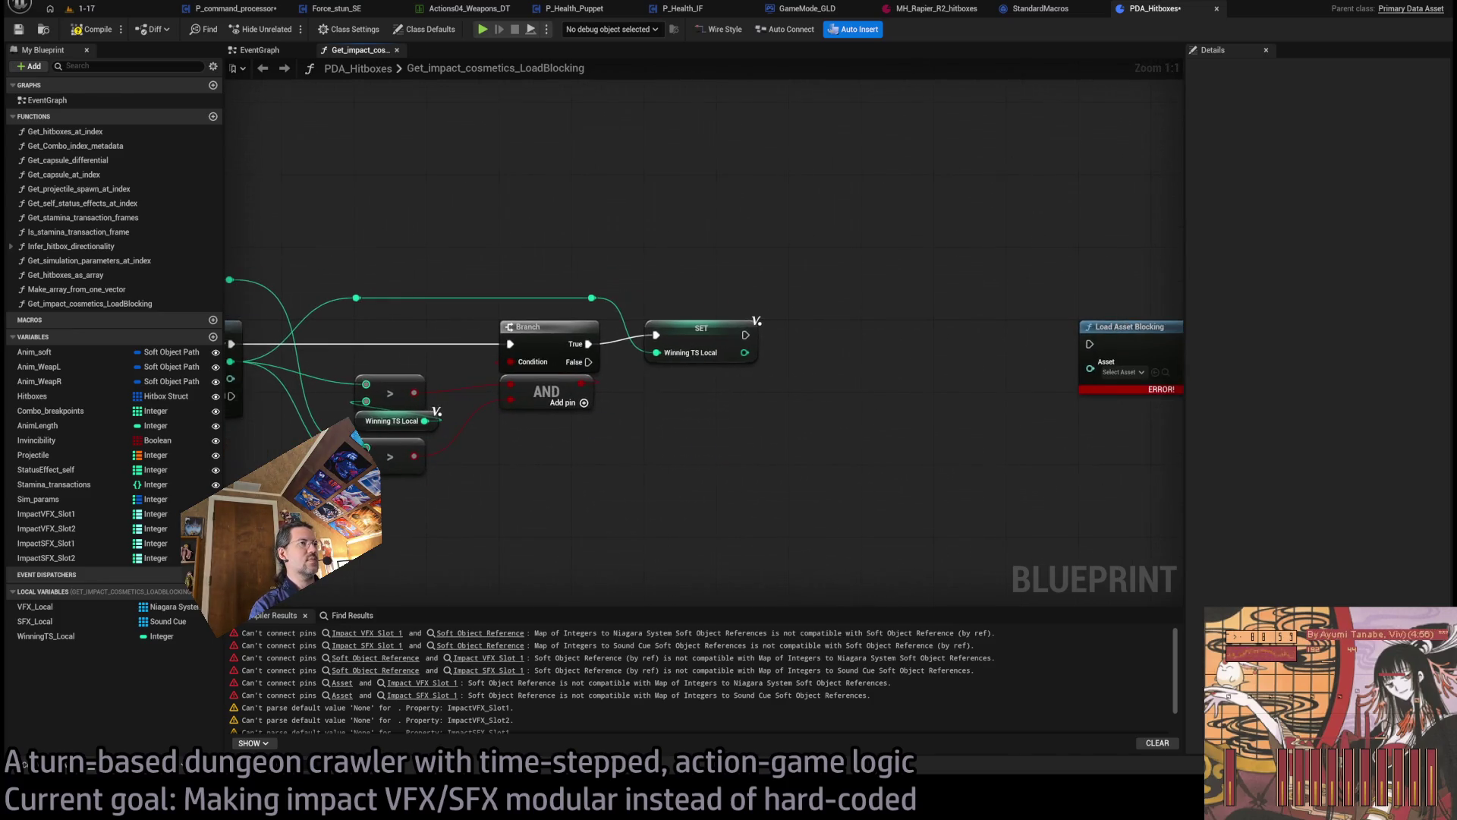
scroll(805, 440, up, 2)
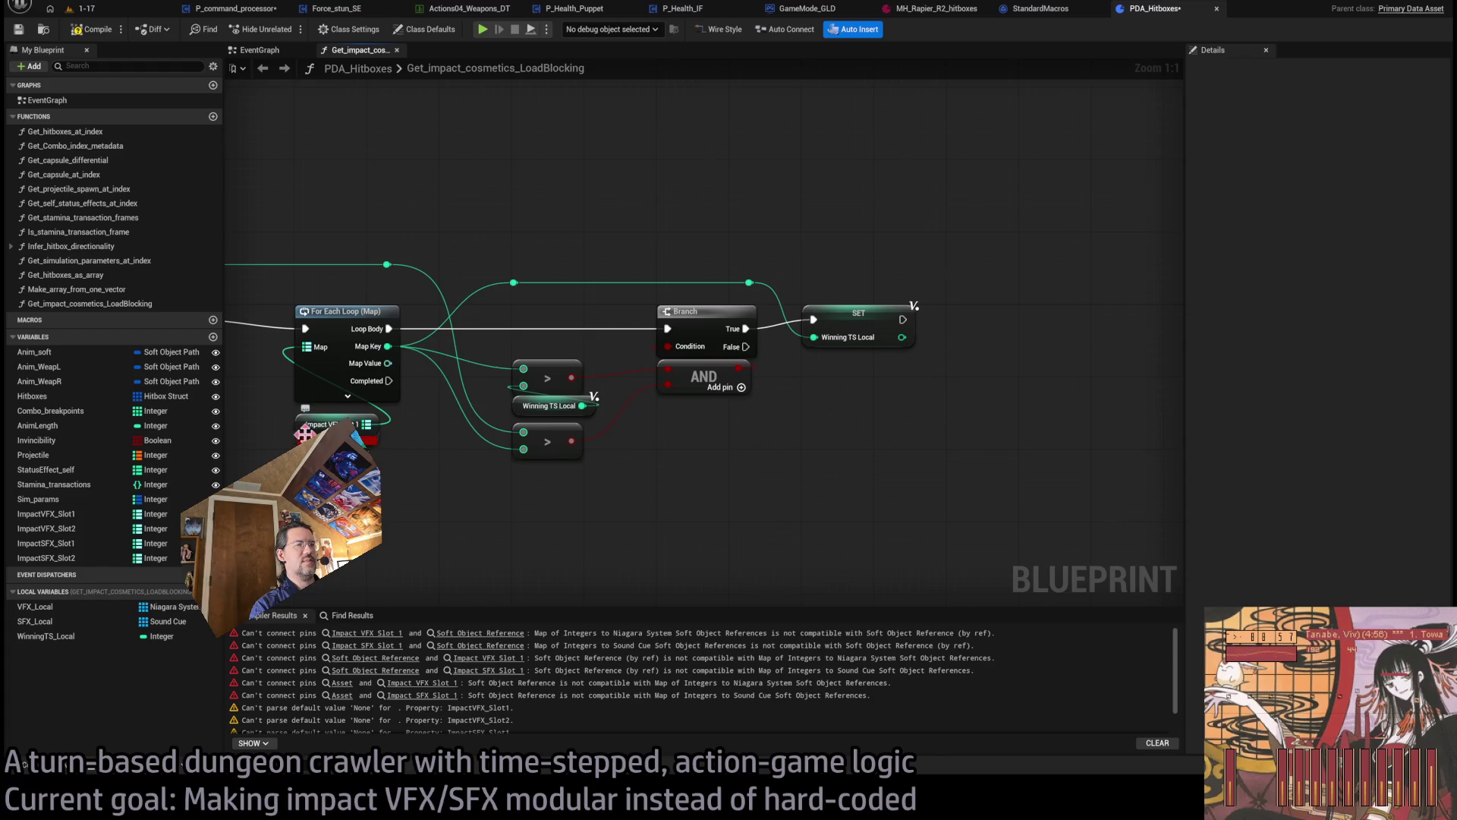
drag(304, 434, 304, 425)
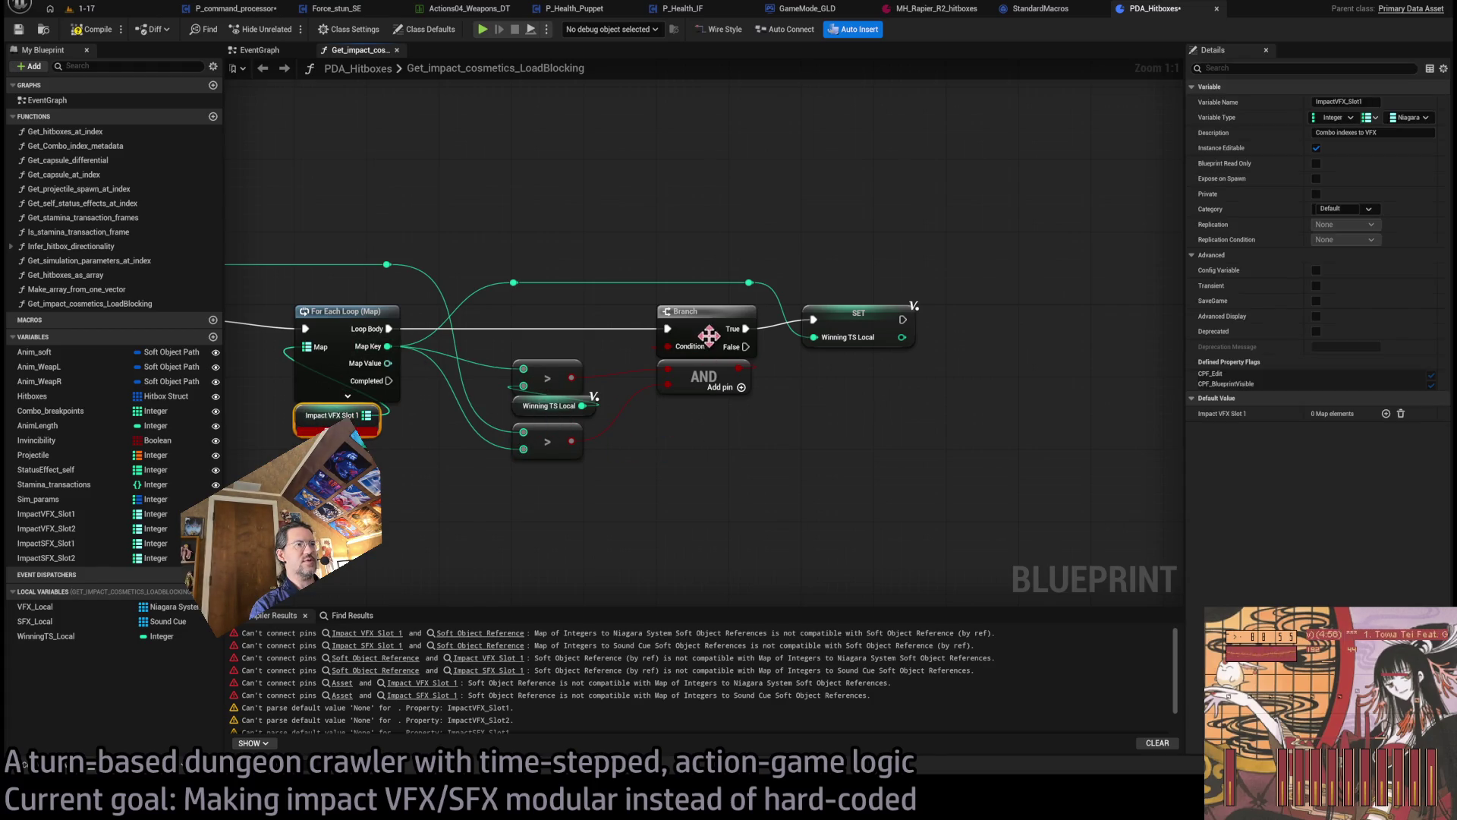
scroll(903, 326, down, 1)
click(873, 337)
scroll(828, 429, down, 1)
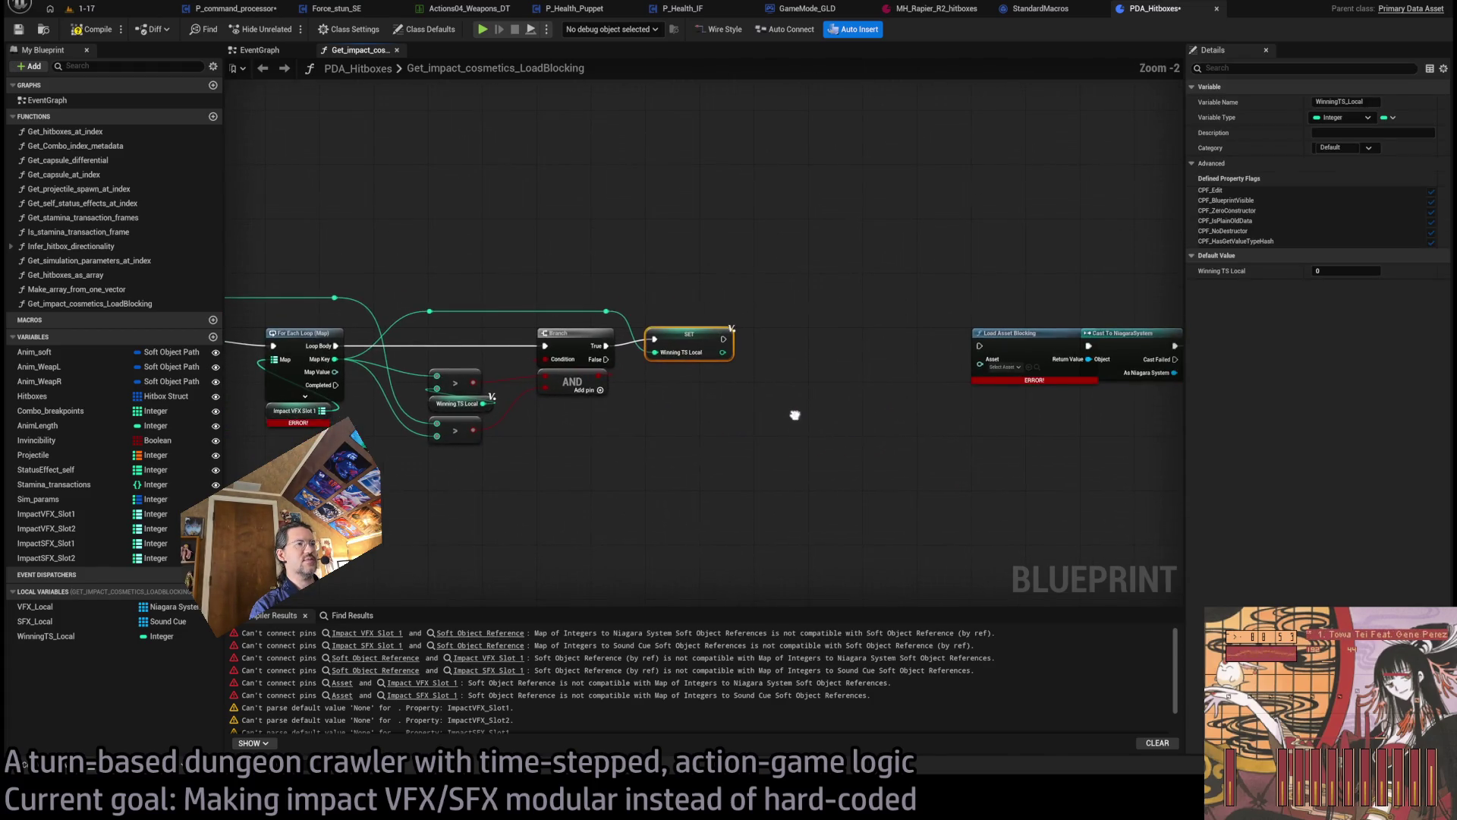
mouse_move(334, 385)
mouse_down()
mouse_move(433, 270)
mouse_move(706, 250)
mouse_move(721, 262)
mouse_up()
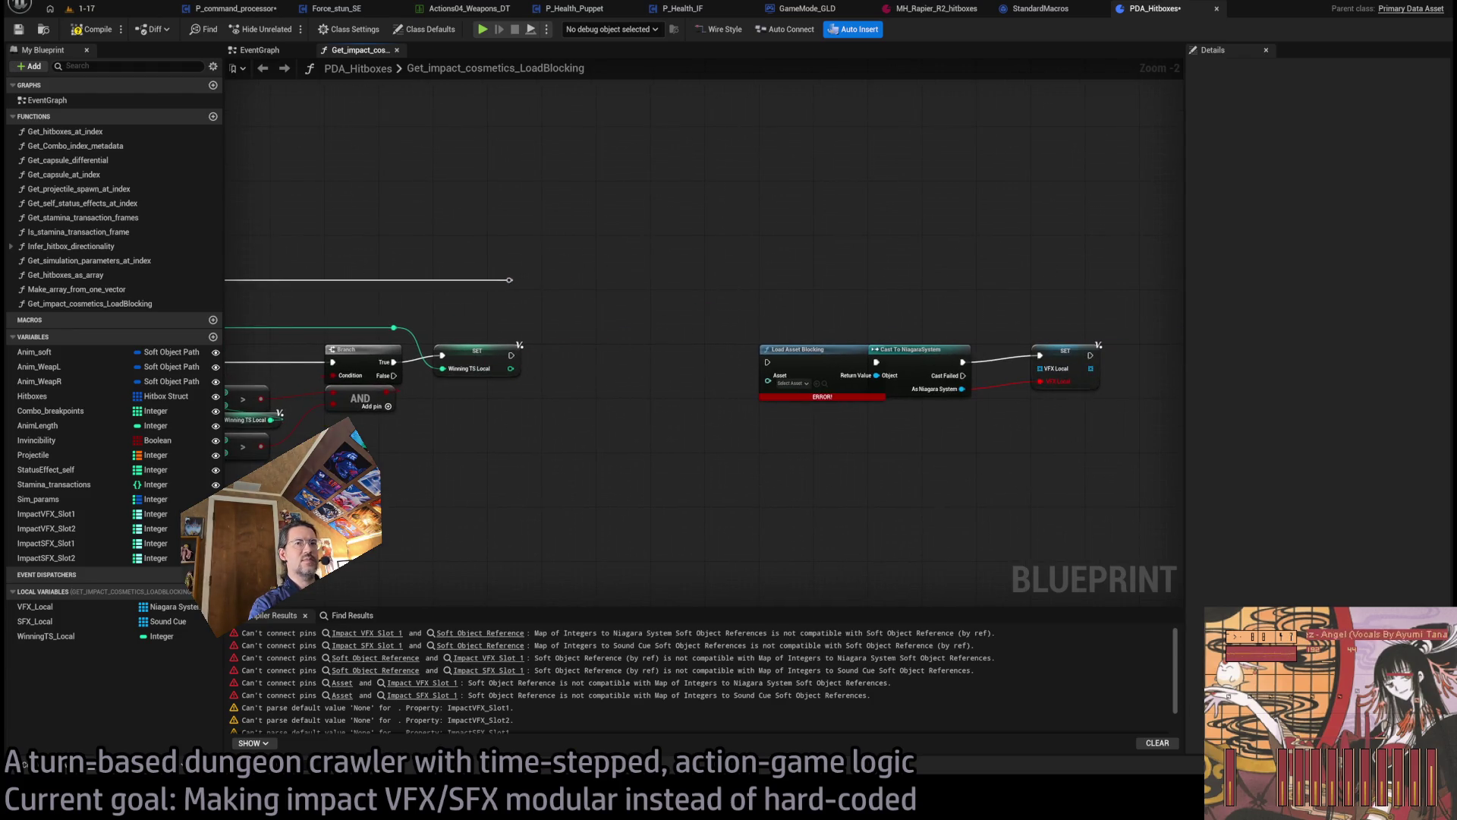
mouse_move(45, 637)
mouse_down()
mouse_move(684, 456)
mouse_move(722, 481)
mouse_move(744, 460)
mouse_move(678, 399)
mouse_up()
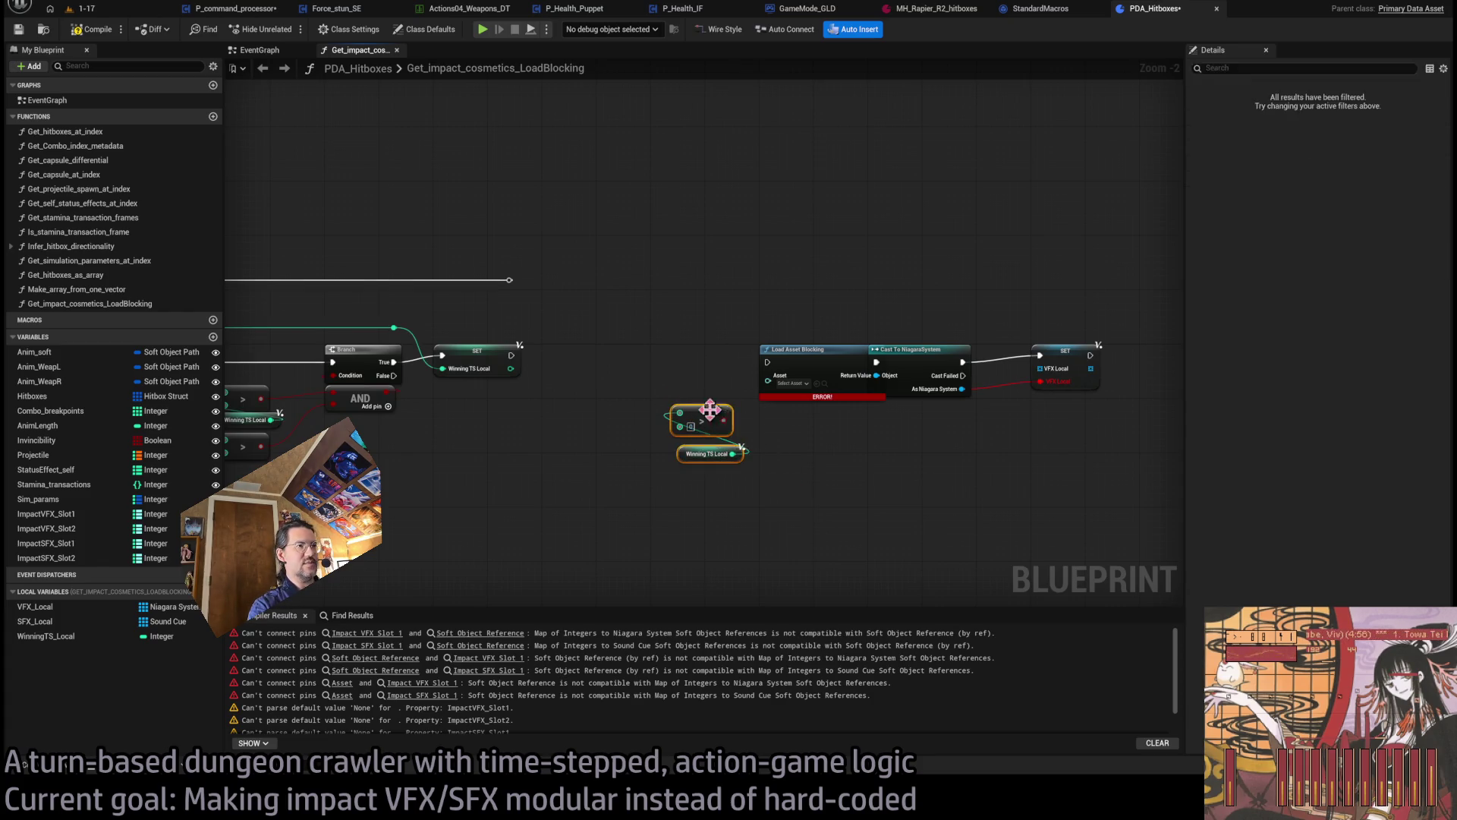
- Feed Winning TS Local into the >= check driving the new Branch, then add an Impact VFX Slot 1 getter
scroll(753, 513, up, 2)
drag(775, 389, 664, 375)
key(Delete)
mouse_move(723, 436)
mouse_down()
mouse_move(612, 359)
mouse_move(674, 383)
mouse_move(681, 372)
mouse_up()
mouse_move(694, 399)
mouse_down()
mouse_move(586, 381)
mouse_move(563, 324)
mouse_up()
mouse_move(429, 205)
mouse_down()
mouse_move(536, 325)
mouse_move(556, 324)
mouse_up()
mouse_move(599, 488)
mouse_down()
mouse_move(532, 297)
mouse_move(592, 310)
mouse_move(444, 300)
mouse_up()
click(594, 283)
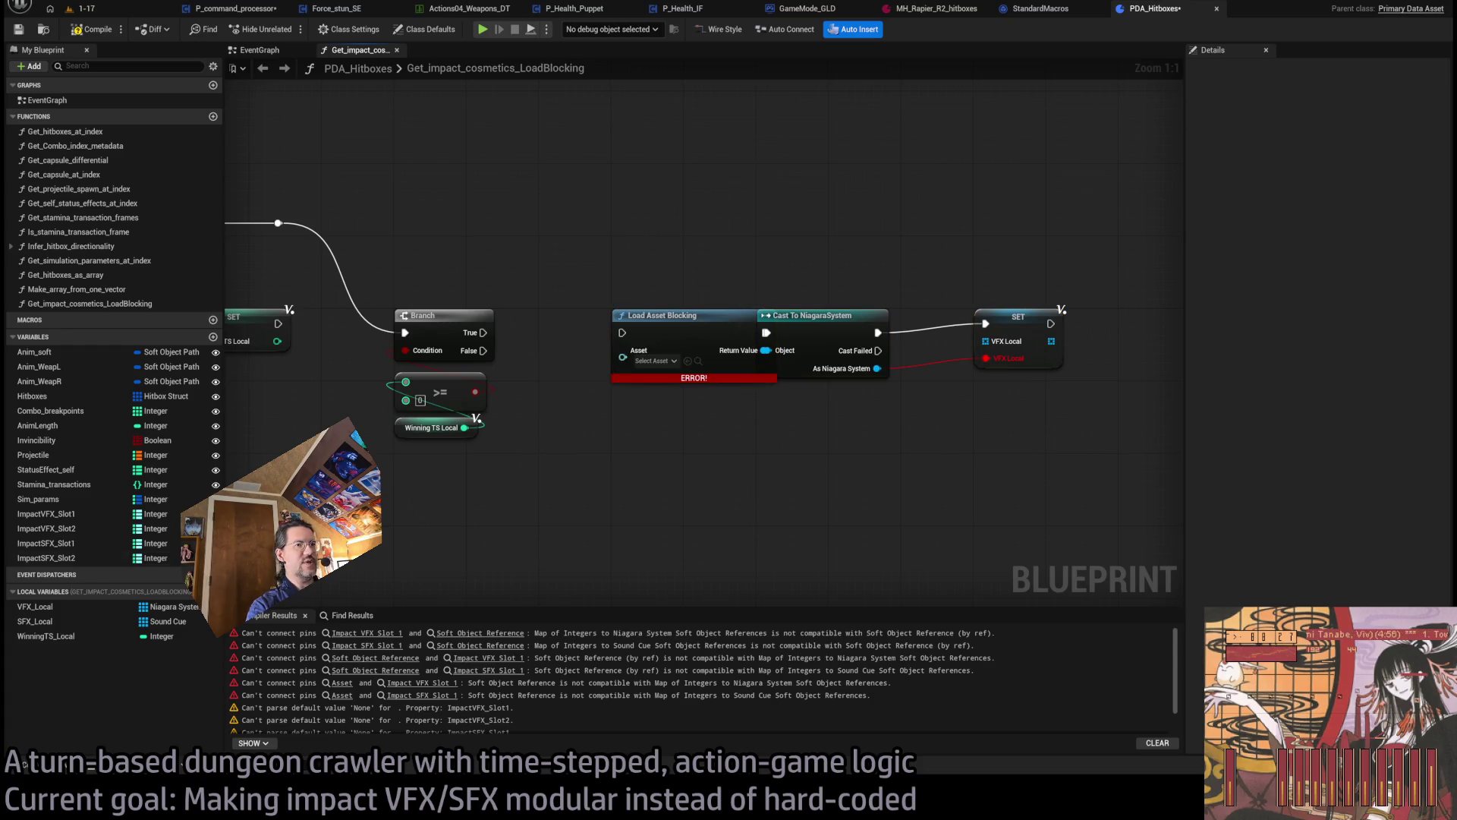
mouse_move(35, 606)
mouse_down()
mouse_move(570, 504)
mouse_move(585, 526)
mouse_move(591, 510)
mouse_up()
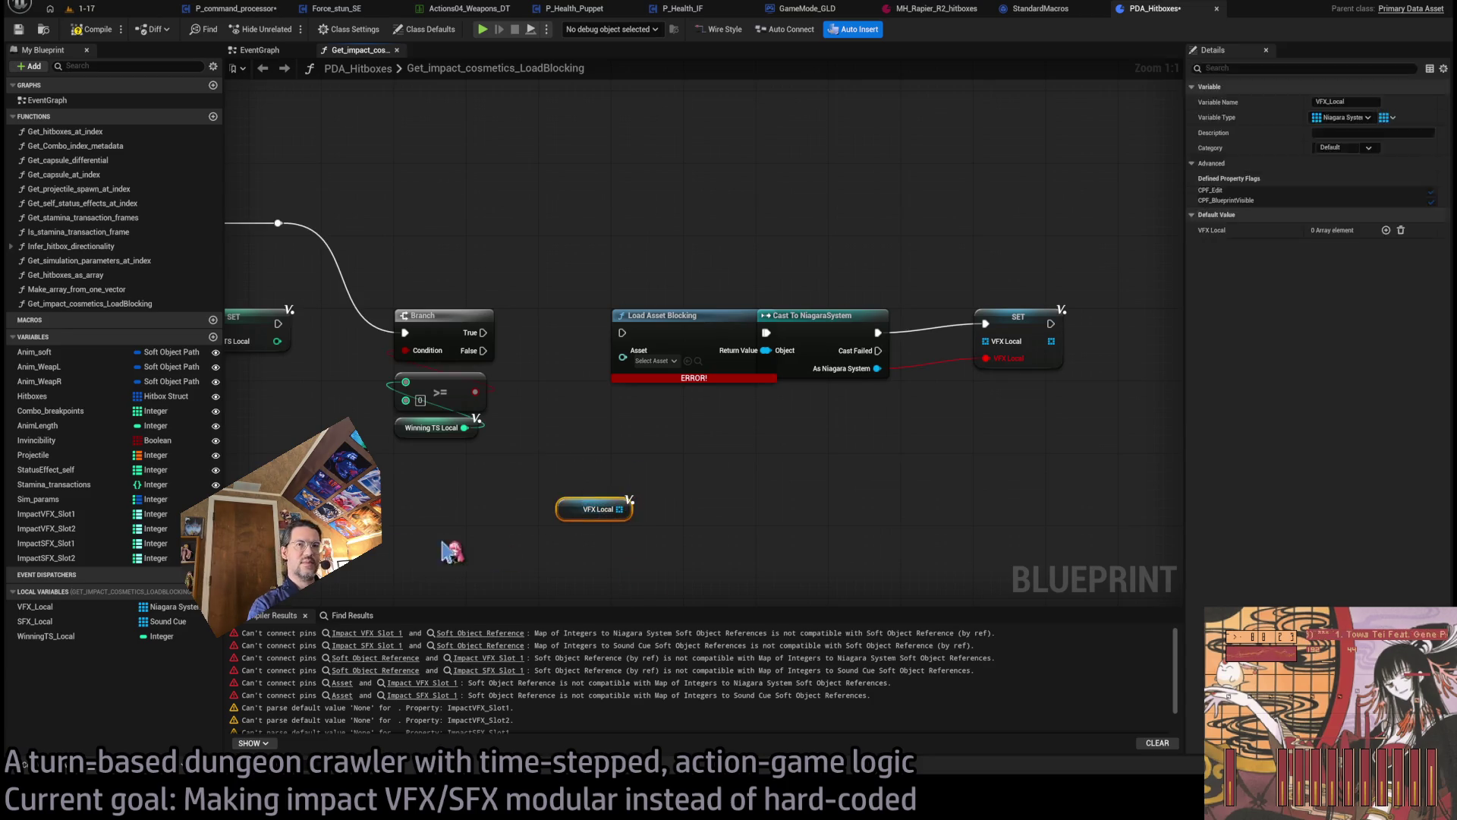
drag(45, 514, 645, 507)
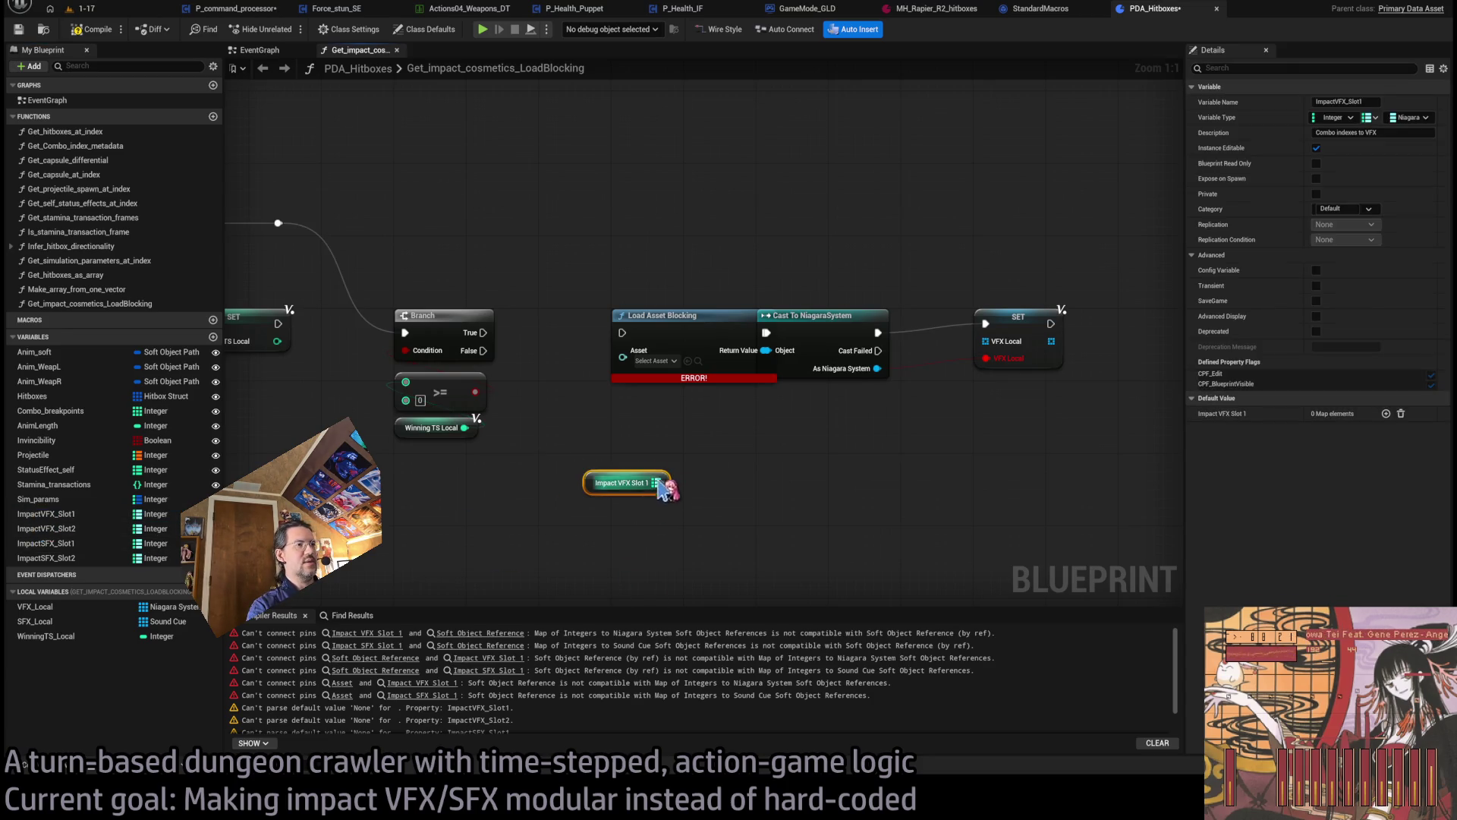
- Add a Find node on Impact VFX Slot 1 keyed by Winning TS Local
click(570, 421)
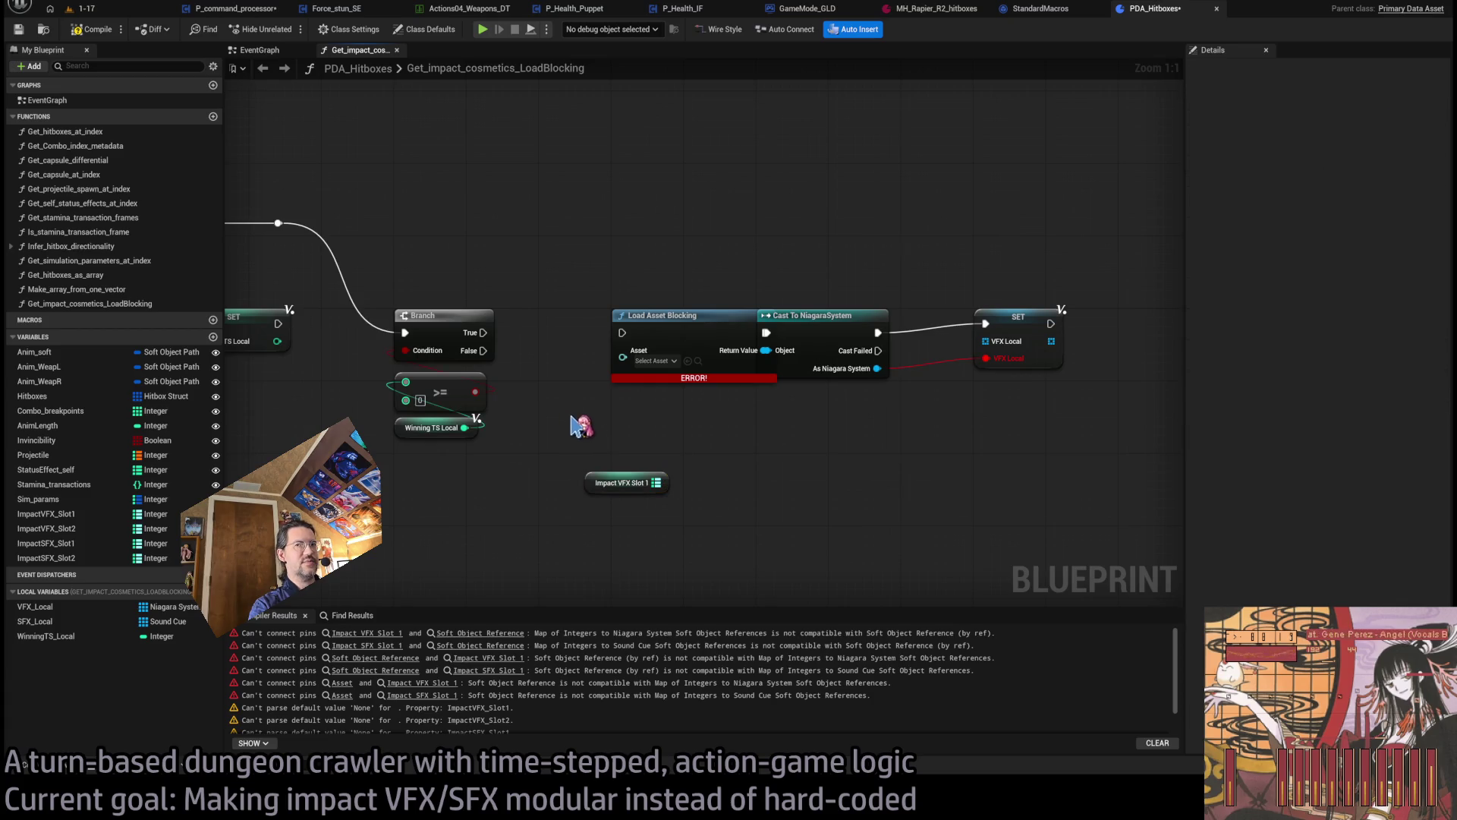
scroll(651, 417, down, 1)
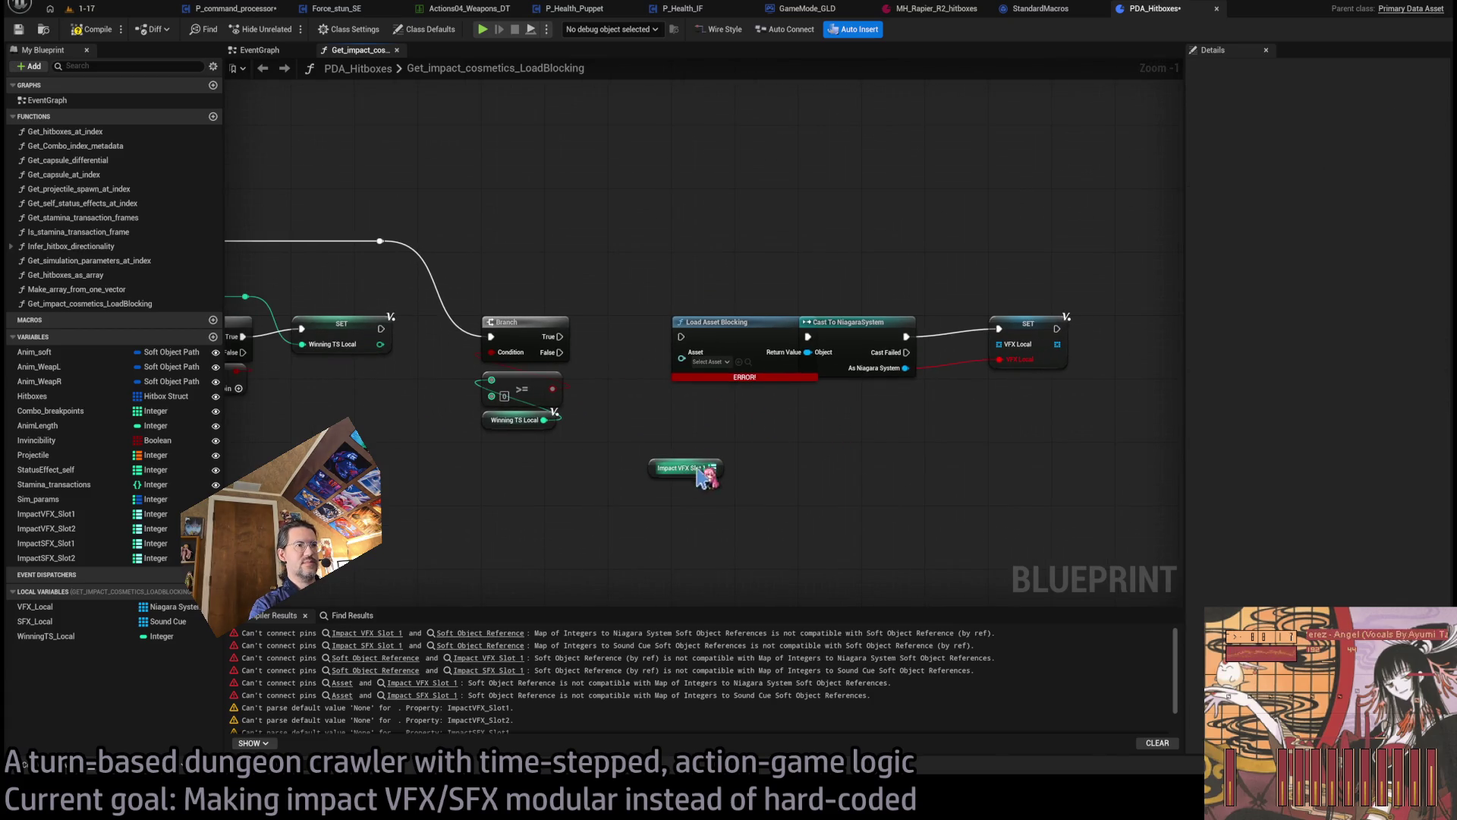
drag(714, 468, 629, 388)
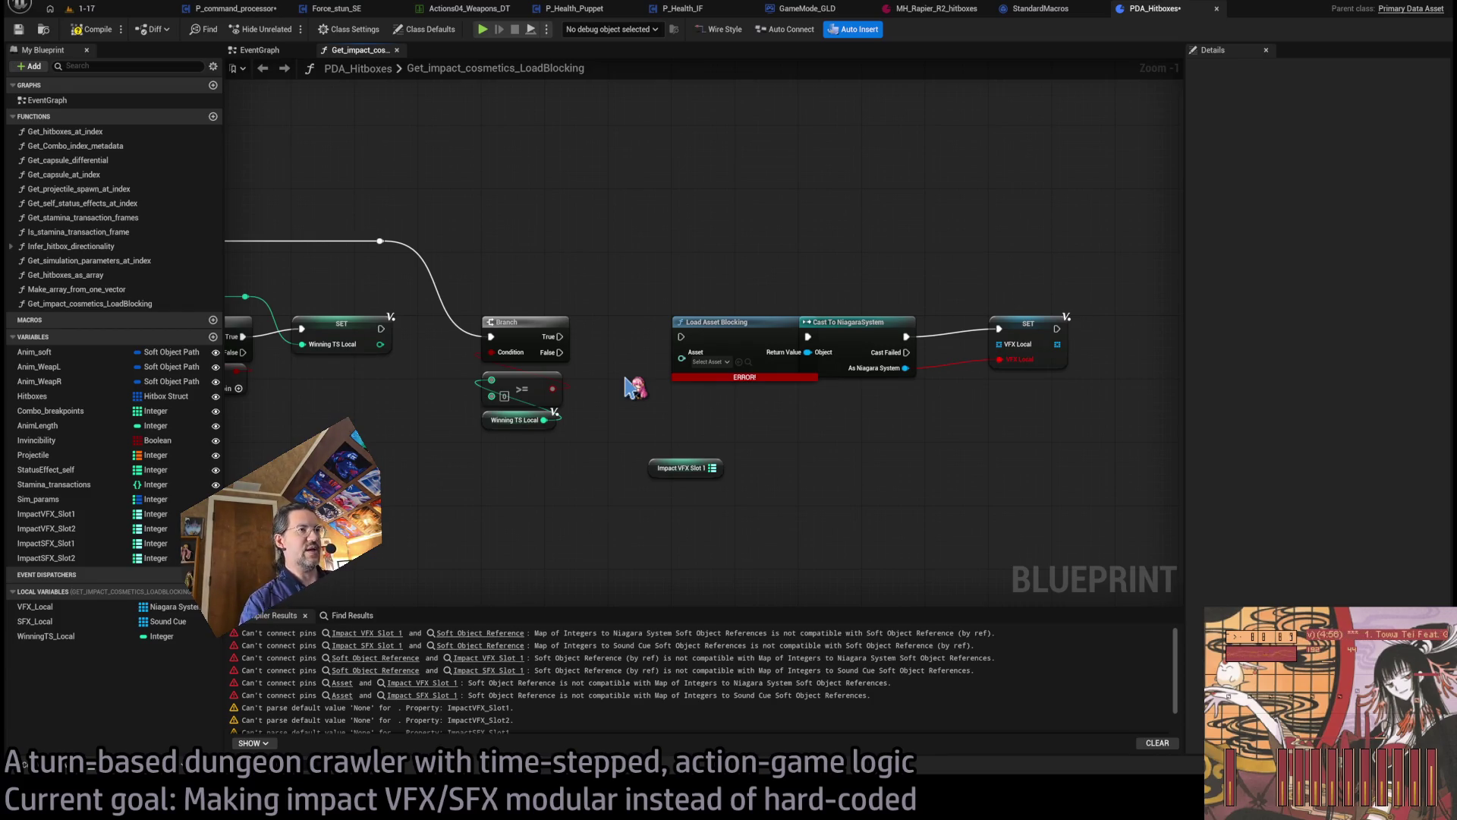
drag(714, 467, 662, 425)
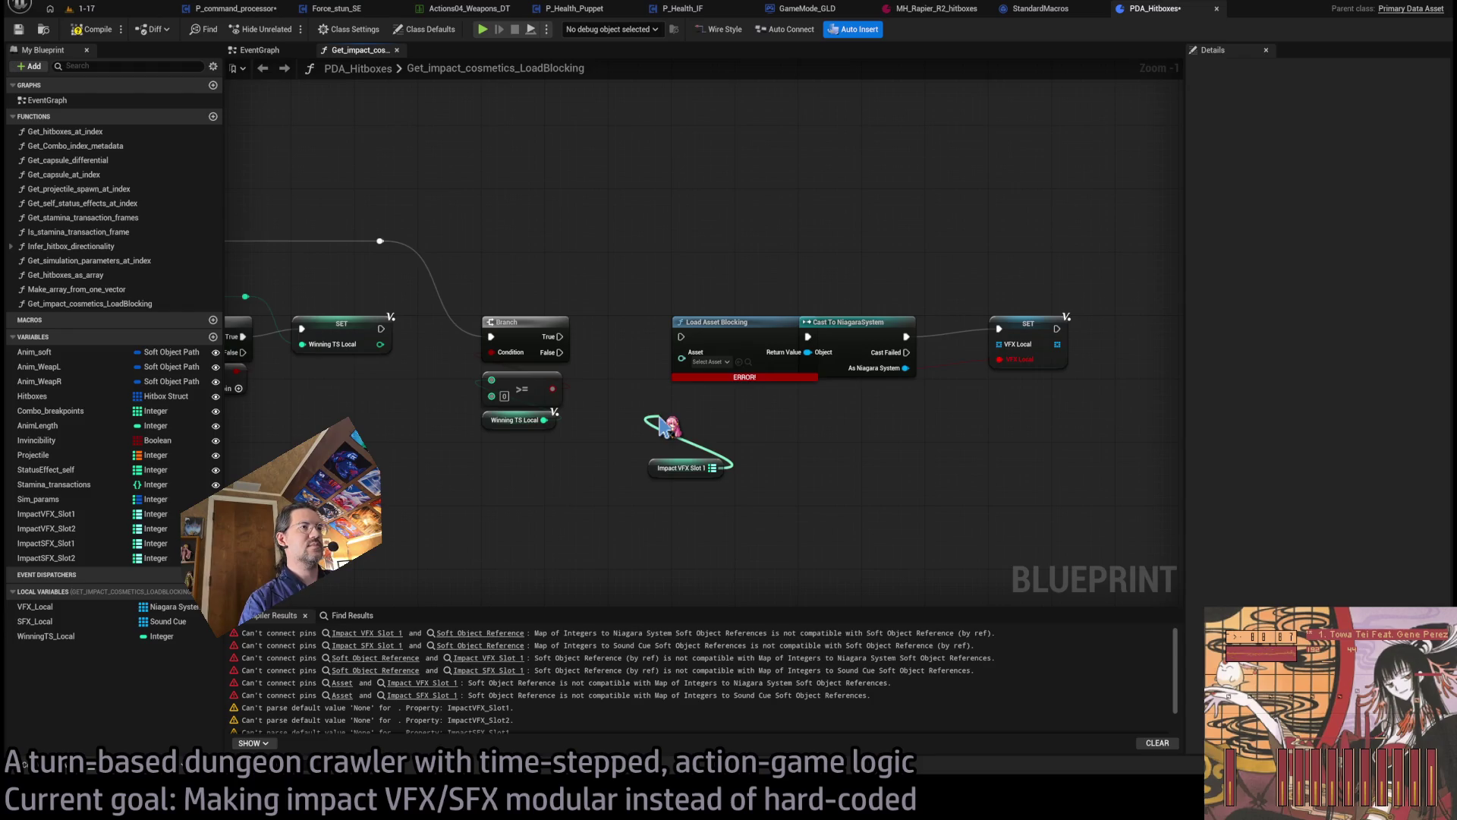
key(ctrl+v)
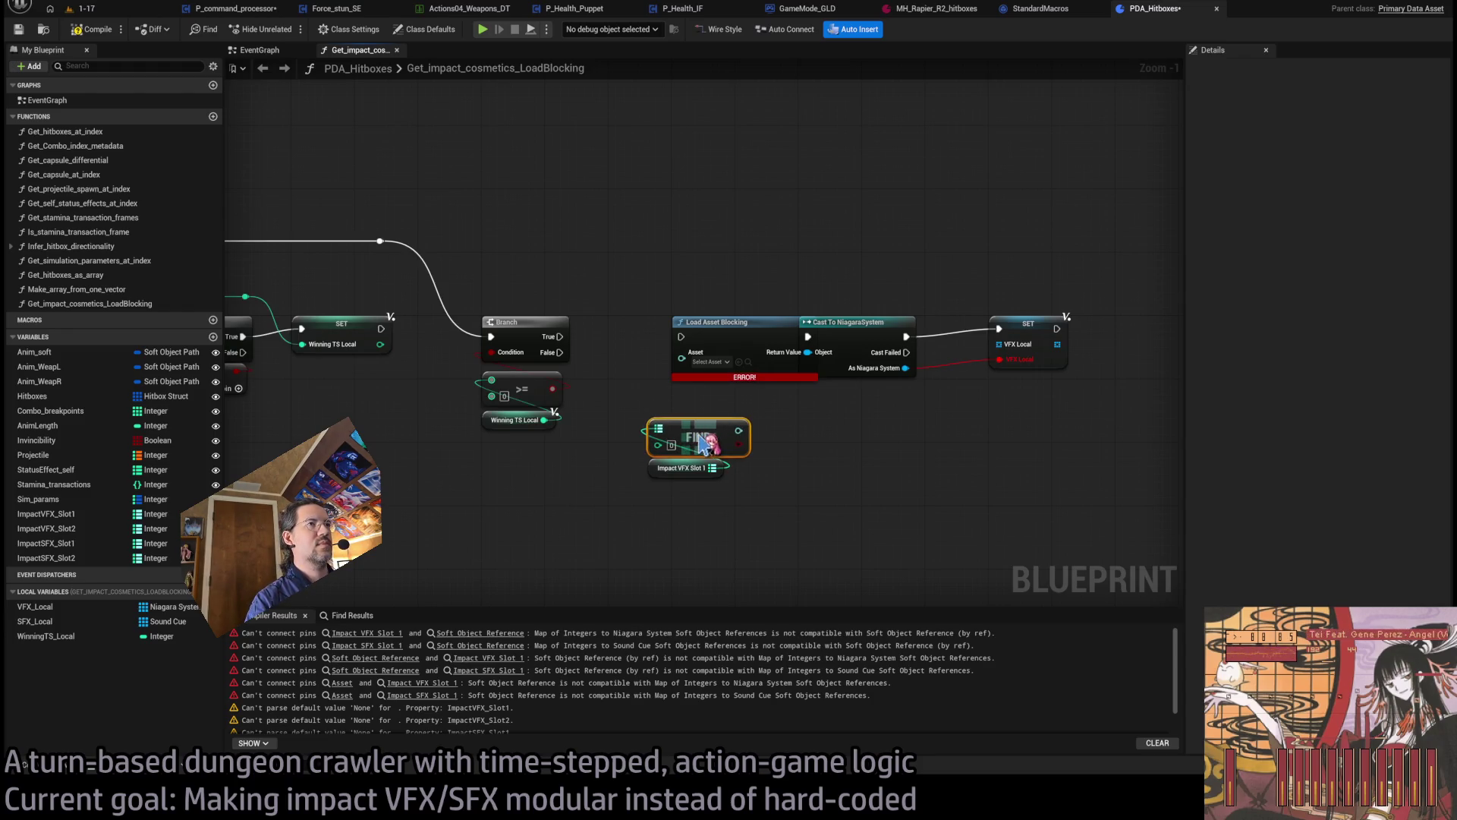
drag(413, 288, 536, 286)
mouse_move(668, 418)
mouse_down()
mouse_move(793, 446)
mouse_move(807, 351)
mouse_up()
- Connect the found VFX to Load Asset Blocking's Asset pin
mouse_move(863, 499)
mouse_down()
mouse_move(770, 428)
mouse_move(852, 403)
mouse_up()
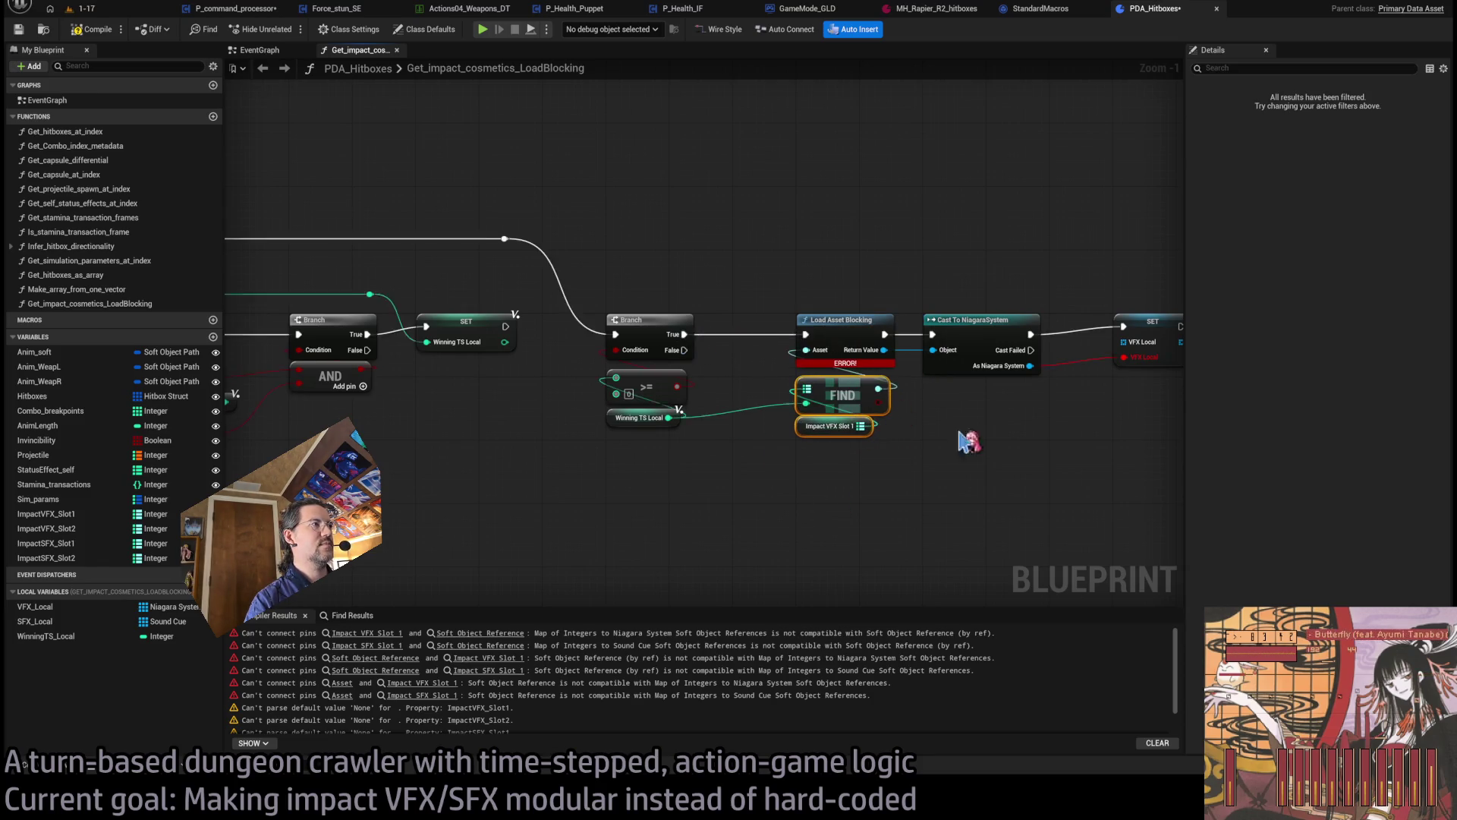
drag(1025, 375, 792, 372)
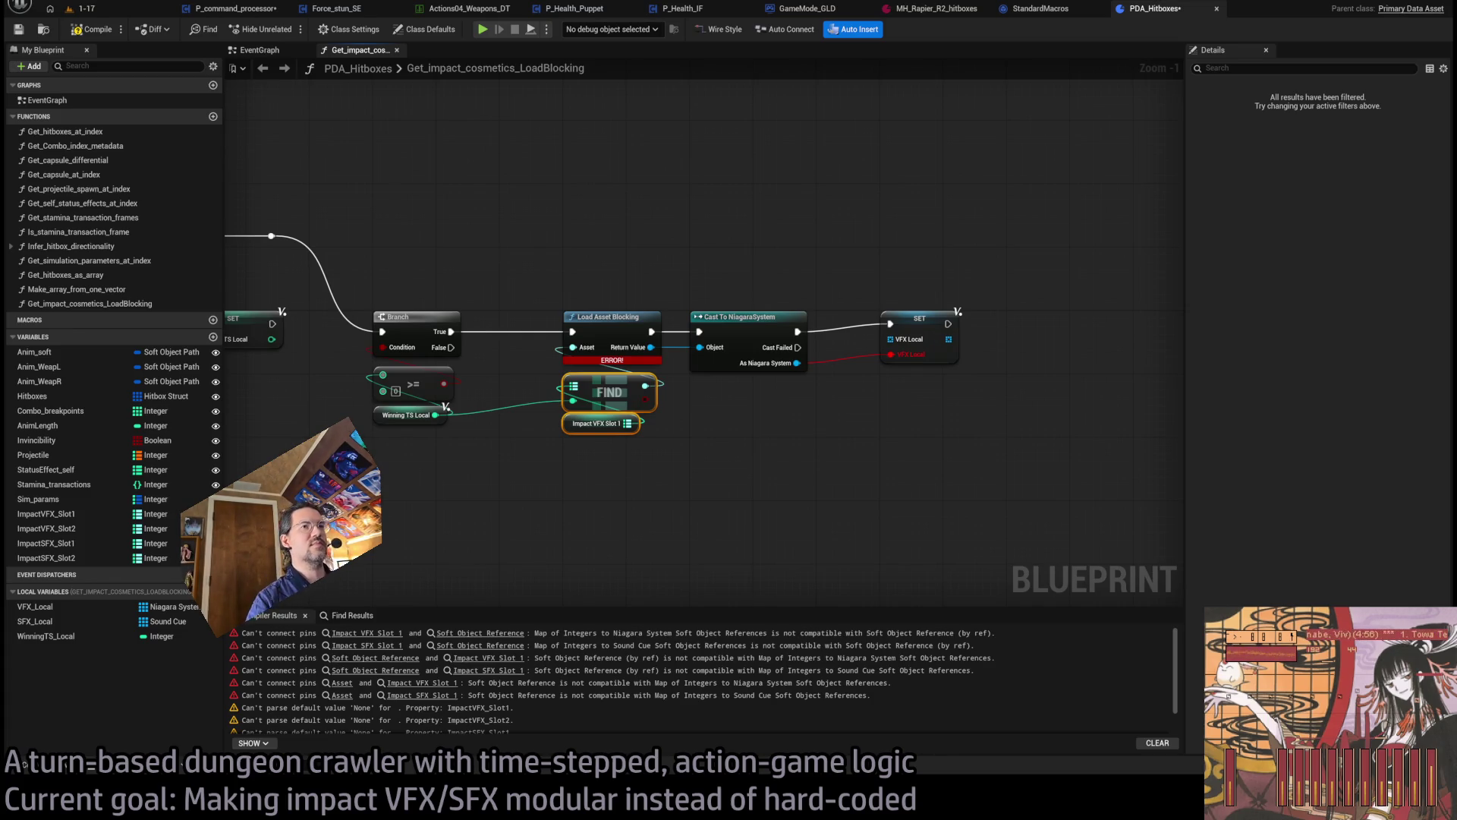
click(901, 404)
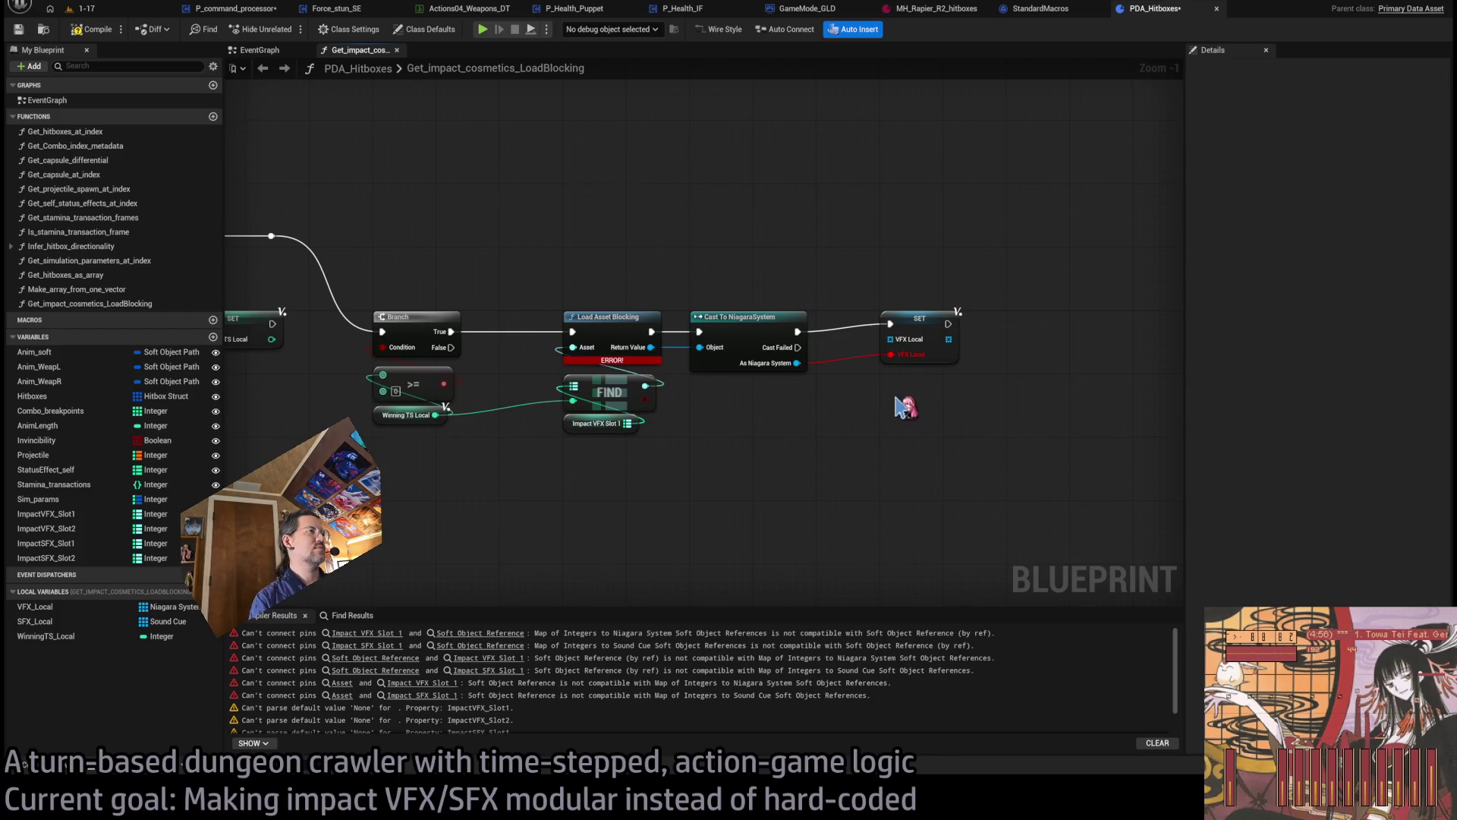
drag(901, 403, 843, 390)
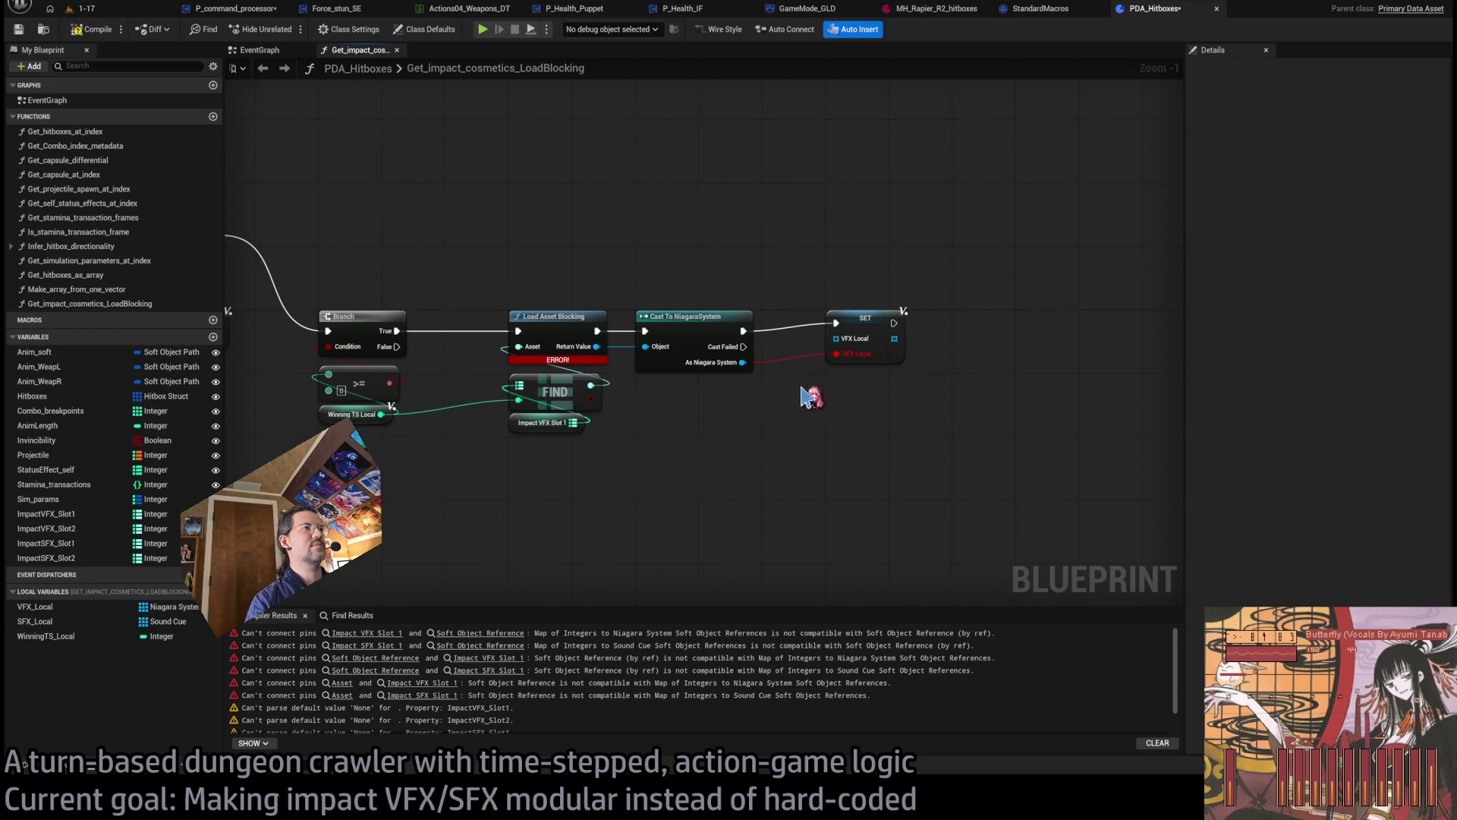
- Replace the SET VFX Local node with a VFX Local array Add fed by the NiagaraSystem cast
drag(838, 356, 789, 363)
key(Delete)
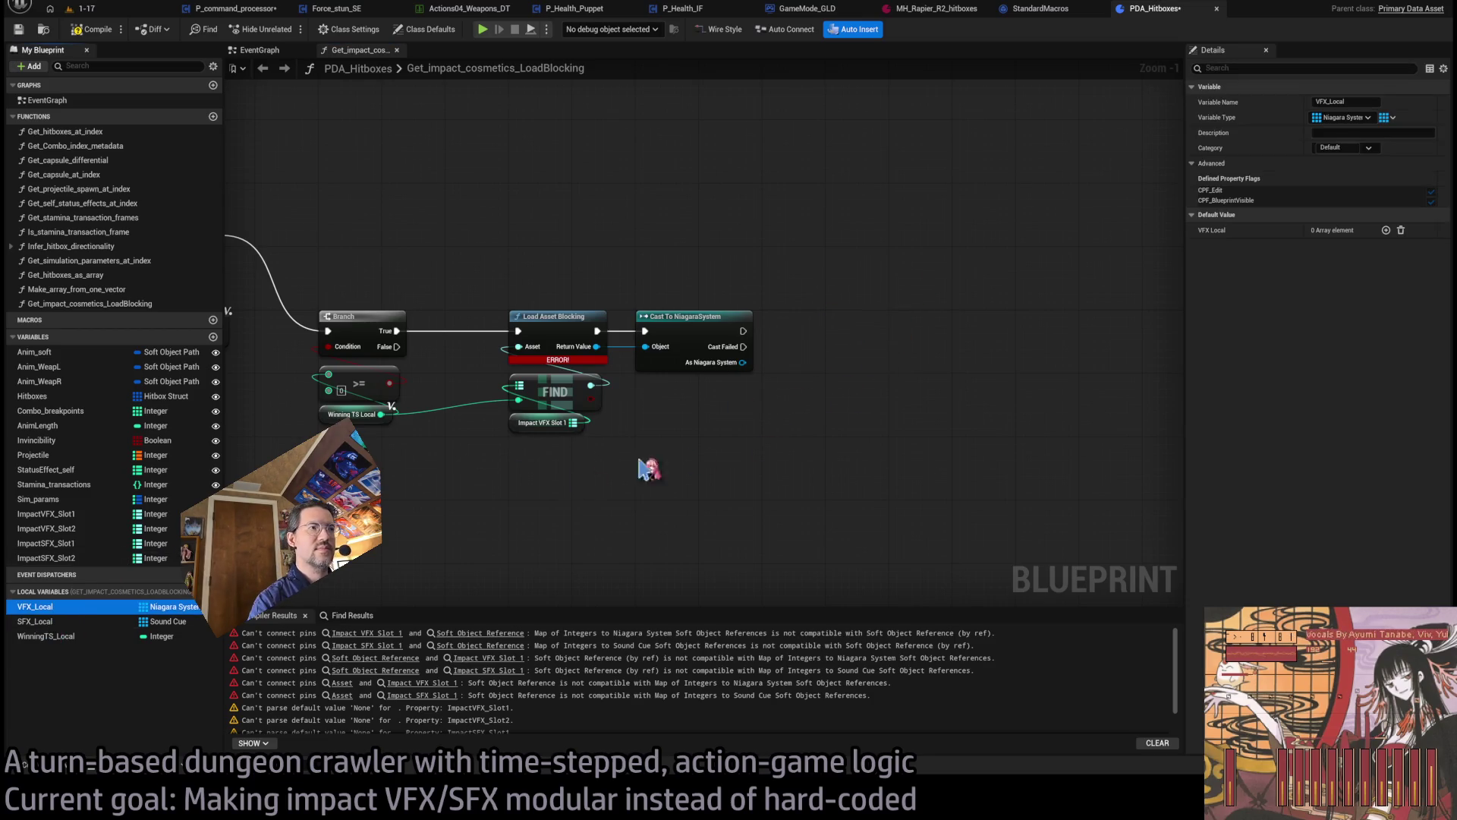
drag(832, 451, 810, 391)
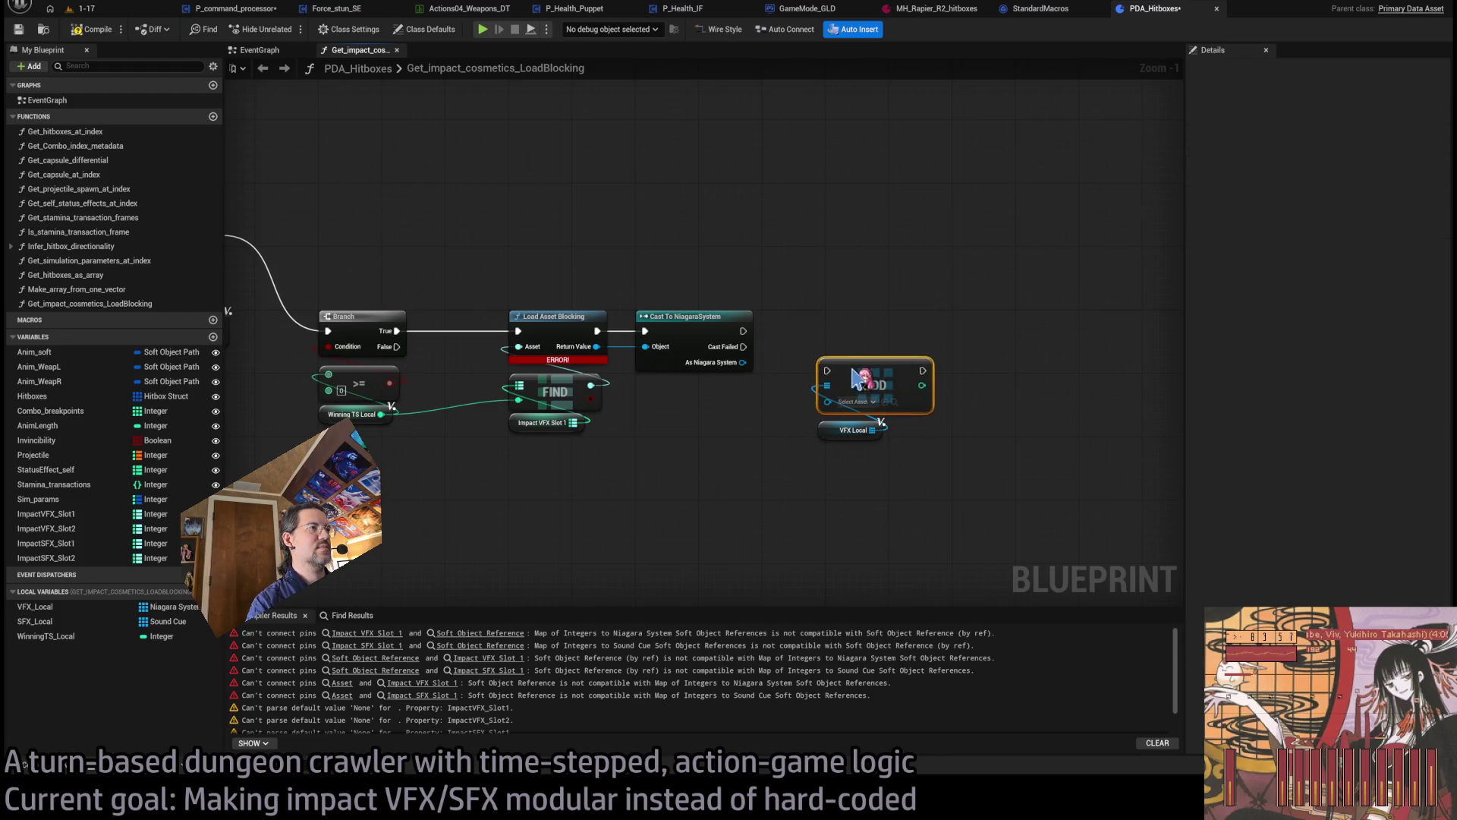
drag(743, 331, 826, 378)
drag(743, 362, 828, 404)
- Compile PDA_Hitboxes successfully
drag(304, 438, 1021, 438)
mouse_move(740, 438)
mouse_down()
mouse_move(782, 432)
mouse_move(838, 455)
mouse_up()
scroll(838, 455, up, 1)
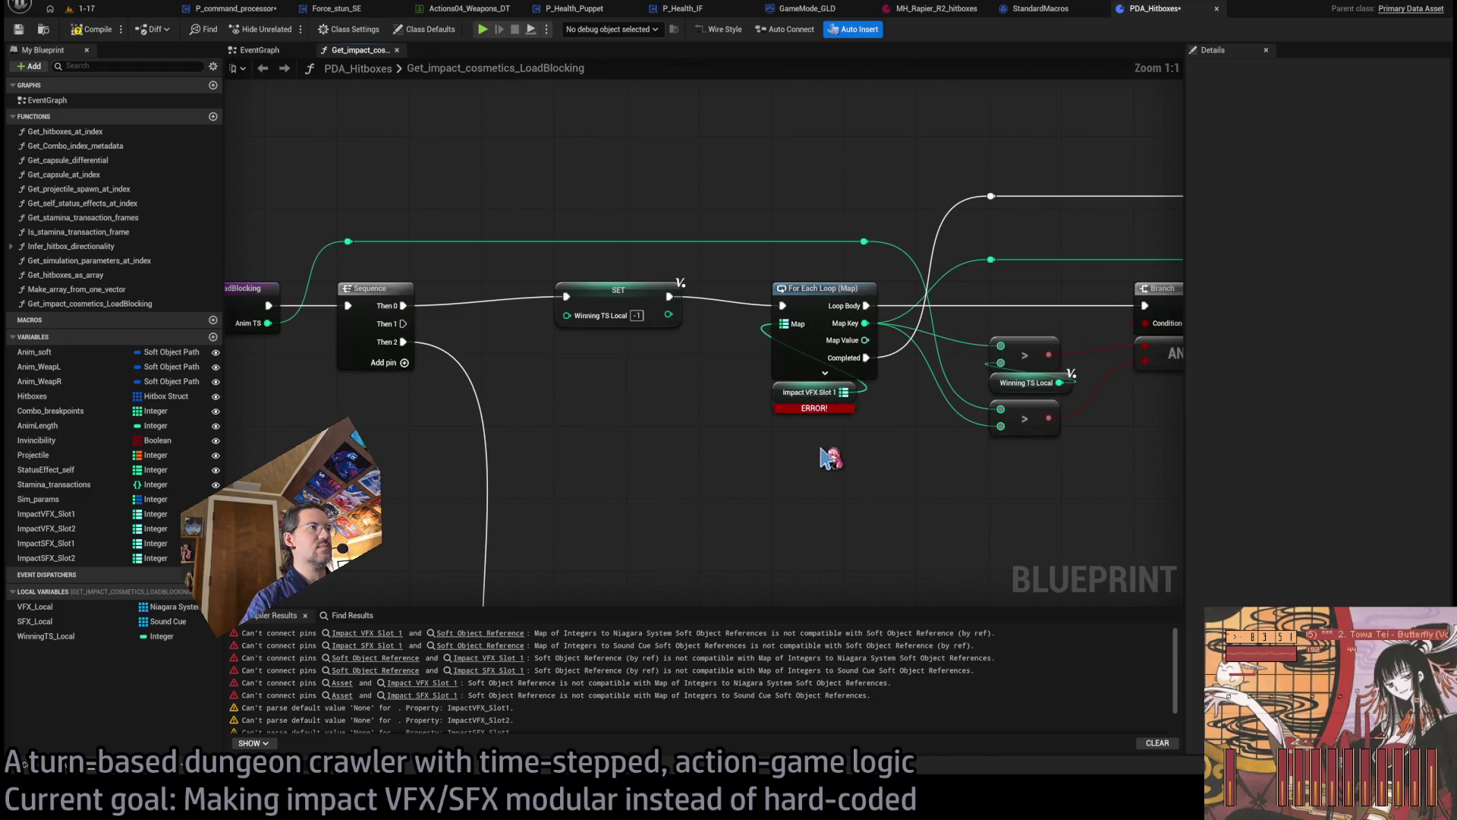
drag(792, 326, 808, 497)
scroll(884, 475, down, 5)
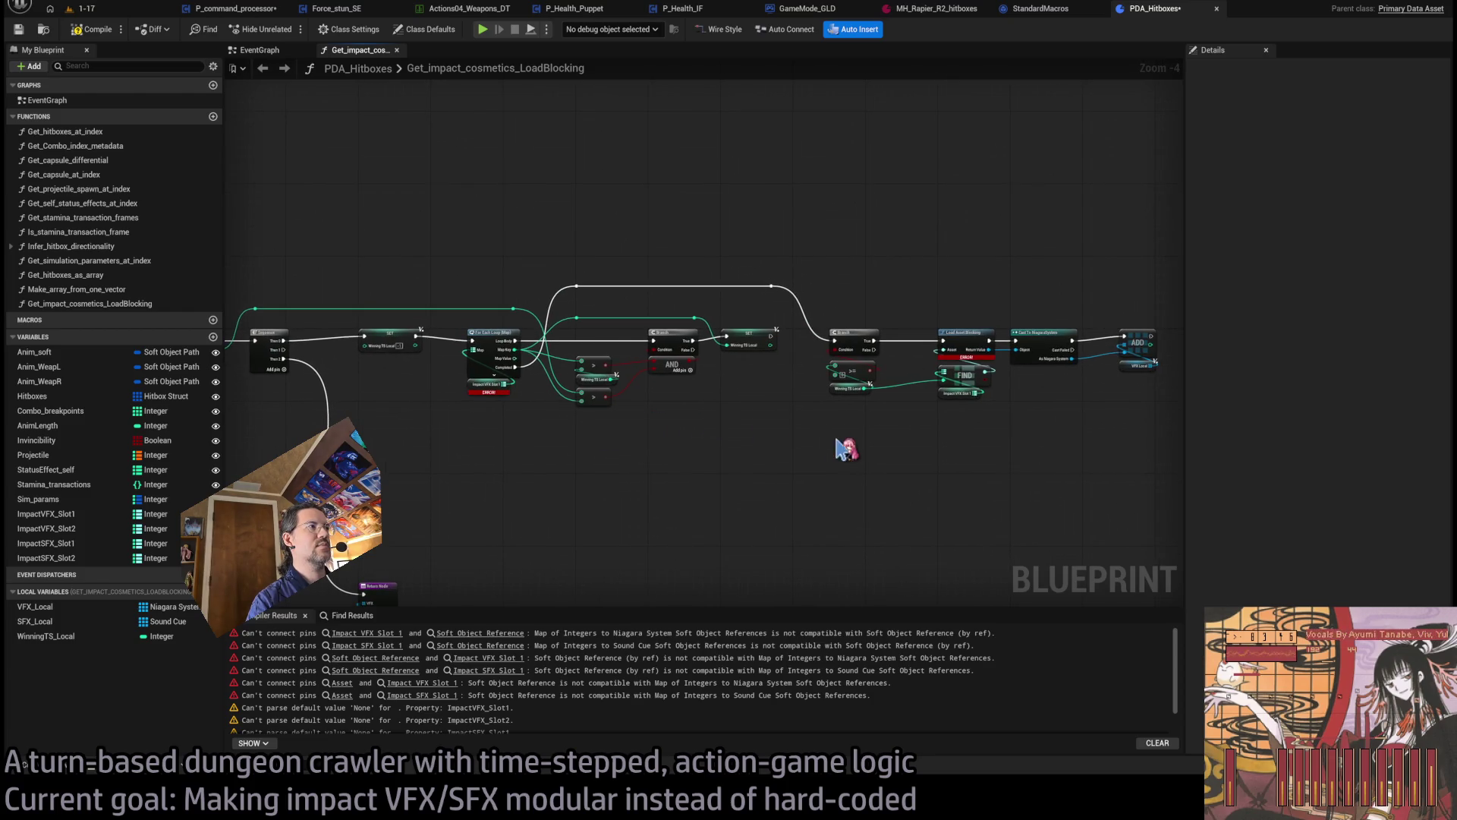
click(93, 30)
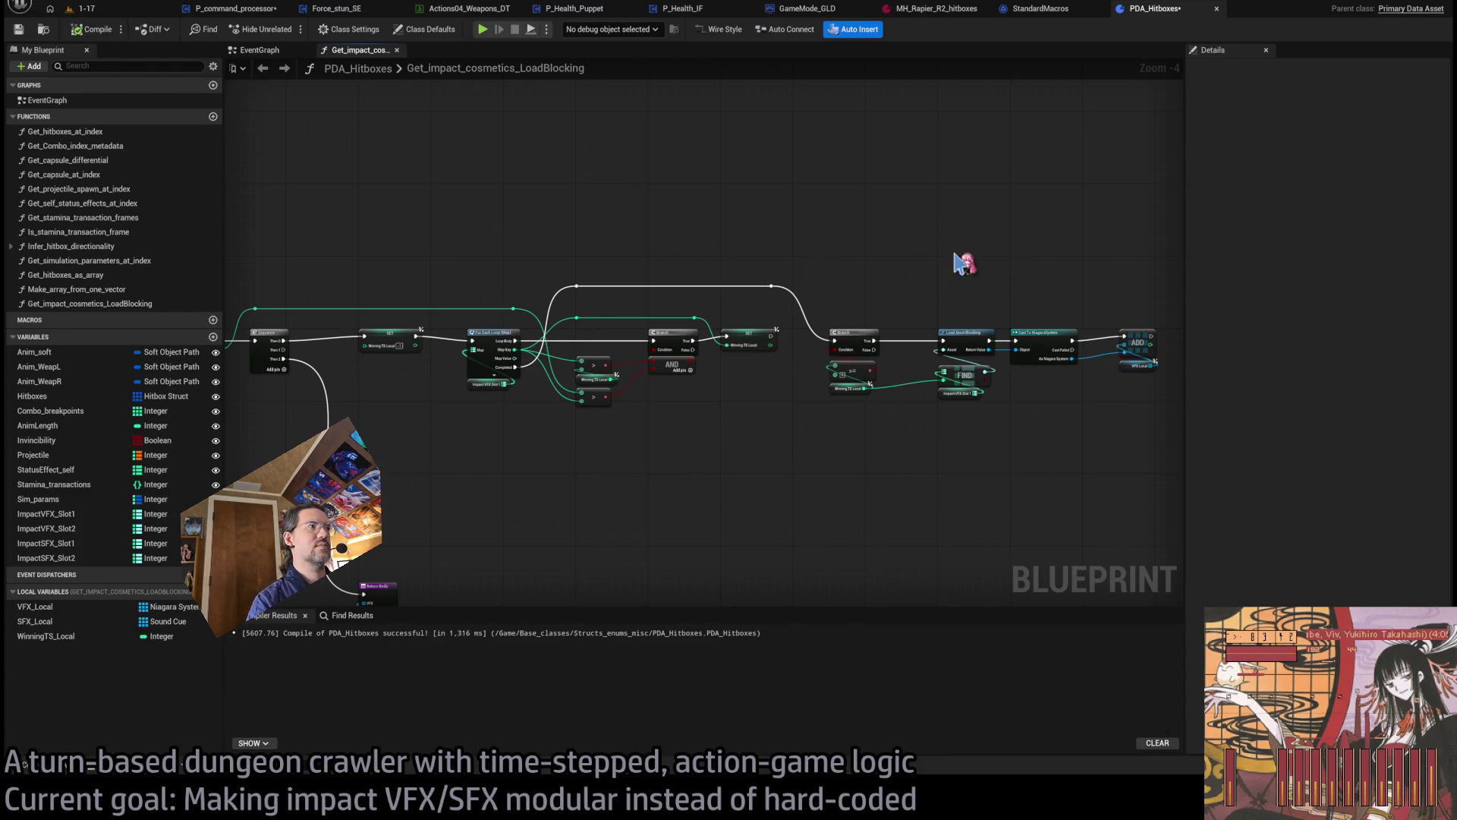
- Move the map loop and all following nodes right to make room
drag(1152, 282, 471, 530)
scroll(485, 338, up, 2)
drag(489, 336, 644, 334)
click(553, 235)
drag(421, 433, 592, 451)
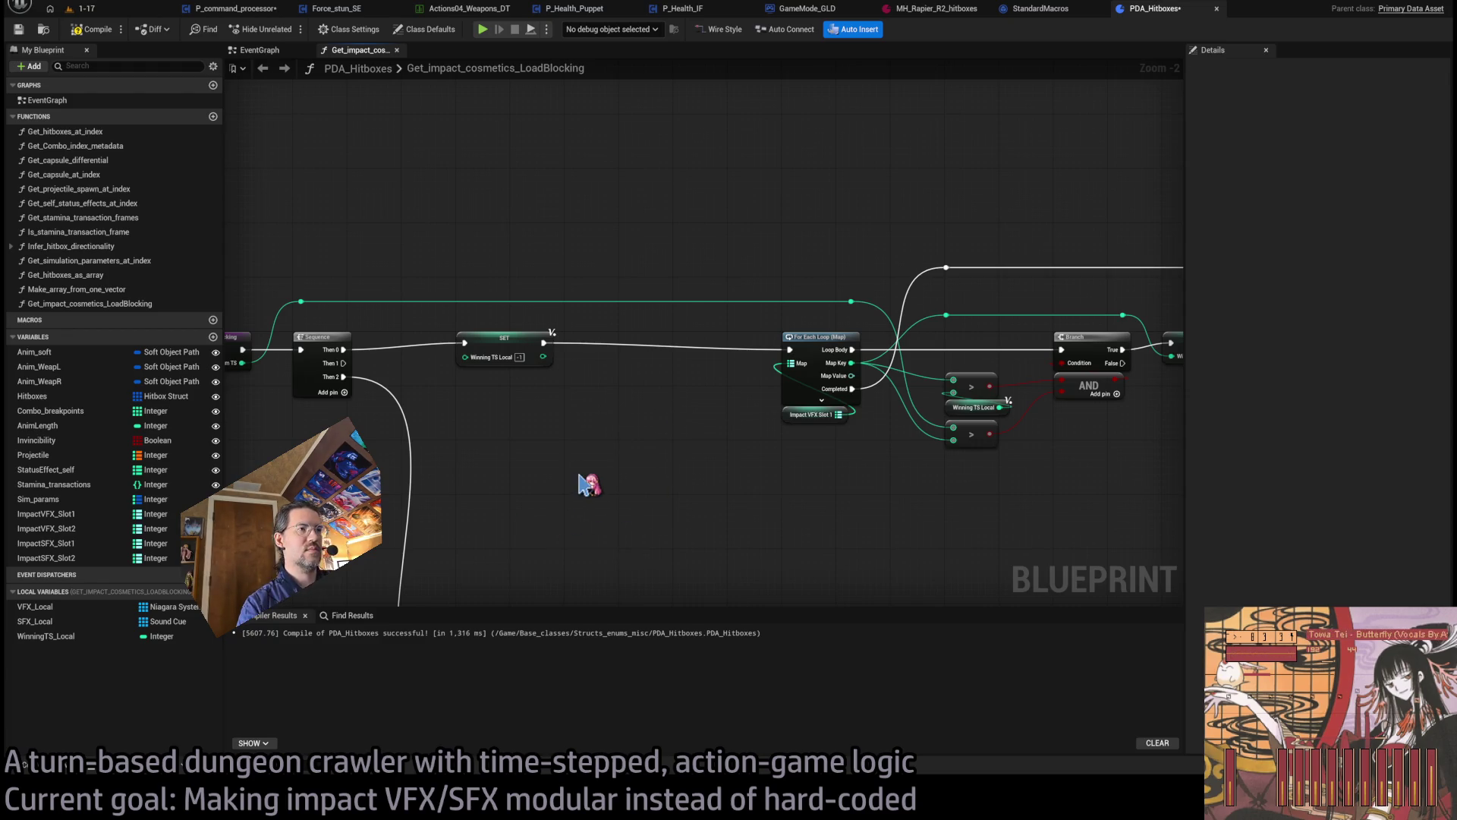
key(ctrl+v)
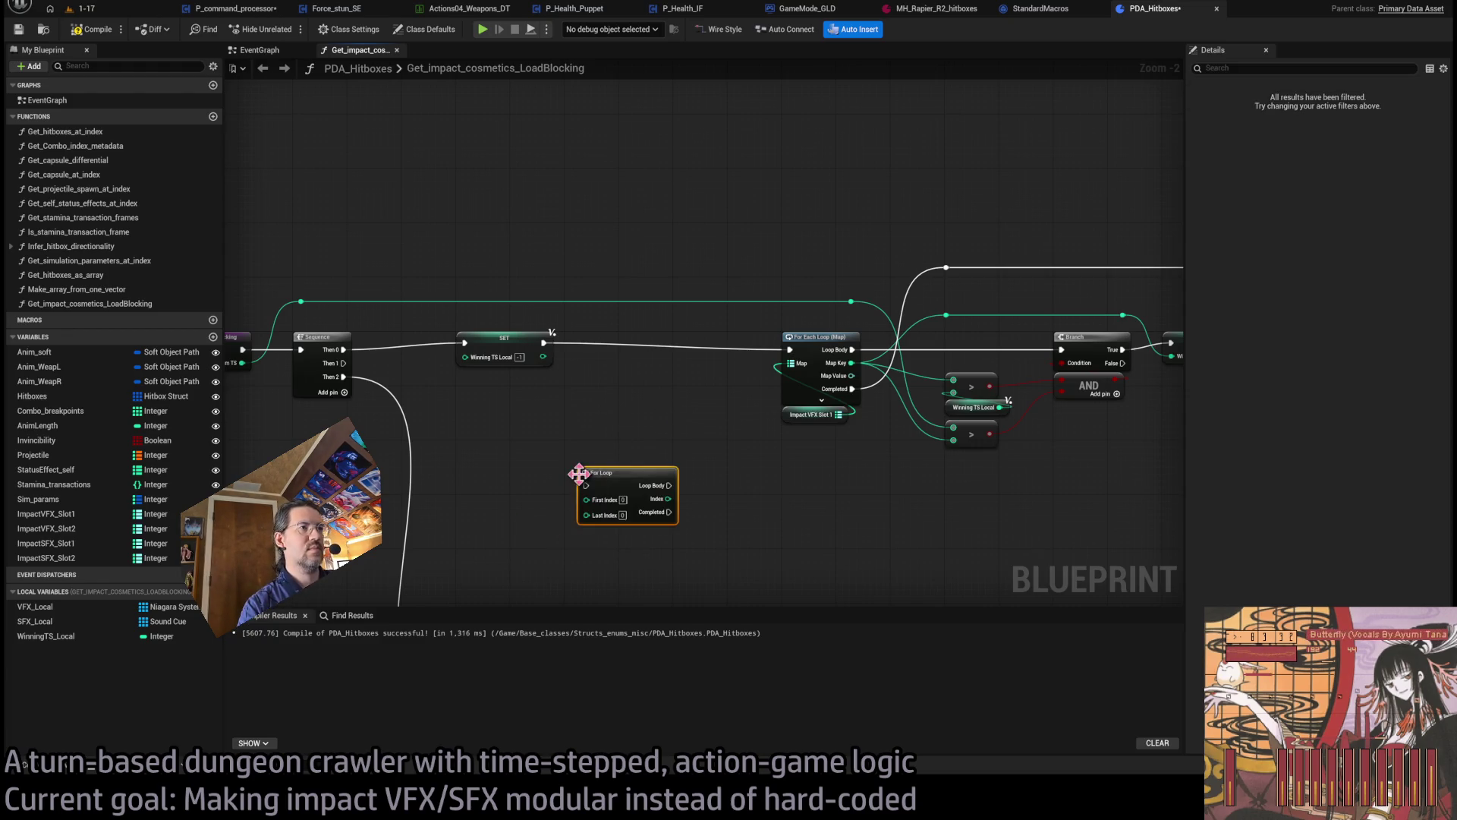
drag(625, 473, 665, 339)
click(664, 472)
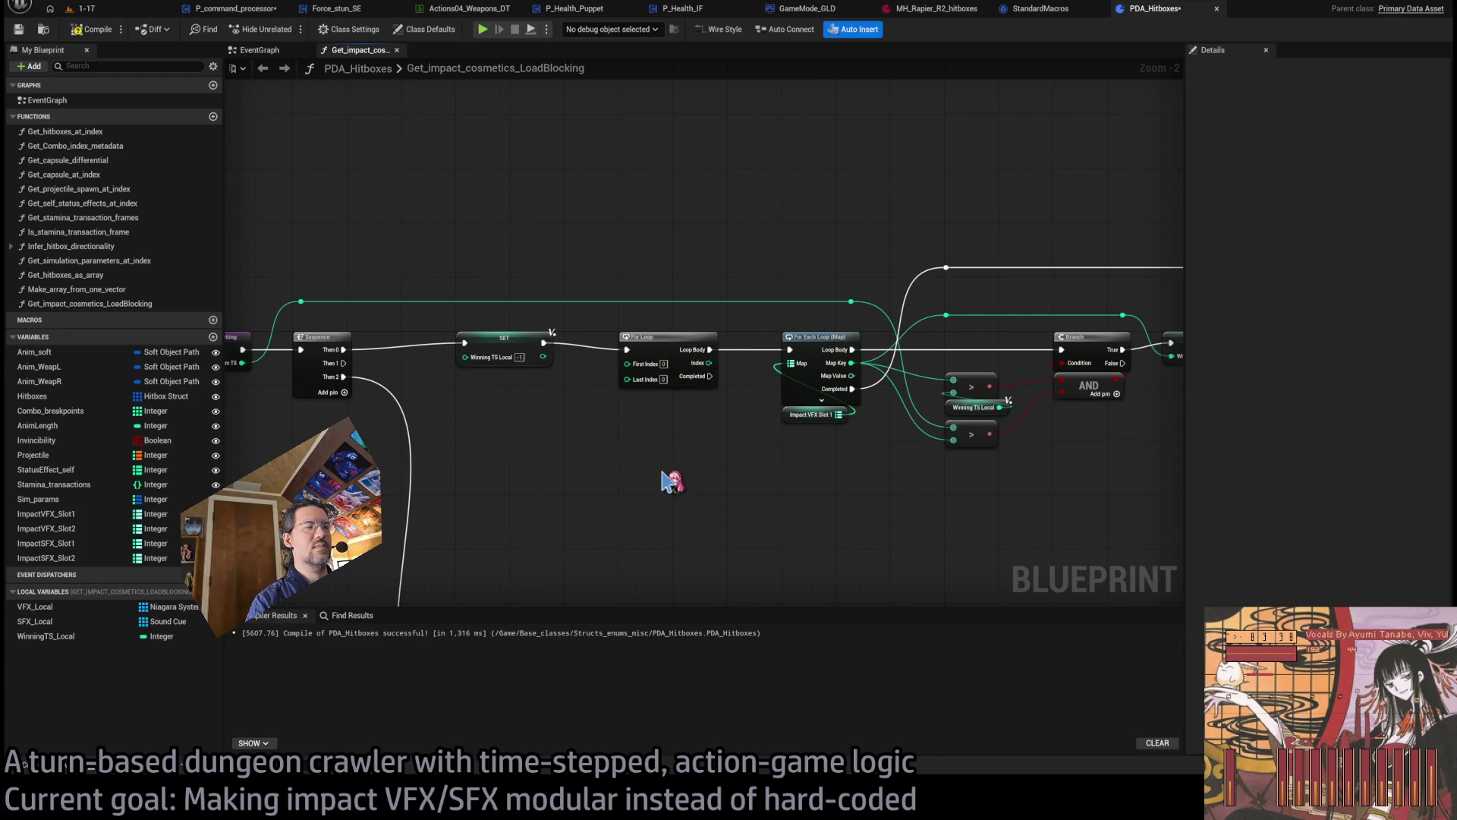
drag(676, 414, 583, 465)
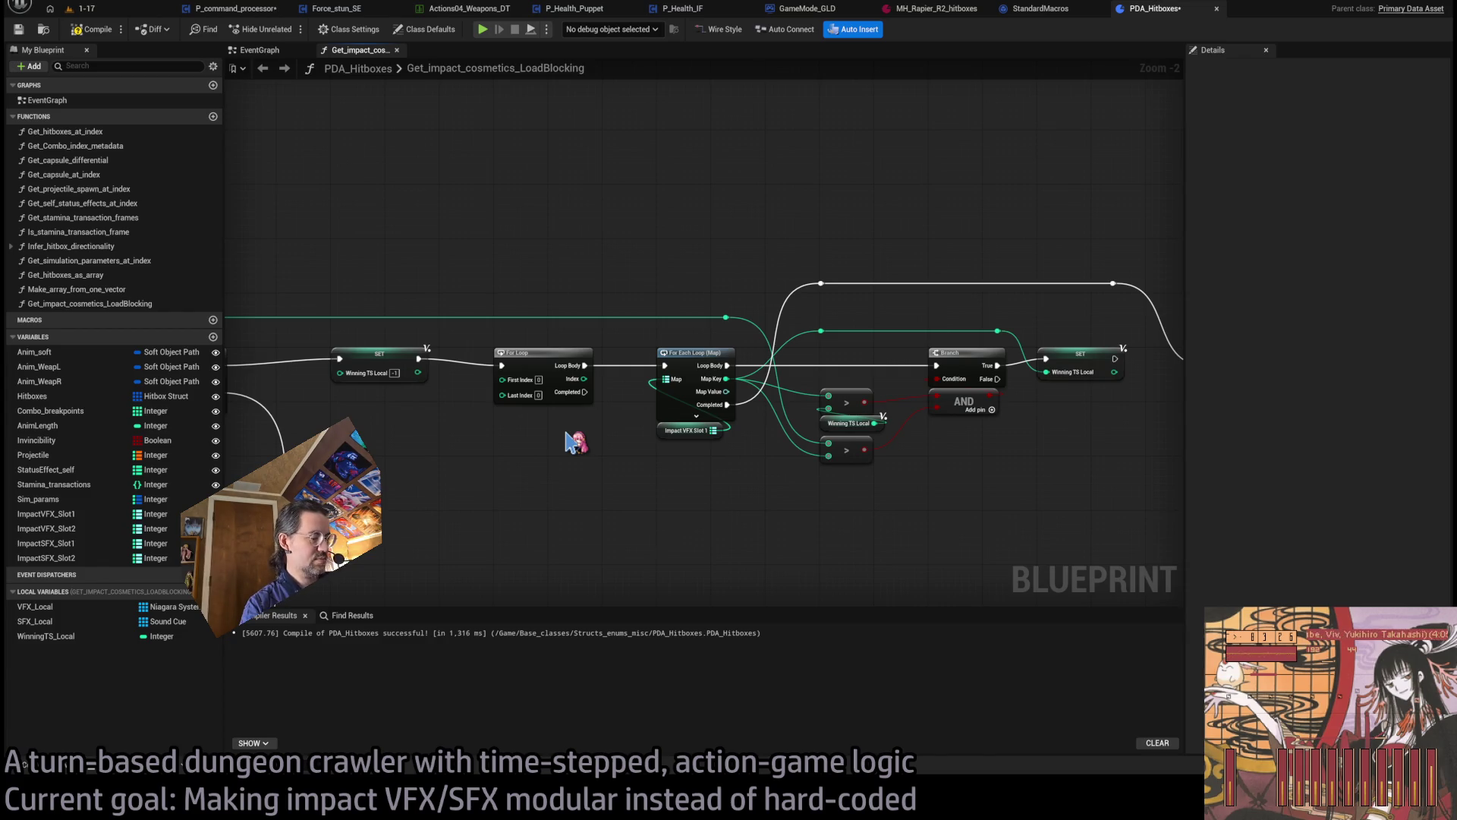
mouse_move(346, 368)
mouse_down()
mouse_move(403, 363)
mouse_move(387, 363)
mouse_move(406, 379)
mouse_move(365, 366)
mouse_up()
drag(482, 466, 514, 368)
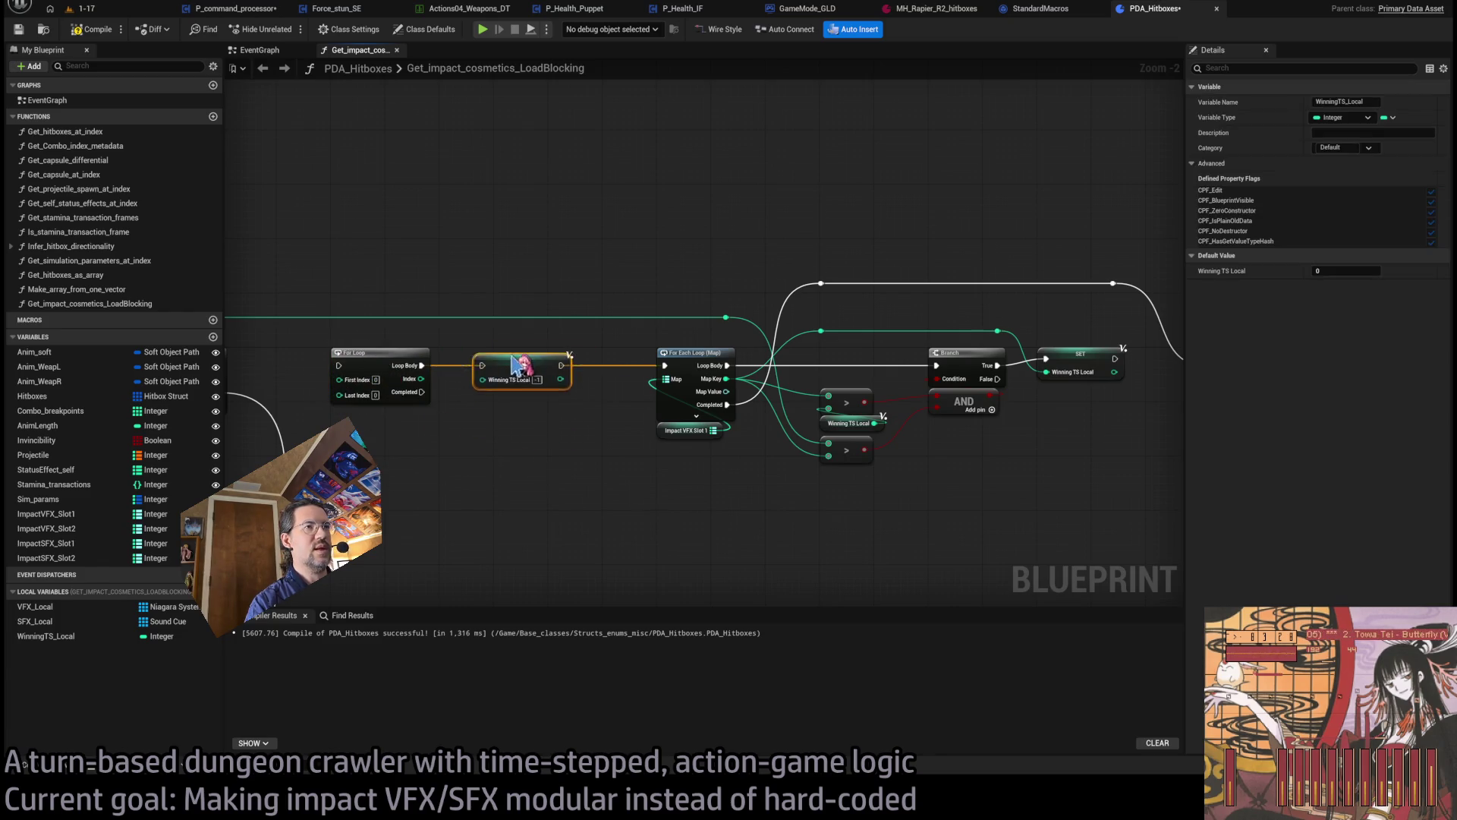
scroll(721, 425, up, 2)
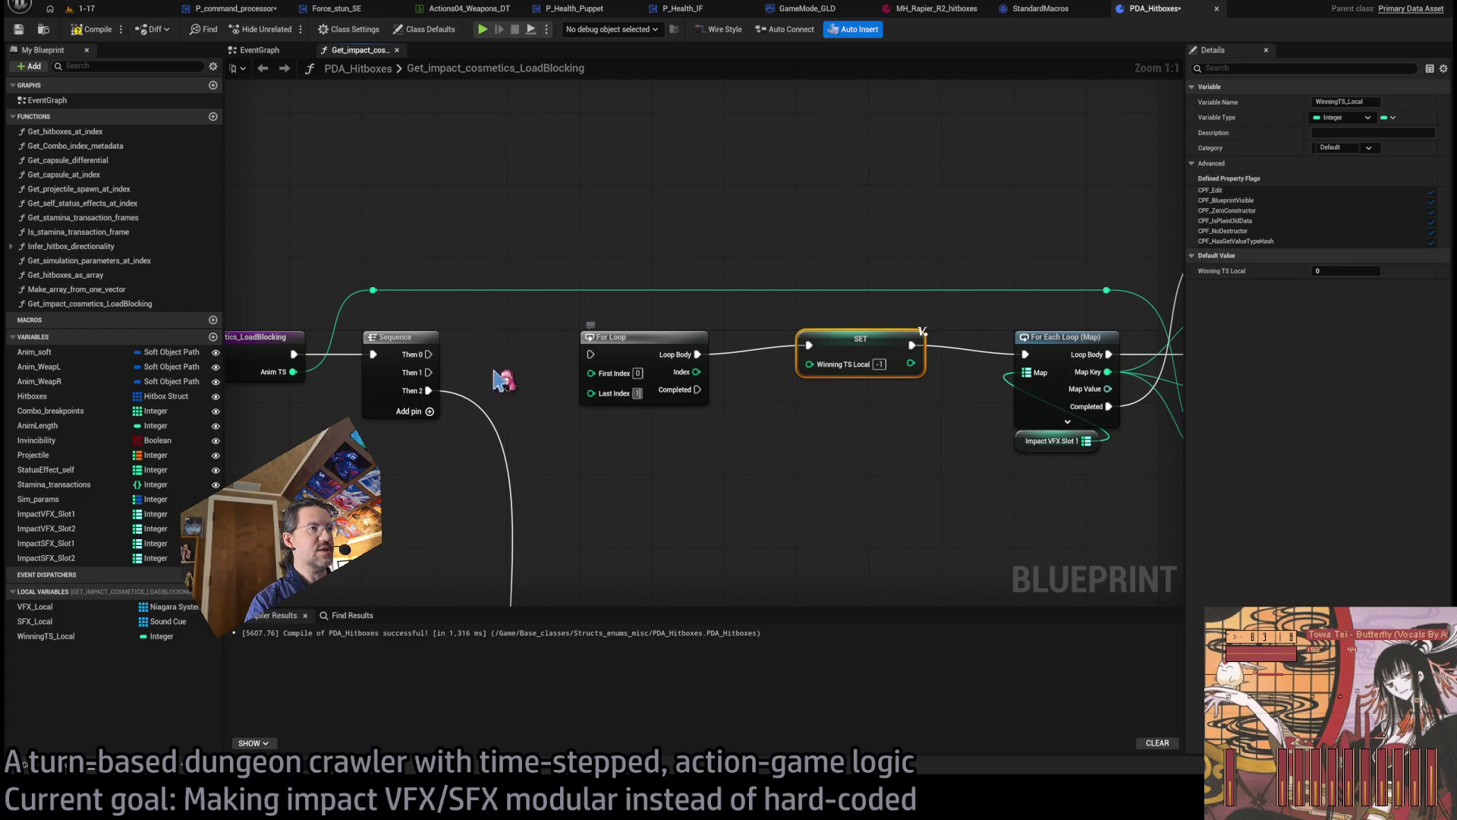
drag(429, 354, 591, 354)
click(749, 446)
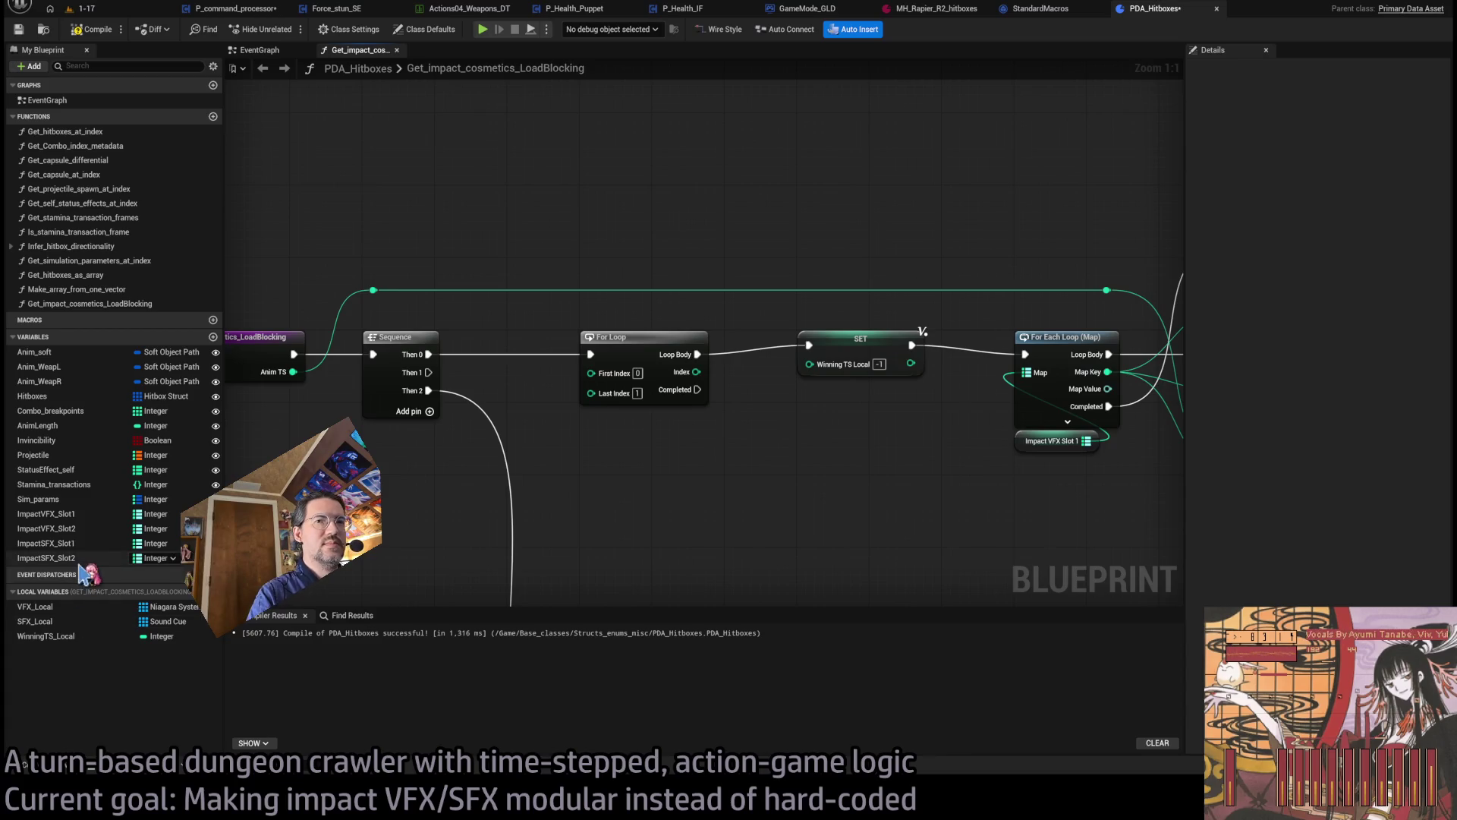
drag(45, 513, 668, 455)
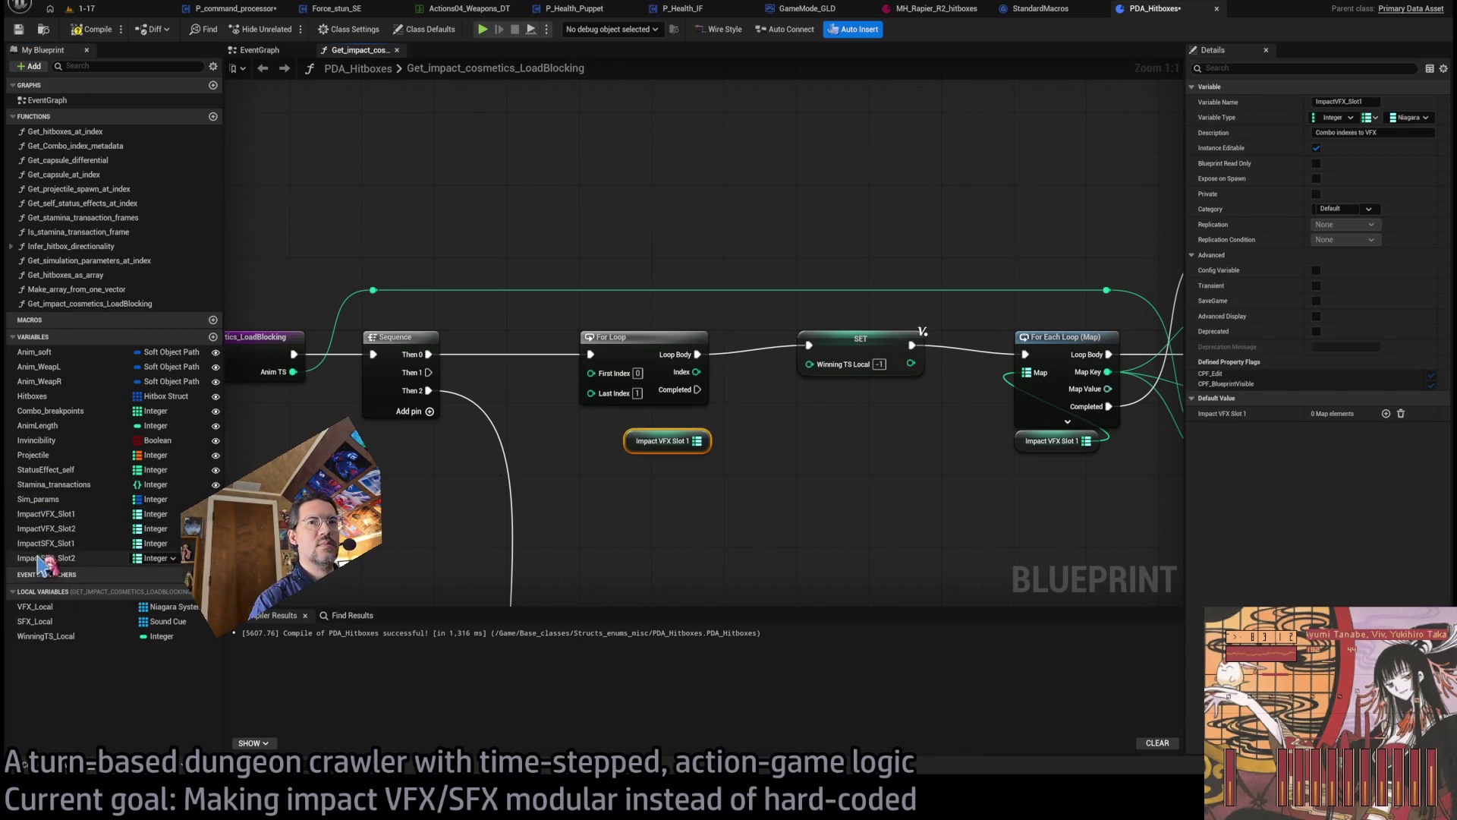
click(50, 529)
mouse_move(54, 543)
mouse_down()
mouse_move(618, 489)
mouse_move(666, 503)
mouse_up()
drag(696, 372, 762, 444)
drag(687, 487, 862, 422)
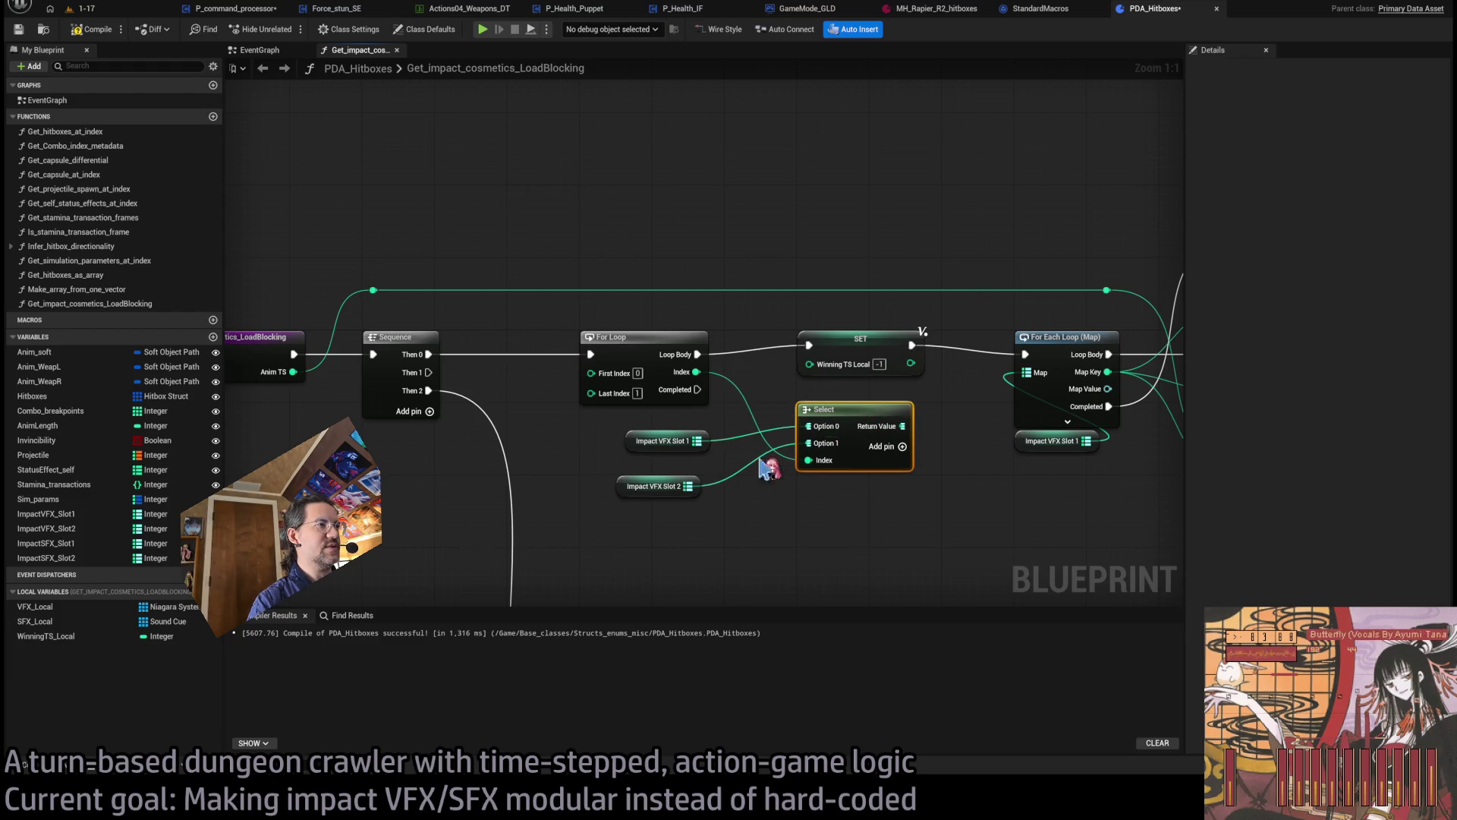
mouse_move(653, 486)
mouse_down()
mouse_move(662, 468)
mouse_move(816, 480)
mouse_up()
ctrl+click(642, 444)
drag(953, 510, 673, 530)
mouse_move(624, 440)
mouse_down()
mouse_move(772, 286)
mouse_move(748, 291)
mouse_move(1210, 316)
mouse_move(835, 286)
mouse_move(562, 290)
mouse_move(1191, 299)
mouse_move(857, 291)
mouse_move(963, 420)
mouse_move(998, 430)
mouse_up()
mouse_move(863, 526)
mouse_down()
mouse_move(1139, 353)
mouse_move(802, 350)
mouse_move(751, 367)
mouse_move(651, 348)
mouse_move(581, 438)
mouse_up()
click(783, 344)
drag(488, 423, 612, 369)
scroll(642, 523, down, 3)
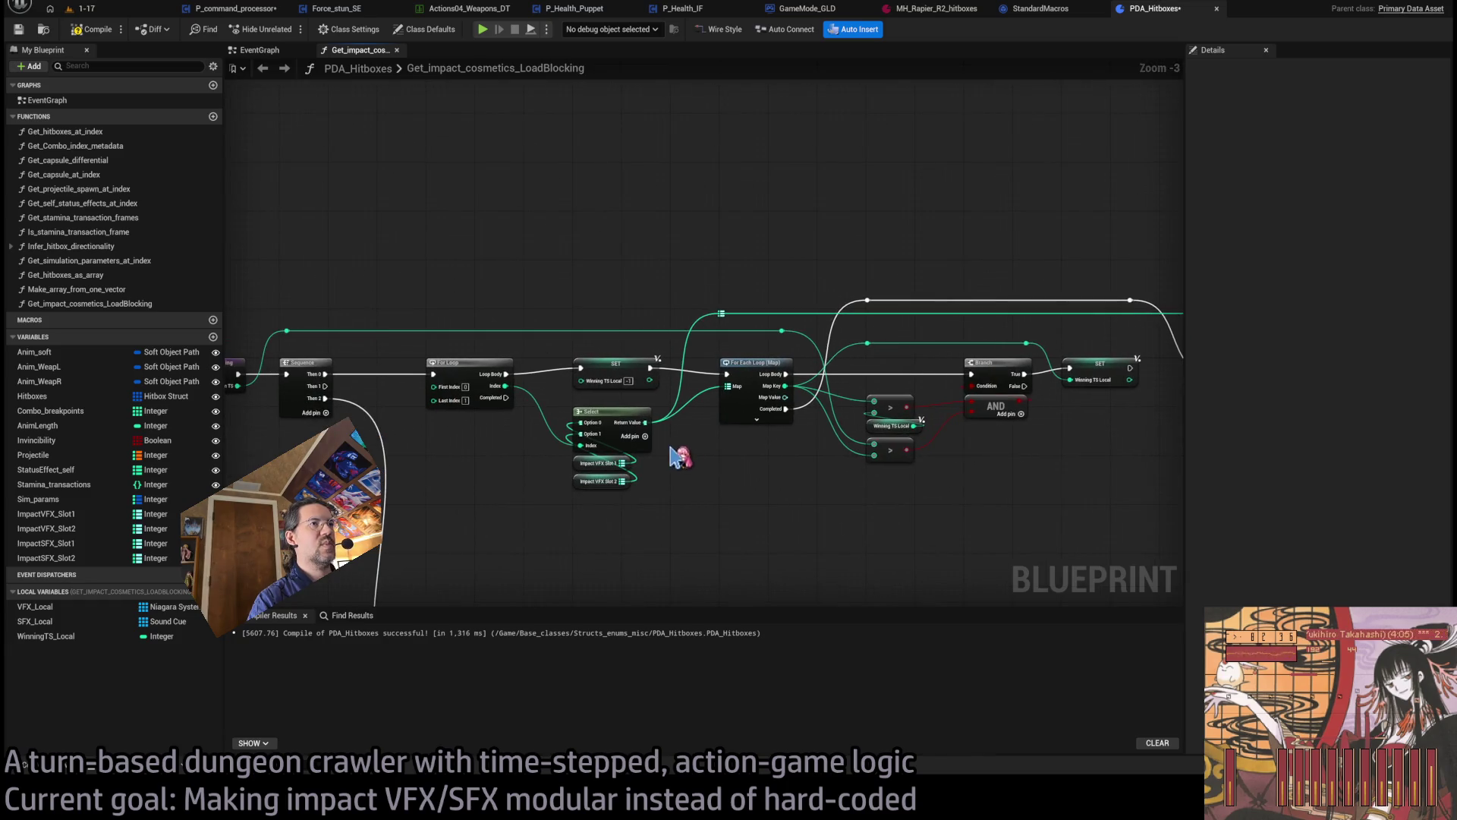
click(497, 488)
scroll(767, 403, down, 2)
scroll(793, 391, up, 2)
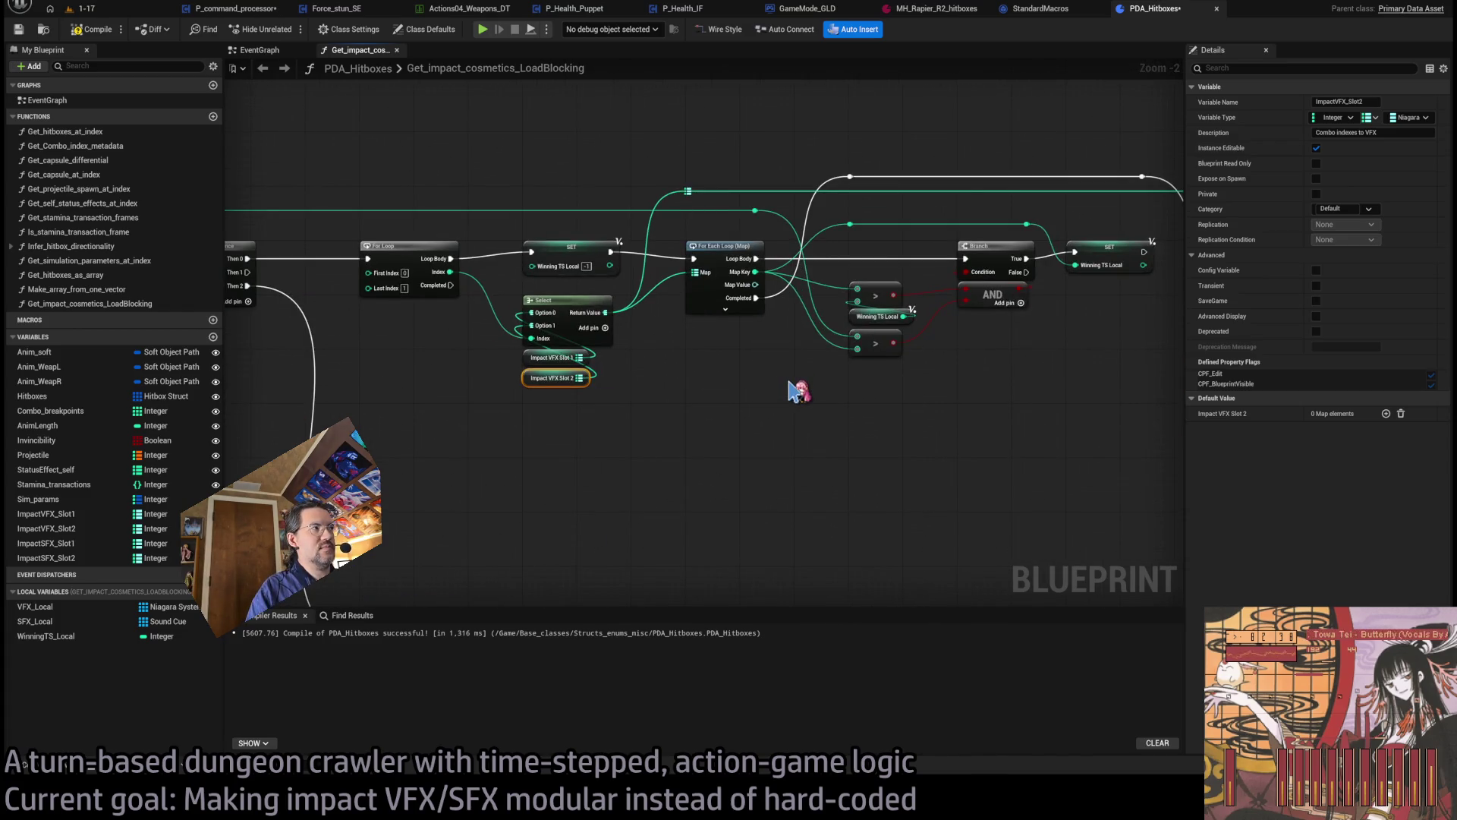
scroll(797, 391, down, 3)
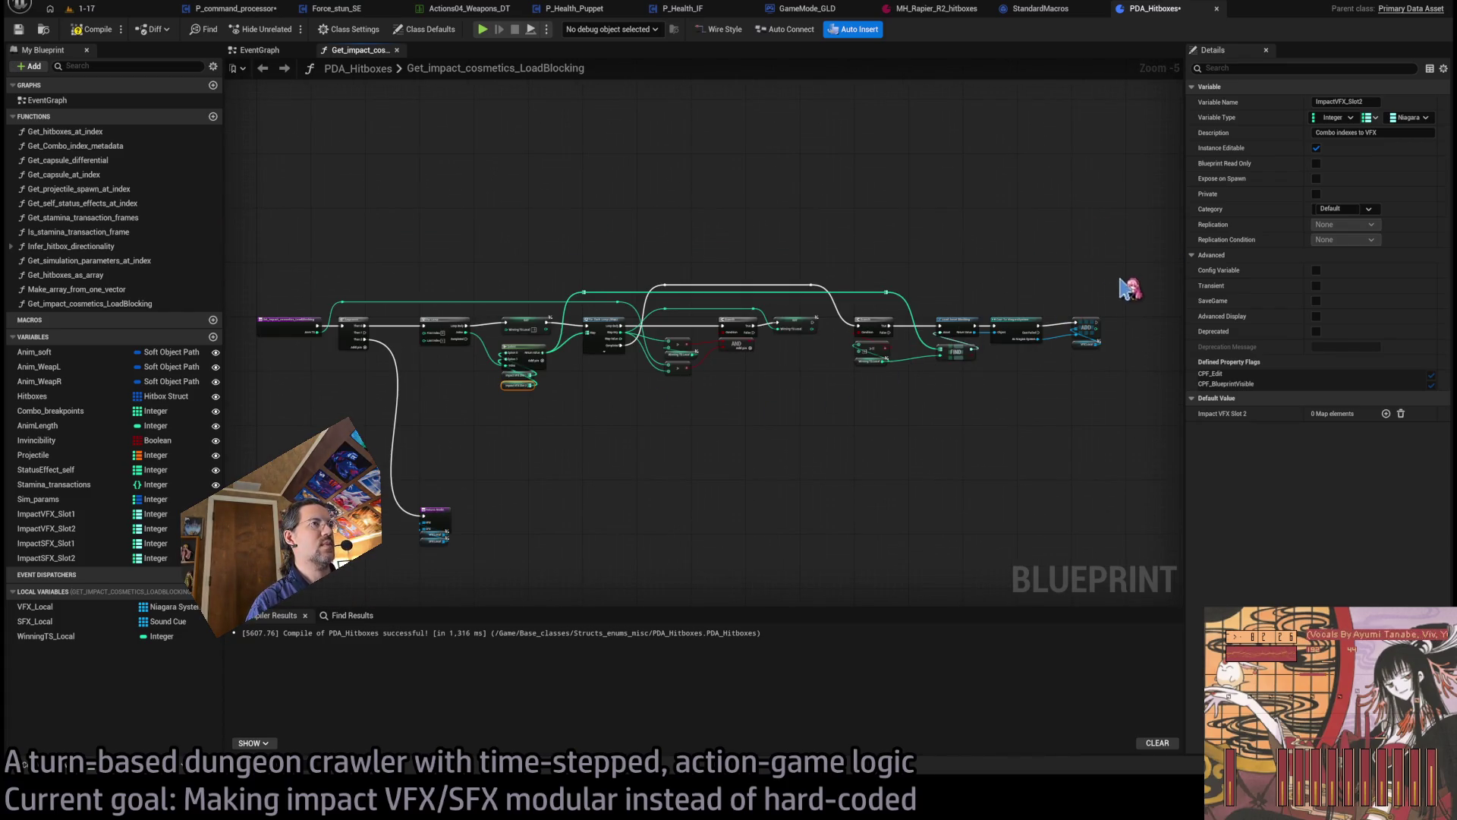
mouse_move(1137, 272)
mouse_down()
mouse_move(488, 447)
mouse_move(419, 444)
mouse_up()
- Move the Return Node down out of the way of the VFX chain
scroll(1013, 384, up, 4)
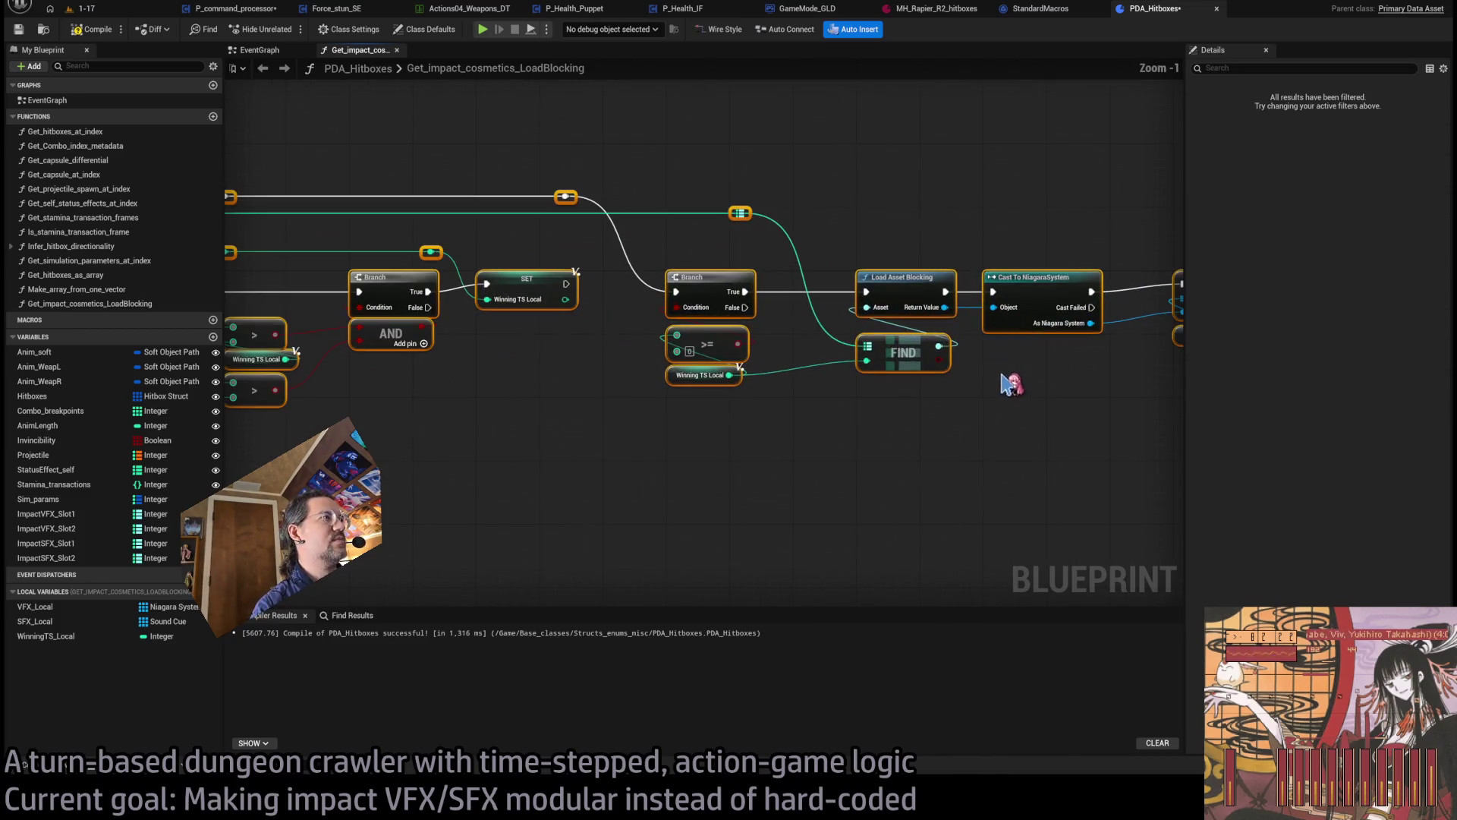
scroll(880, 383, down, 4)
drag(651, 385, 538, 503)
scroll(580, 416, up, 3)
drag(549, 363, 563, 521)
scroll(566, 524, down, 4)
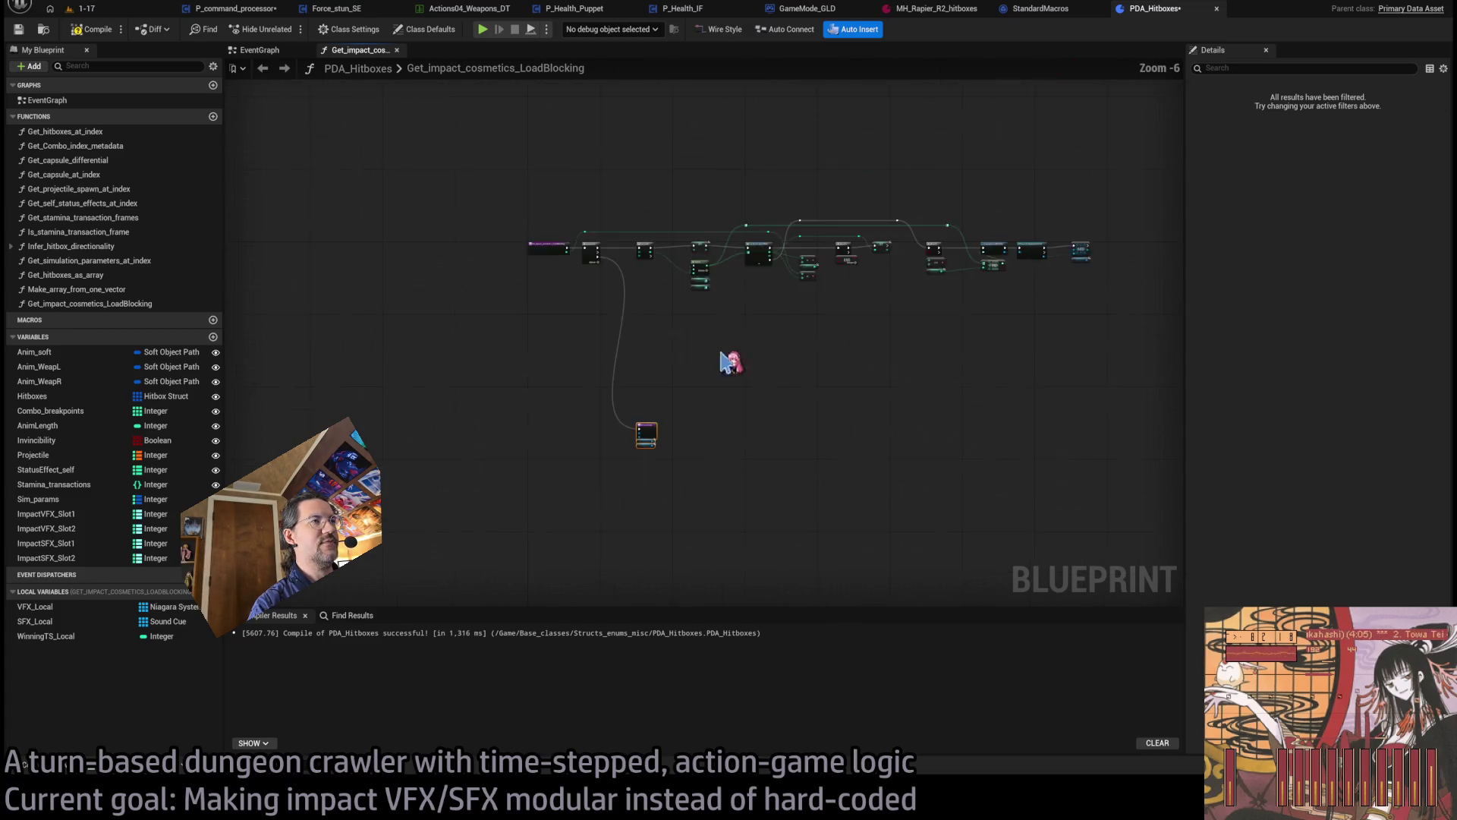
click(561, 407)
- Duplicate the VFX lookup chain below the original and drive it from Sequence Then 1
mouse_move(1021, 233)
mouse_down()
mouse_move(904, 294)
mouse_move(519, 389)
mouse_up()
key(ctrl+c)
key(ctrl+v)
drag(345, 405, 541, 371)
scroll(540, 371, up, 5)
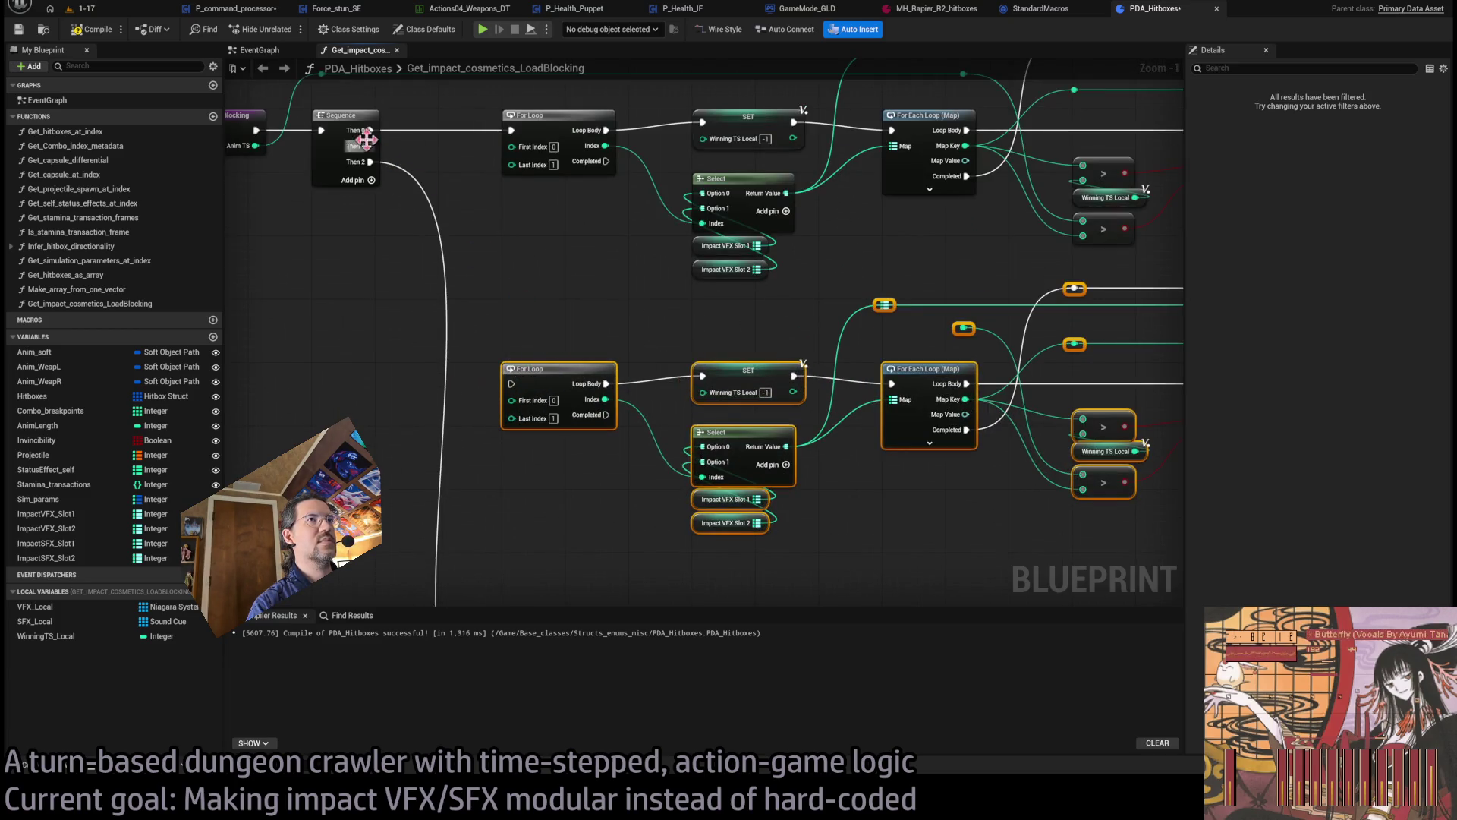
drag(372, 144, 511, 384)
click(600, 493)
- Replace the copied VFX slot getters with Impact SFX Slot 1 and Slot 2 in Select
scroll(624, 501, up, 2)
drag(624, 501, 558, 440)
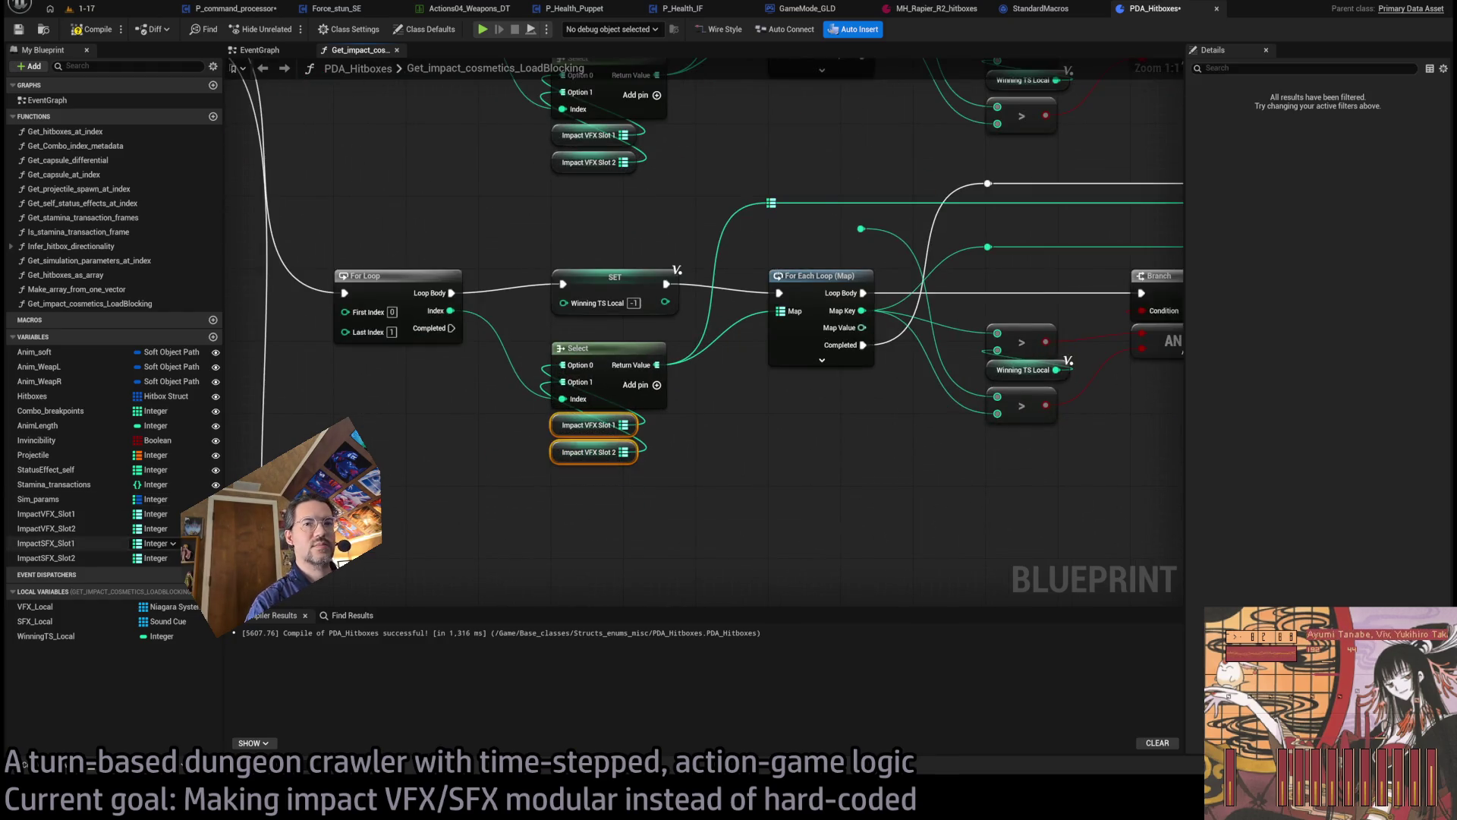
key(Delete)
click(48, 543)
click(84, 558)
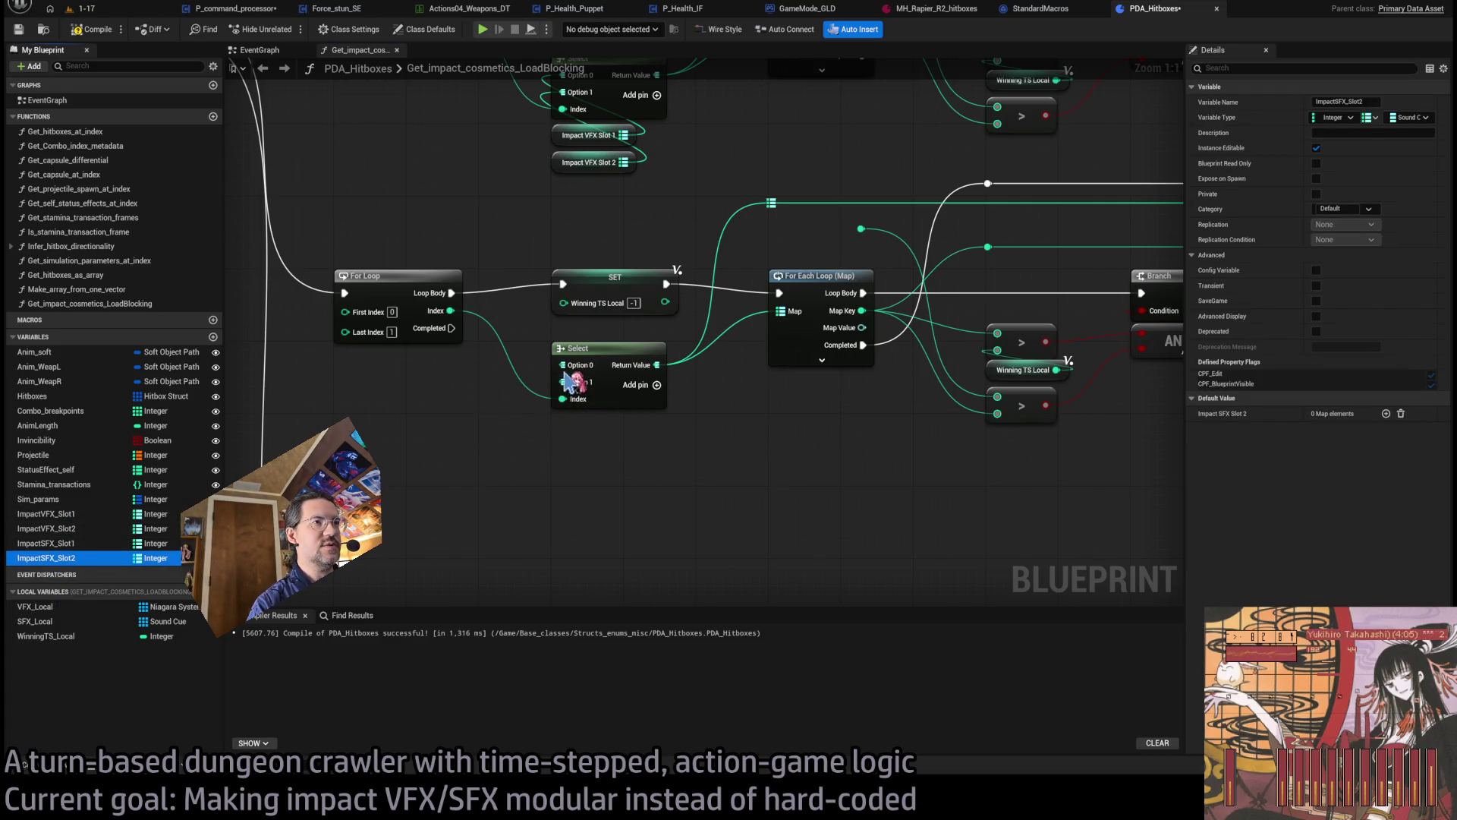
drag(561, 410, 560, 521)
click(48, 543)
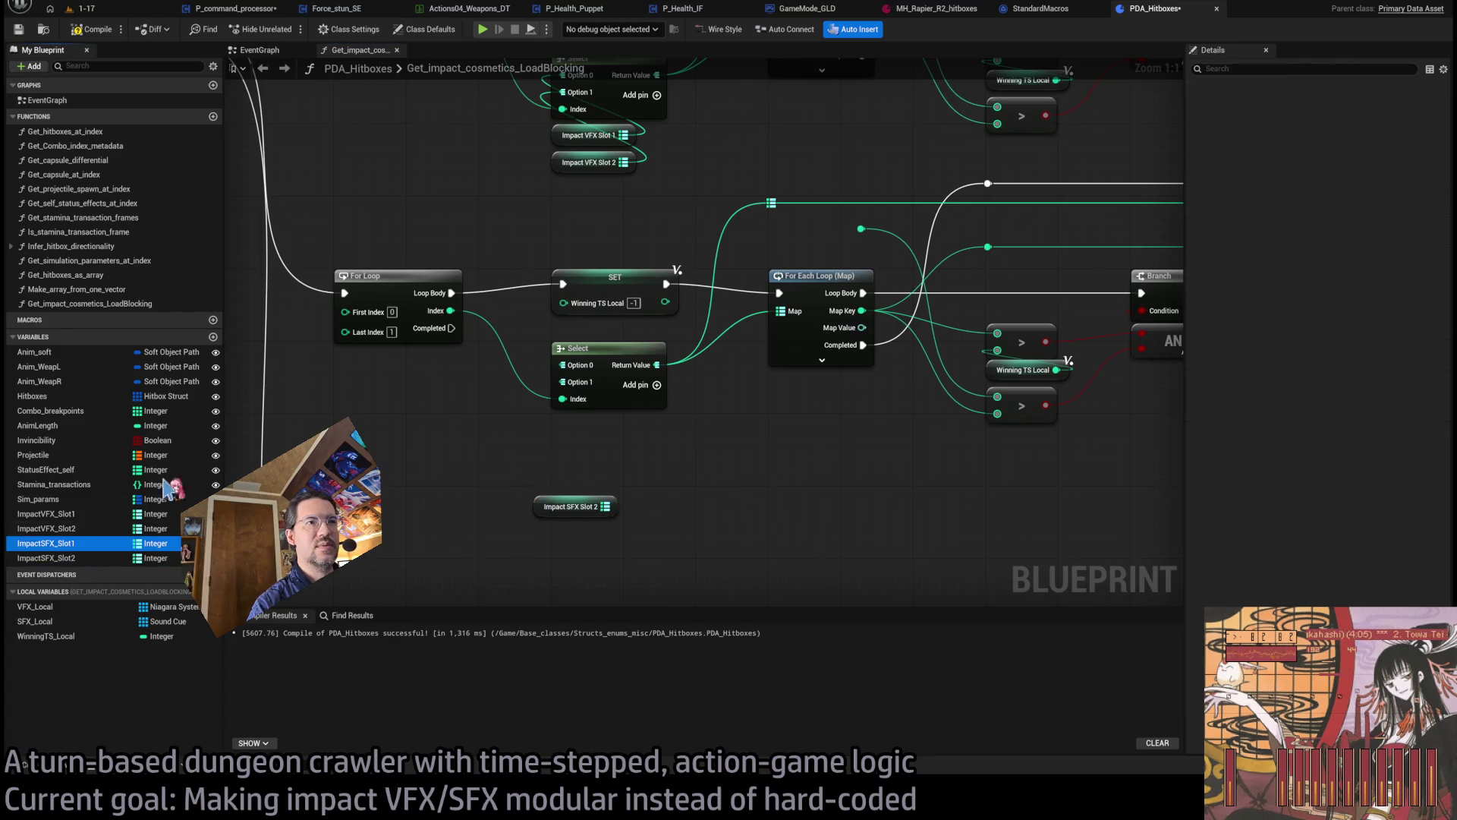
mouse_move(416, 454)
mouse_down()
mouse_move(346, 419)
mouse_move(563, 365)
mouse_up()
drag(616, 506, 562, 382)
drag(379, 425, 597, 425)
drag(548, 513, 563, 456)
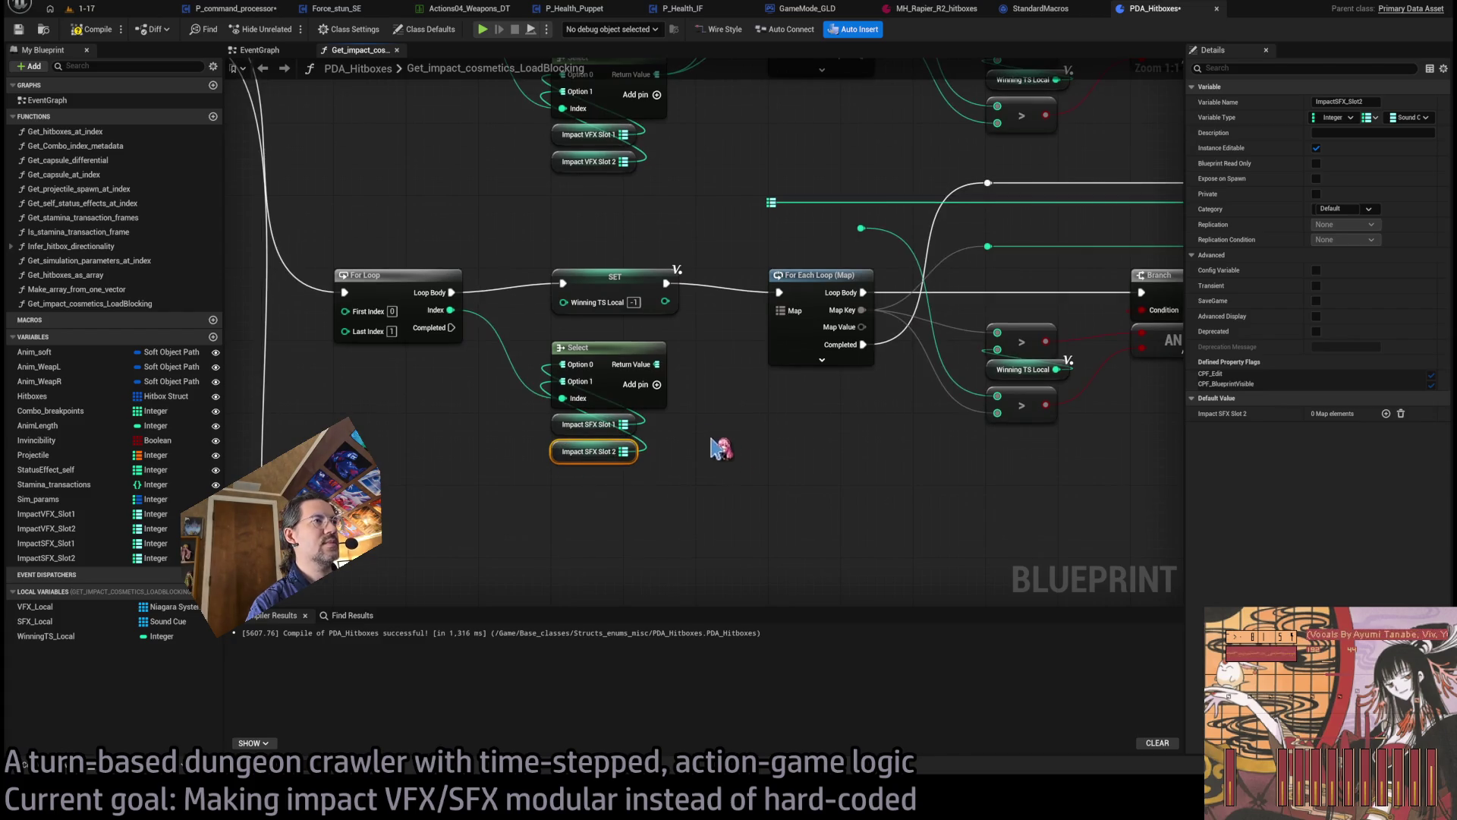
- Disconnect the copied FIND node's wires near the later Branch nodes
scroll(602, 498, down, 1)
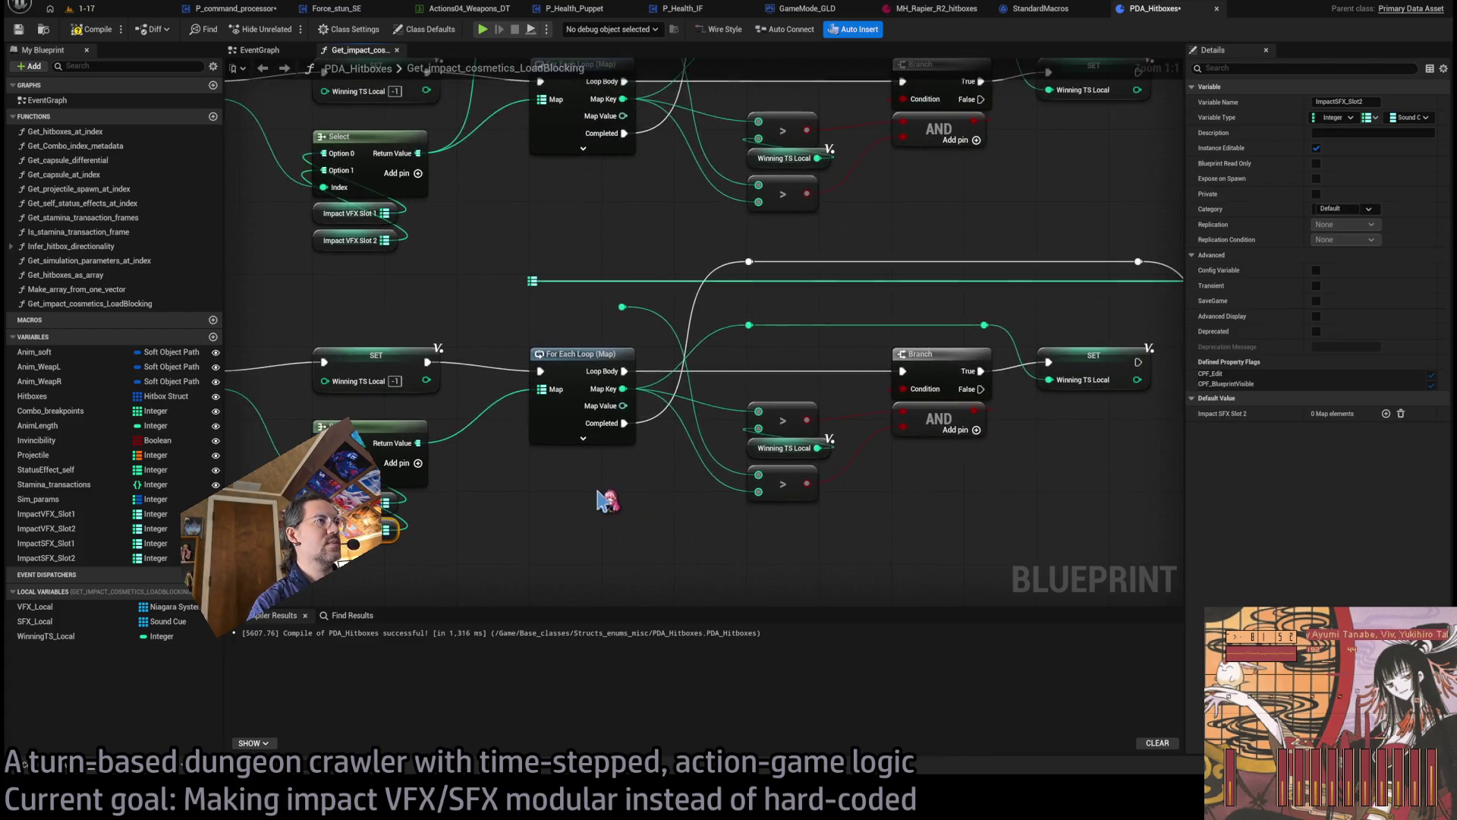
drag(601, 492, 547, 481)
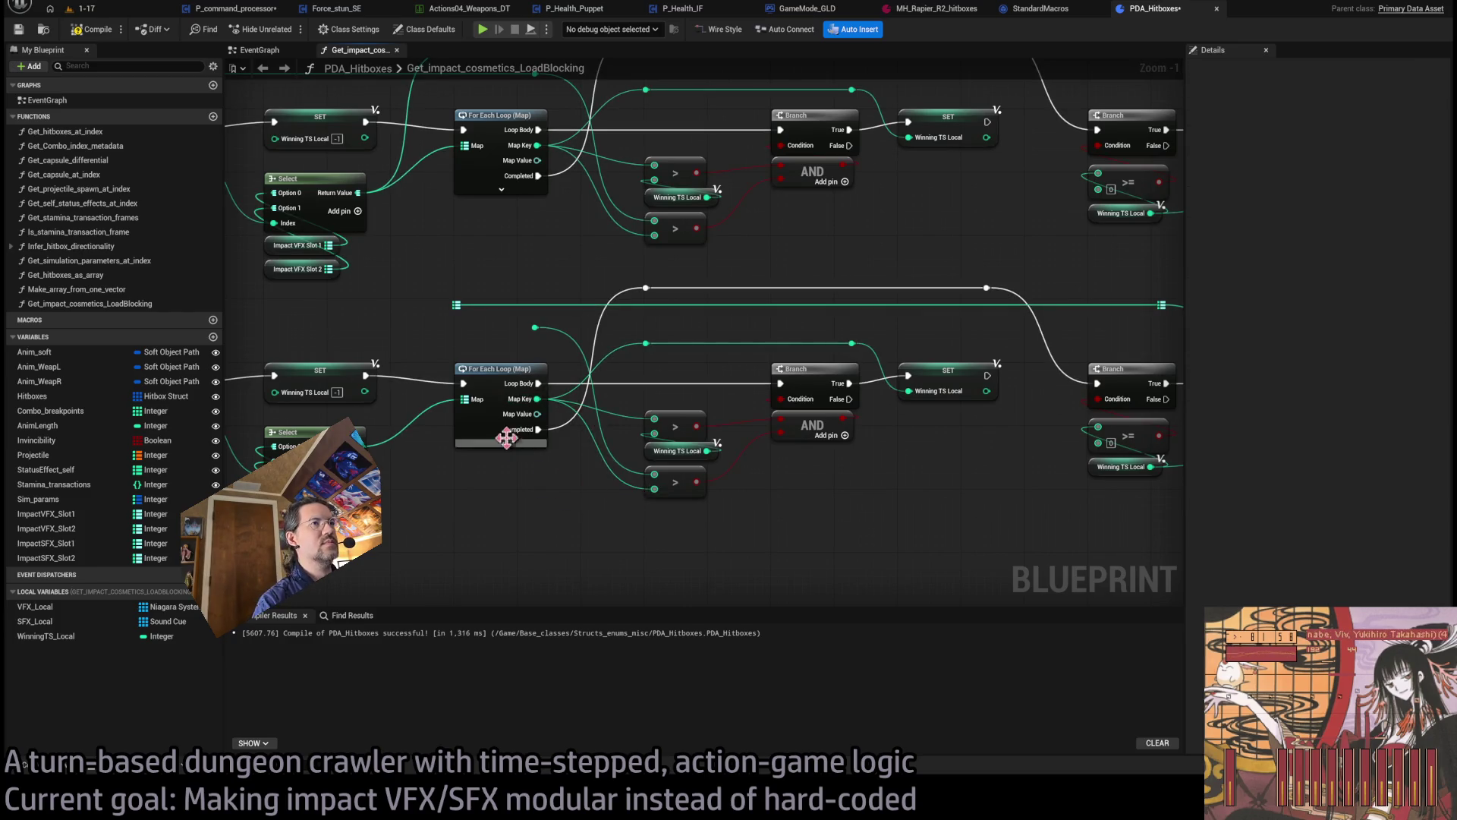
drag(635, 489, 469, 351)
click(1049, 286)
alt+click(1039, 418)
alt+click(966, 418)
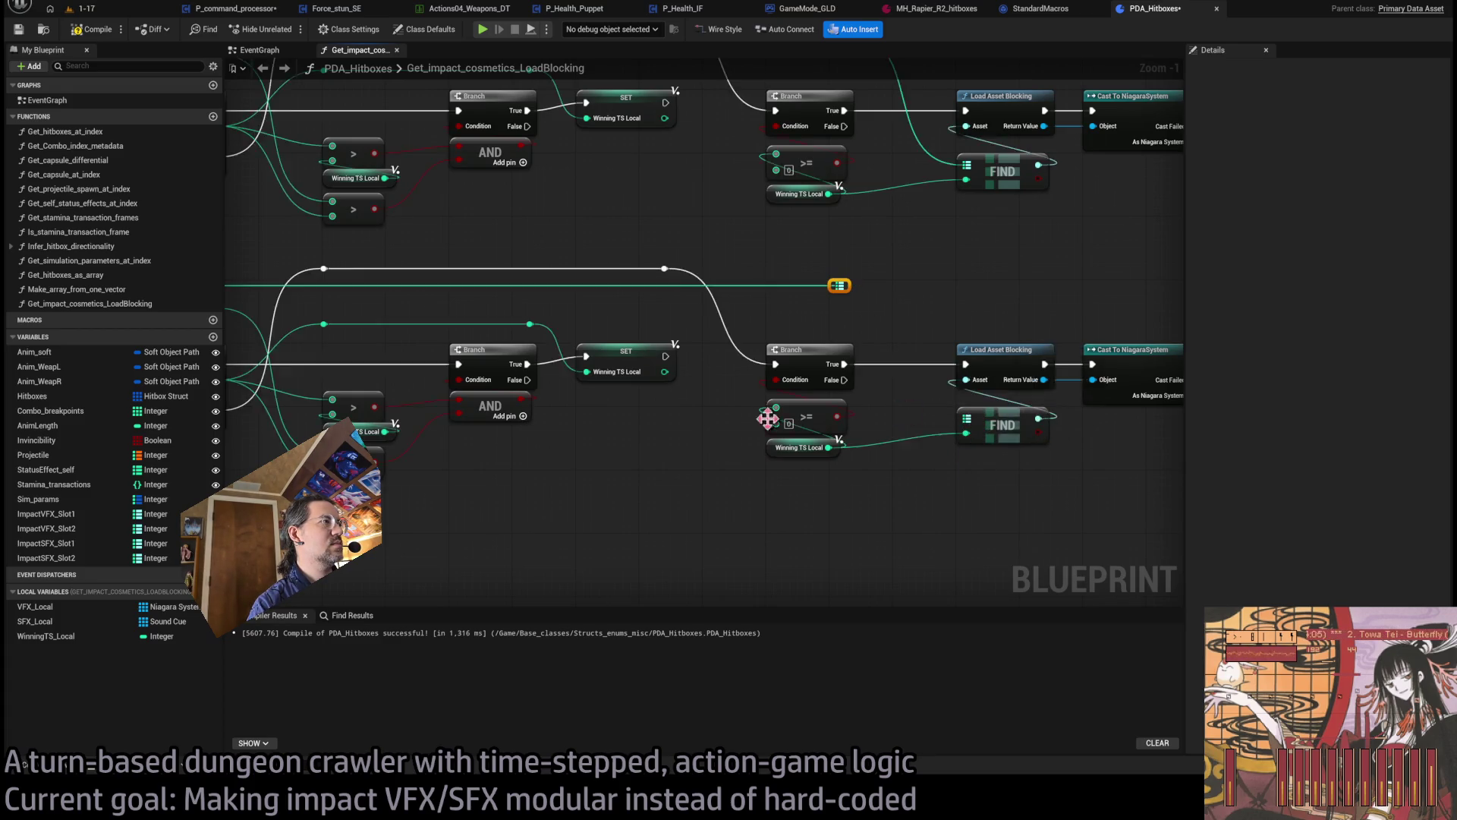
- Wire the Select result into FIND, and FIND into the loader and winning index
drag(649, 311, 1012, 285)
drag(494, 256, 709, 289)
drag(860, 305, 1121, 285)
mouse_move(370, 401)
mouse_down()
mouse_move(1187, 413)
mouse_move(781, 400)
mouse_move(778, 385)
mouse_move(1044, 488)
mouse_up()
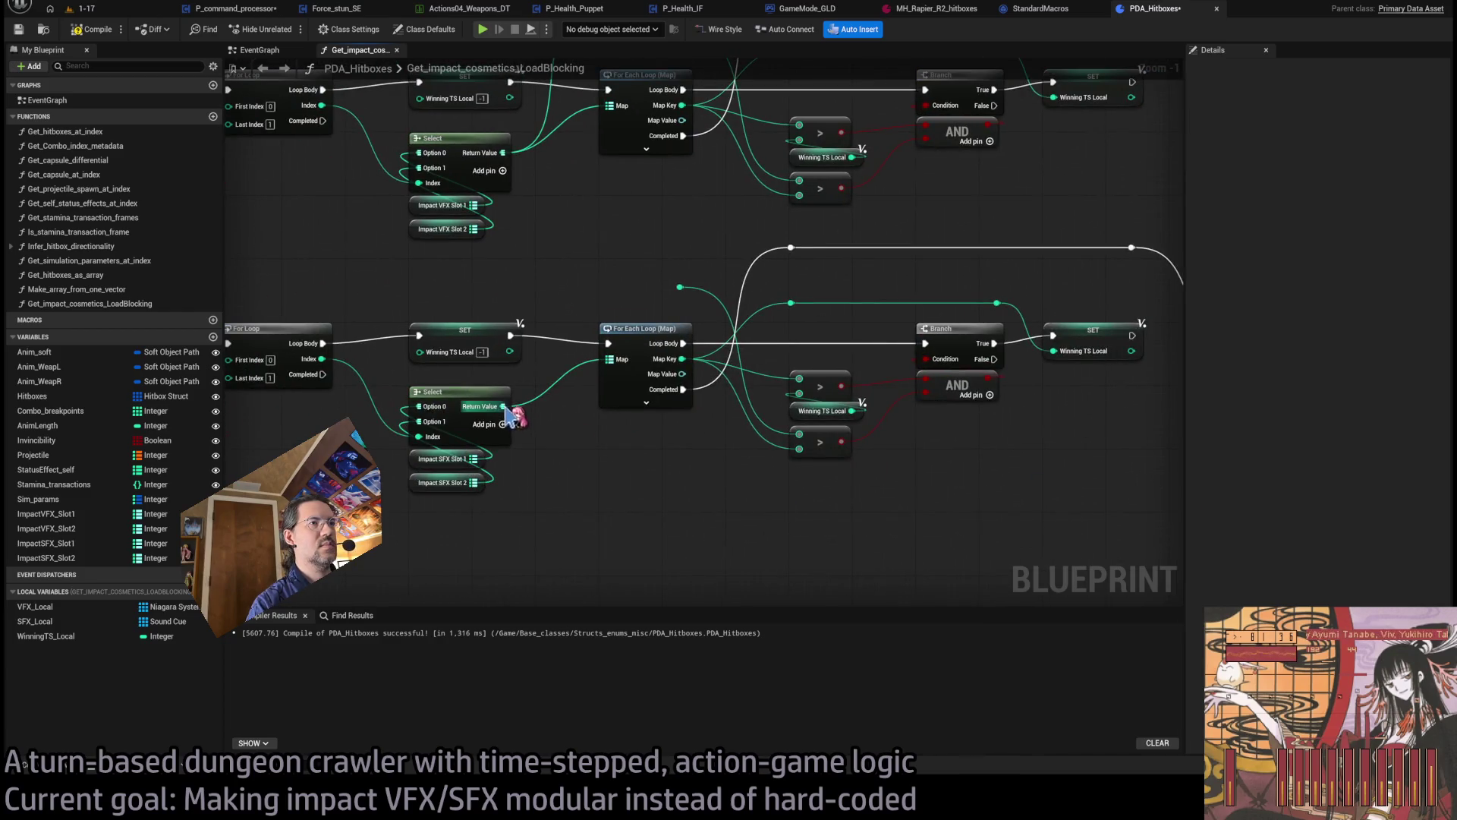
mouse_move(505, 406)
mouse_down()
mouse_move(1210, 423)
mouse_move(1106, 410)
mouse_move(1105, 432)
mouse_move(713, 448)
mouse_move(688, 371)
mouse_up()
drag(550, 438, 687, 425)
double_click(887, 445)
mouse_move(886, 445)
mouse_down()
mouse_move(862, 380)
mouse_move(861, 312)
mouse_move(1025, 334)
mouse_move(497, 261)
mouse_move(393, 297)
mouse_move(580, 319)
mouse_move(665, 383)
mouse_move(728, 342)
mouse_move(749, 393)
mouse_move(1225, 403)
mouse_up()
- Add a reroute point on the Anim TS wire near the Sequence node
mouse_move(759, 346)
mouse_down()
mouse_move(693, 378)
mouse_move(539, 381)
mouse_up()
double_click(706, 344)
mouse_move(706, 345)
mouse_down()
mouse_move(654, 410)
mouse_move(562, 448)
mouse_move(573, 436)
mouse_move(560, 430)
mouse_up()
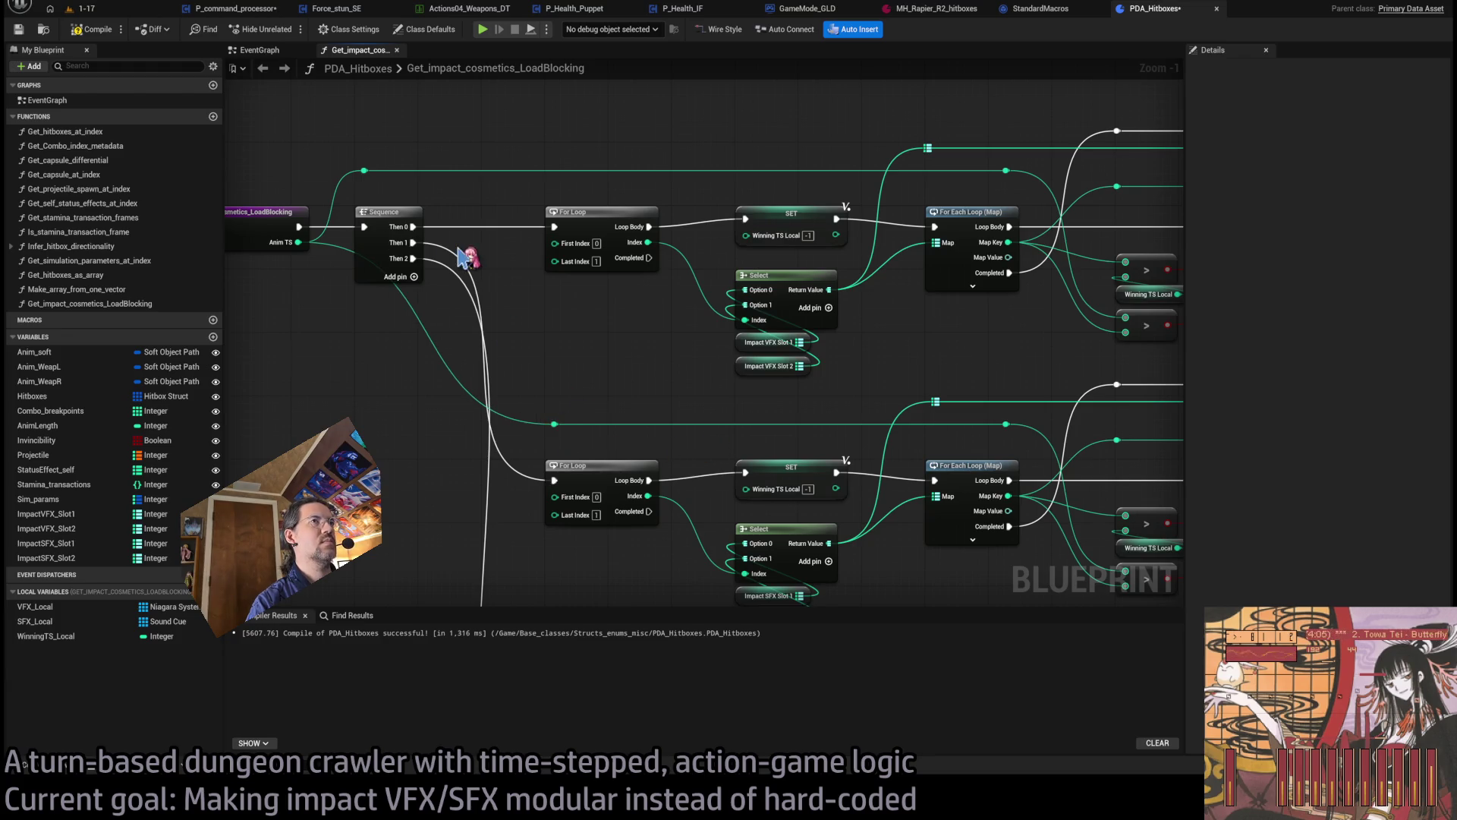
drag(508, 292, 448, 244)
drag(580, 309, 658, 316)
drag(568, 388, 377, 388)
- Replace the copied Cast To NiagaraSystem with a Cast To SoundCue on the loaded asset
scroll(717, 360, down, 2)
mouse_move(717, 357)
mouse_down()
mouse_move(683, 334)
mouse_move(706, 303)
mouse_move(380, 296)
mouse_up()
scroll(722, 346, up, 1)
mouse_move(901, 347)
mouse_down()
mouse_move(845, 417)
mouse_move(522, 438)
mouse_up()
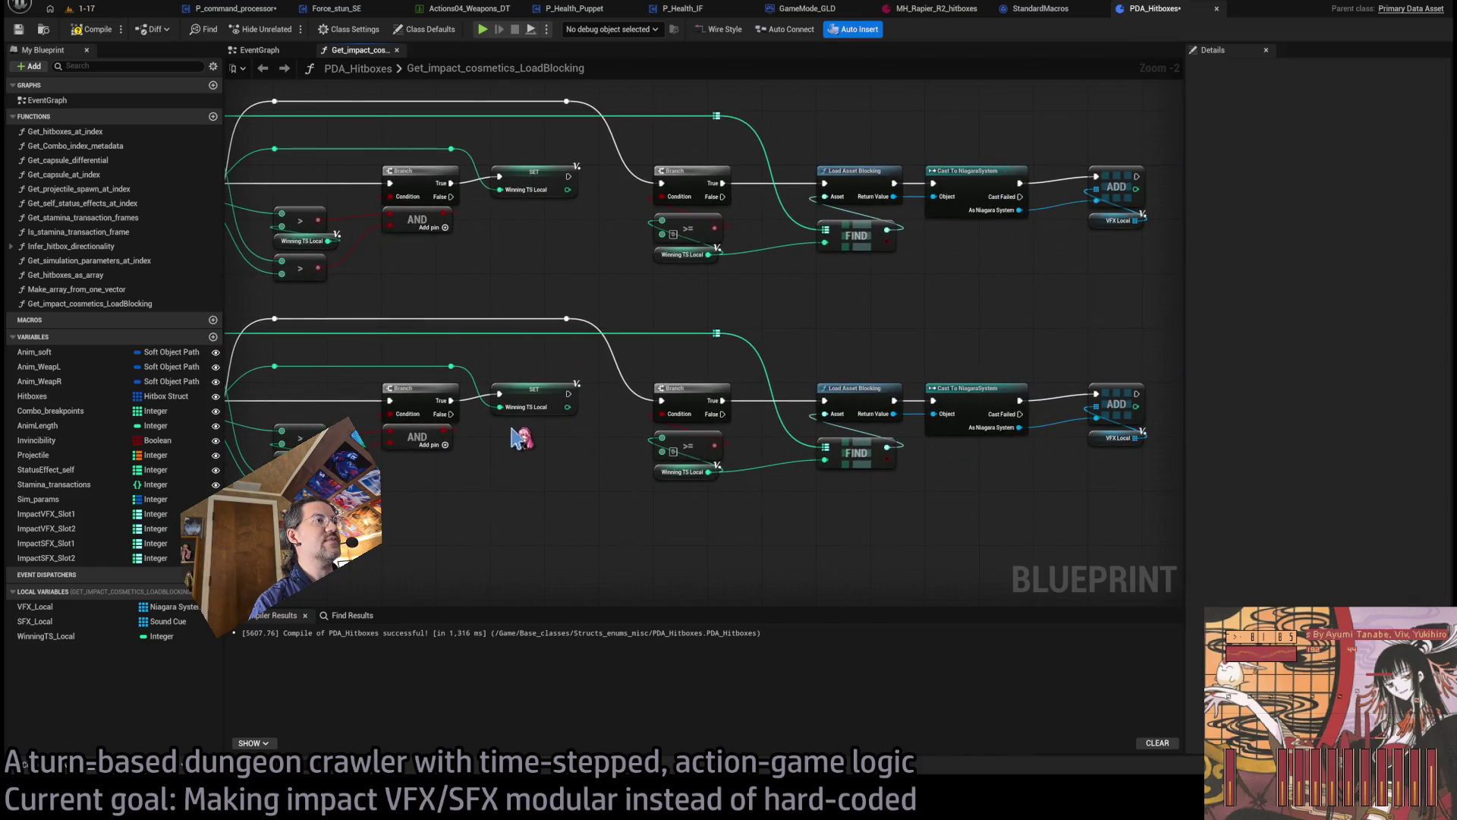
scroll(930, 510, up, 2)
mouse_move(930, 510)
mouse_down()
mouse_move(703, 335)
mouse_move(710, 418)
mouse_up()
key(Delete)
drag(581, 413, 663, 416)
click(683, 425)
- Swap the VFX Local getter for SFX_Local and add the cast Sound Cue to it
drag(939, 505, 907, 463)
key(Delete)
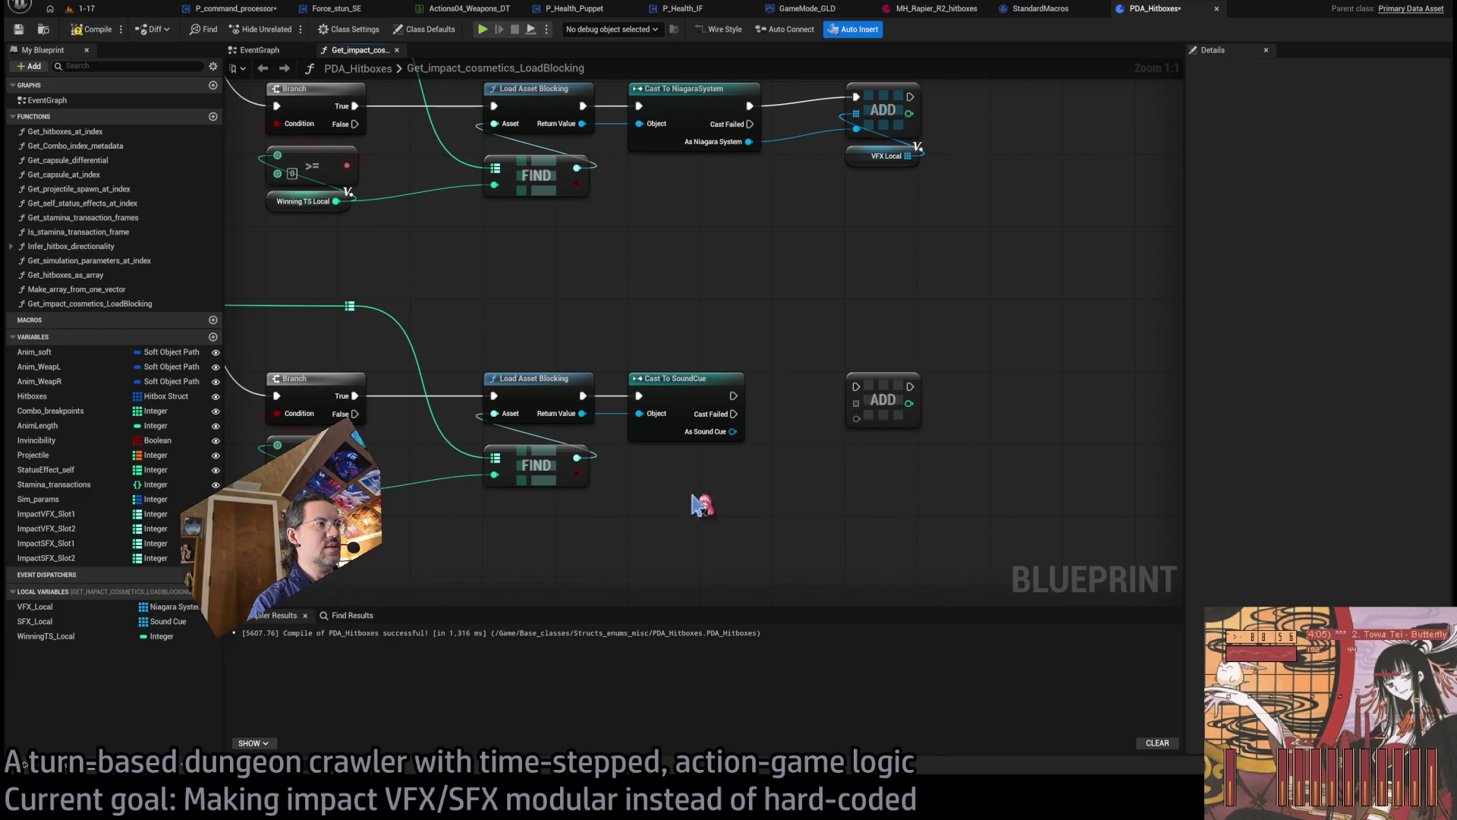
click(57, 621)
mouse_move(860, 416)
mouse_down()
mouse_move(856, 404)
mouse_move(895, 454)
mouse_up()
mouse_move(732, 431)
mouse_down()
mouse_move(857, 418)
mouse_move(733, 396)
mouse_up()
click(873, 486)
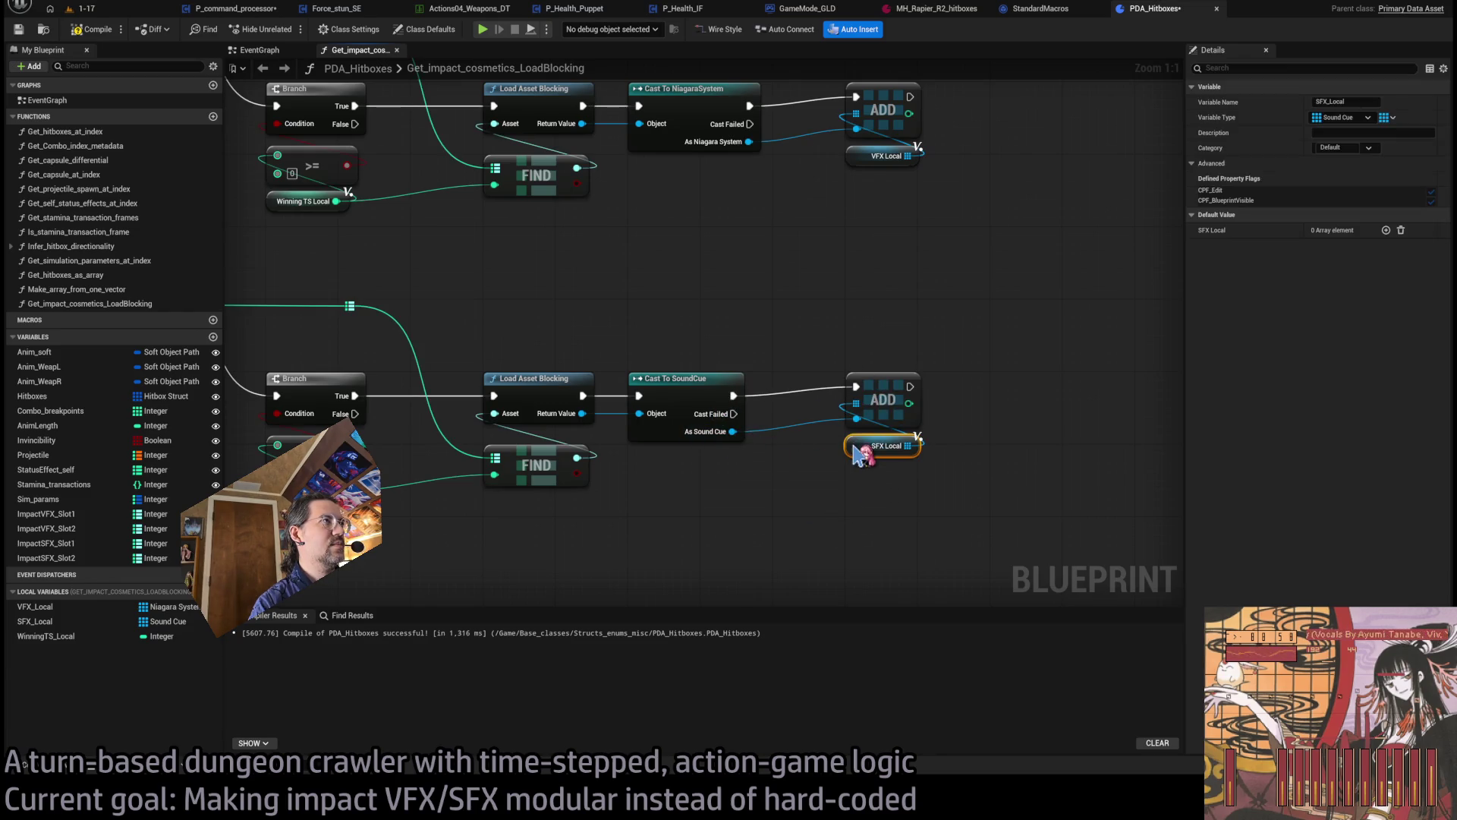
- Compile PDA_Hitboxes with F7, then switch to P_command_processor's Hitbox_substepper graph
scroll(850, 501, down, 5)
scroll(687, 392, up, 6)
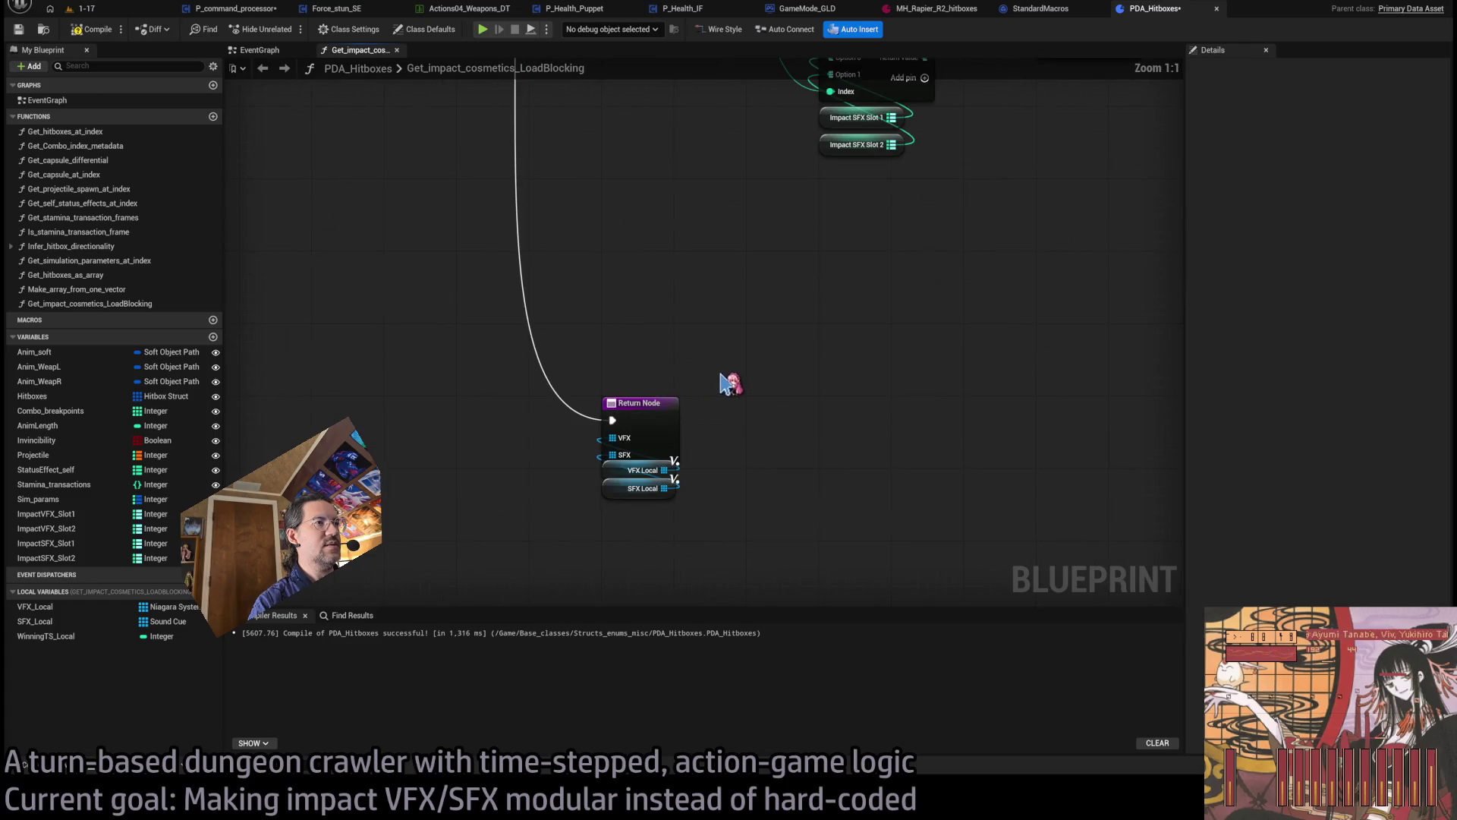
click(657, 402)
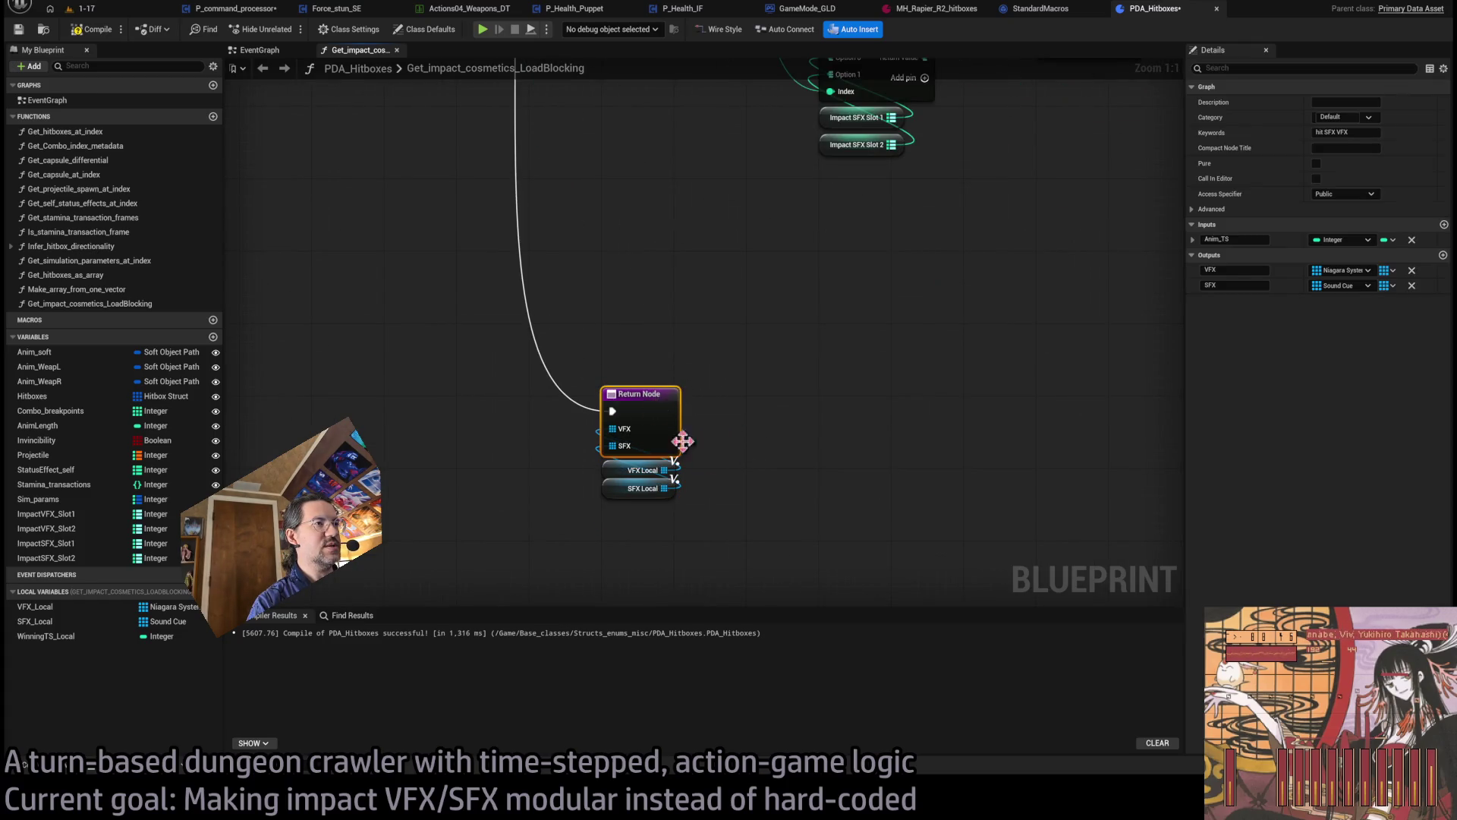
scroll(721, 410, down, 4)
click(835, 468)
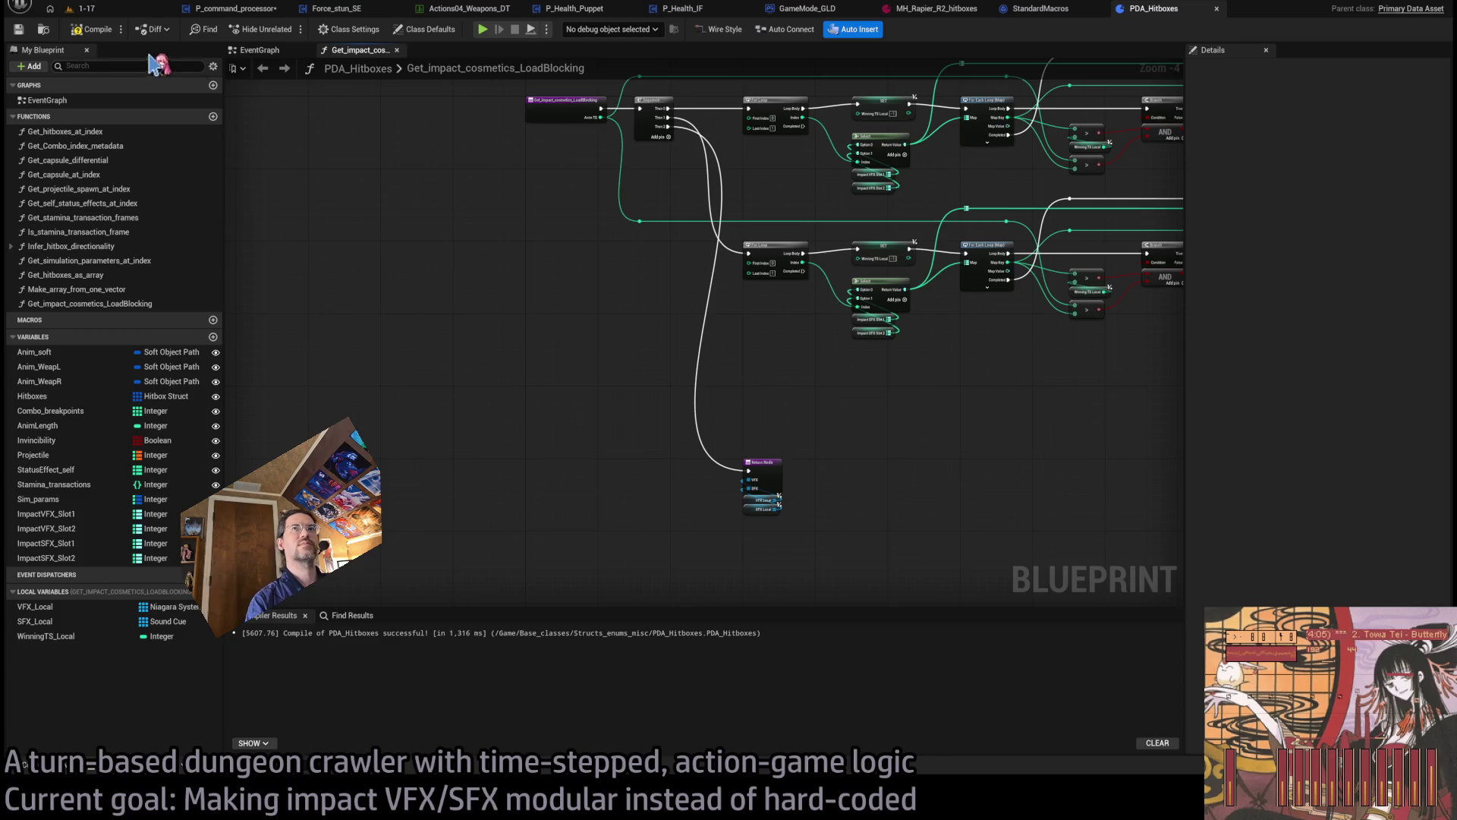
key(F7)
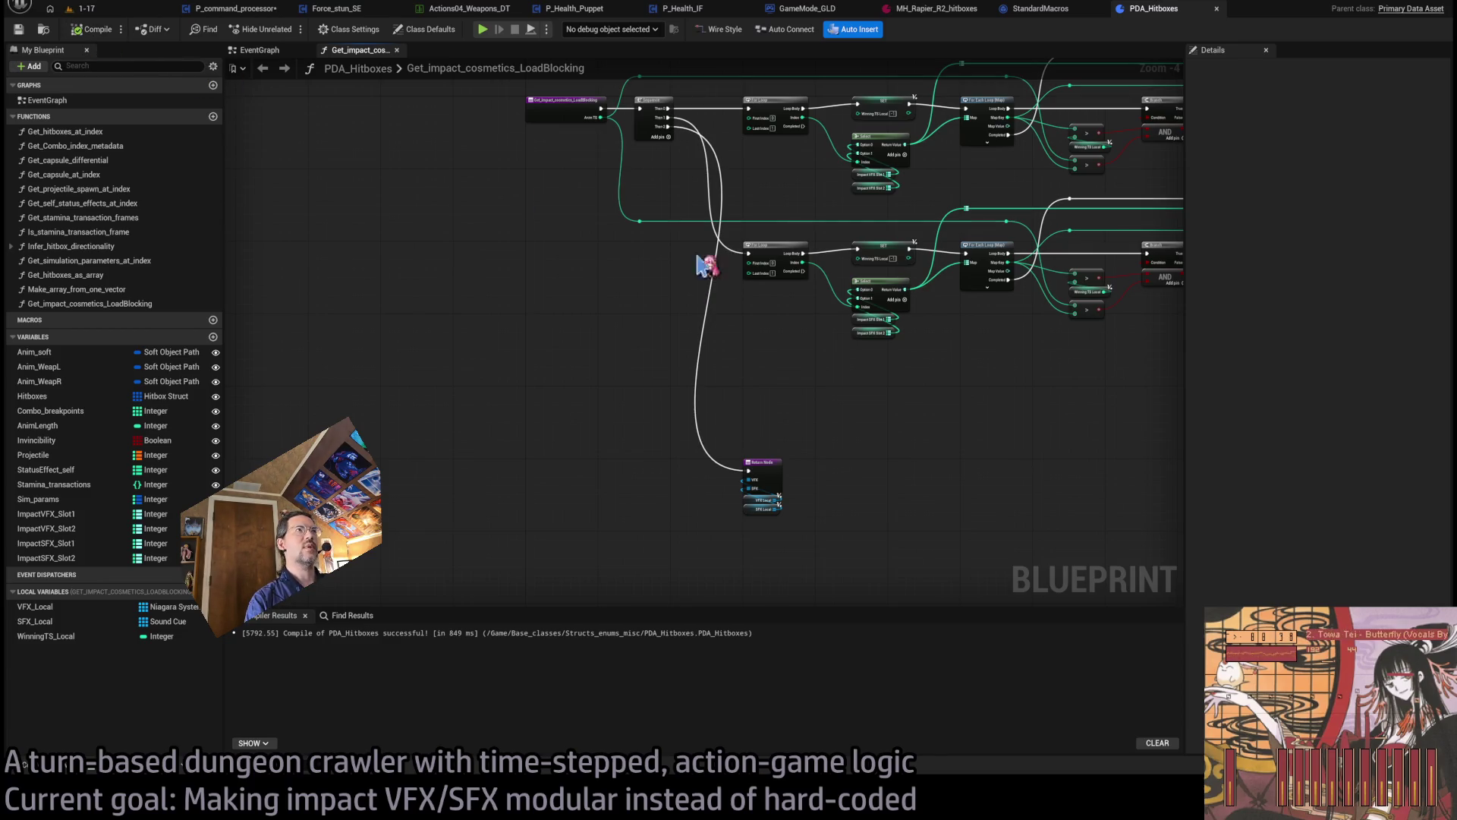
click(264, 11)
mouse_move(1066, 377)
mouse_down()
mouse_move(818, 358)
mouse_move(957, 383)
mouse_move(411, 362)
mouse_up()
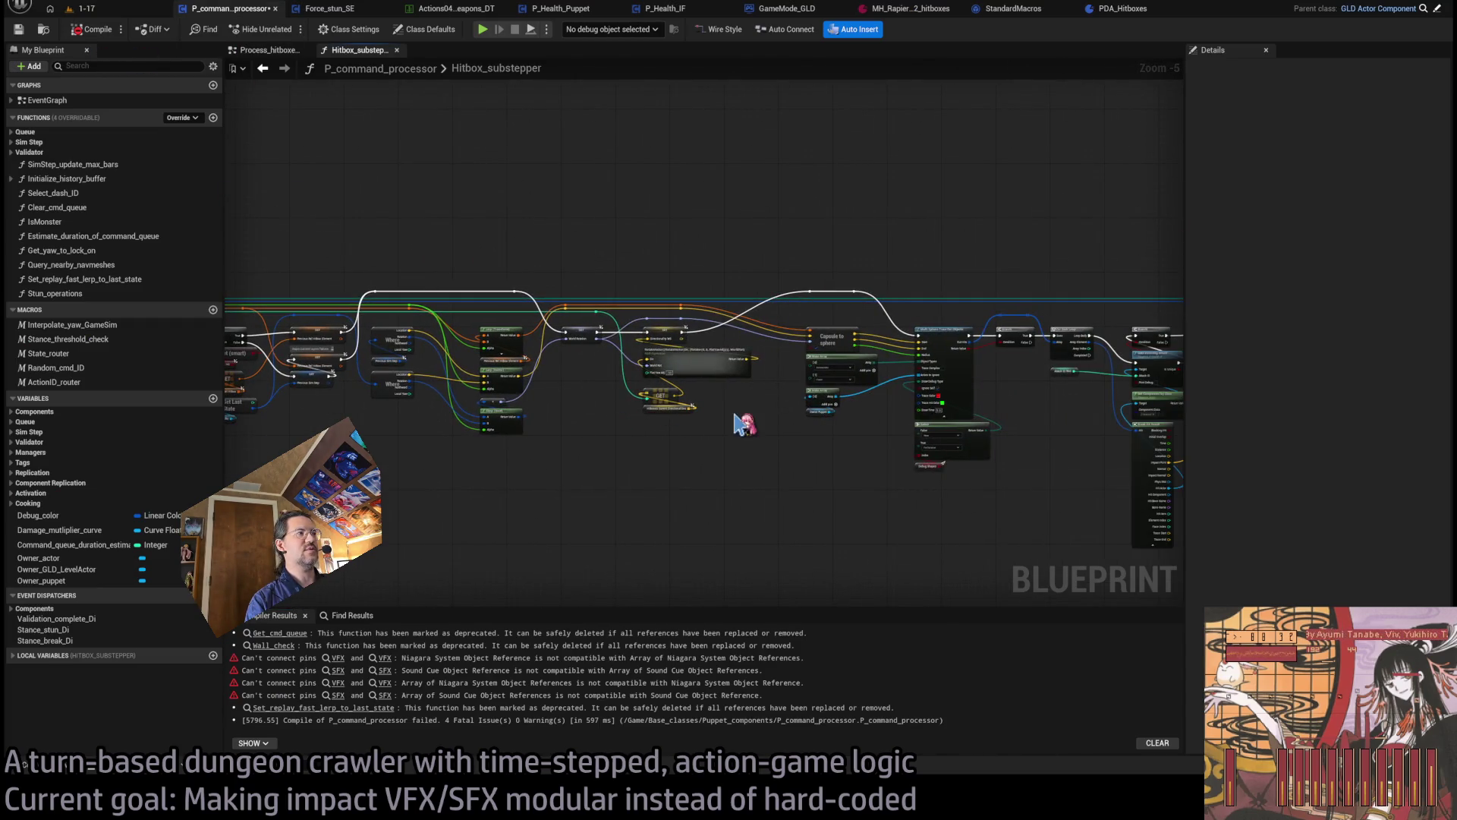
- Open the TakeDamage function from the damage nodes in Hitbox_substepper
drag(979, 473, 714, 412)
drag(987, 409, 589, 416)
scroll(792, 376, up, 4)
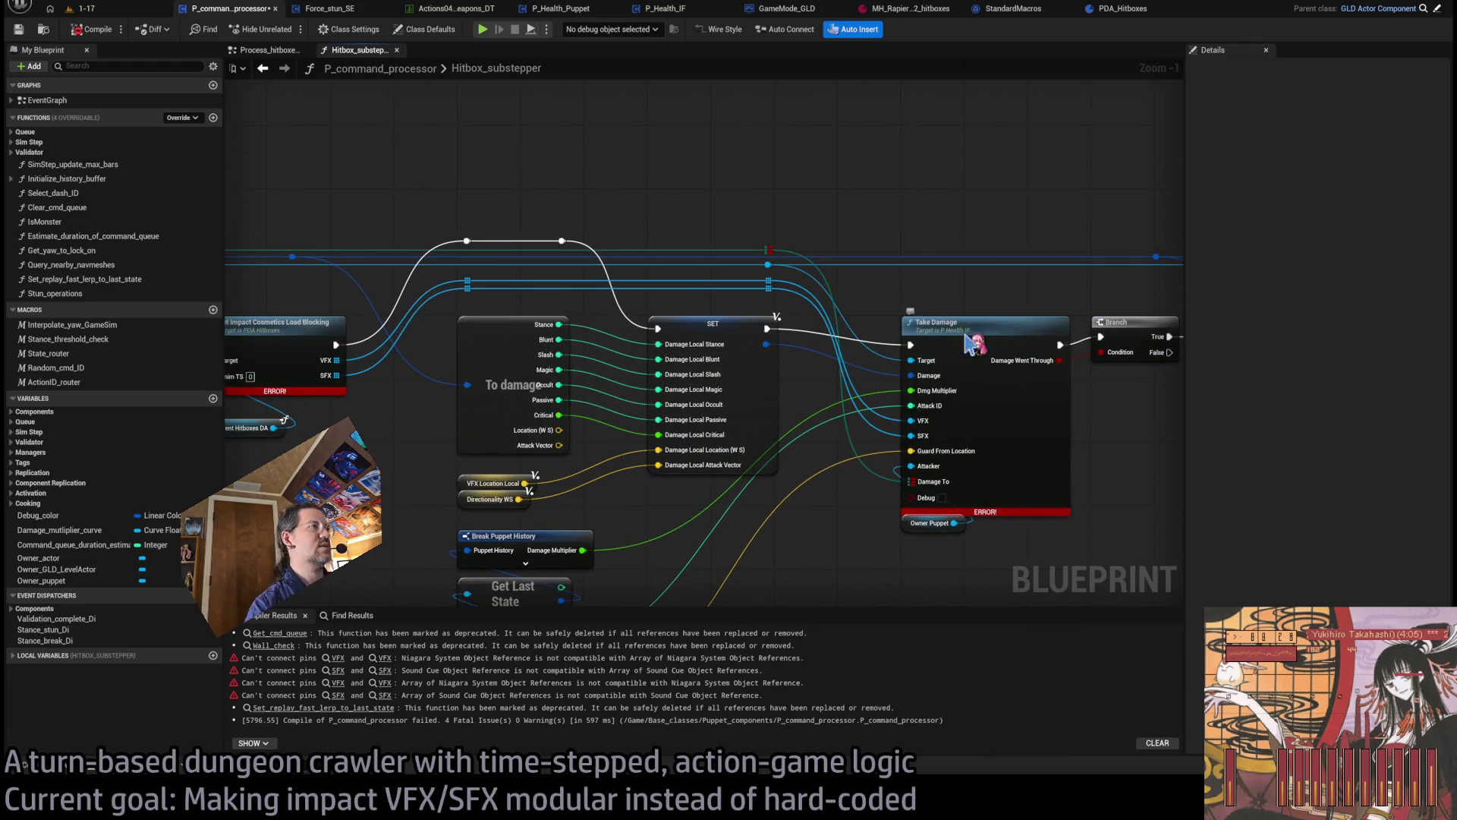
double_click(974, 343)
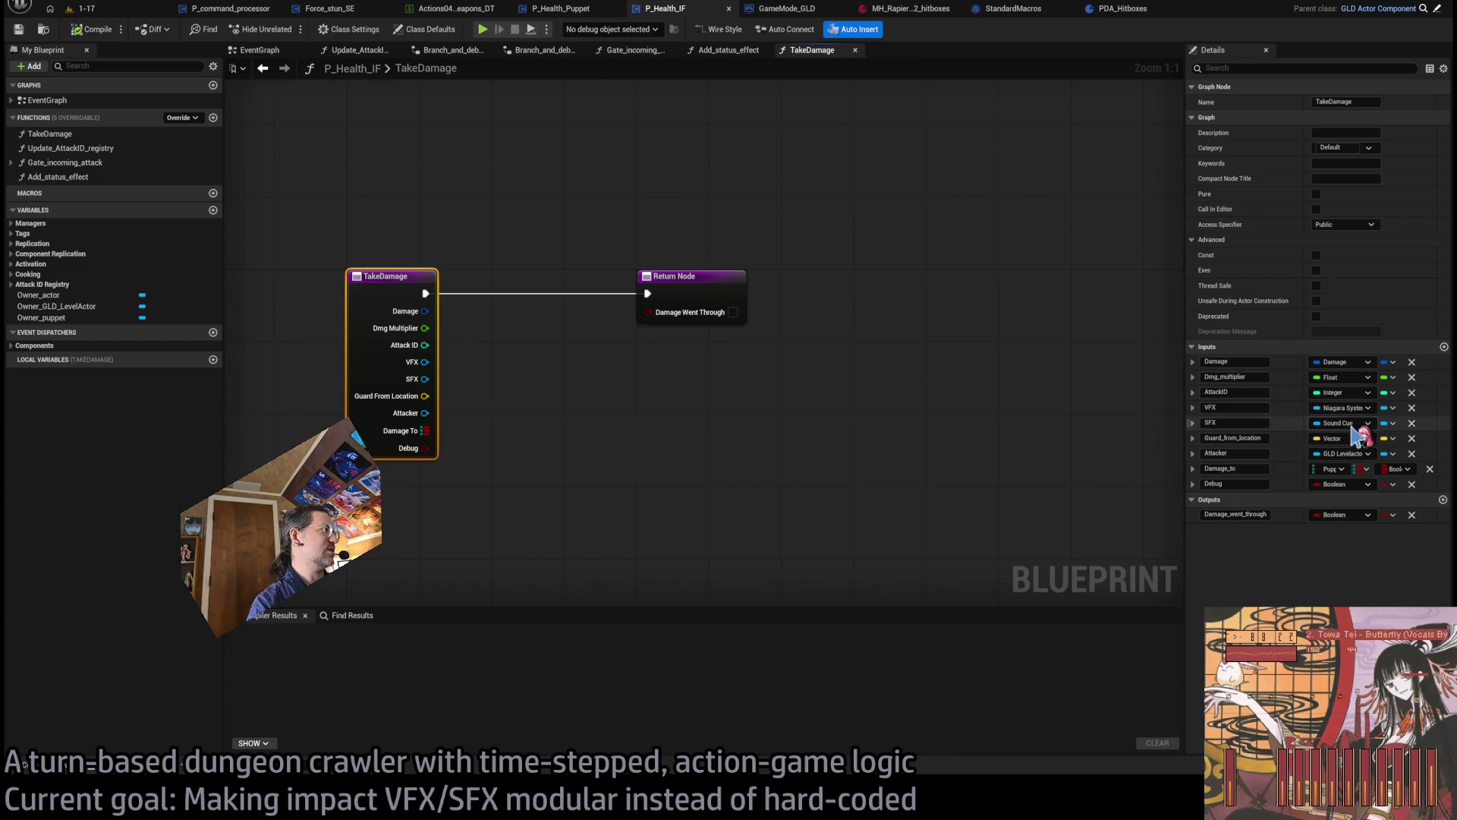
- Set TakeDamage's VFX and SFX inputs to Array, compile P_Health_IF, and return to P_command_processor
click(1385, 408)
click(1414, 432)
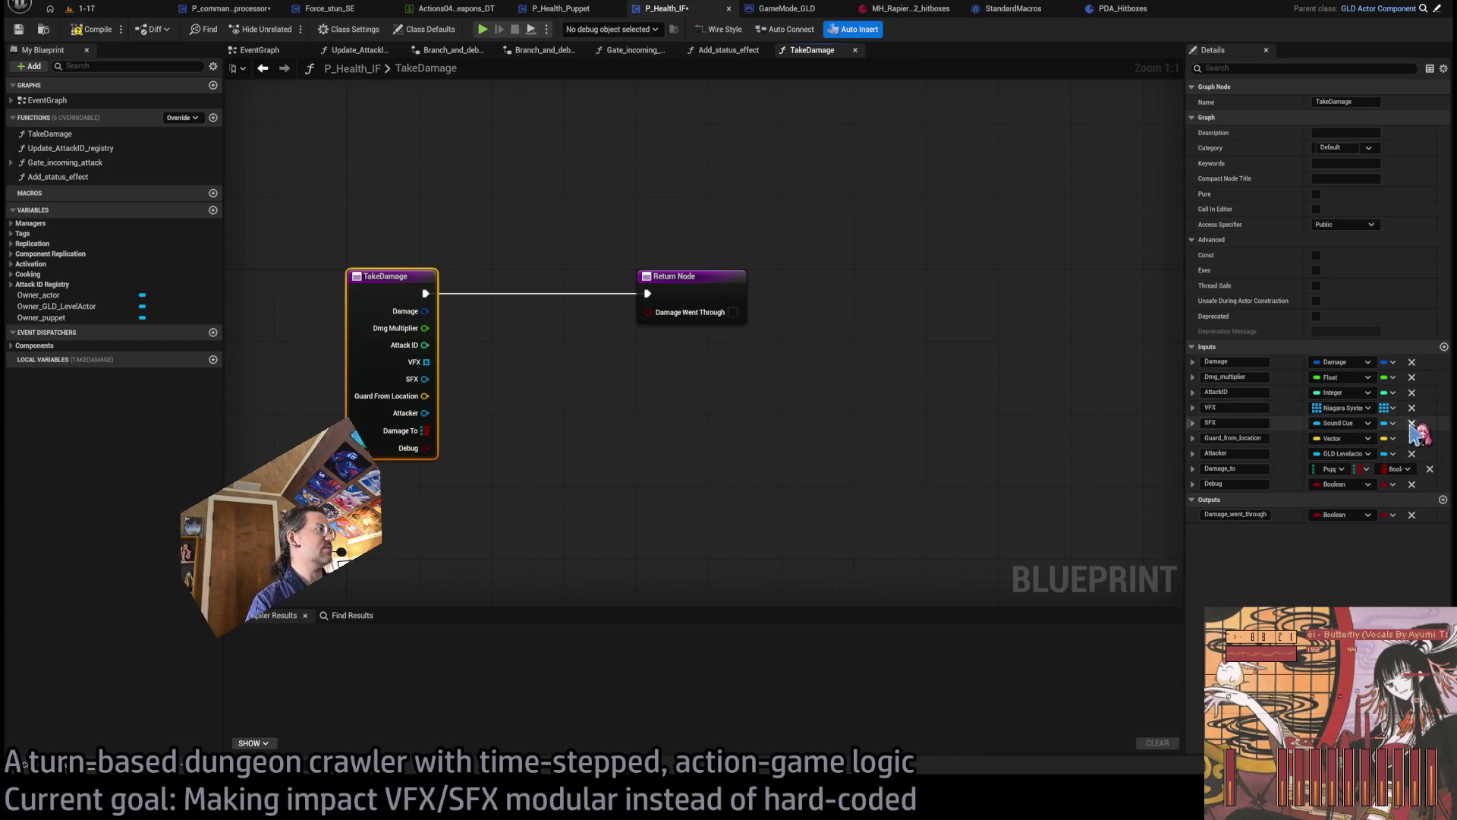
click(1393, 423)
click(1404, 442)
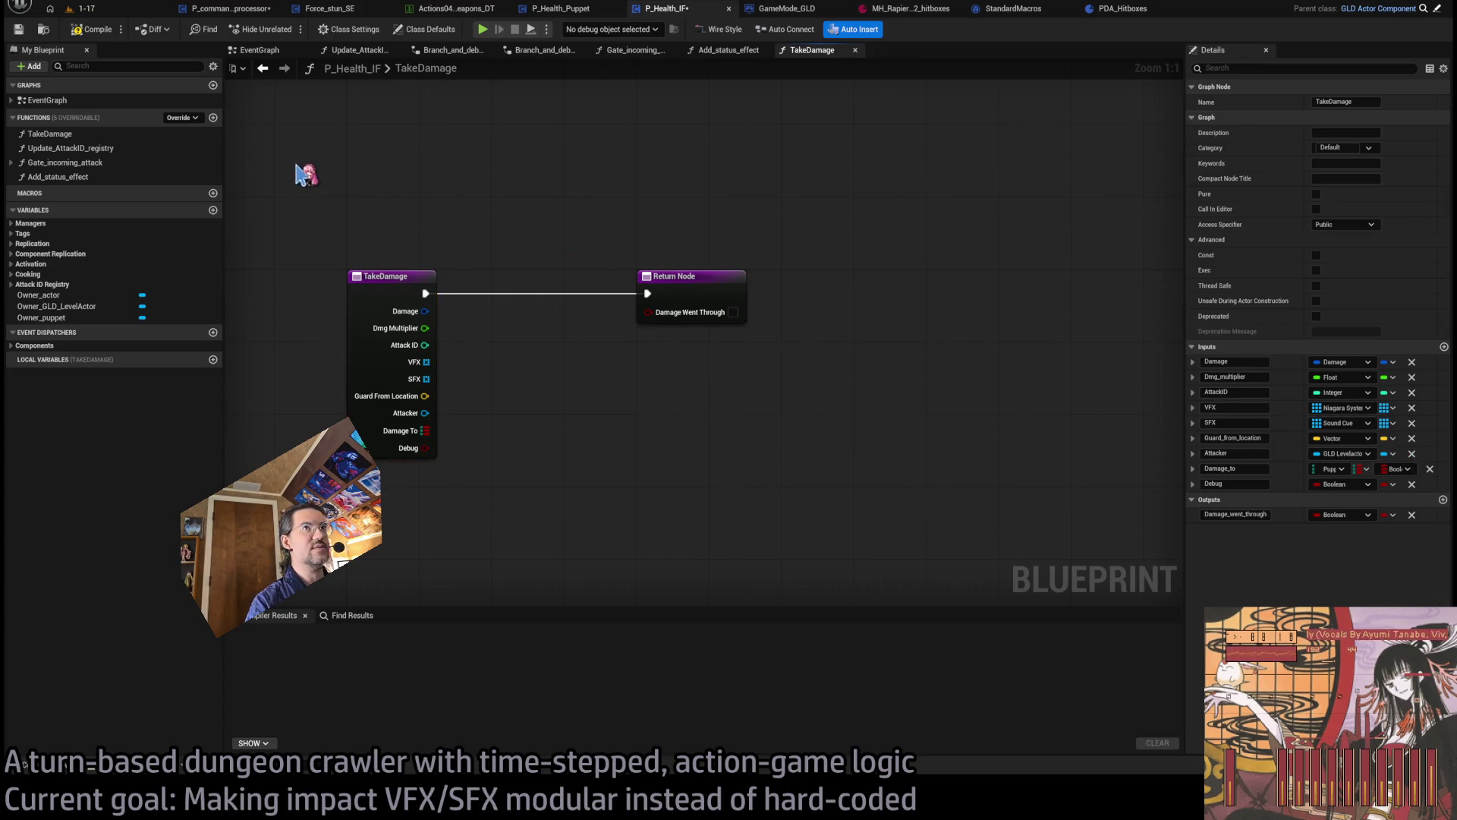
click(301, 174)
click(90, 28)
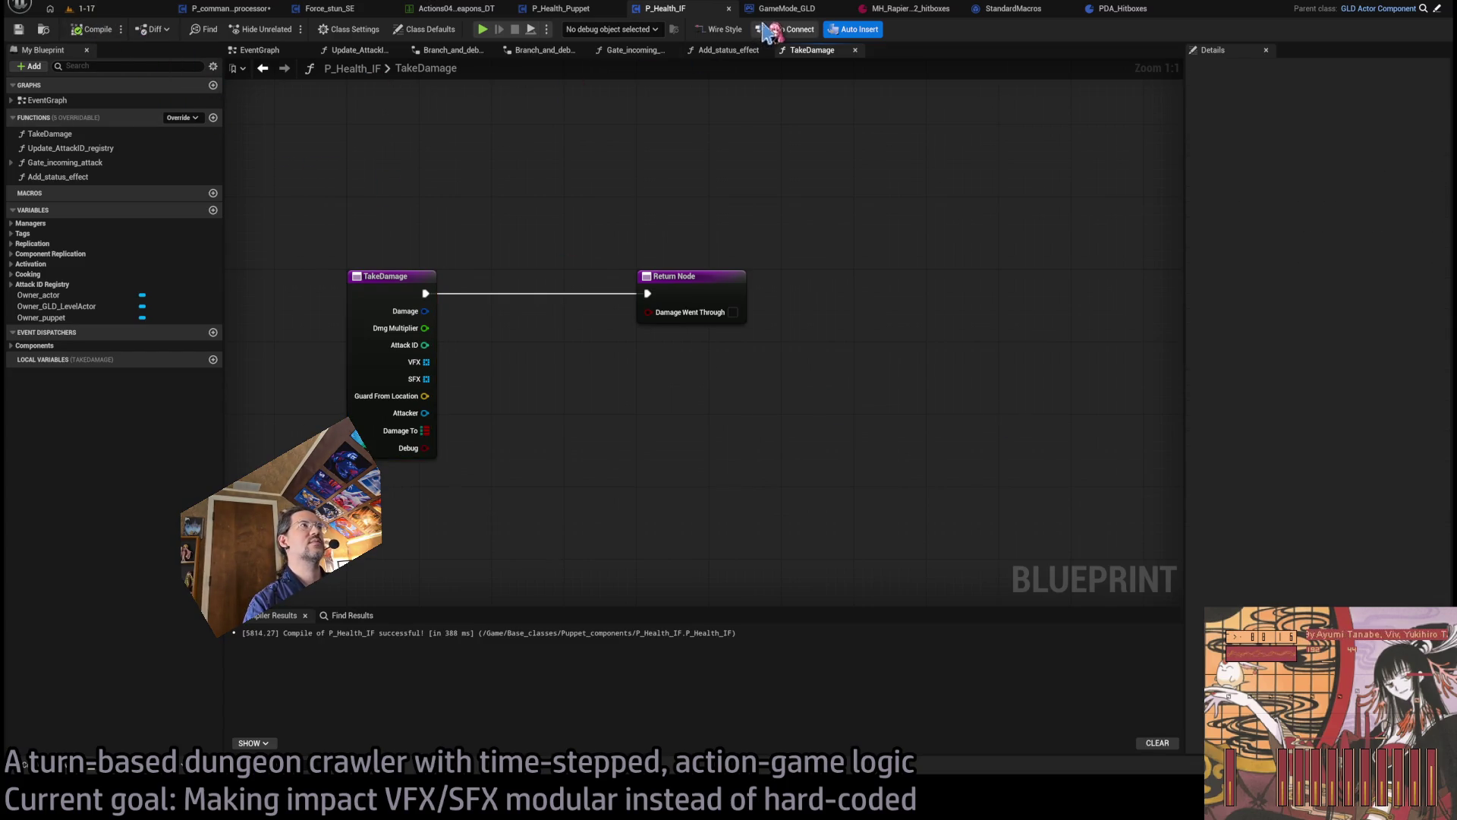
click(228, 8)
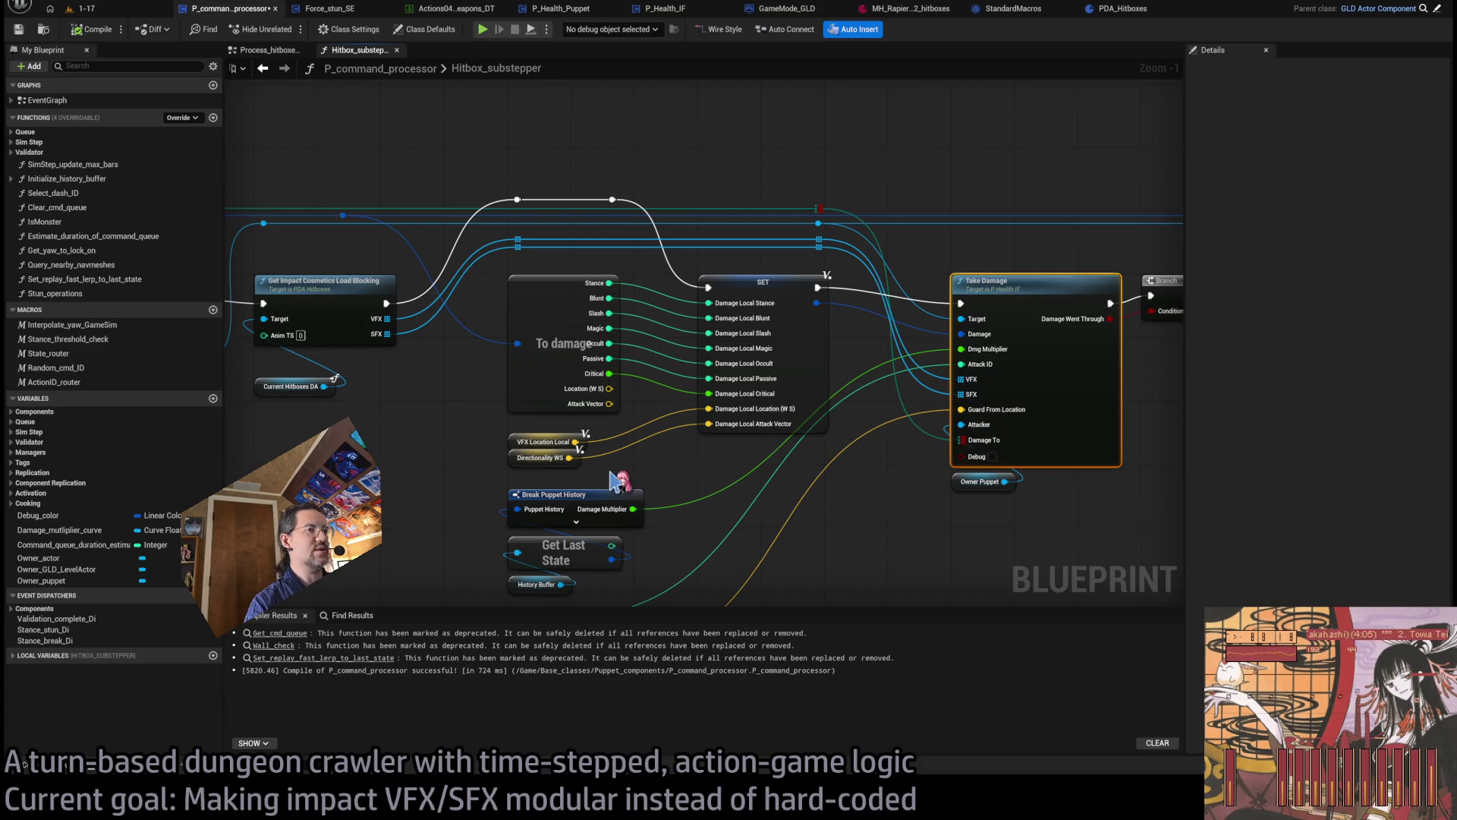
- Place an Anim TS getter and the hitbox getters under Get Impact Cosmetics
drag(456, 414, 520, 410)
mouse_move(373, 322)
mouse_down()
mouse_move(740, 370)
mouse_move(1009, 299)
mouse_up()
scroll(590, 280, down, 1)
scroll(590, 280, down, 1)
scroll(635, 339, up, 3)
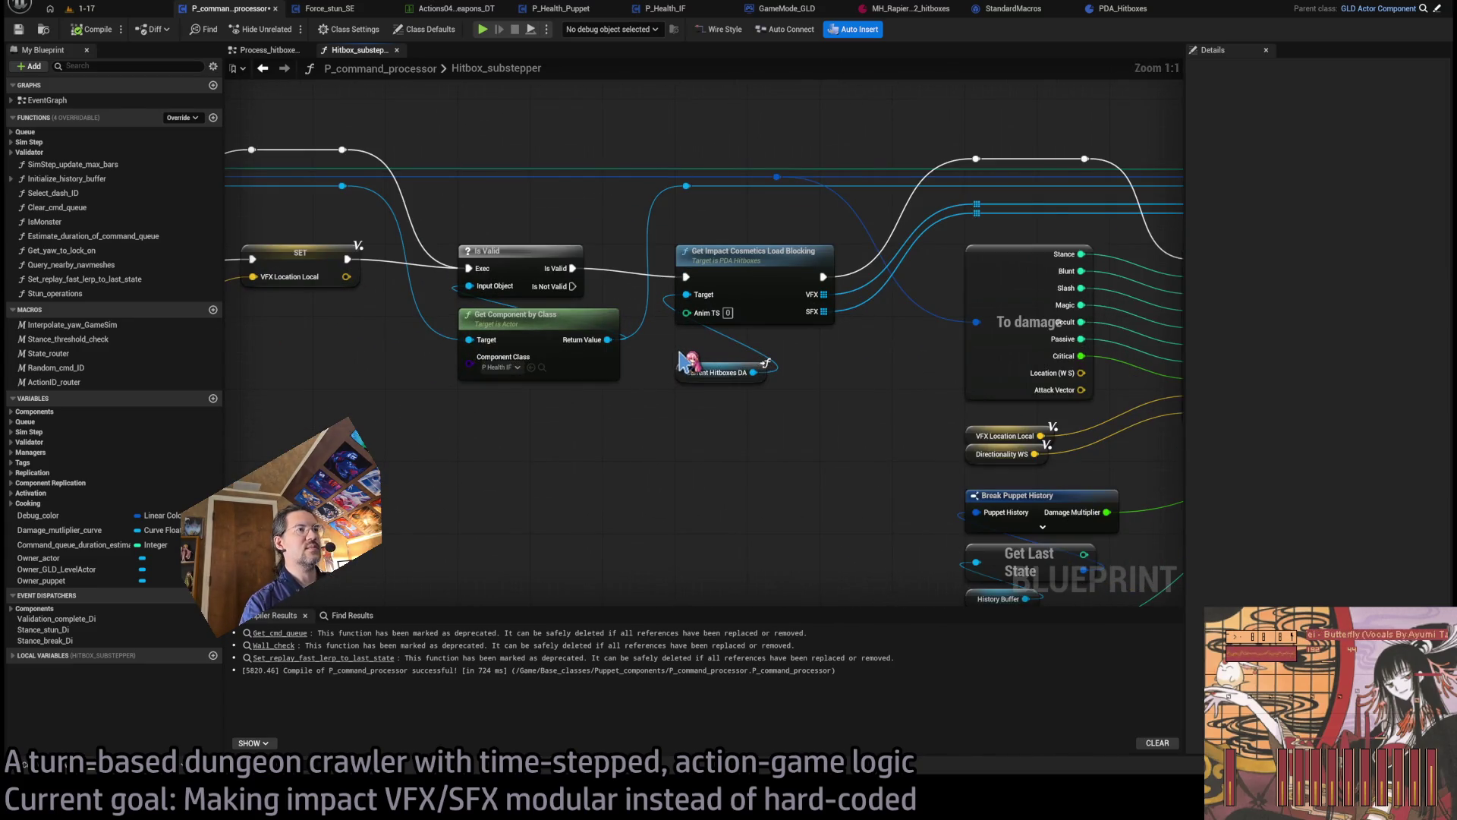
mouse_move(682, 363)
mouse_down()
mouse_move(736, 363)
mouse_move(687, 312)
mouse_move(689, 392)
mouse_move(672, 334)
mouse_up()
click(699, 413)
scroll(699, 413, down, 1)
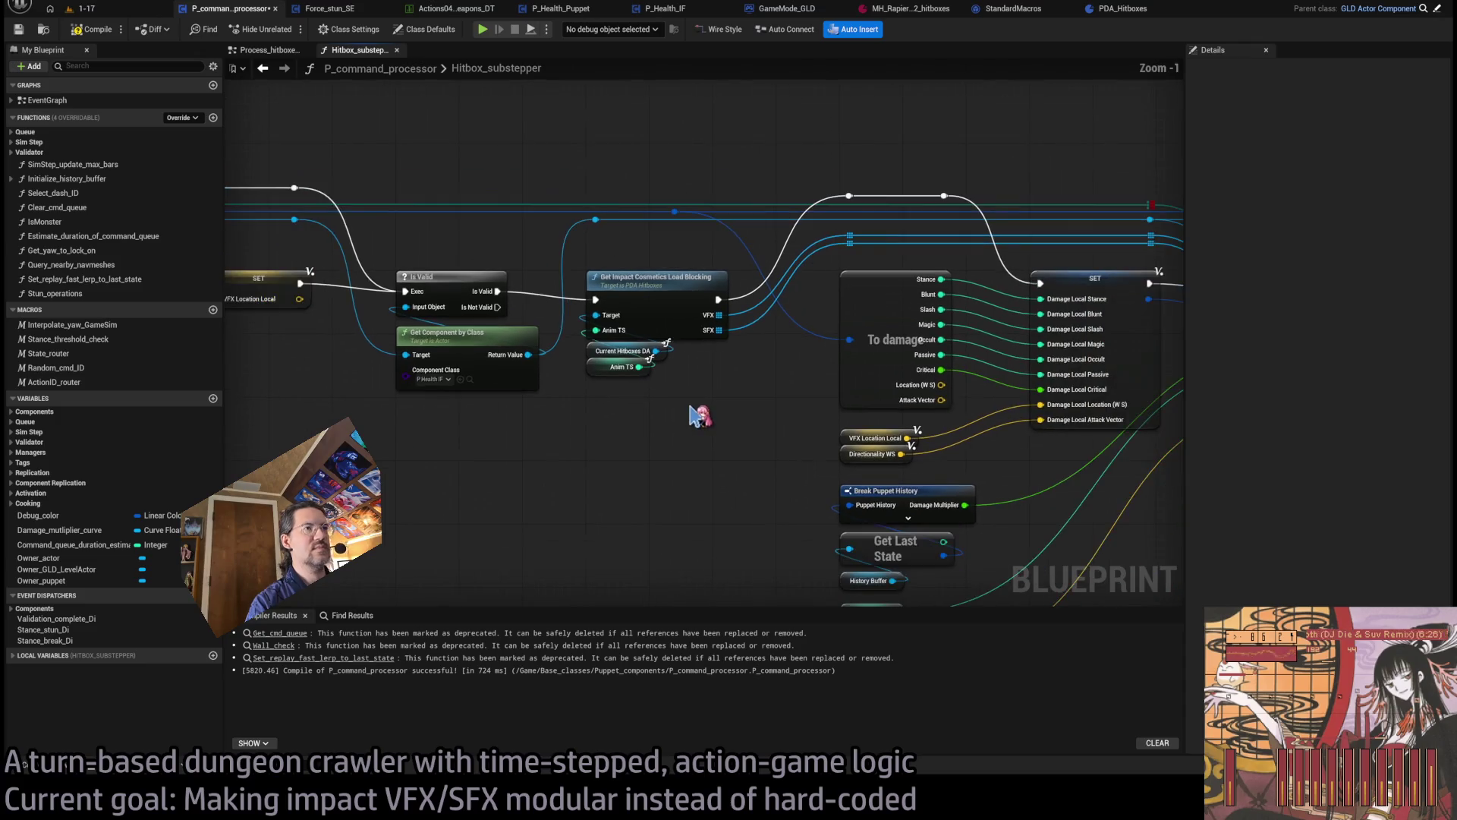
- Review the 1-17 level, PDA_Hitboxes and other open blueprints, ending on GameMode_GLD
click(99, 9)
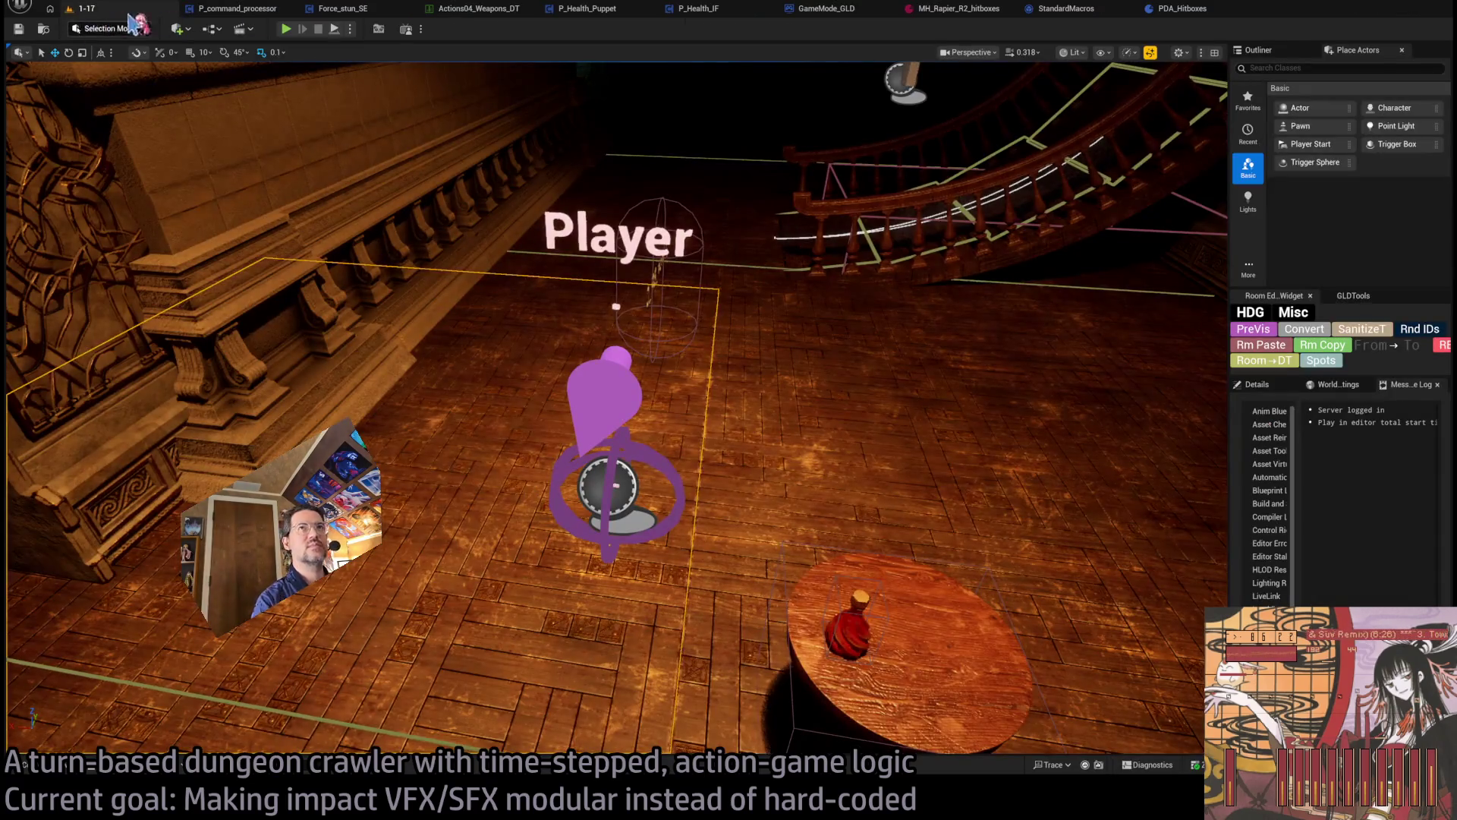
click(1173, 8)
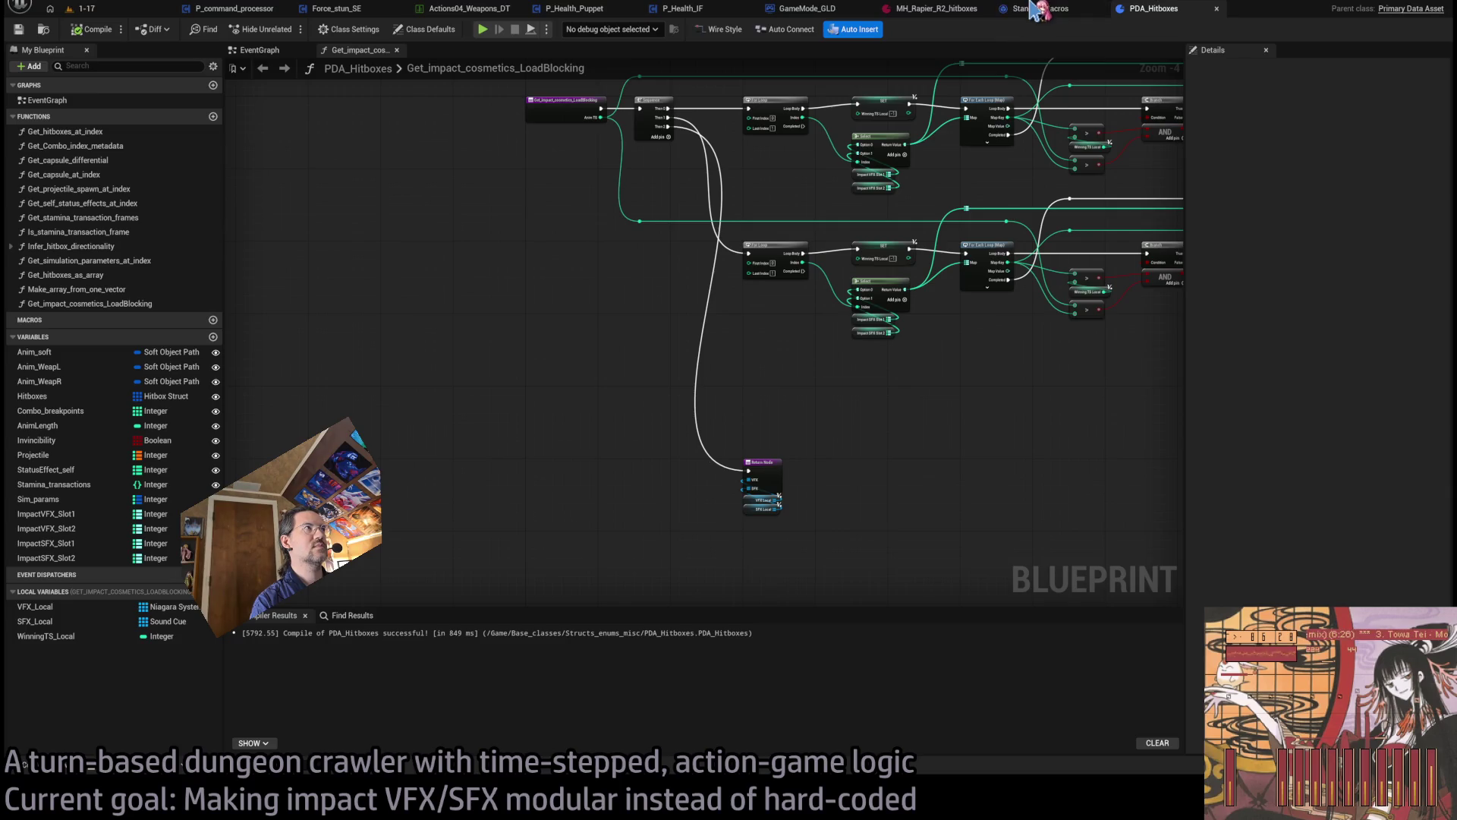
click(1036, 9)
click(961, 8)
click(228, 8)
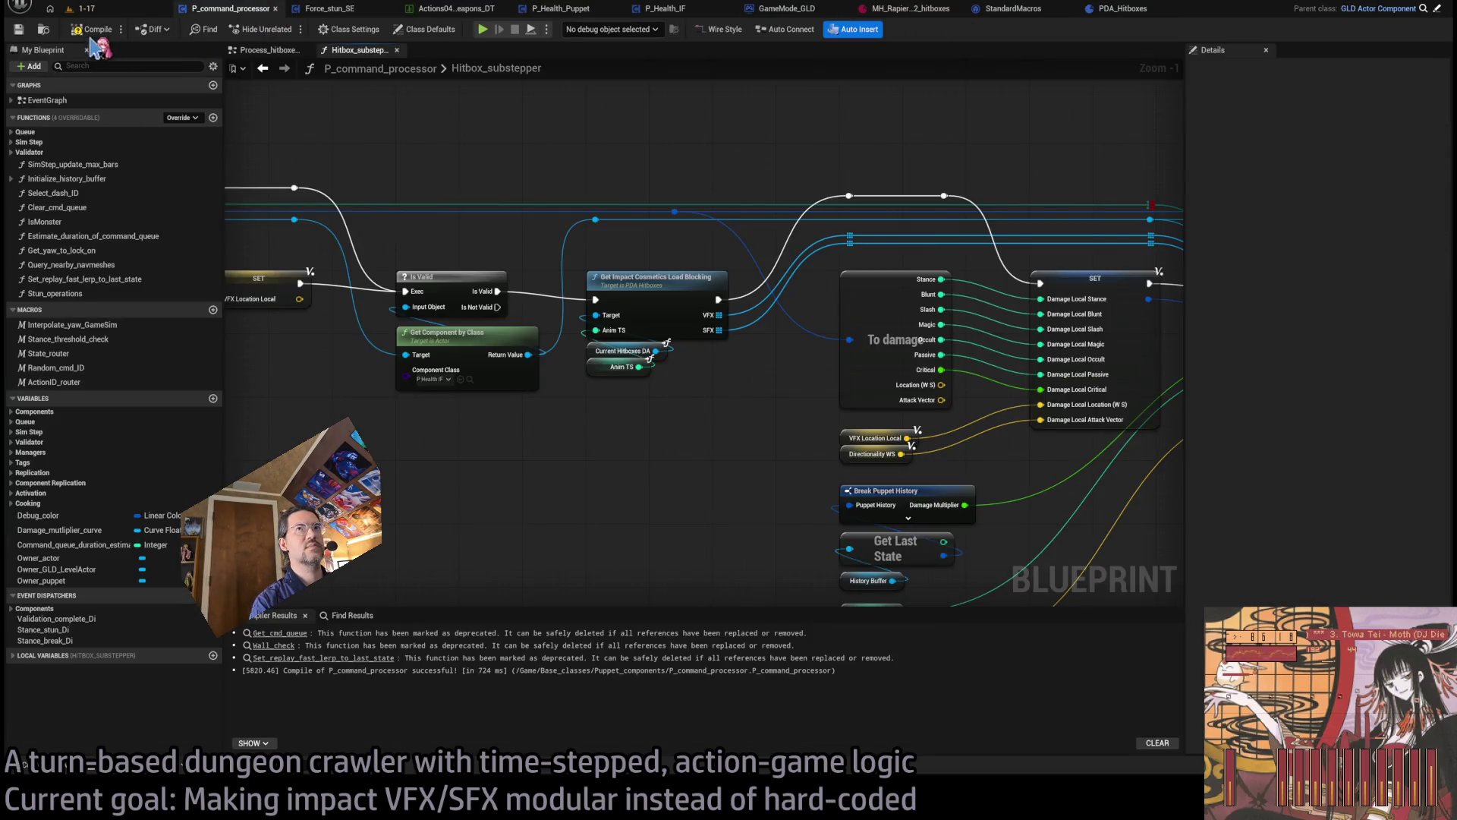
drag(814, 129, 773, 110)
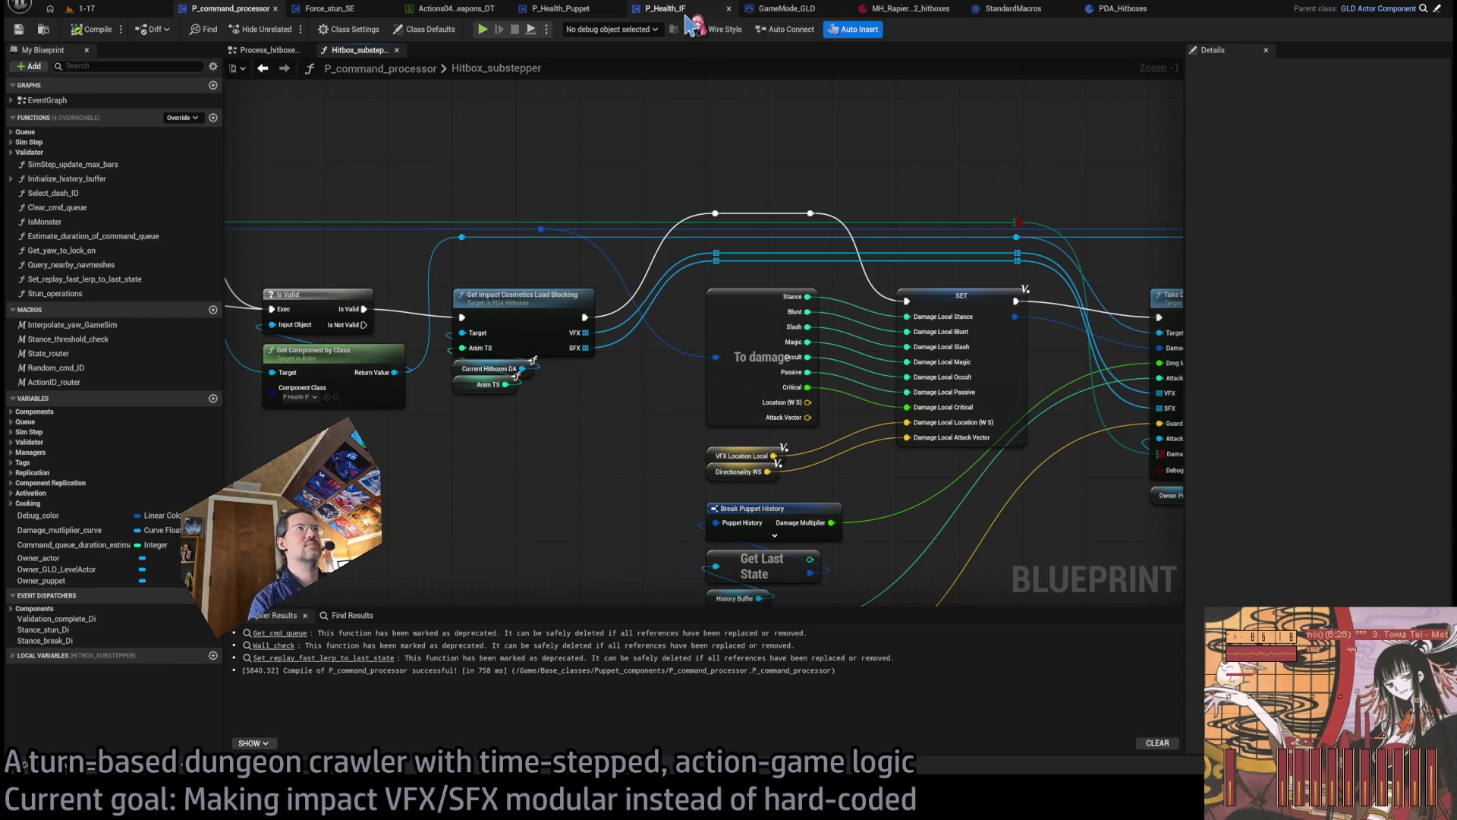
click(778, 11)
scroll(789, 122, down, 1)
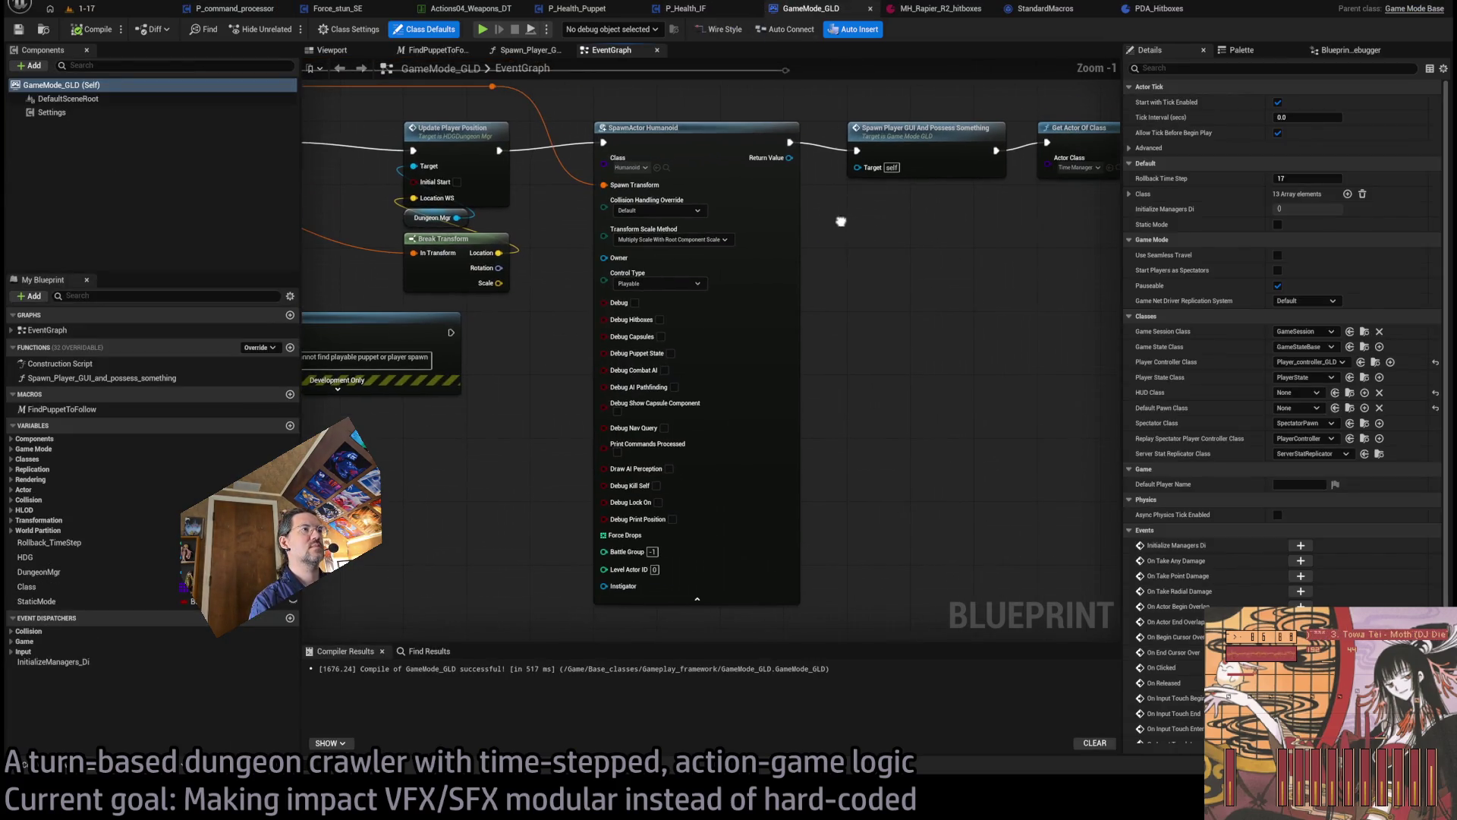
- Close the StandardMacros and GameMode_GLD tabs and bring up P_Health_Puppet
click(683, 9)
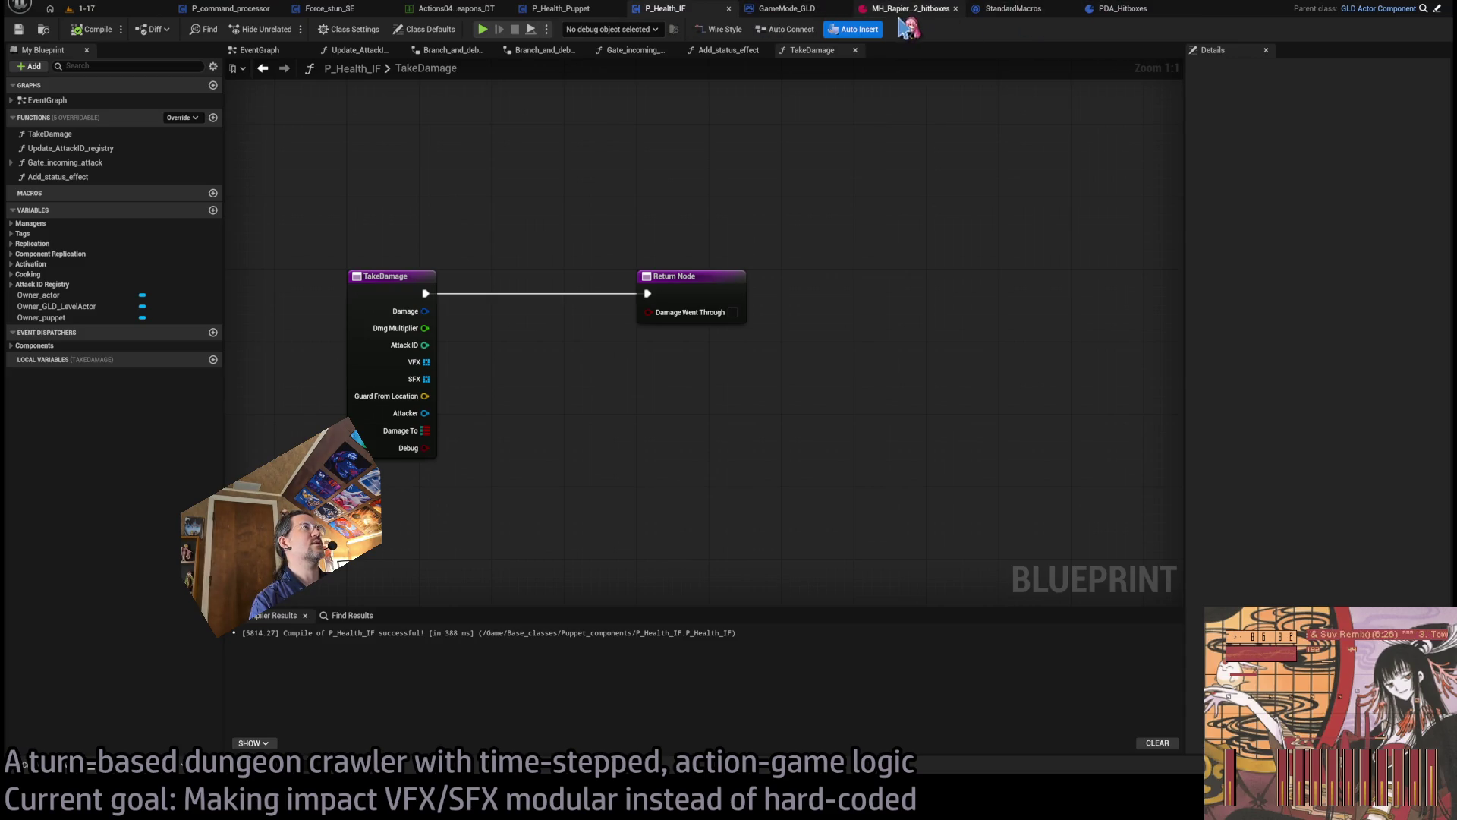
middle_click(1017, 12)
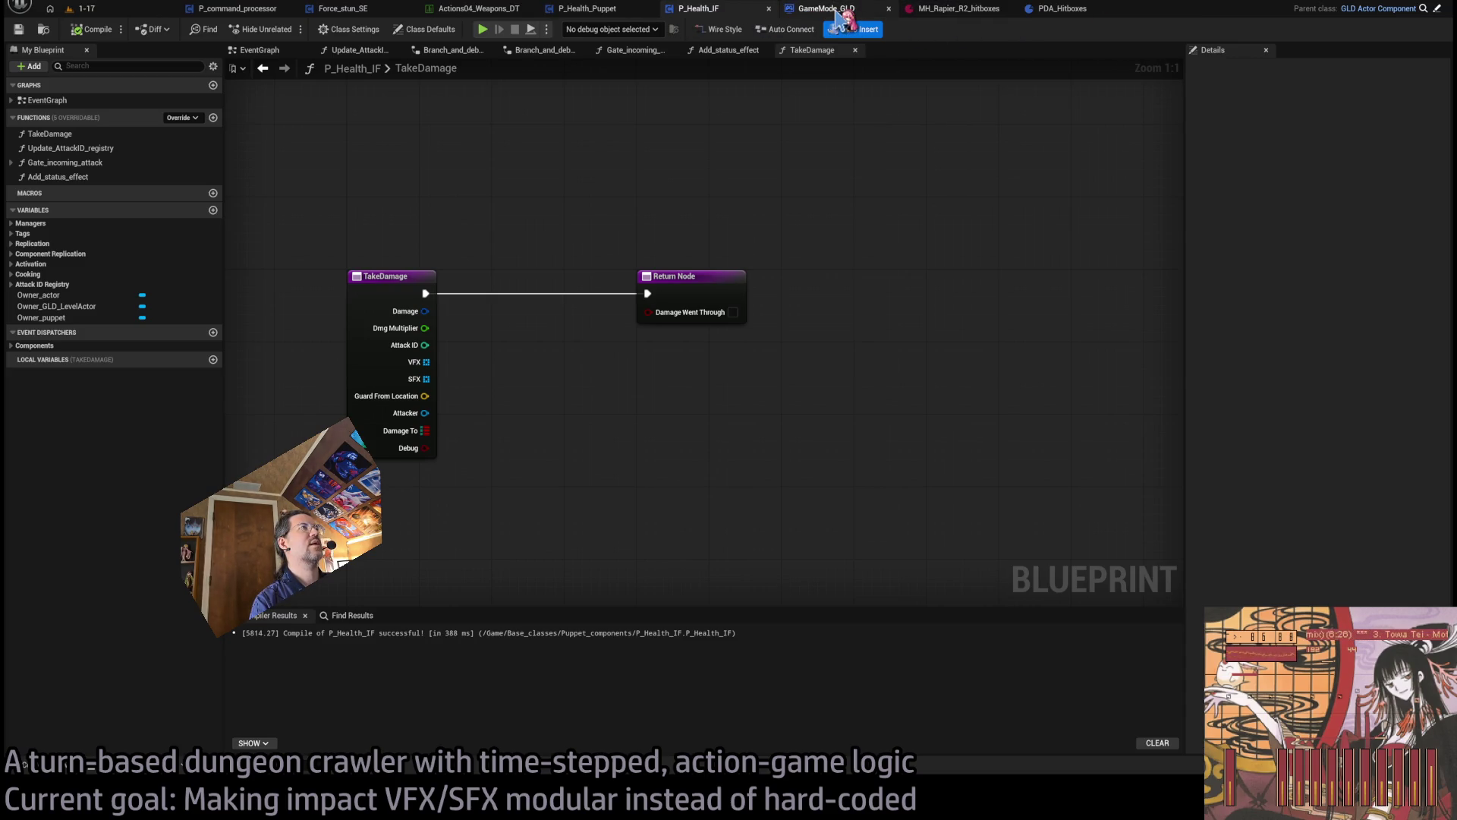
middle_click(838, 13)
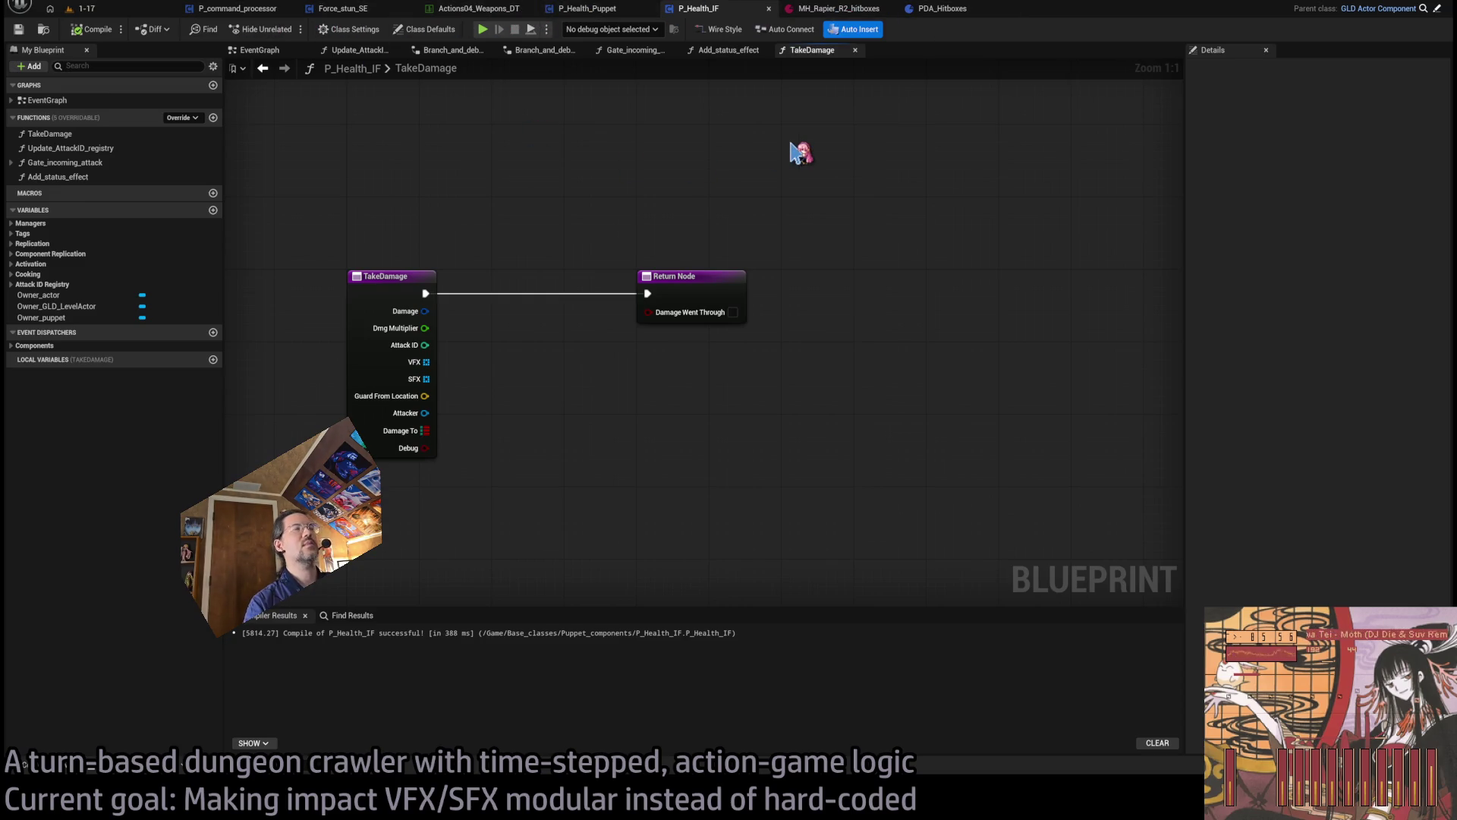
drag(596, 9, 672, 15)
- Inspect P_Health_Puppet's TakeDamage entry and AtkData_Local SET node, then save the blueprint
scroll(826, 256, down, 5)
scroll(596, 215, up, 5)
click(578, 308)
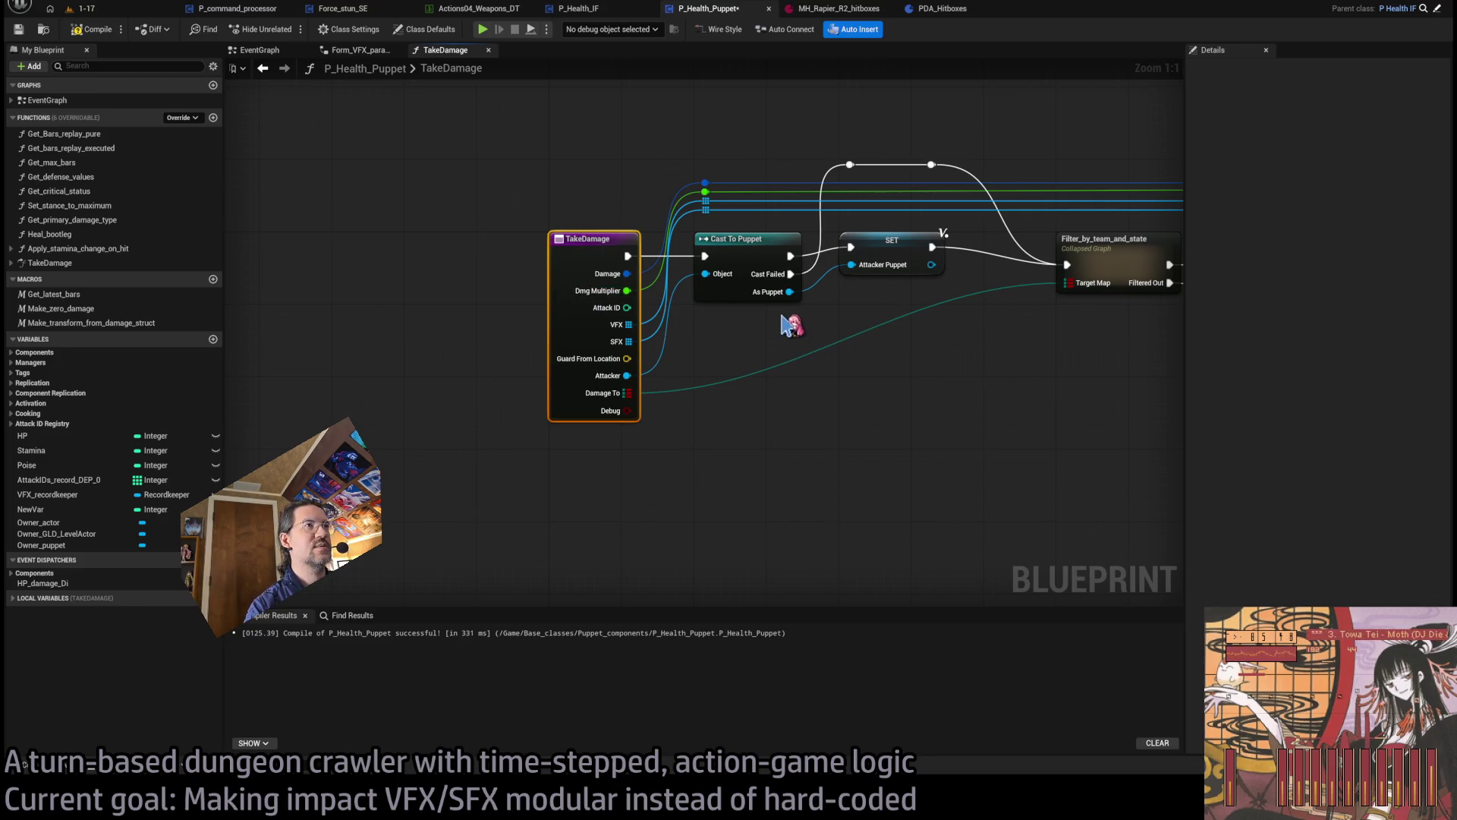
click(866, 328)
scroll(867, 329, down, 5)
scroll(866, 395, up, 5)
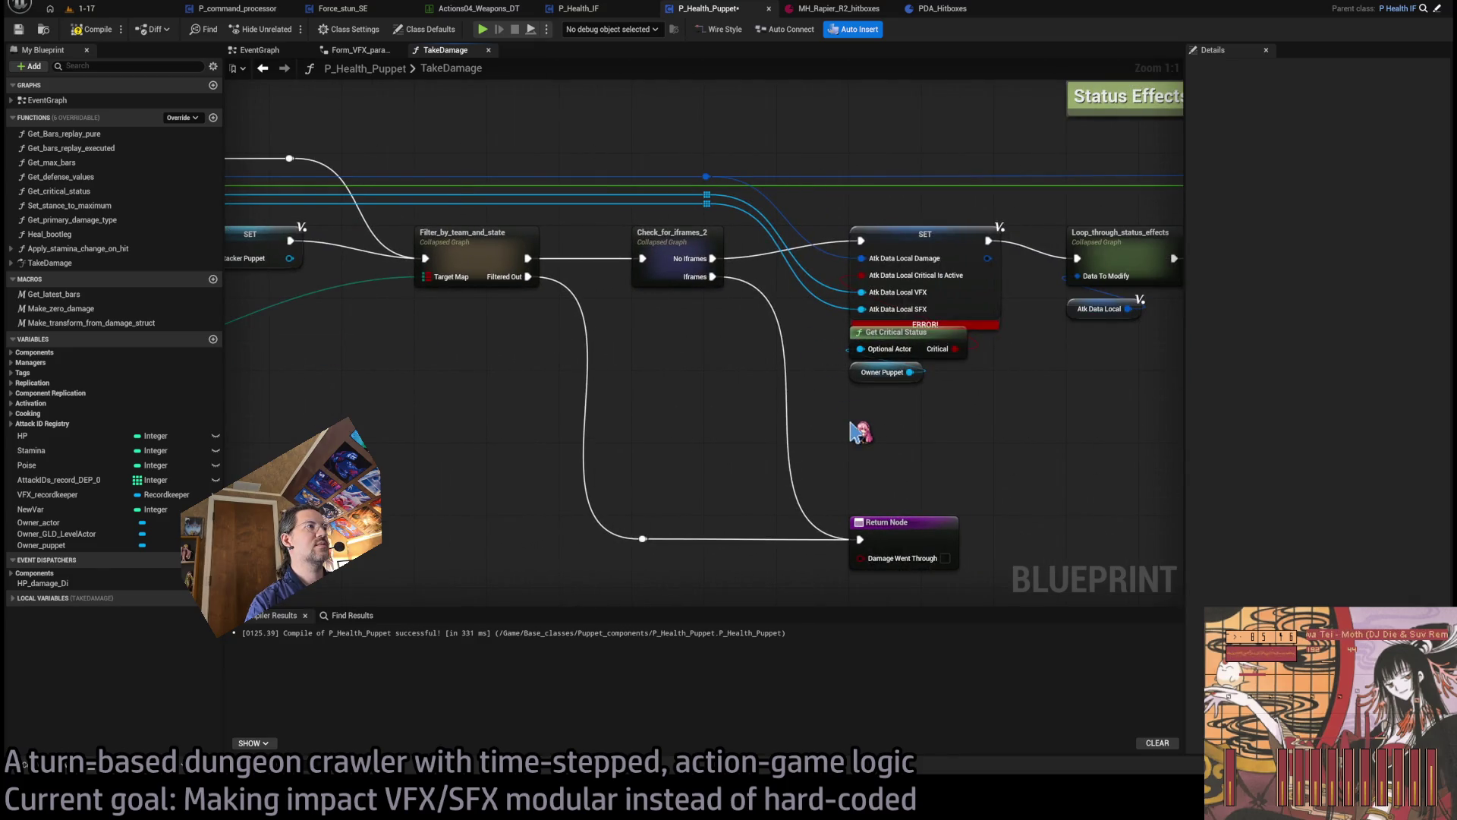
click(925, 310)
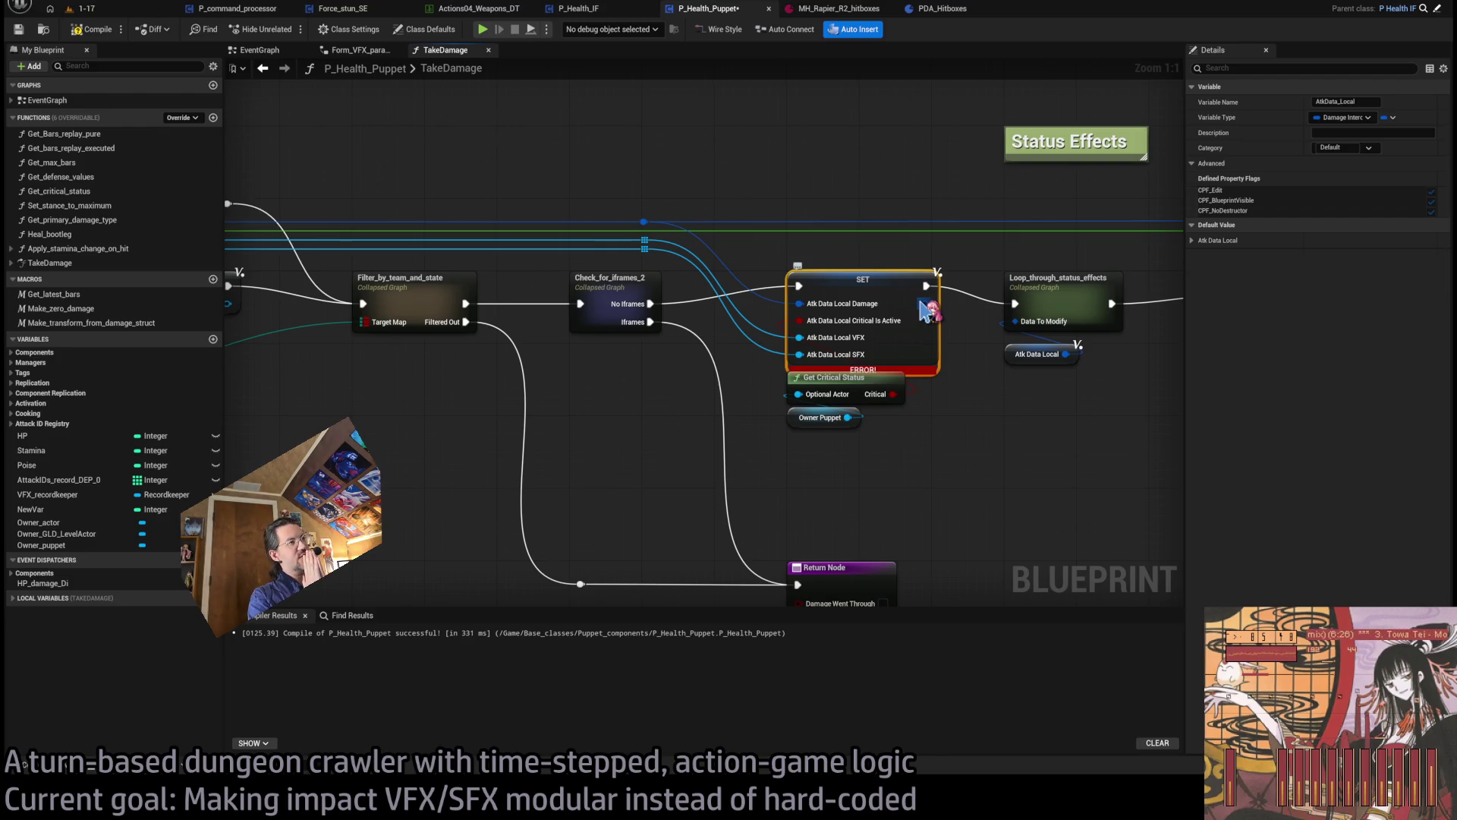
click(993, 439)
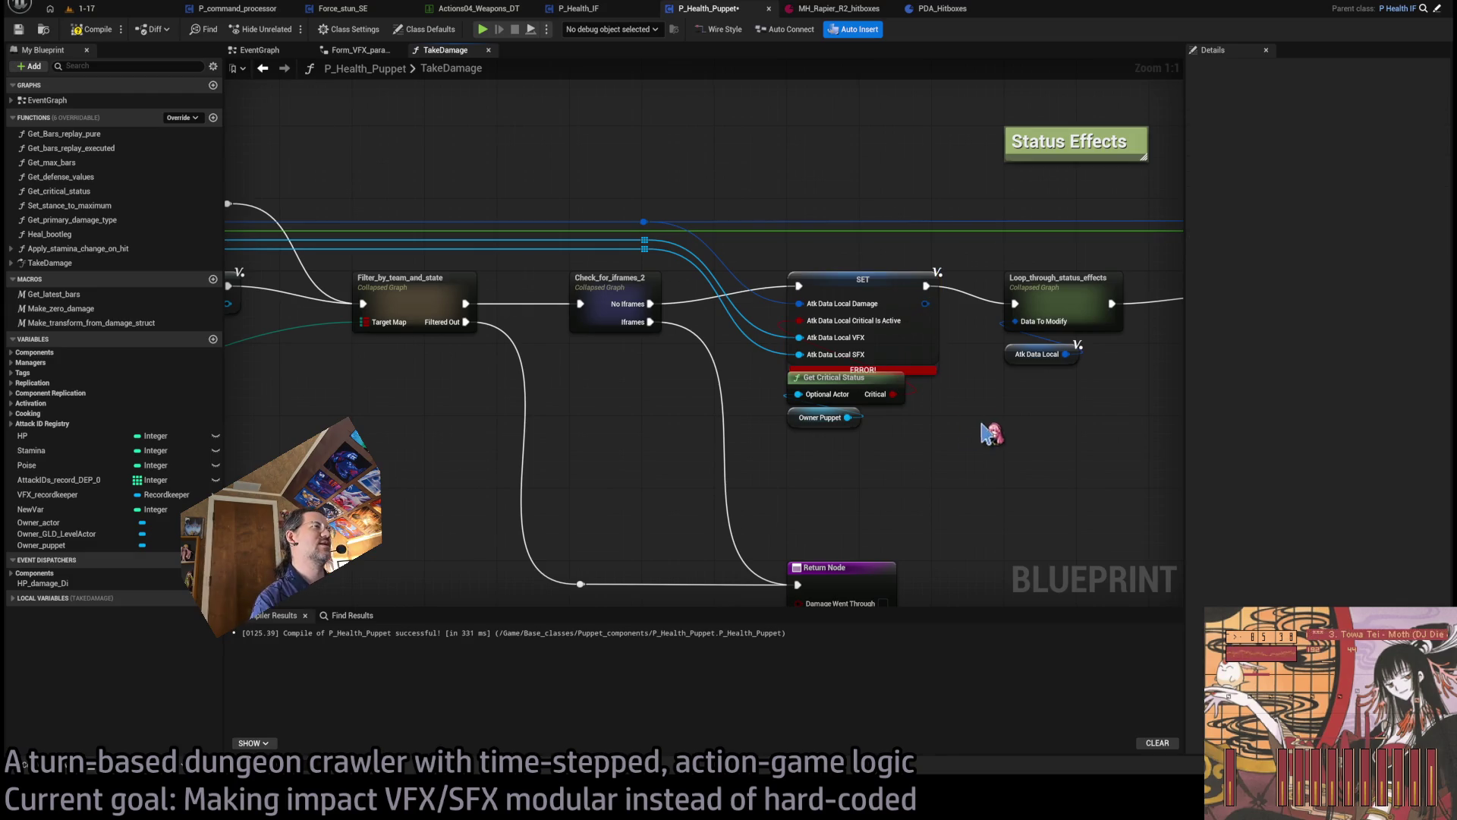
key(ctrl+s)
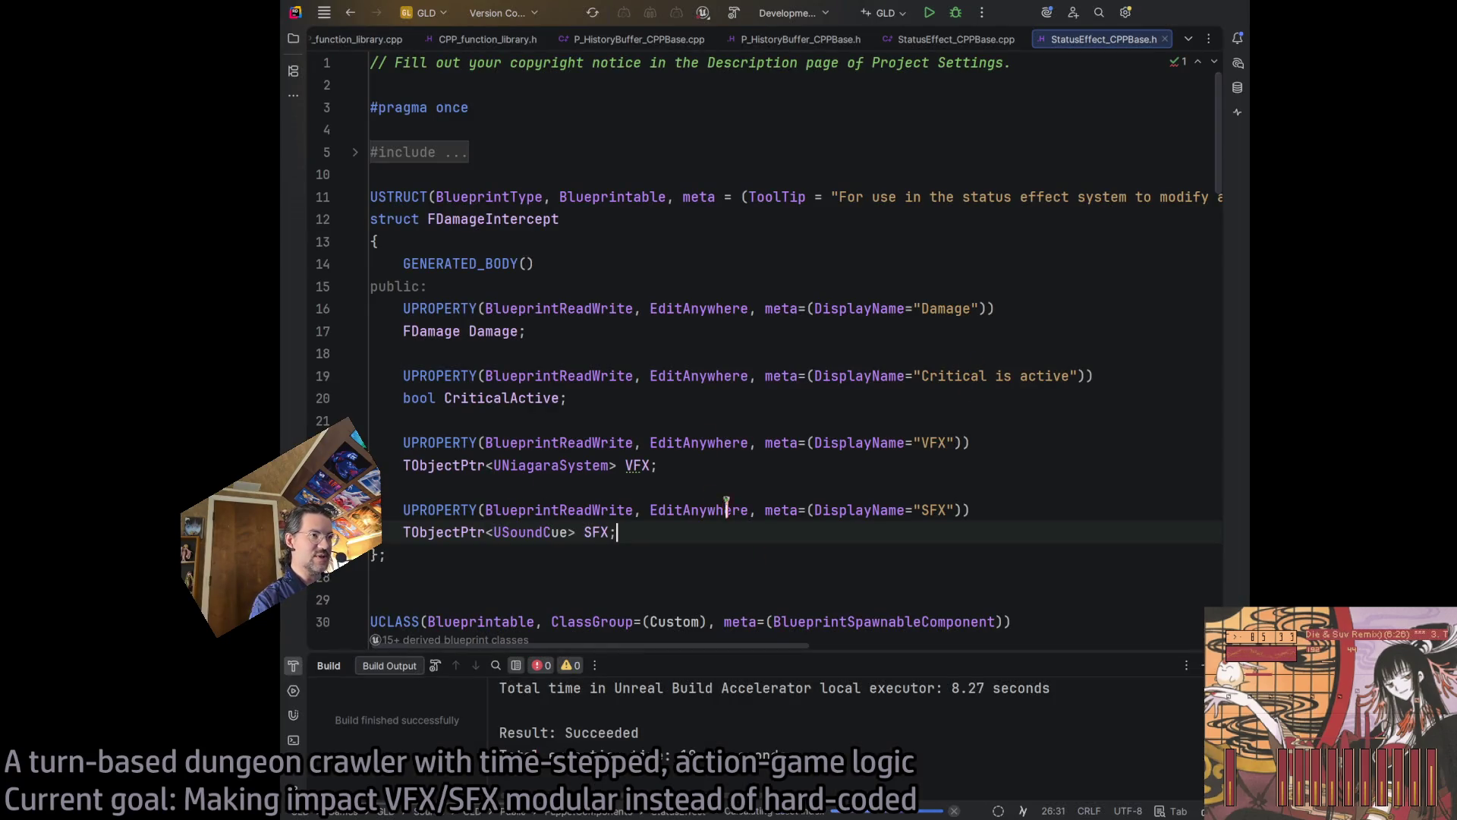
- Wrap the VFX member's UNiagaraSystem type in TArray<...> in StatusEffect_CPPBase.h
click(676, 467)
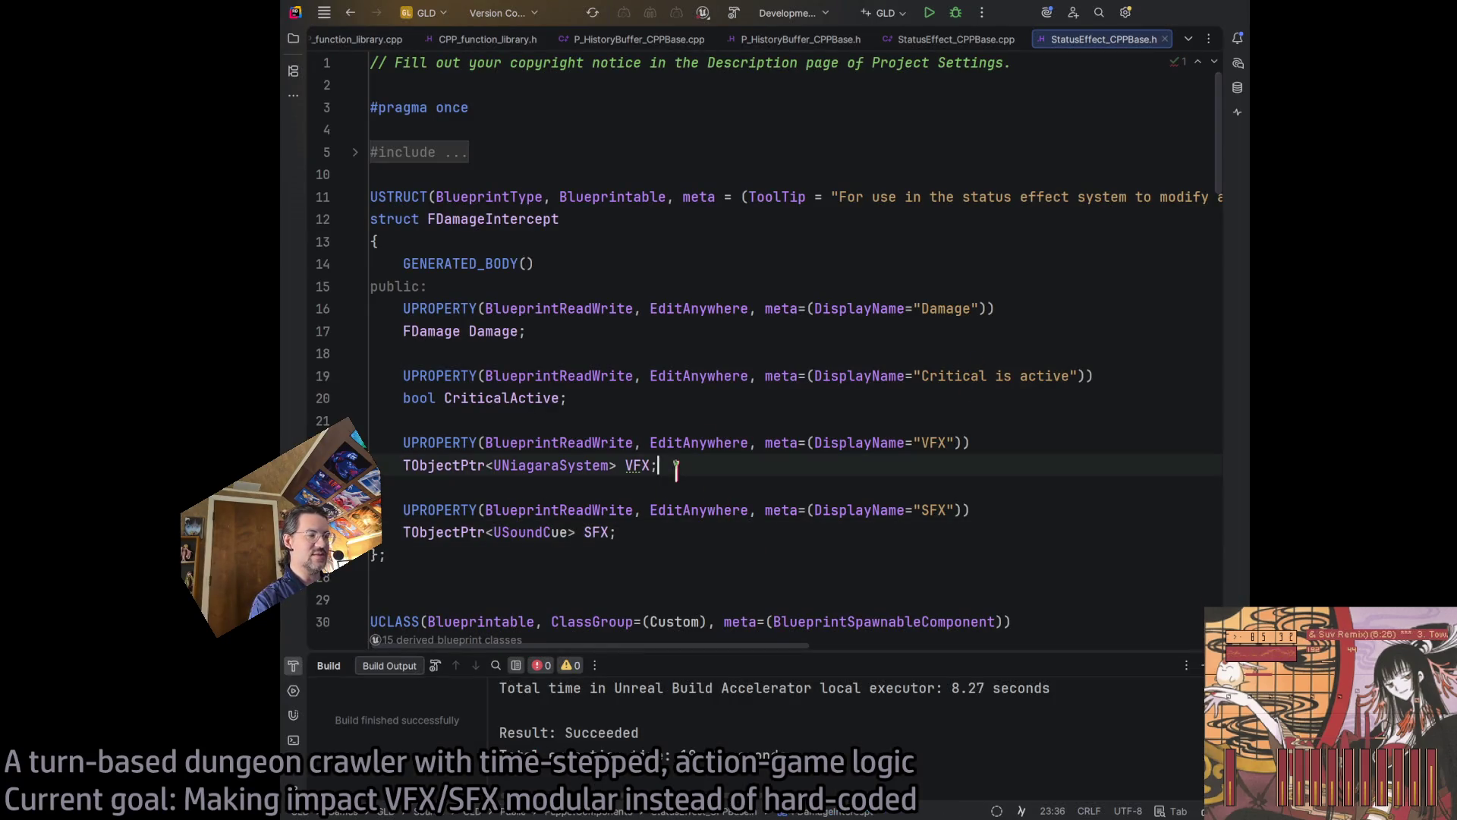
click(405, 462)
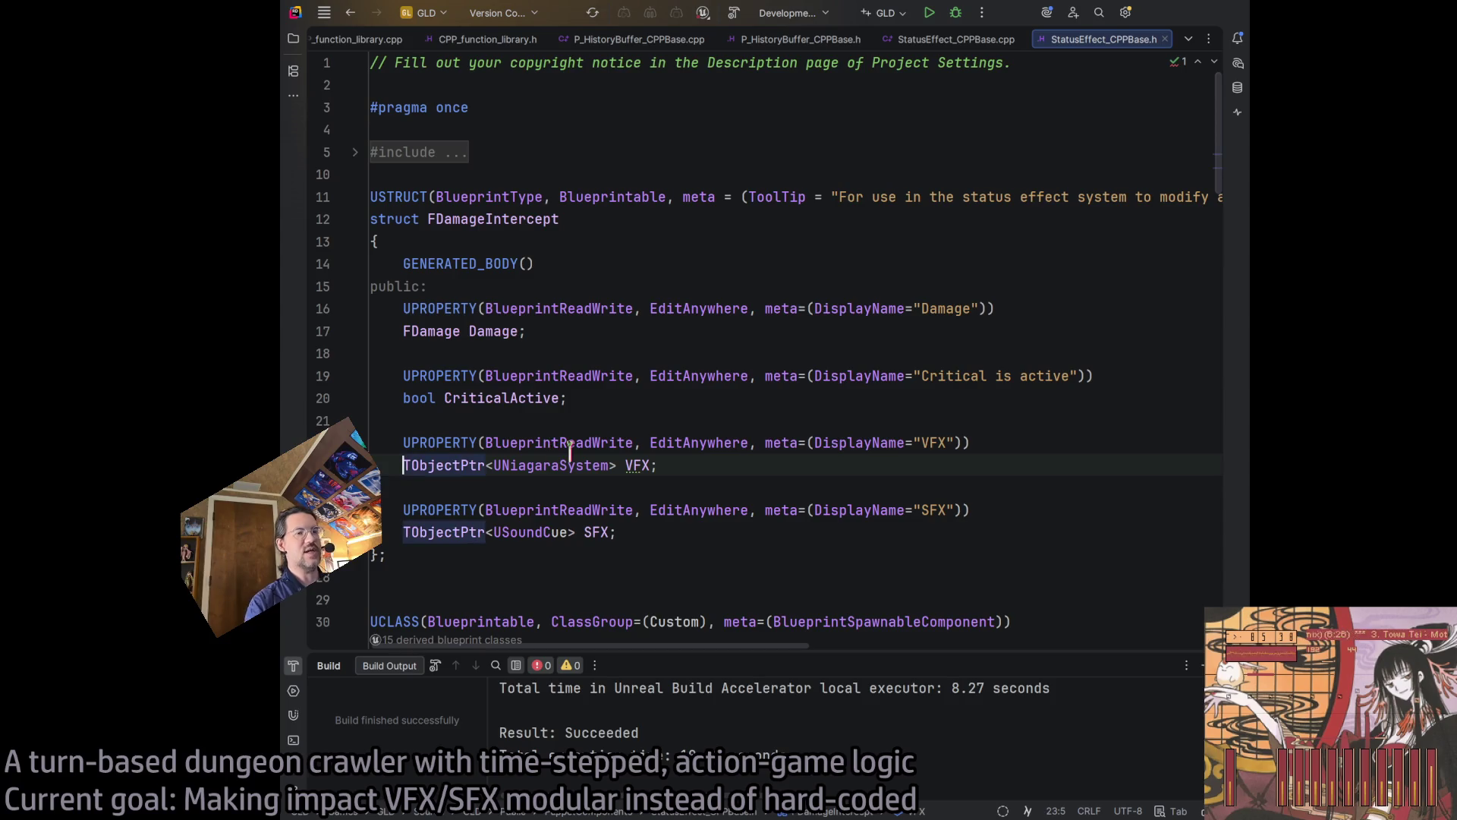
text(TArray<)
key(alt+Right)
key(alt+Right)
key(Right)
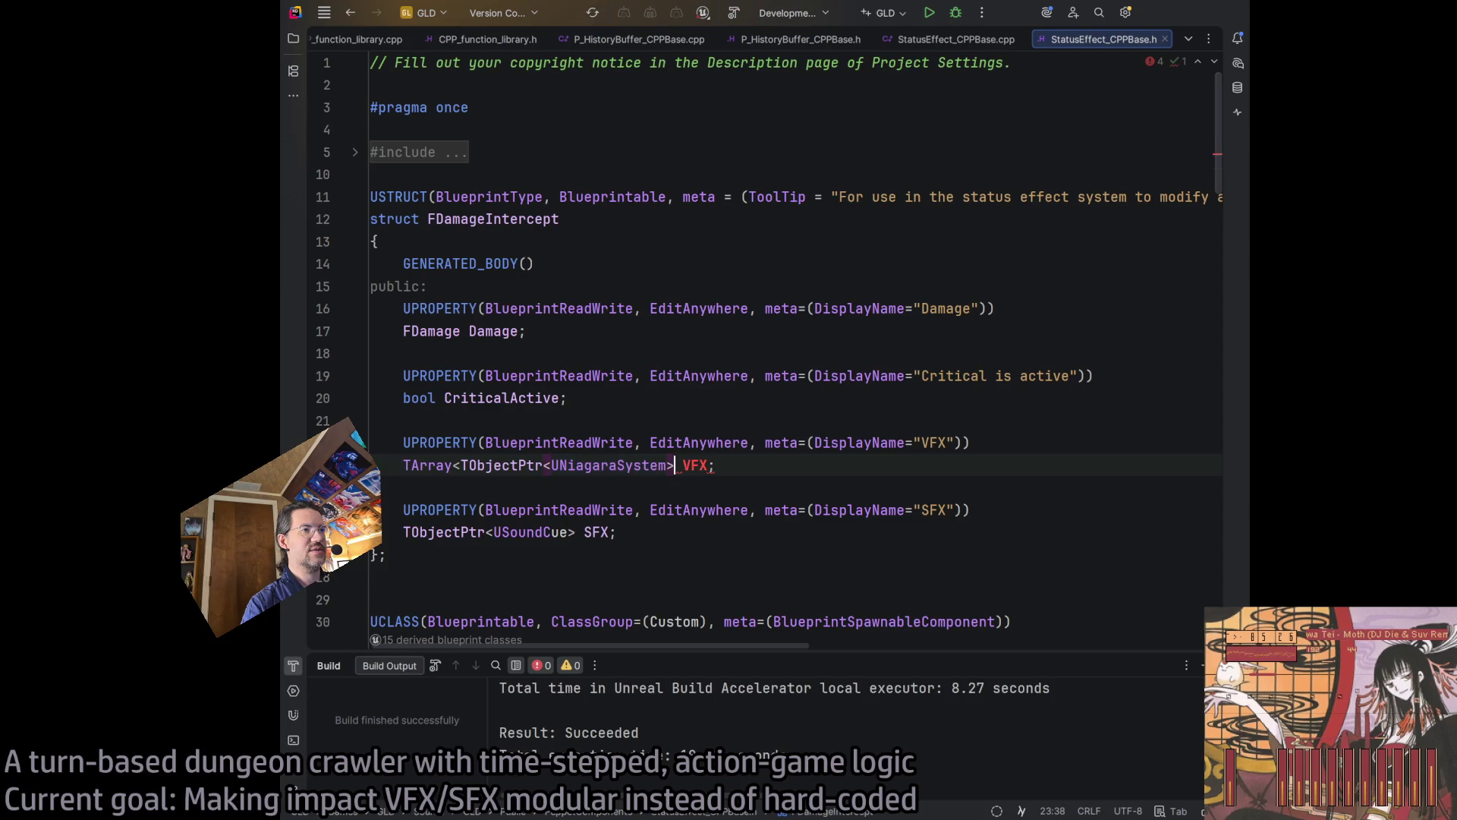
click(372, 487)
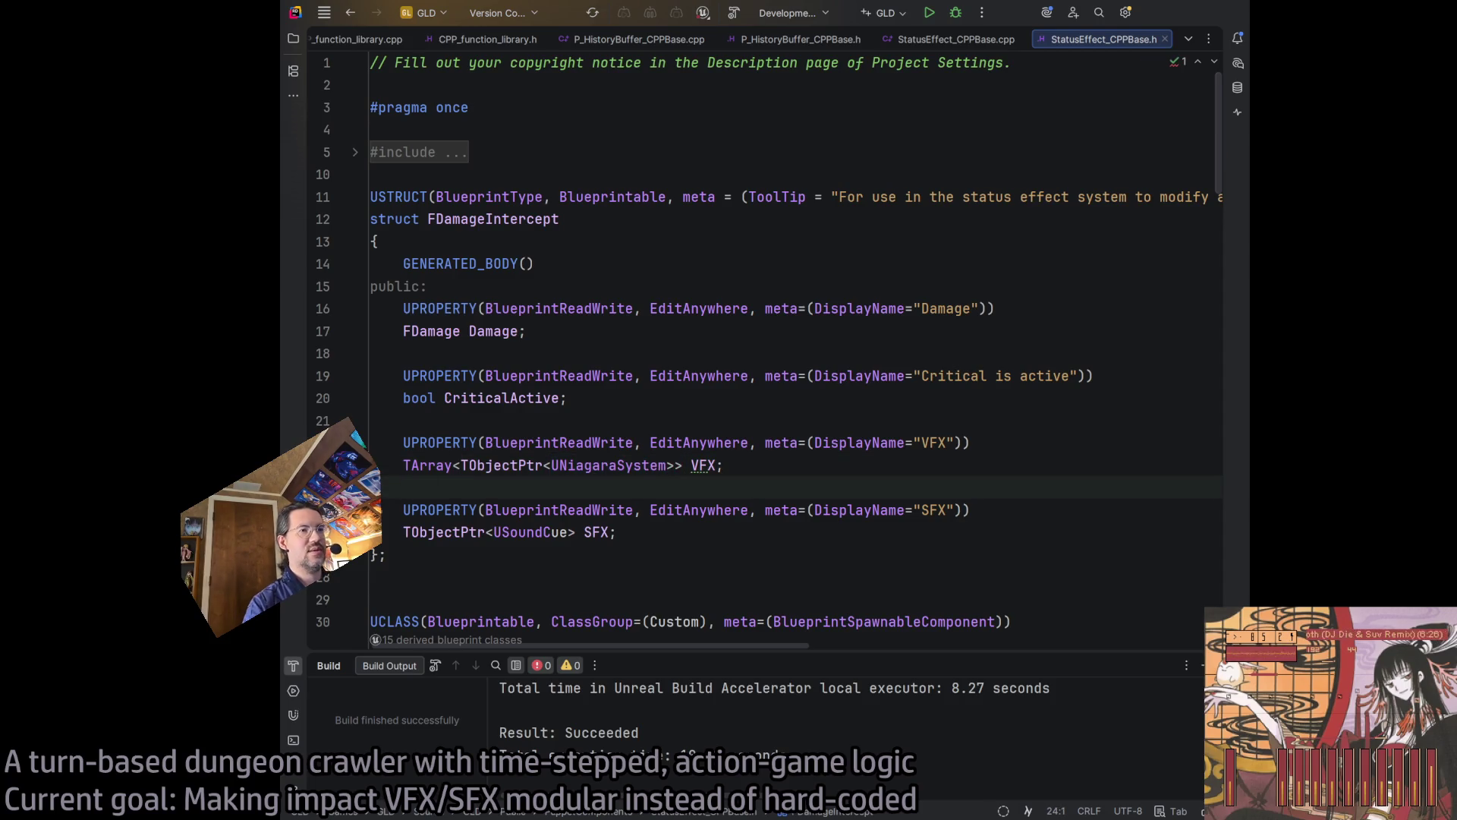
- Wrap the SFX member's type in TArray<...> and build the project
click(403, 532)
text(TArray)
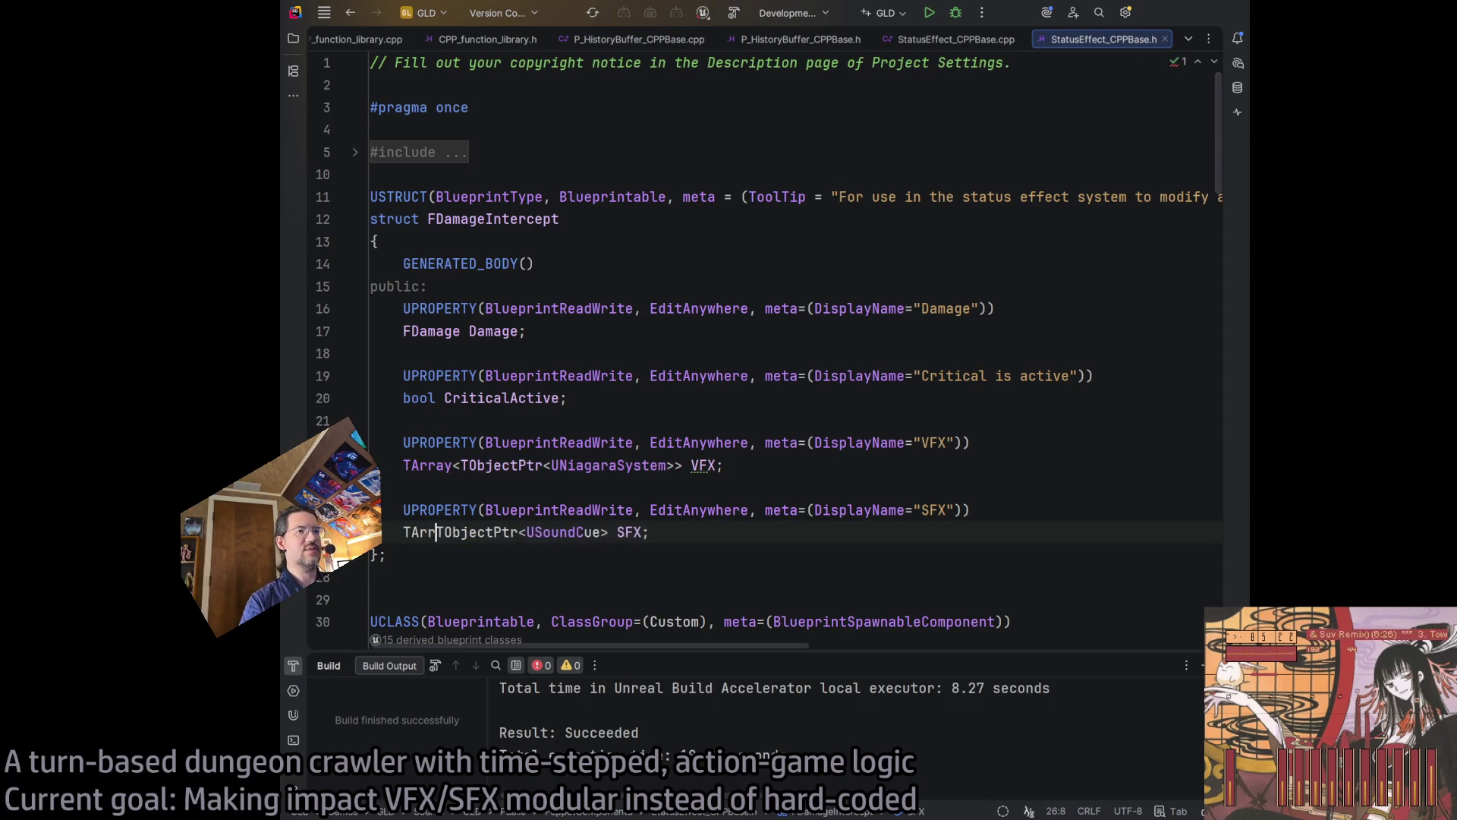
text(<)
key(alt+Right)
key(alt+Right)
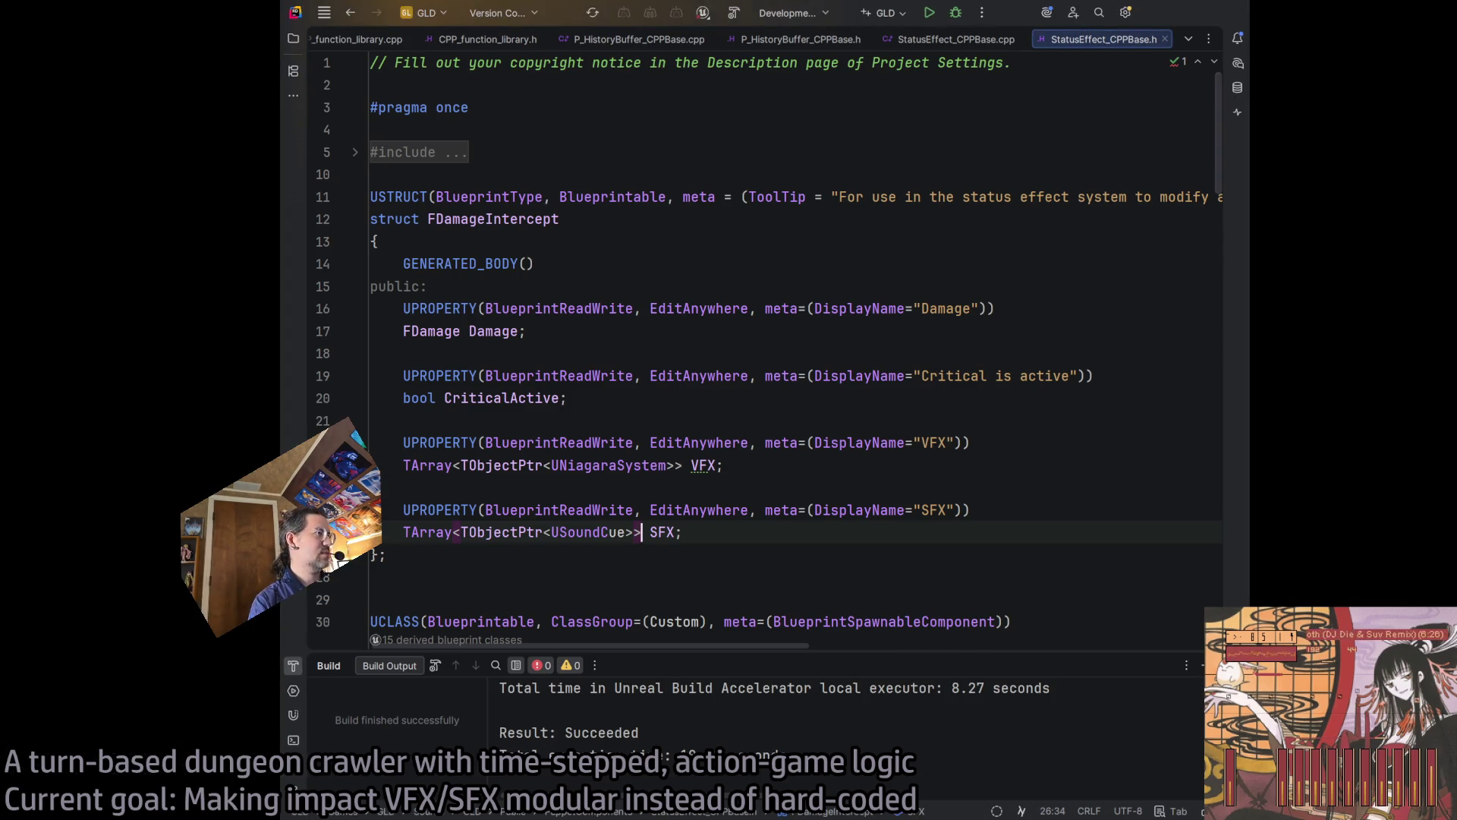
click(494, 577)
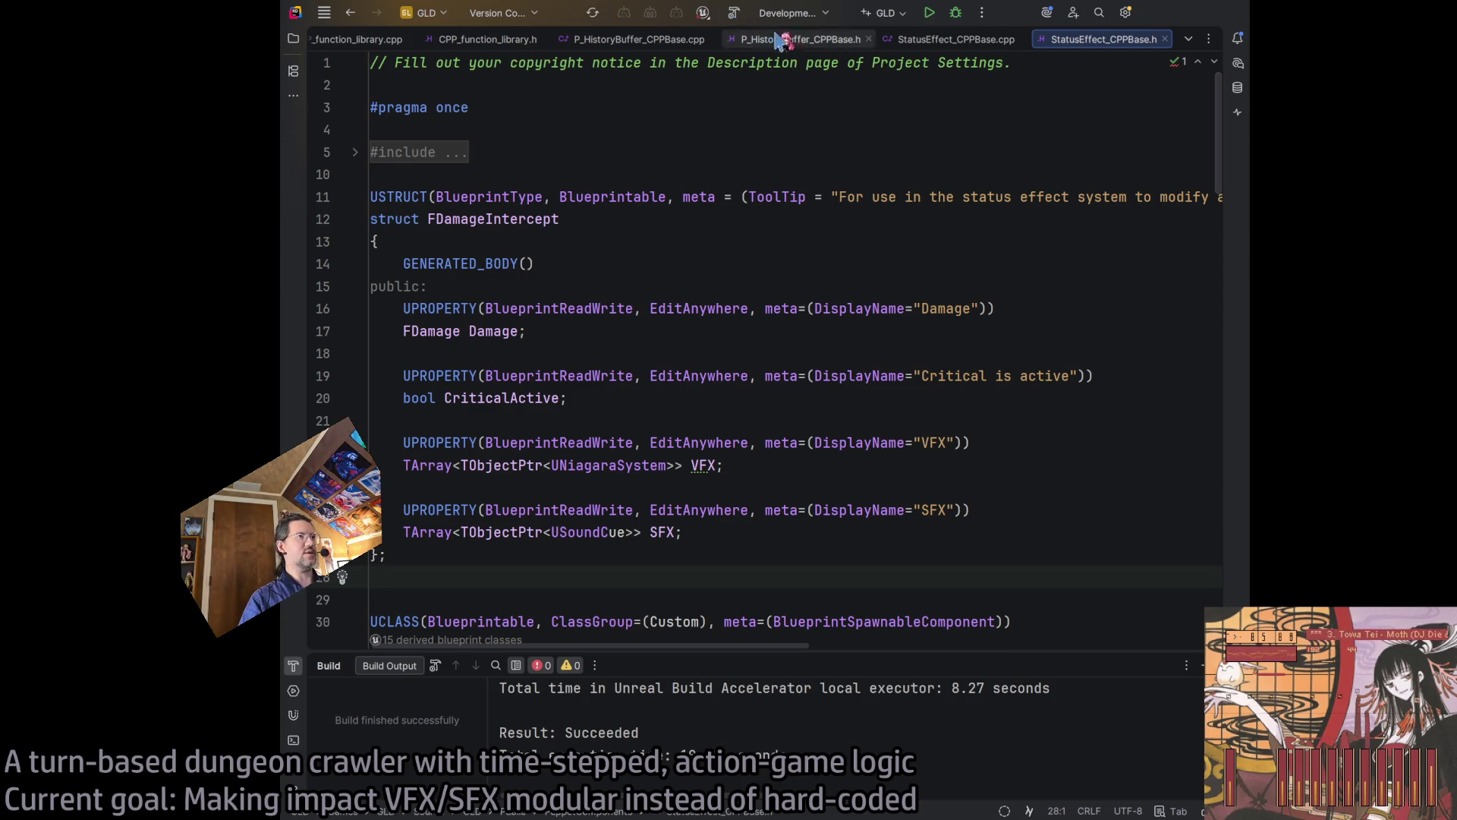
click(735, 16)
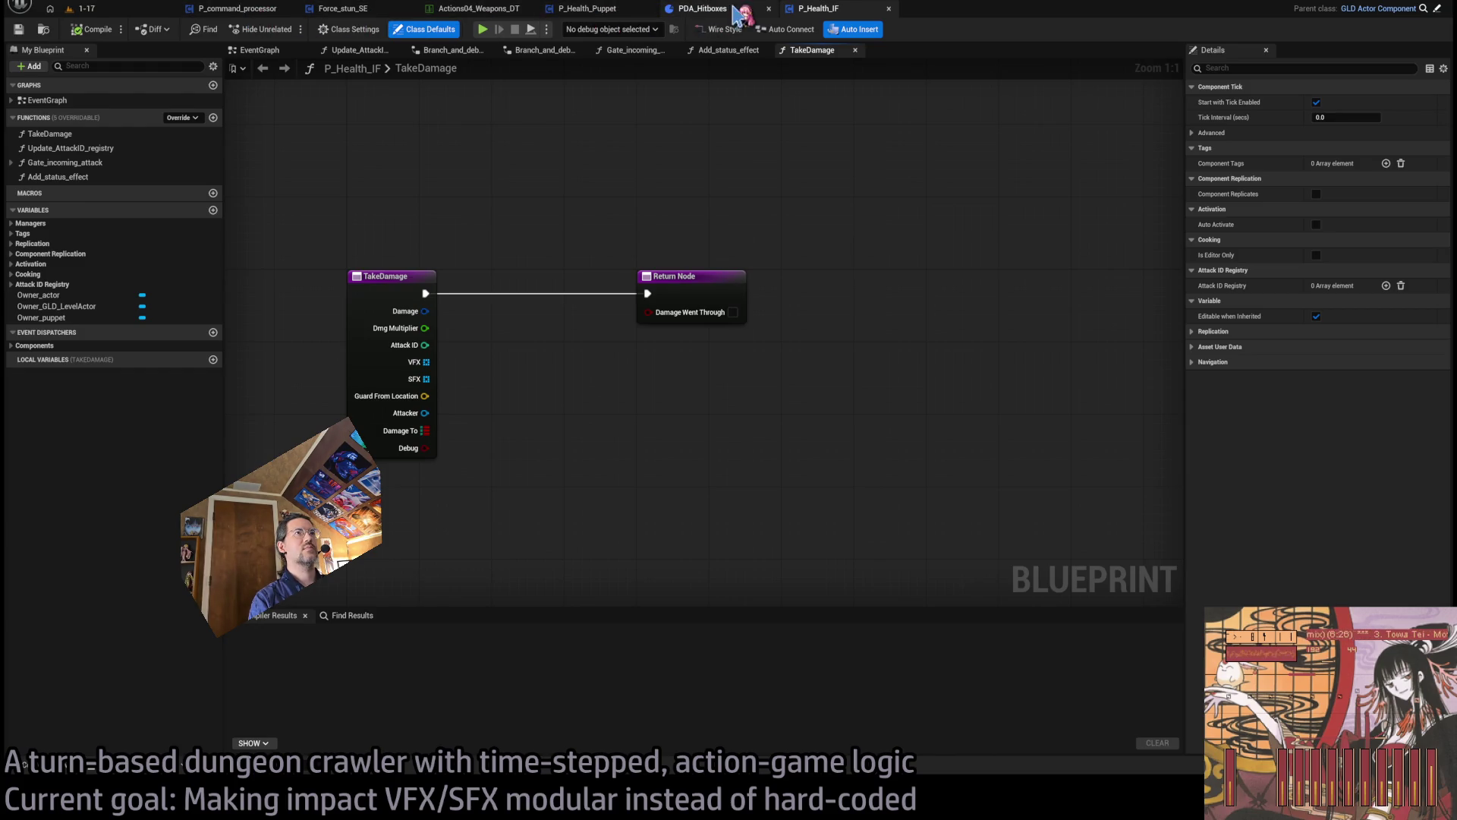
- Bring up P_Health_Puppet's TakeDamage graph and locate the Cosmetics Is Valid and Register VFX nodes
click(591, 14)
drag(590, 14, 835, 13)
scroll(911, 326, down, 1)
mouse_move(911, 327)
mouse_down()
mouse_move(839, 357)
mouse_move(656, 383)
mouse_up()
scroll(713, 404, up, 2)
click(797, 295)
scroll(909, 390, down, 2)
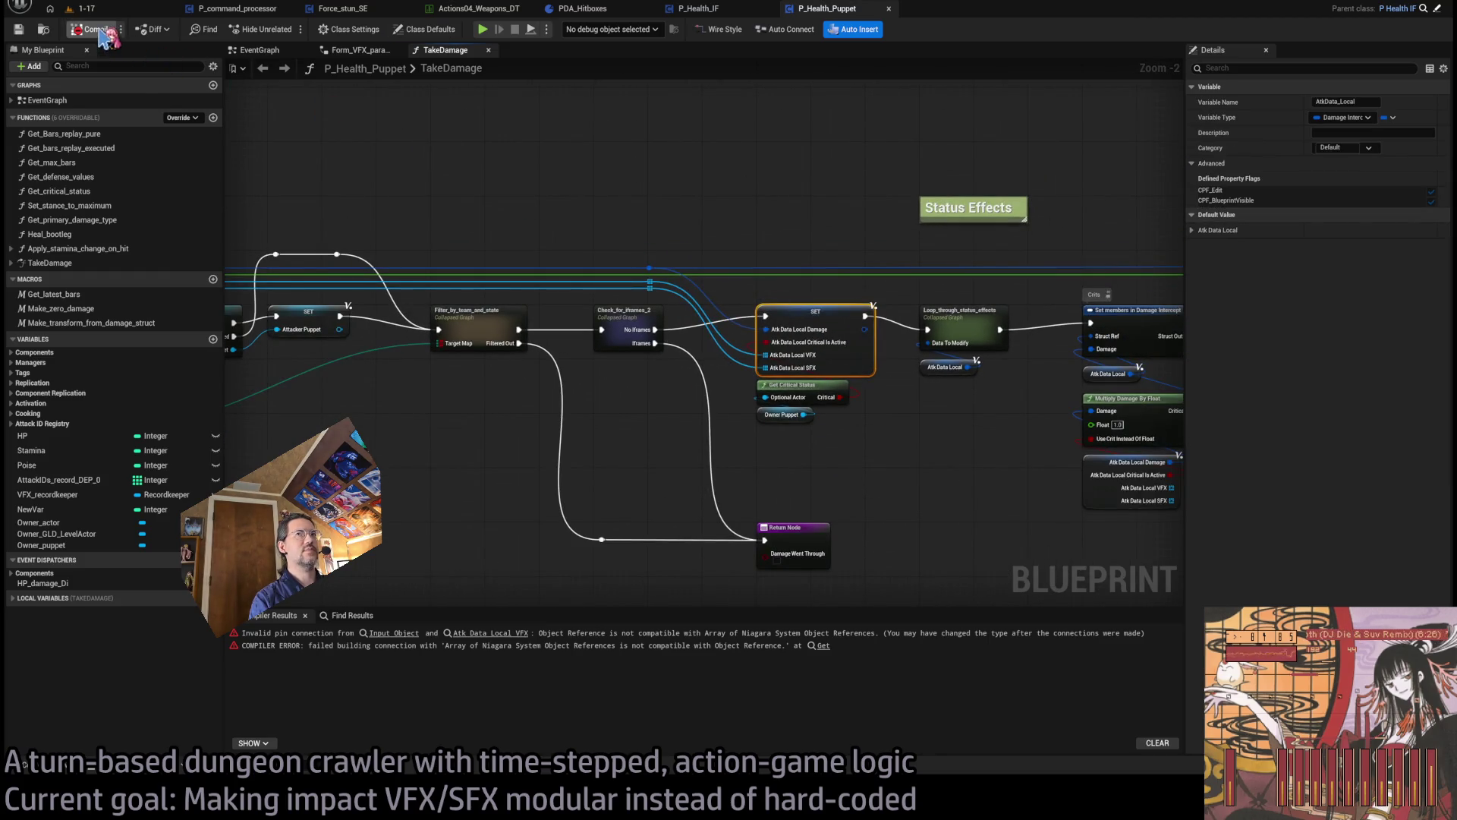
mouse_move(584, 259)
mouse_down()
mouse_move(348, 237)
mouse_move(383, 261)
mouse_up()
scroll(384, 261, up, 2)
drag(784, 504, 676, 479)
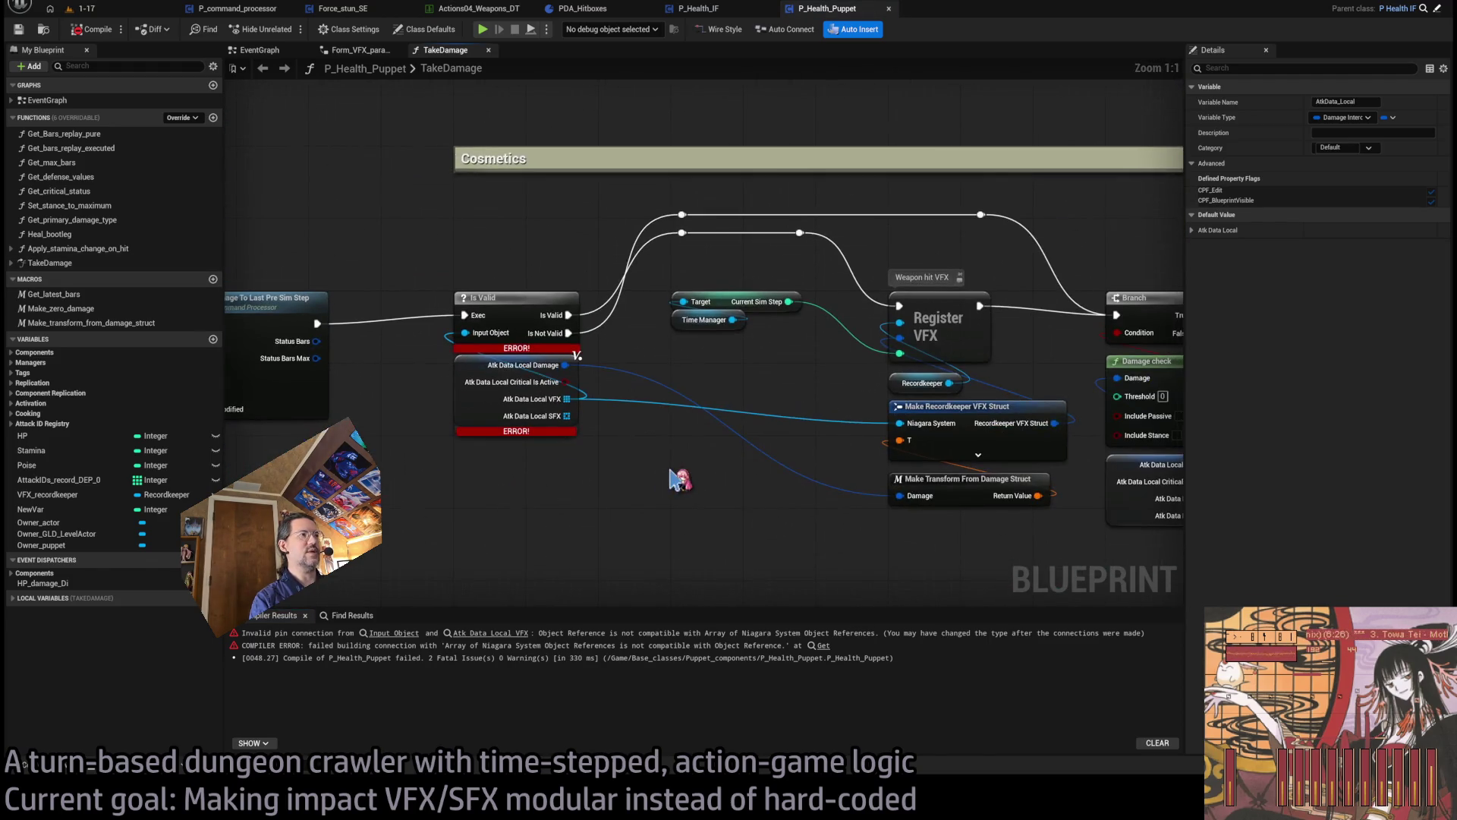
click(637, 499)
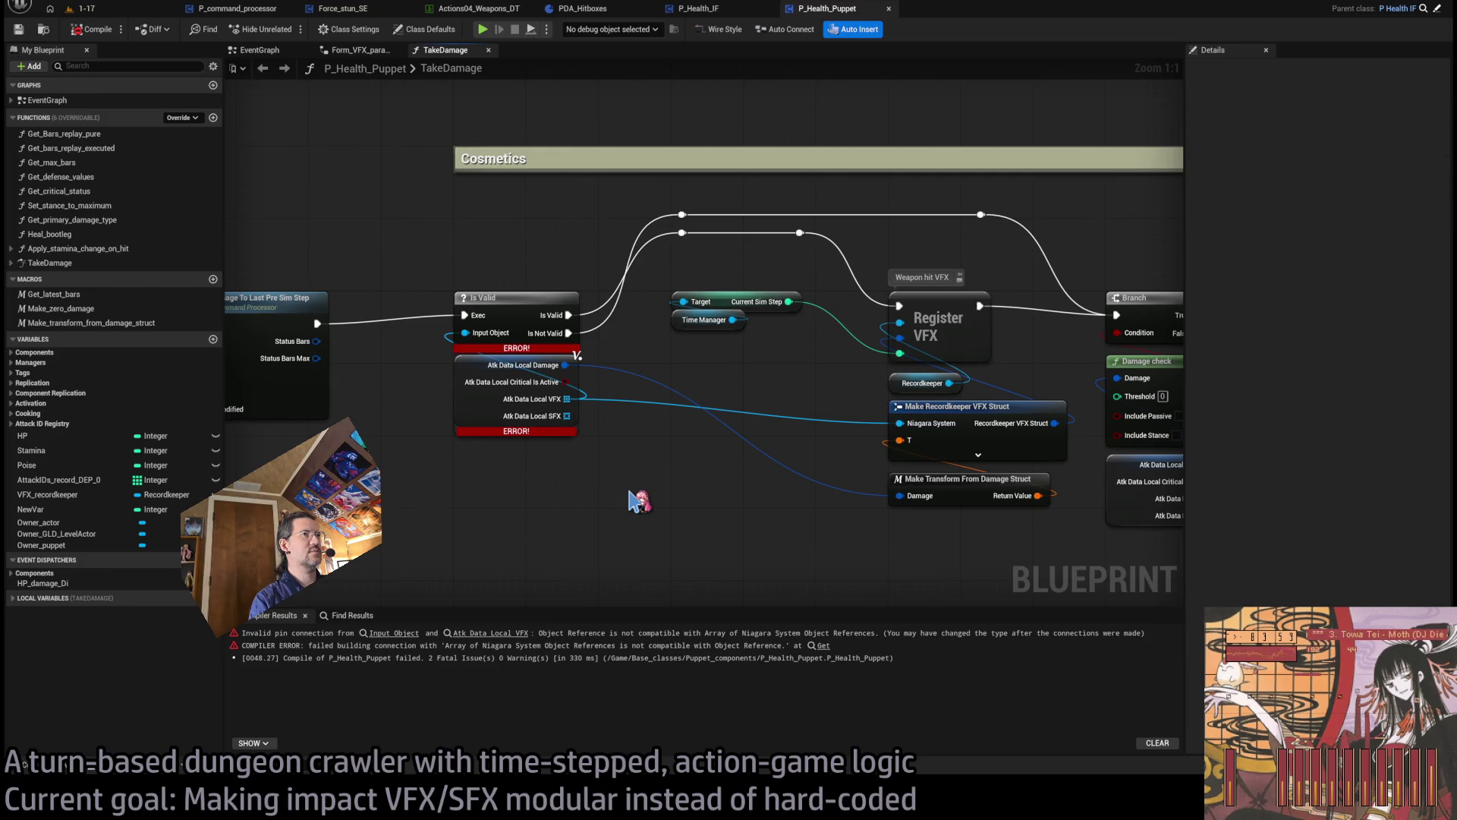
scroll(636, 499, down, 3)
scroll(608, 501, up, 2)
scroll(614, 503, down, 3)
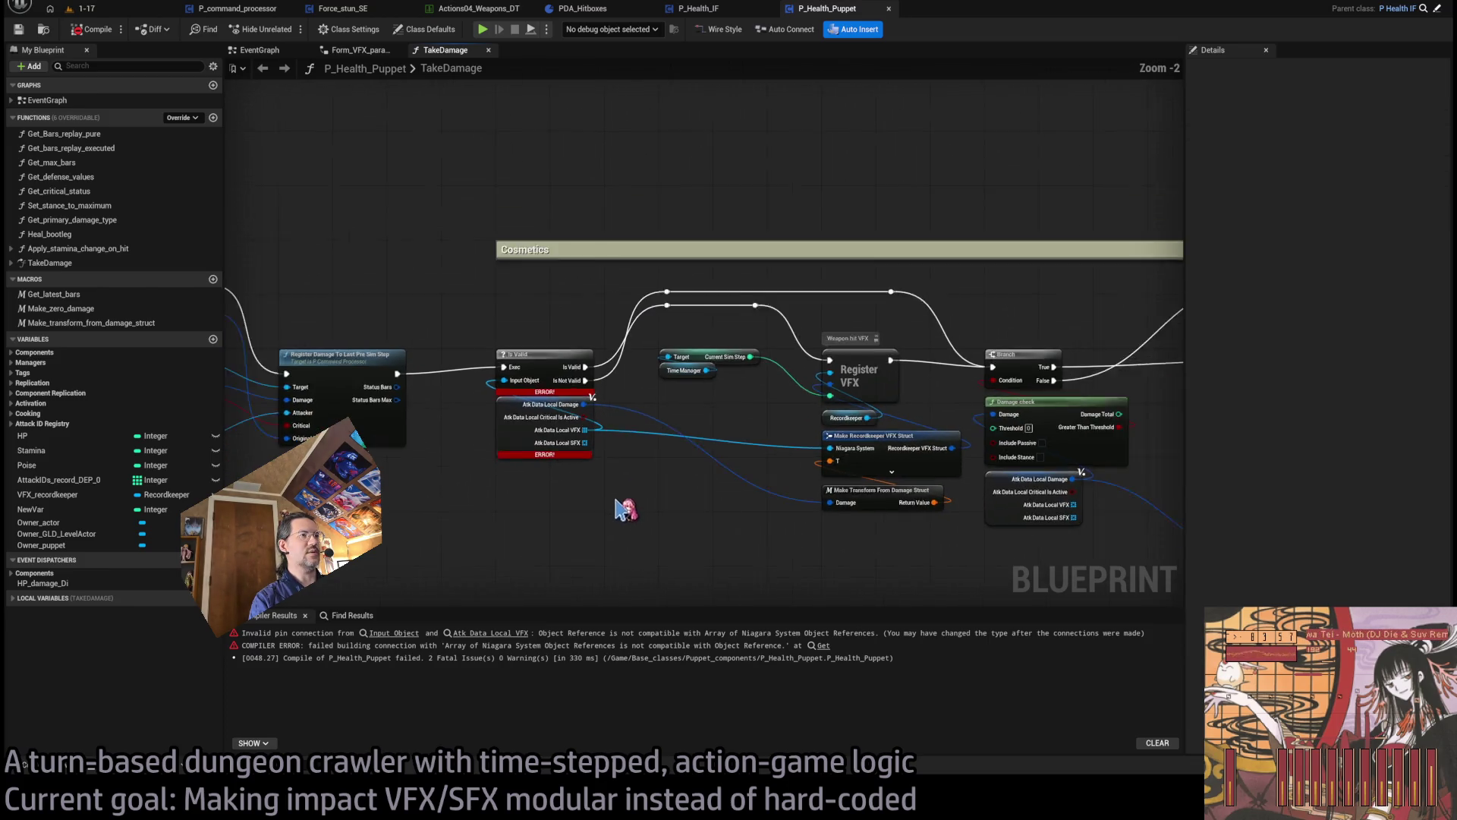
drag(263, 420, 771, 425)
scroll(771, 426, up, 2)
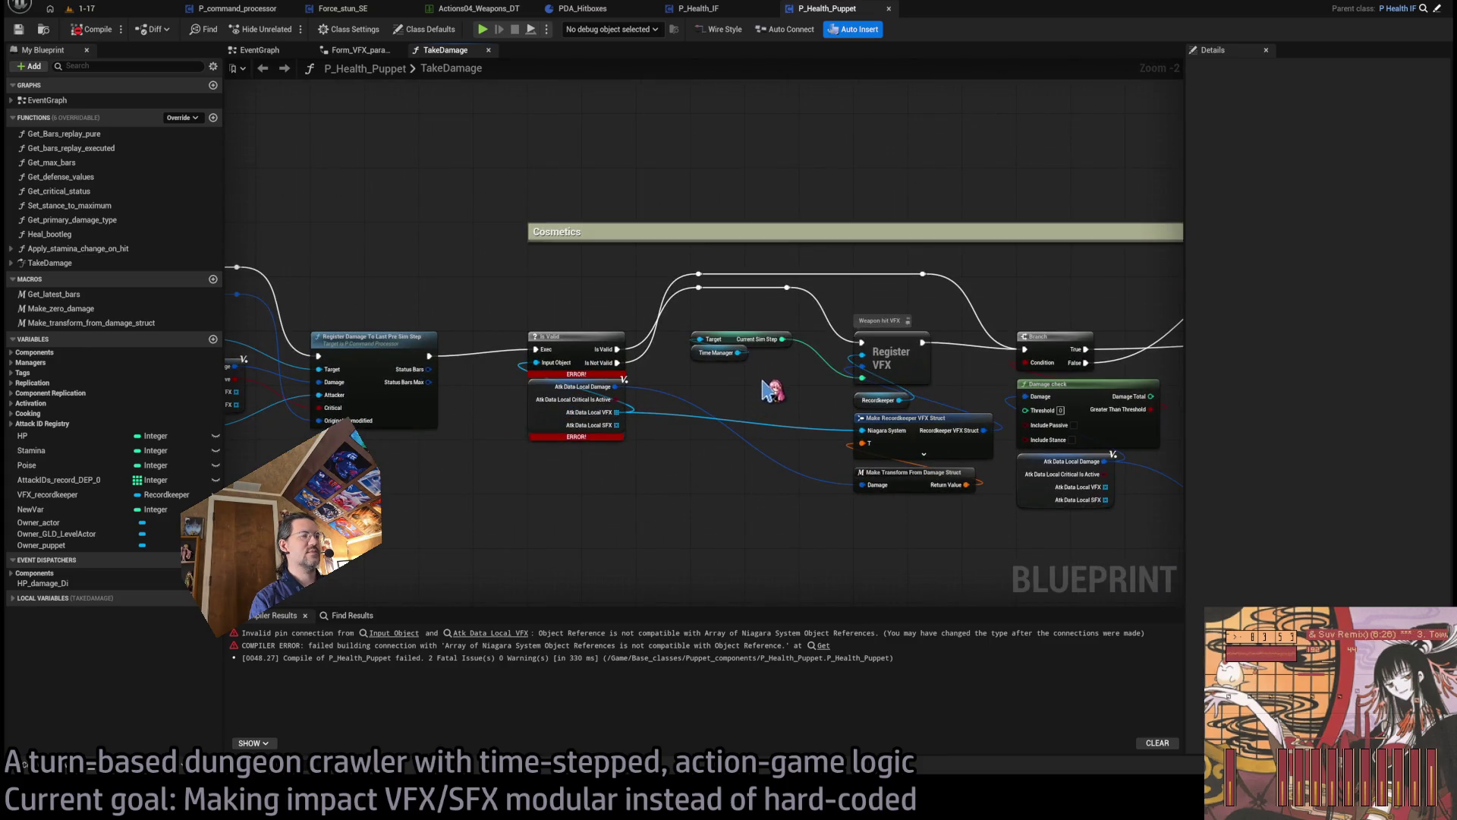
scroll(645, 441, down, 5)
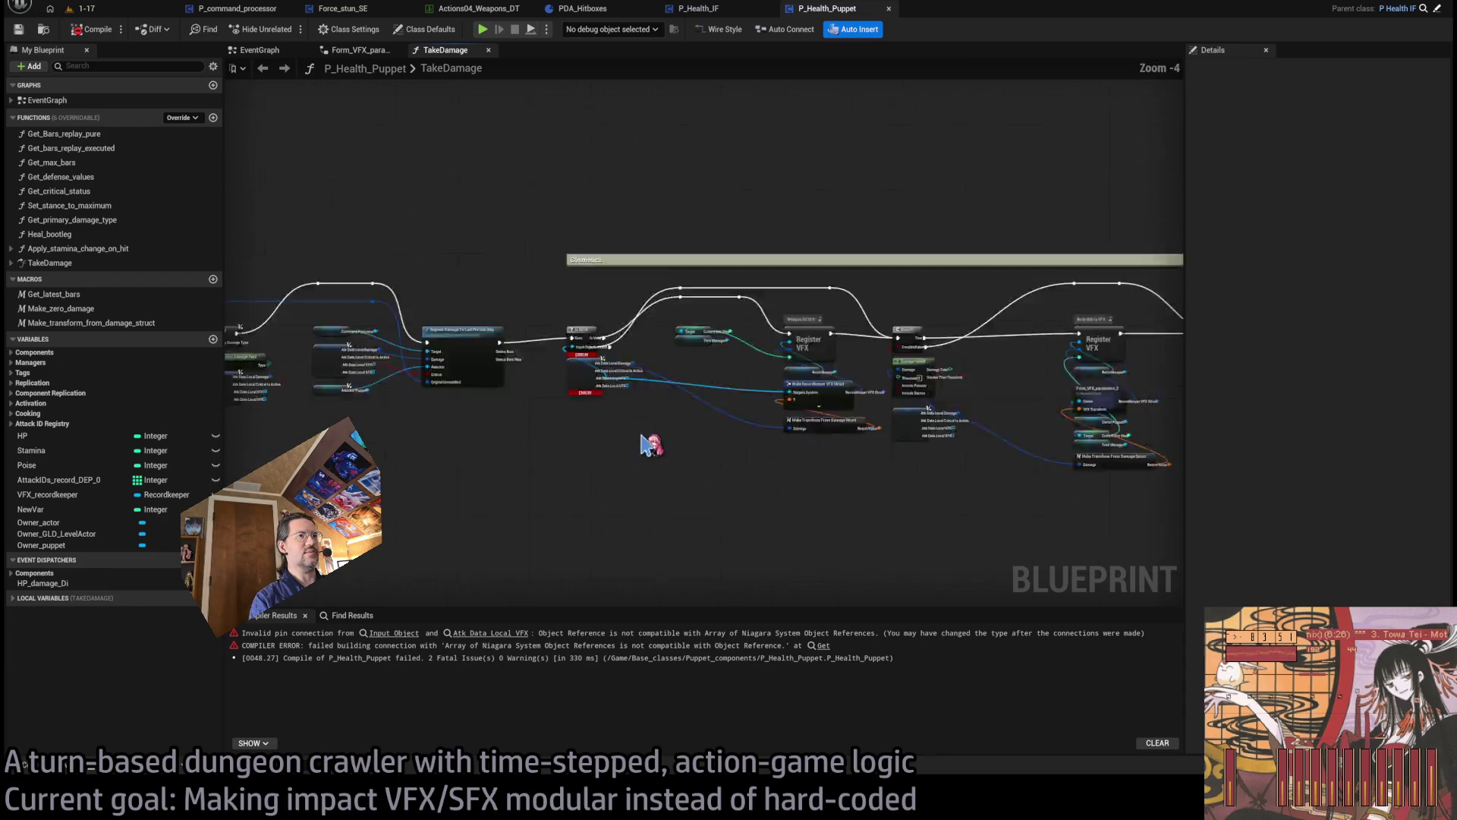
scroll(645, 443, up, 7)
- Add a For Each Loop over the Atk Data Local VFX array, run after Register Damage and feeding Is Valid
mouse_move(536, 358)
mouse_down()
mouse_move(537, 451)
mouse_move(673, 365)
mouse_move(668, 345)
mouse_move(539, 323)
mouse_up()
click(609, 317)
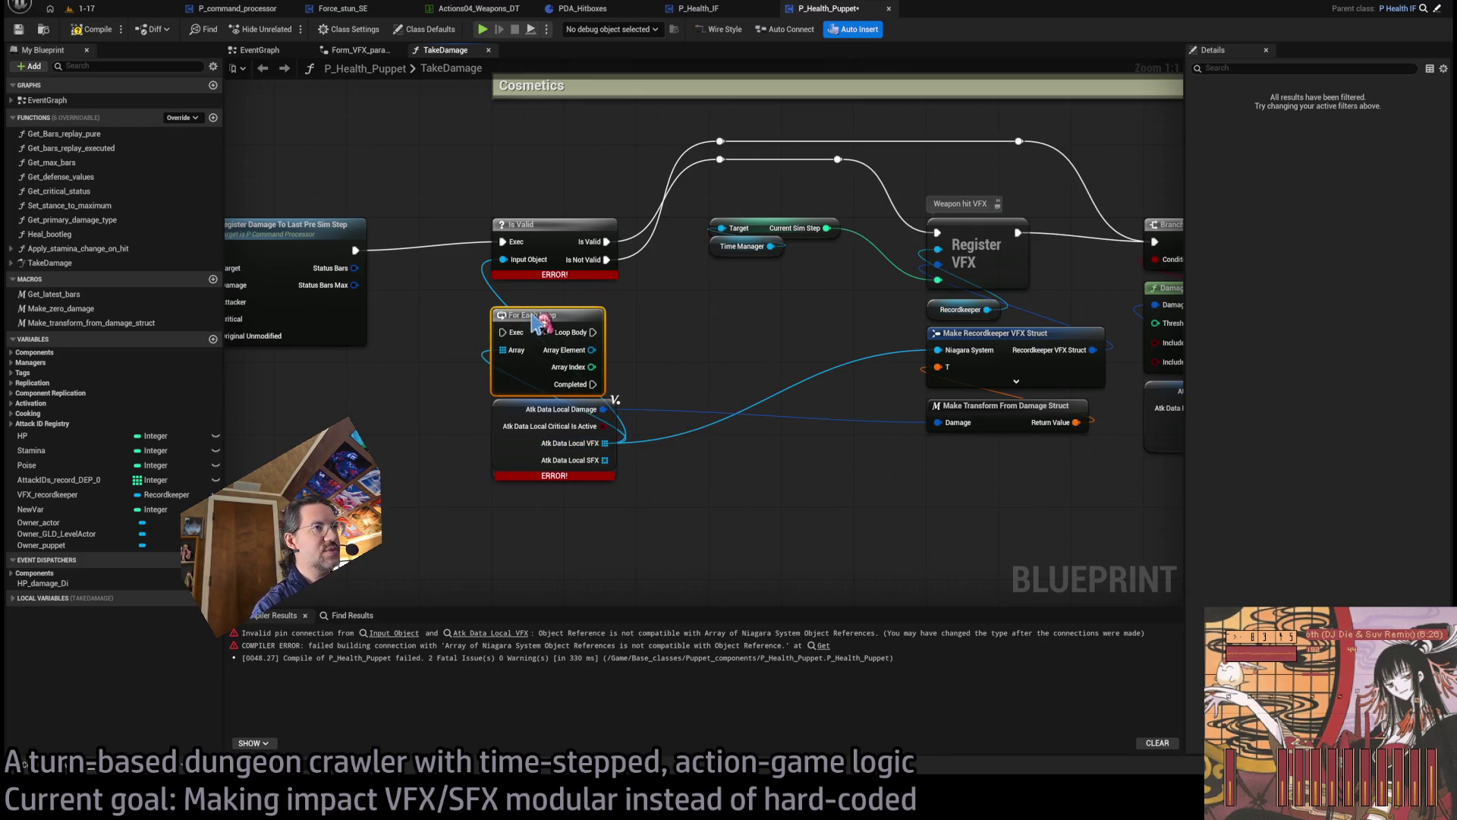
drag(355, 250, 501, 332)
mouse_move(593, 332)
mouse_down()
mouse_move(521, 235)
mouse_move(501, 242)
mouse_up()
drag(649, 317, 585, 358)
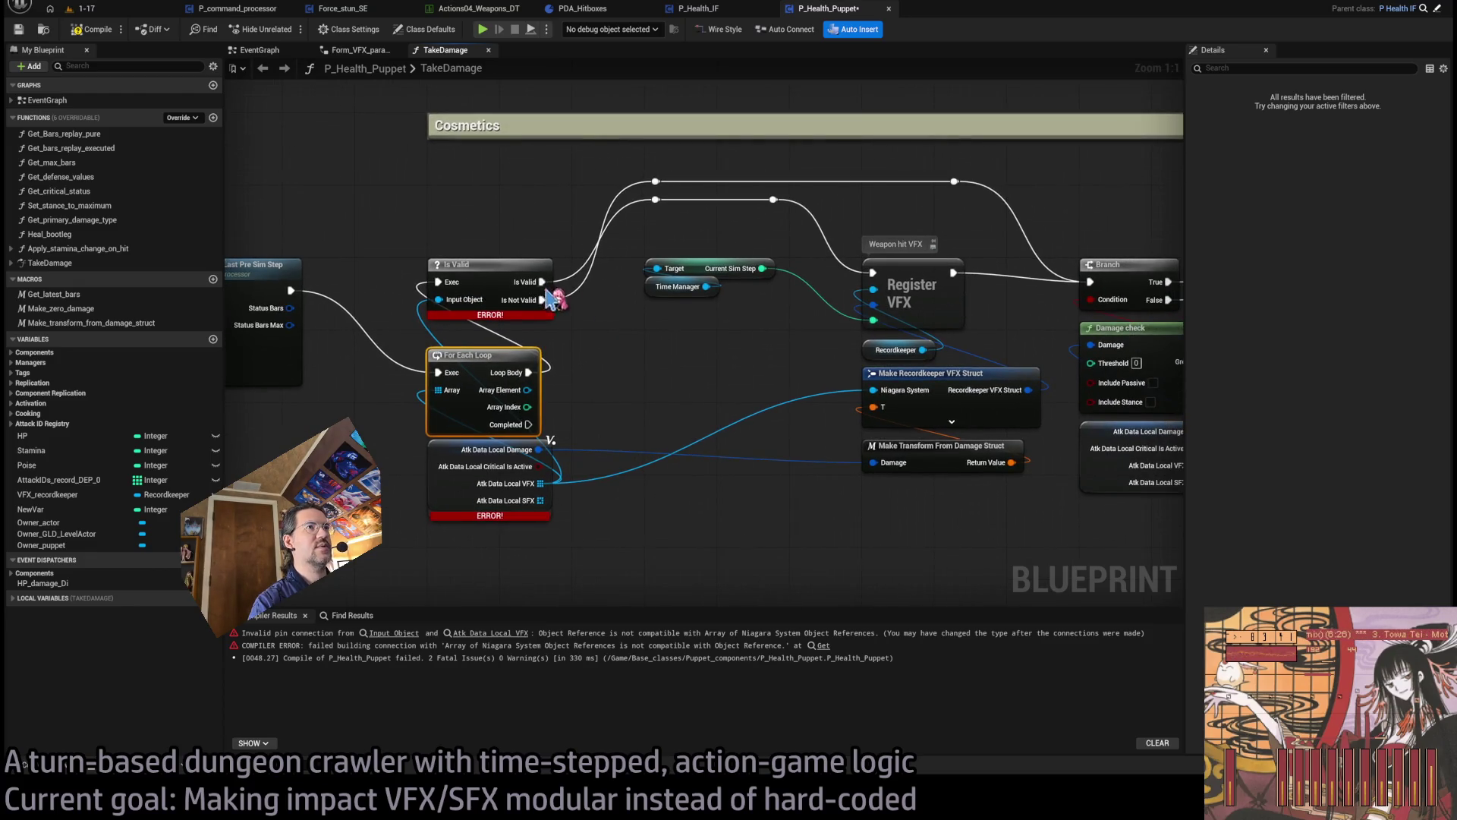
- Review the Register wind and SFX nodes, then raise the For Each Loop and break node slightly
drag(858, 304, 683, 322)
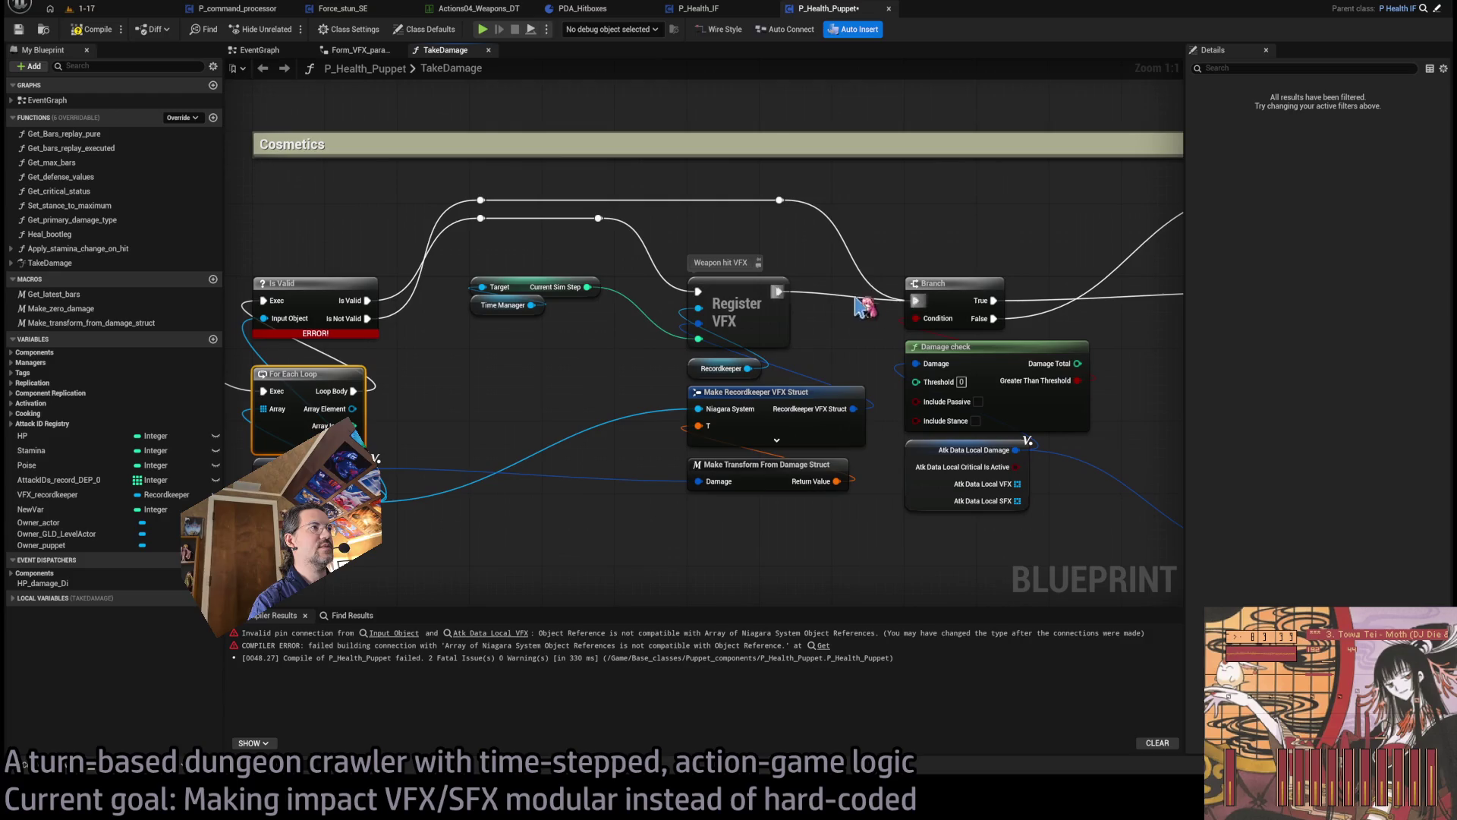
scroll(783, 278, down, 2)
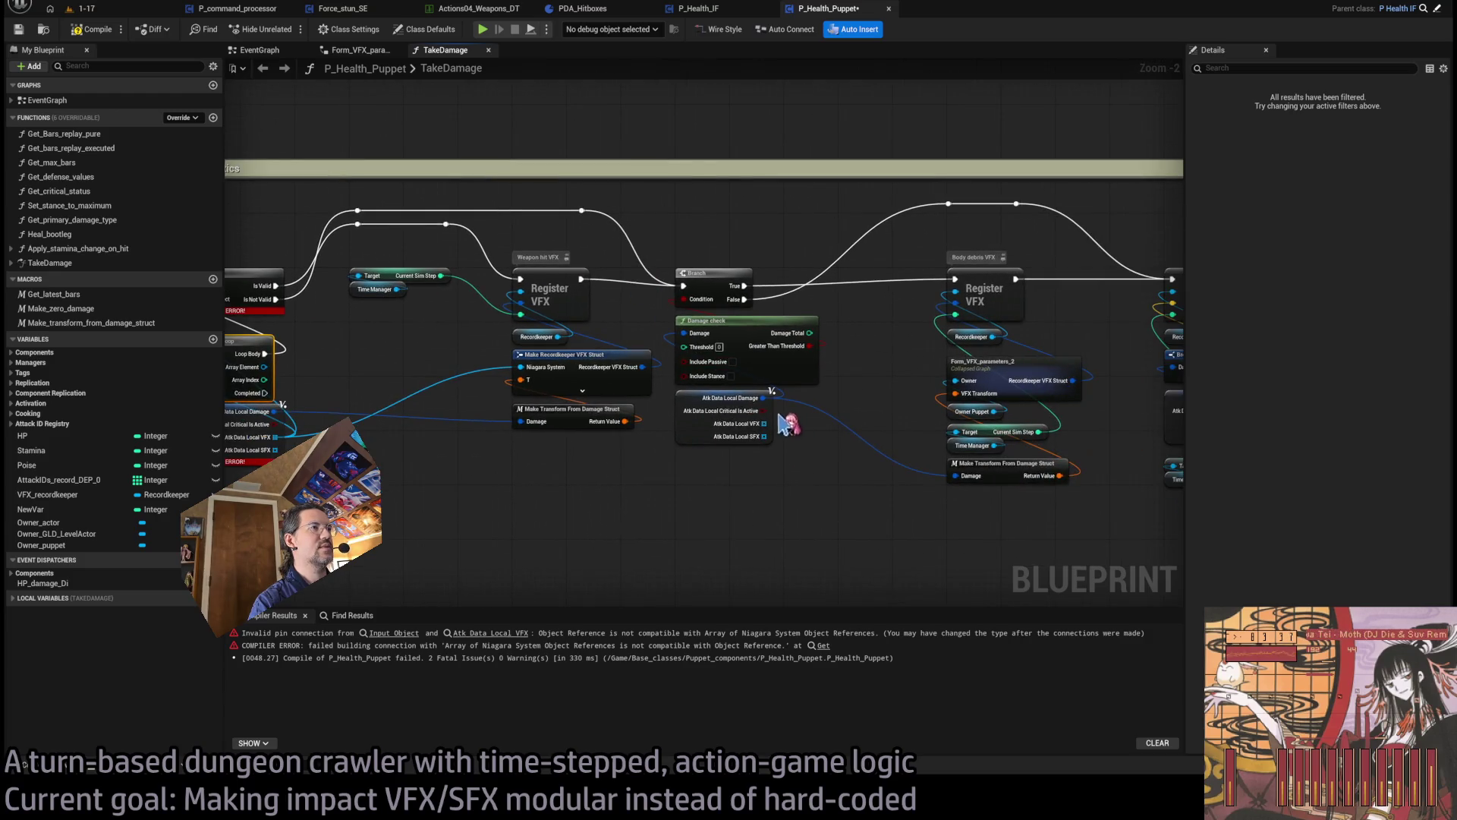
drag(953, 351, 547, 357)
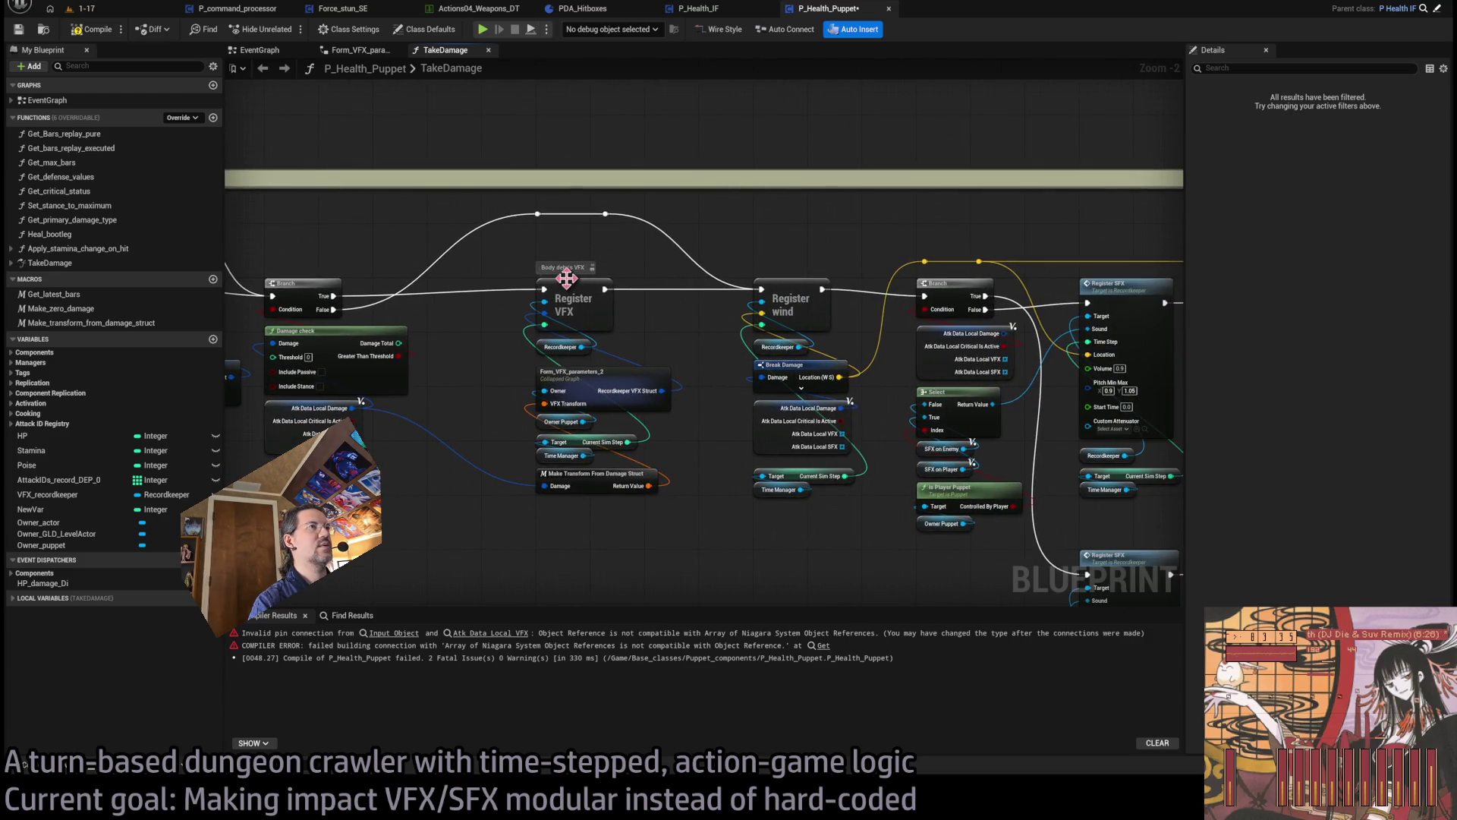
drag(701, 355, 312, 337)
drag(540, 335, 1067, 341)
mouse_move(754, 332)
mouse_down()
mouse_move(789, 288)
mouse_move(805, 227)
mouse_move(924, 272)
mouse_up()
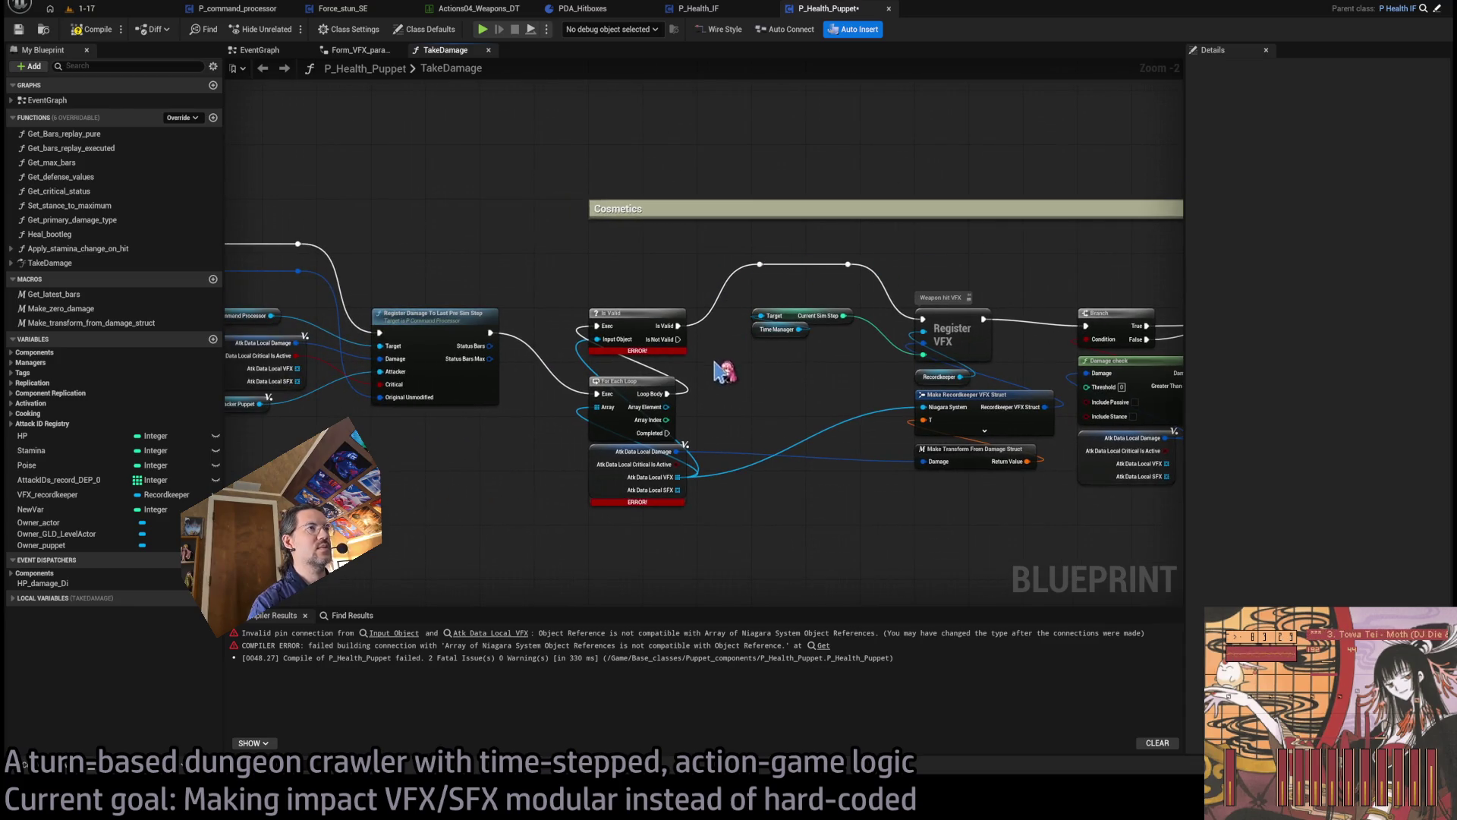
drag(637, 383, 636, 363)
mouse_move(606, 476)
mouse_down()
mouse_move(617, 456)
mouse_move(608, 464)
mouse_up()
click(638, 426)
- Reposition the struct-building, transform and Current Sim Step nodes next to Register VFX
scroll(641, 389, up, 1)
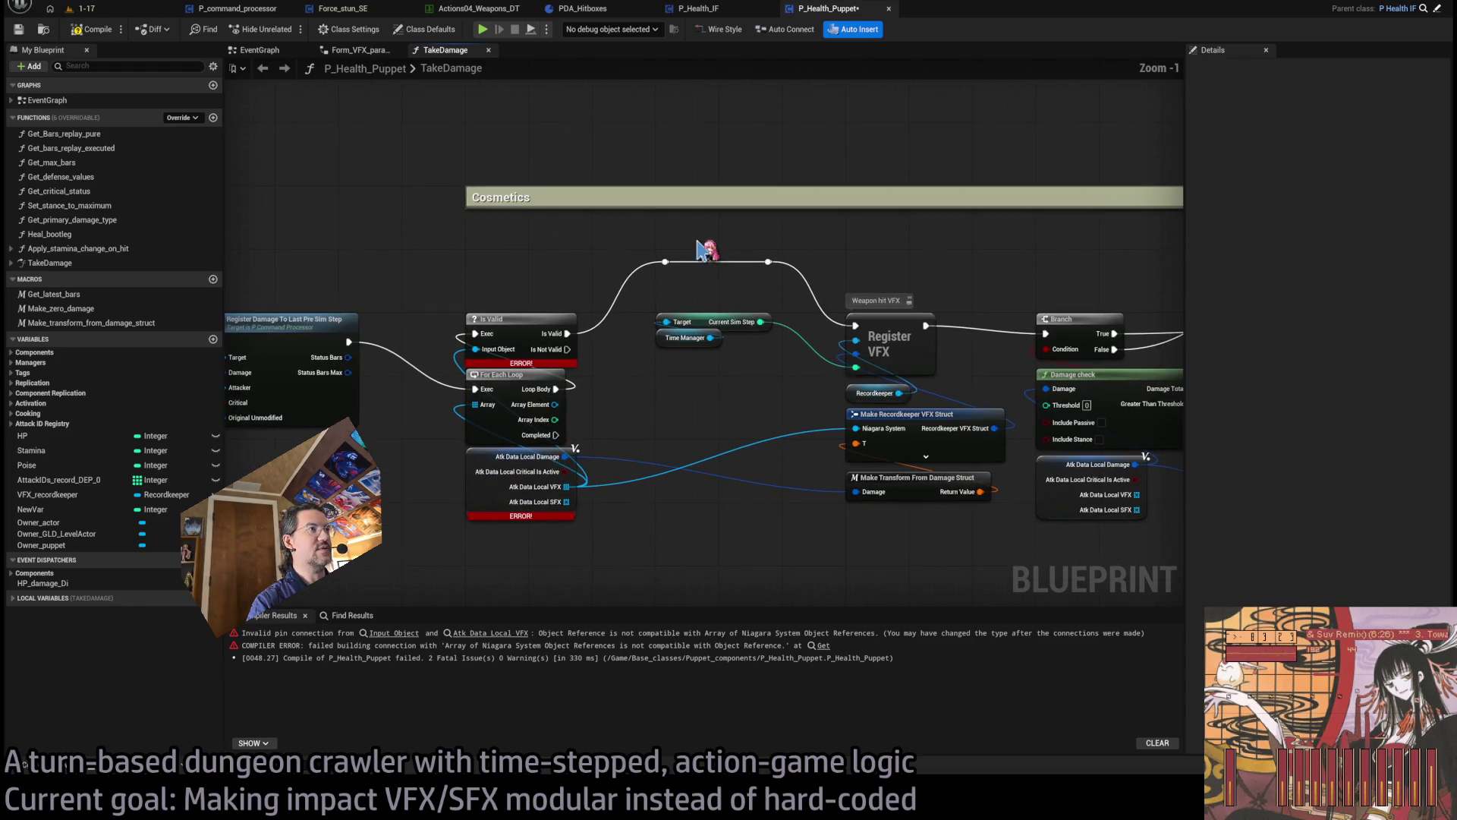
mouse_move(1002, 531)
mouse_down()
mouse_move(843, 410)
mouse_move(894, 424)
mouse_move(894, 479)
mouse_up()
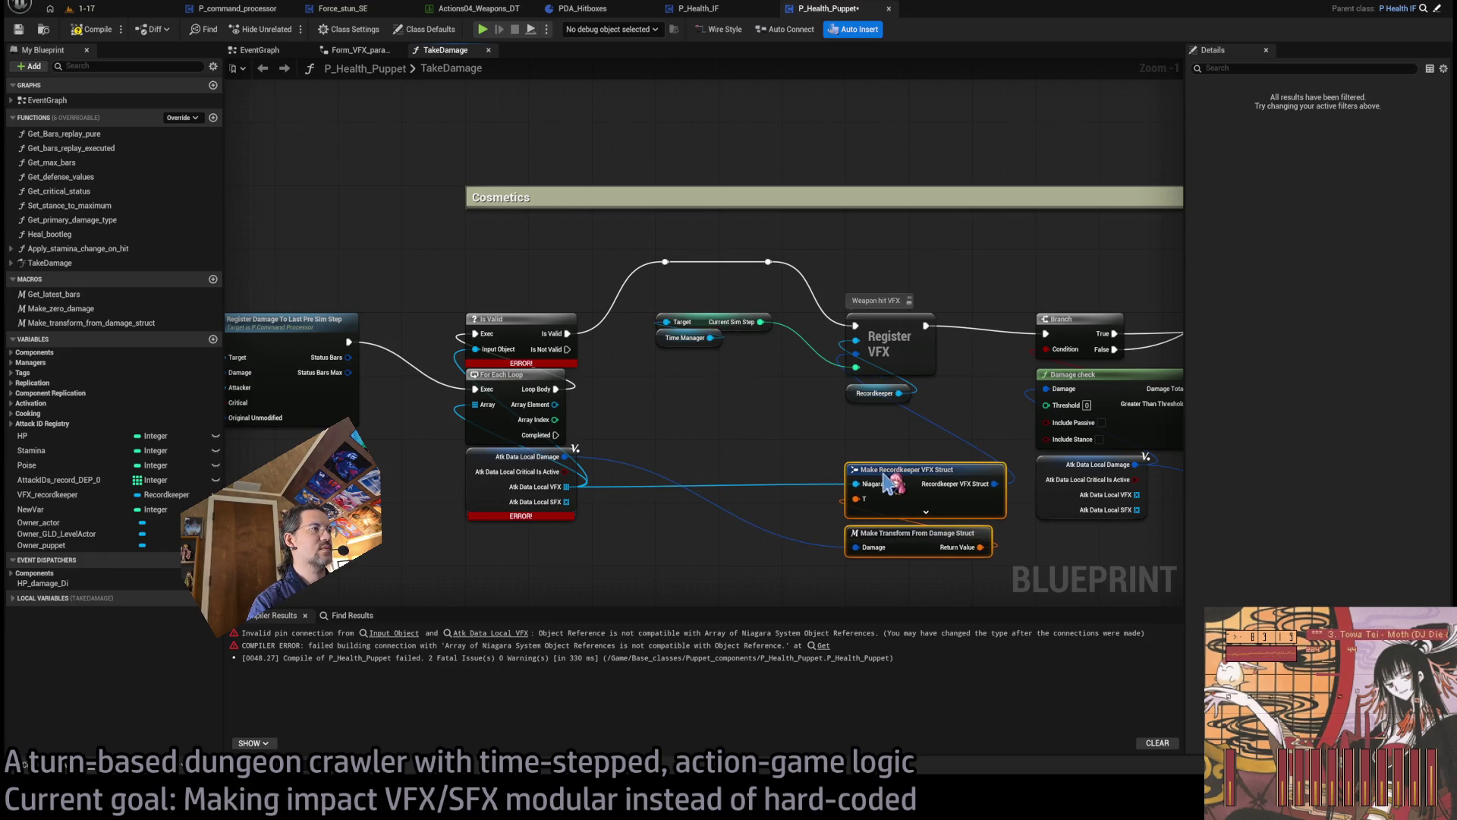
click(759, 402)
drag(879, 429, 899, 562)
mouse_move(879, 429)
mouse_down()
mouse_move(902, 575)
mouse_move(903, 562)
mouse_up()
mouse_move(911, 484)
mouse_down()
mouse_move(713, 384)
mouse_move(719, 370)
mouse_up()
drag(689, 311, 702, 469)
click(710, 434)
click(694, 490)
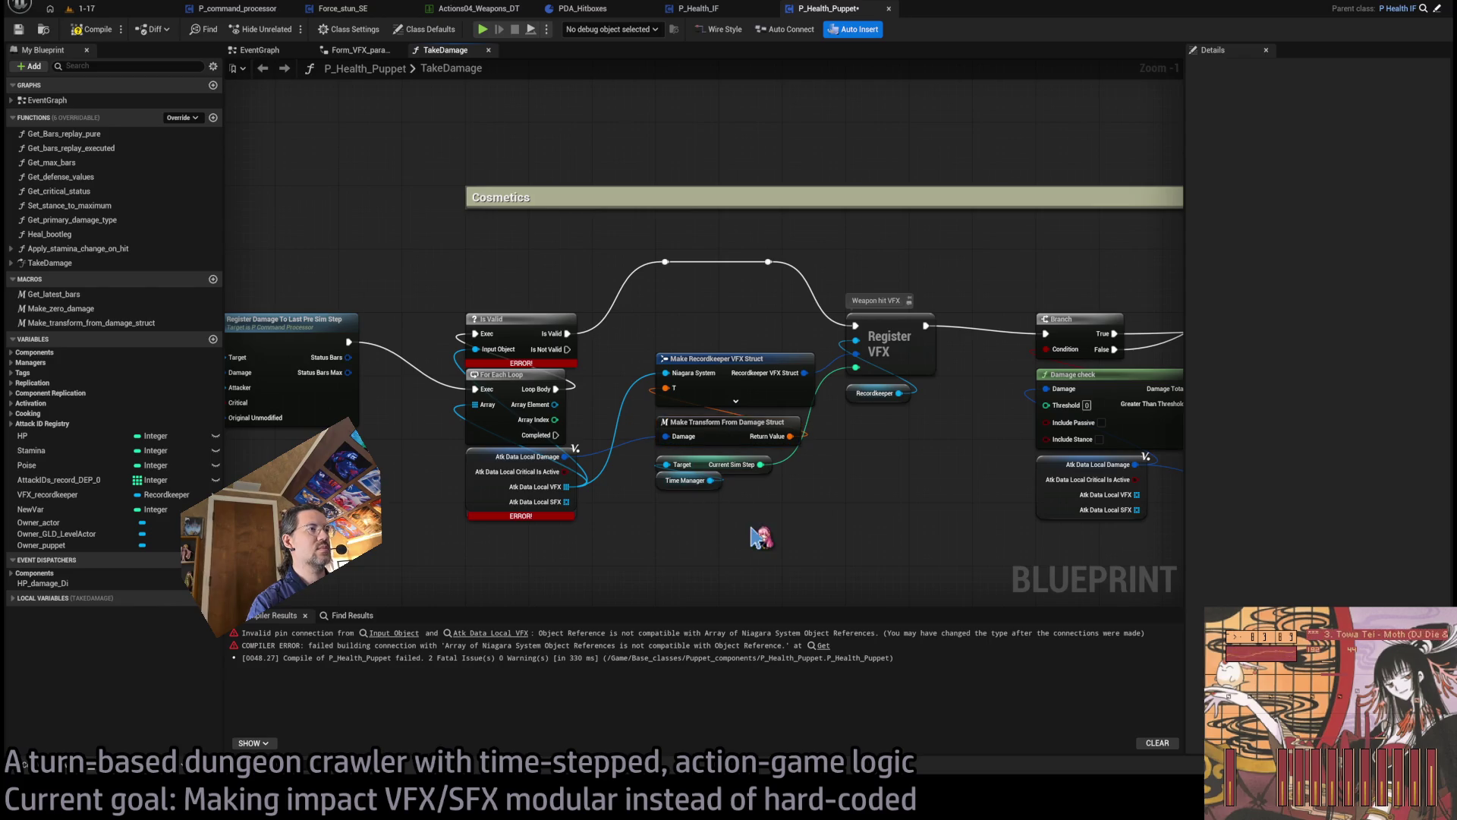
drag(799, 455, 721, 334)
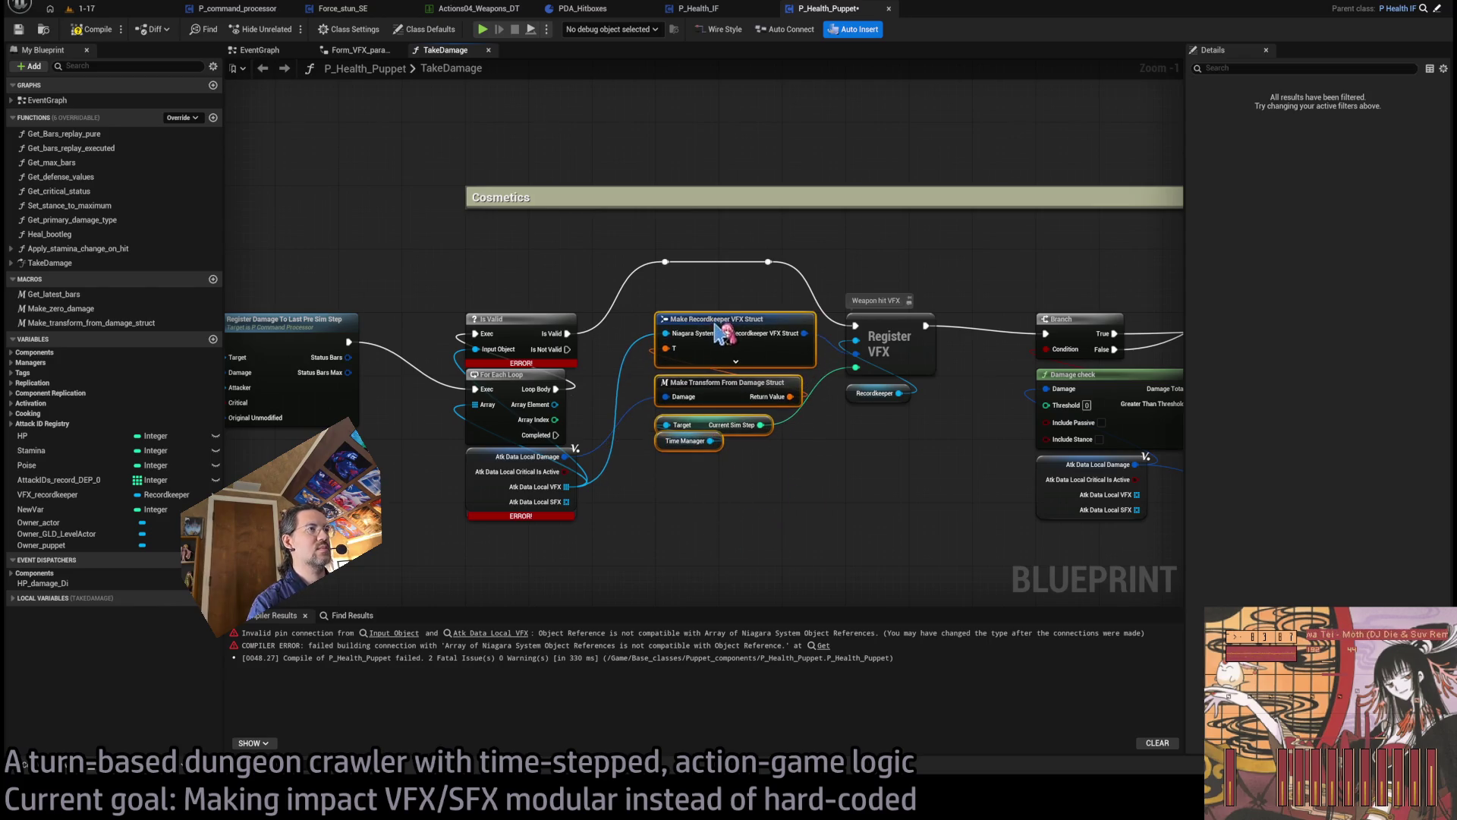
click(691, 493)
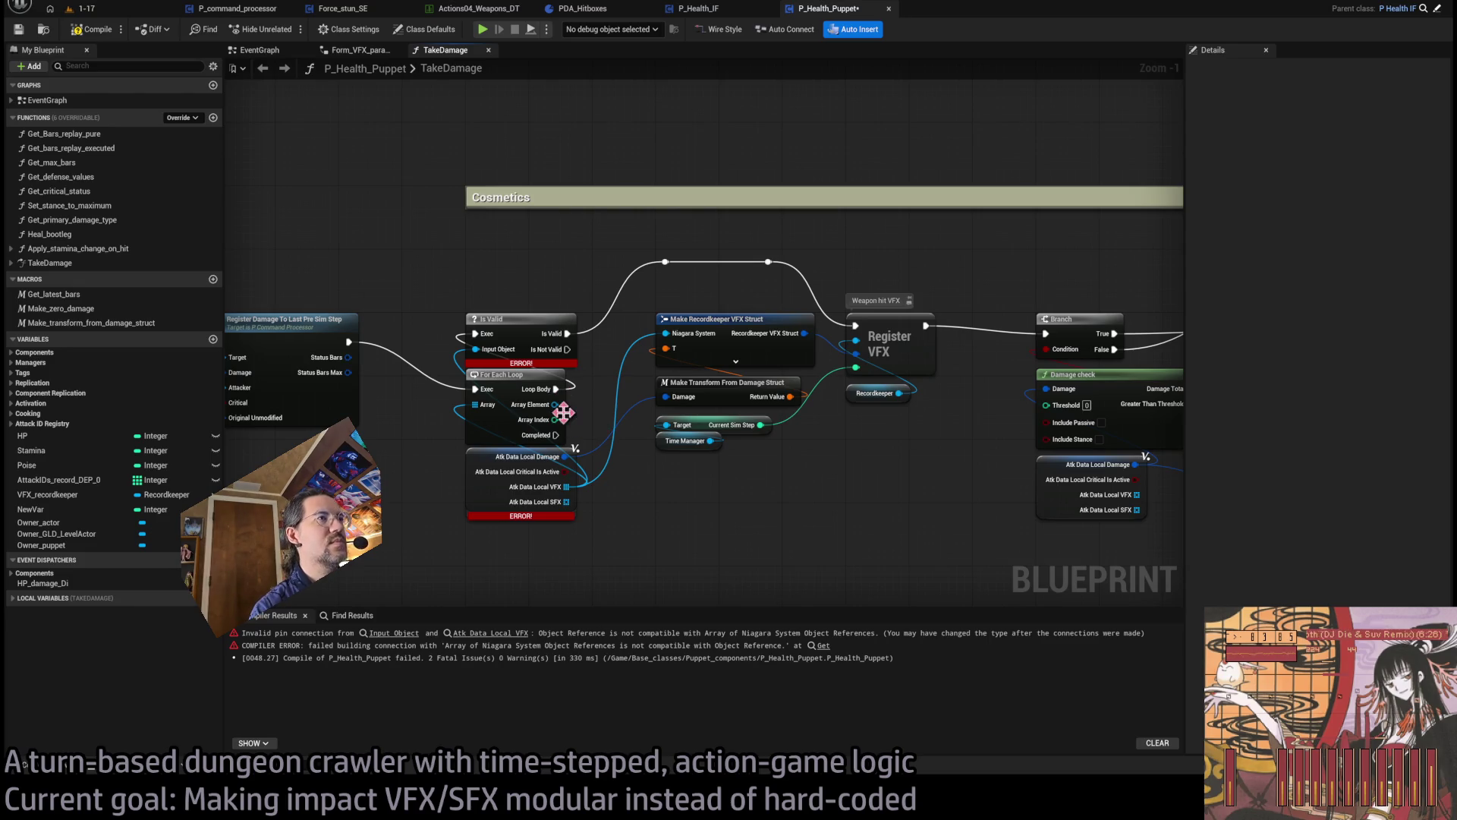
scroll(636, 508, up, 1)
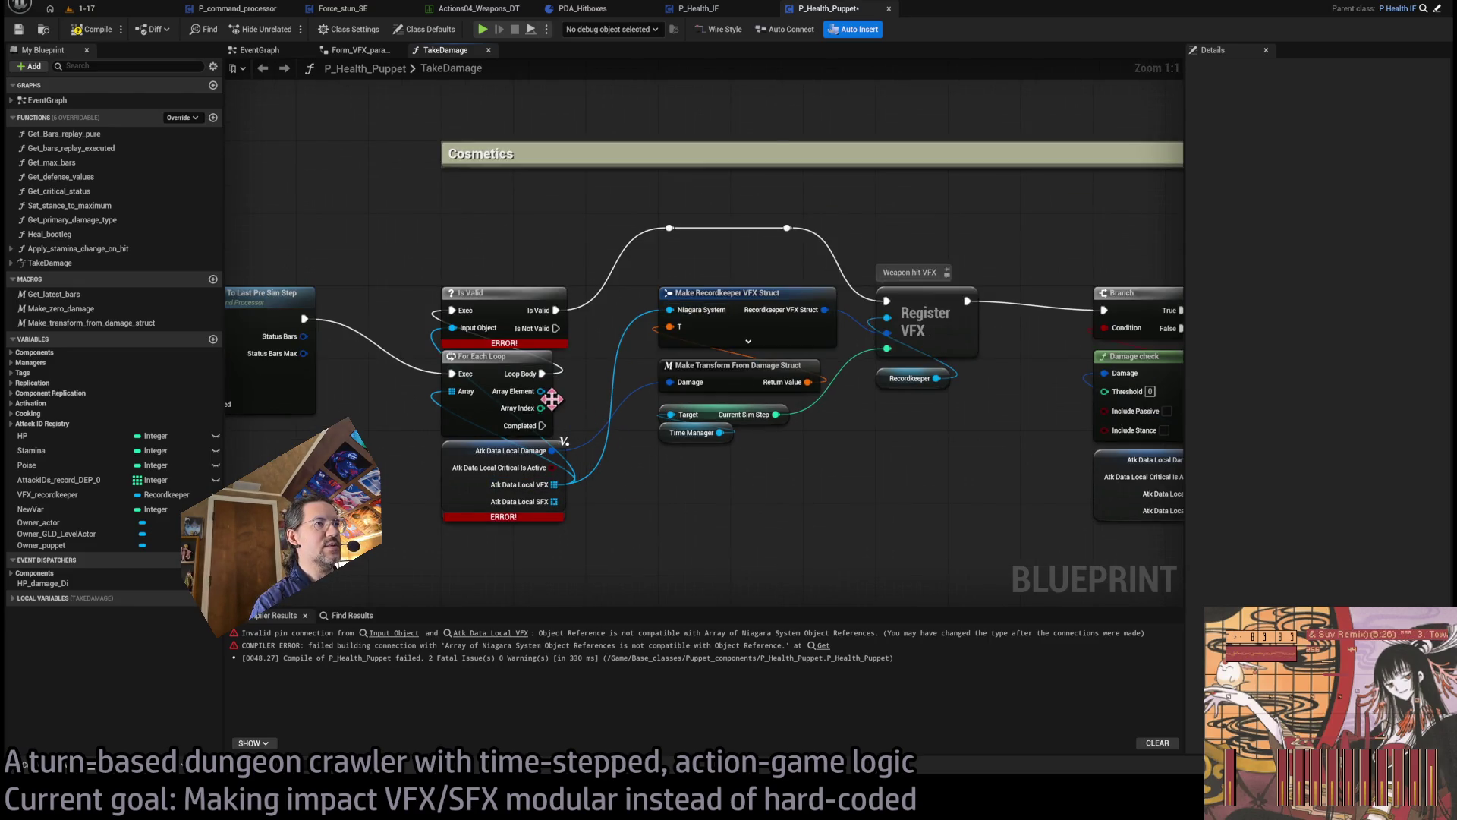
- Wire Array Element into Niagara System and reroute the loop's Completed output to the Branch
drag(627, 345, 669, 309)
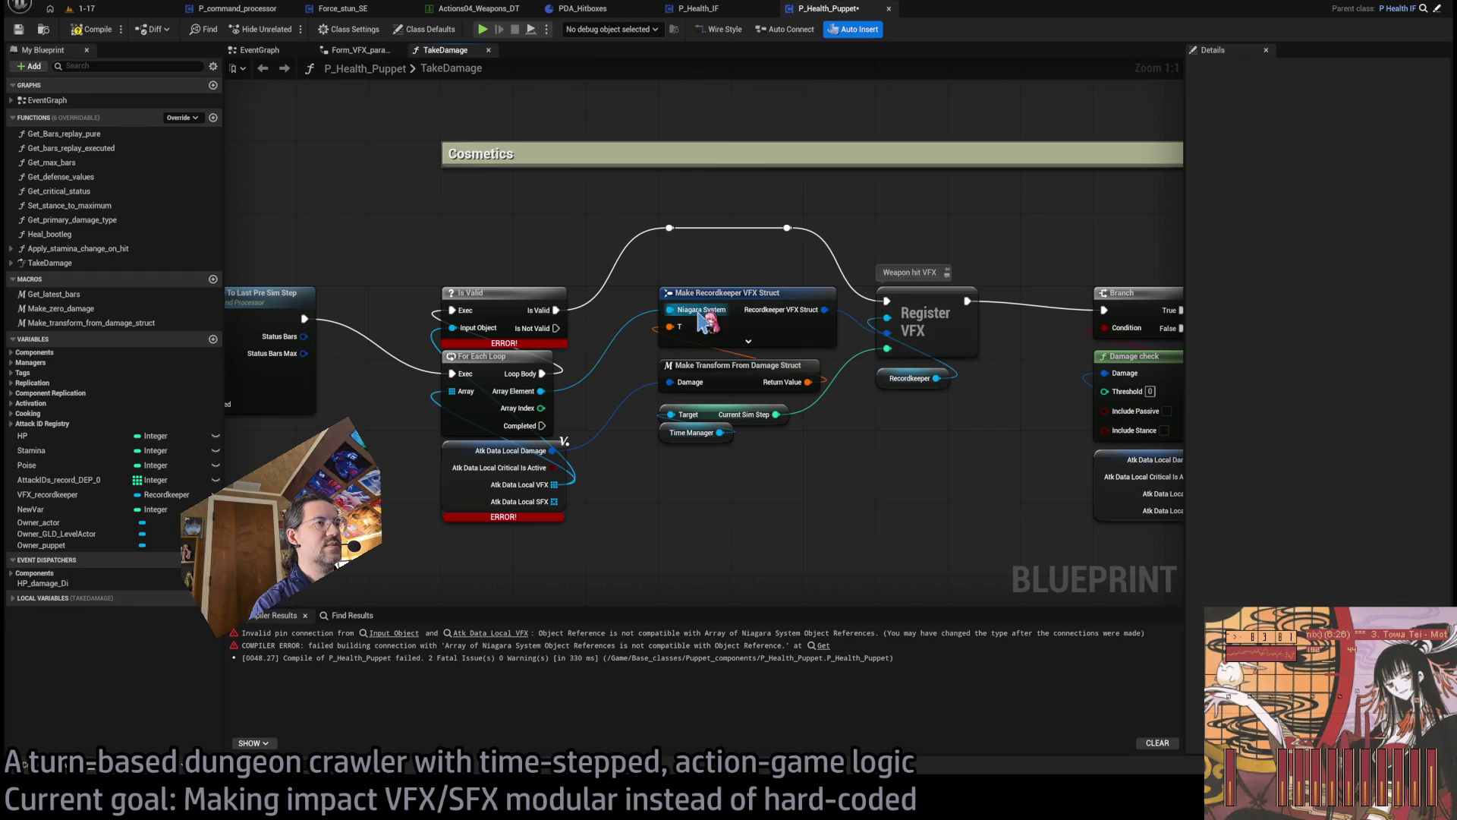
mouse_move(744, 271)
mouse_down()
mouse_move(1046, 283)
mouse_move(1155, 383)
mouse_move(1142, 379)
mouse_up()
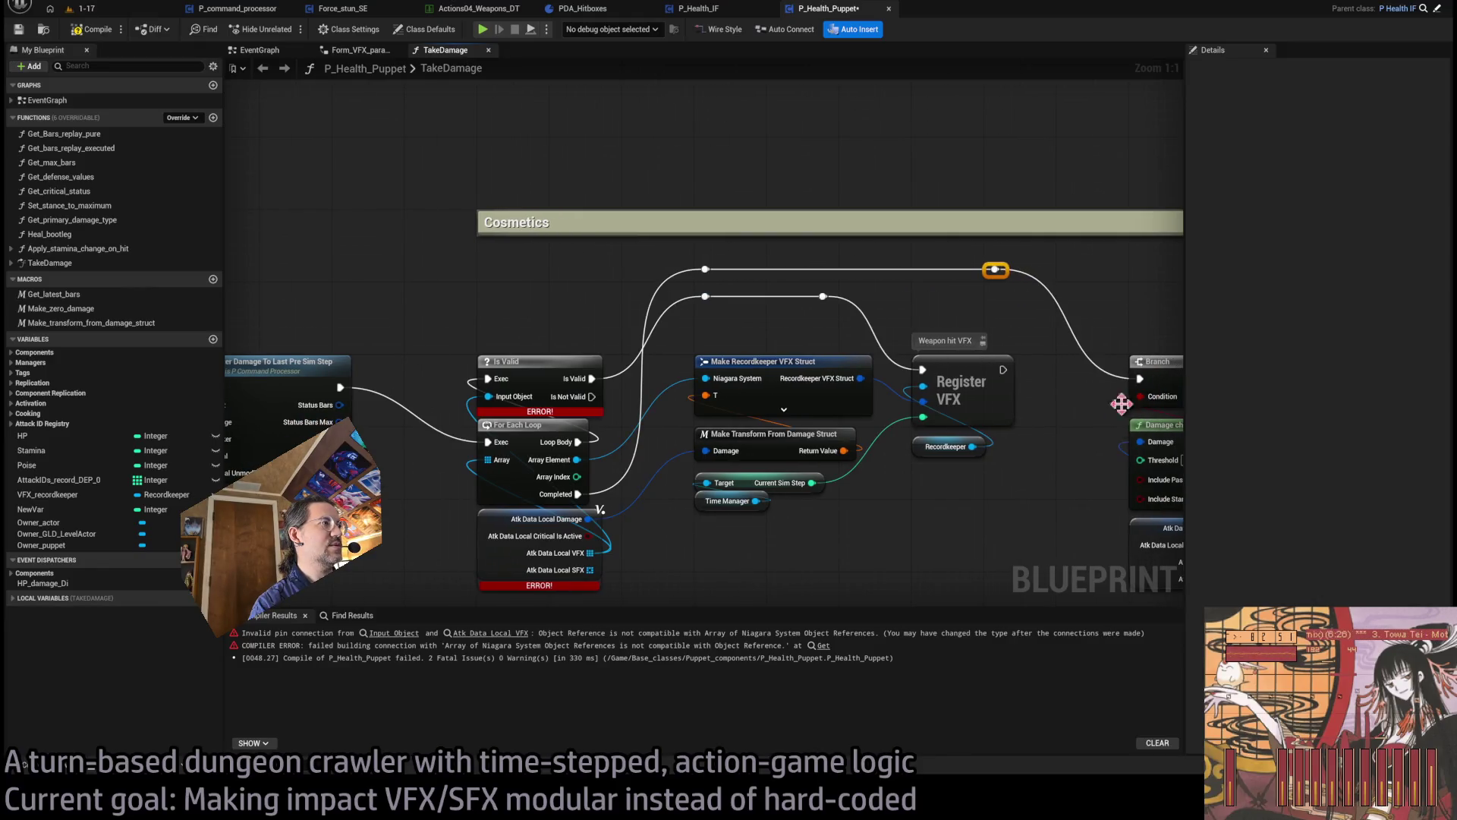
scroll(1043, 483, down, 2)
scroll(1043, 483, down, 8)
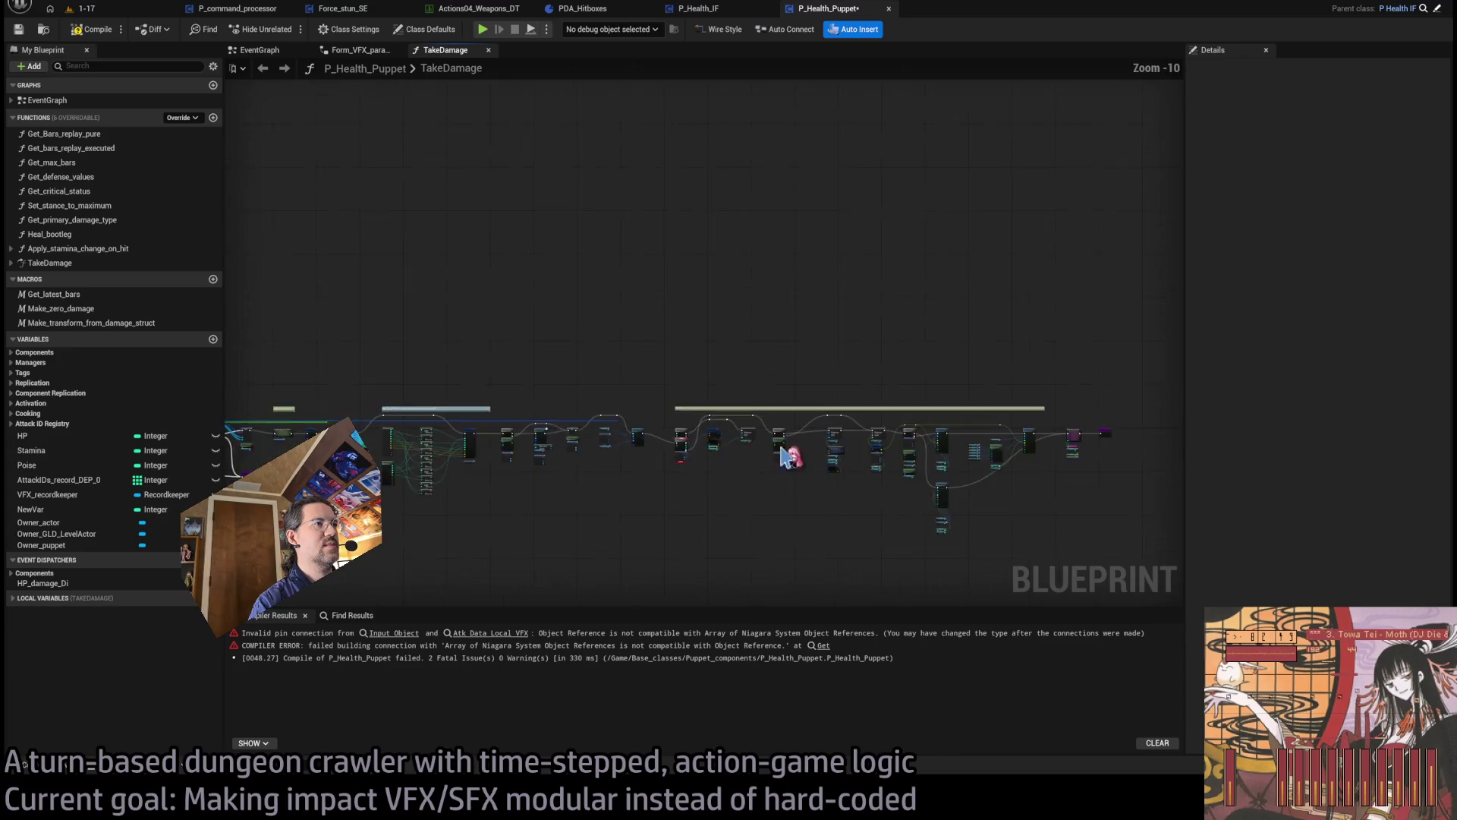
- Shift the VFX struct group and Is Valid right, and raise For Each Loop with its break node
drag(942, 392, 485, 552)
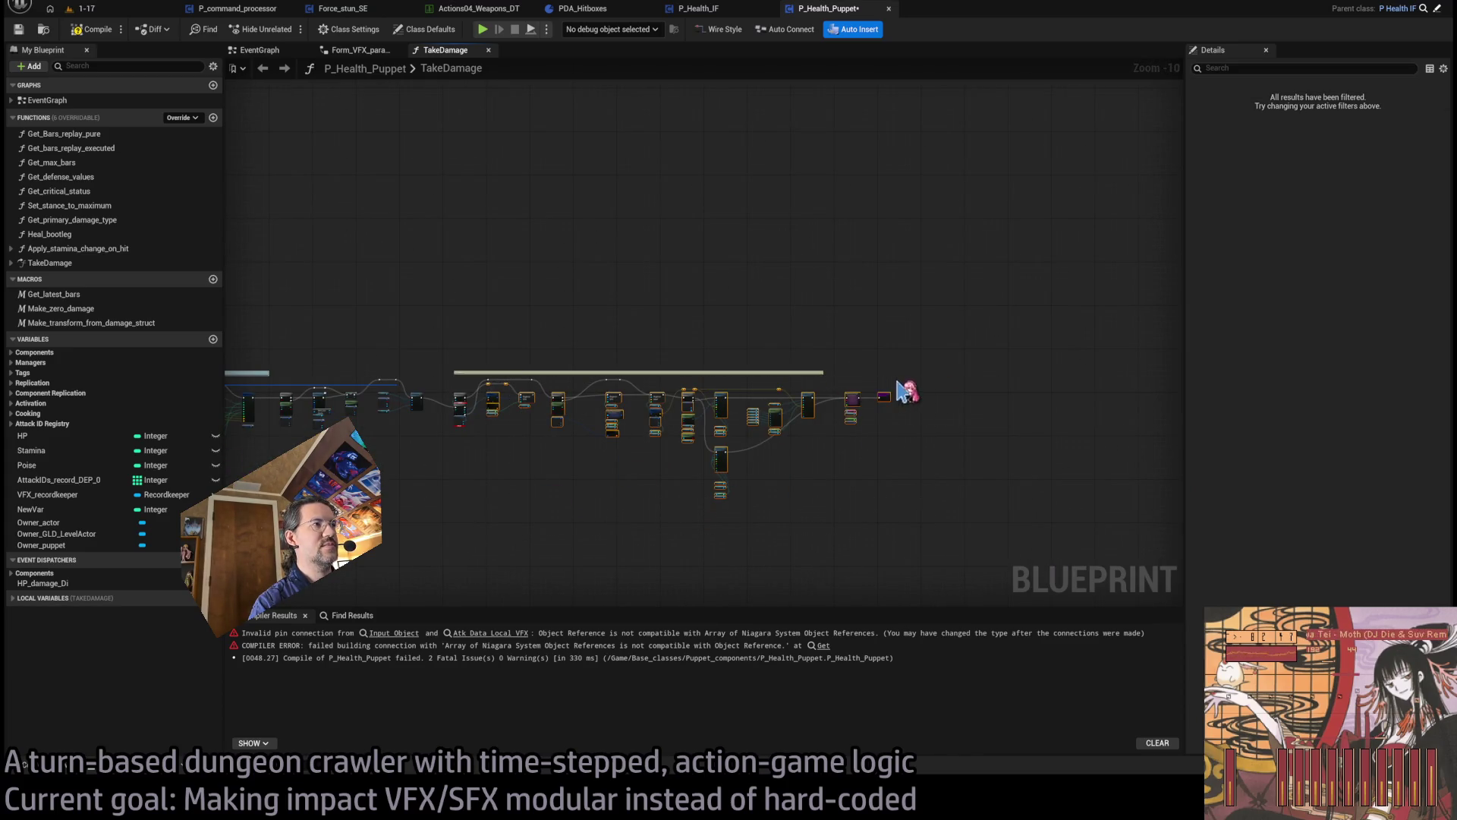
scroll(503, 429, up, 11)
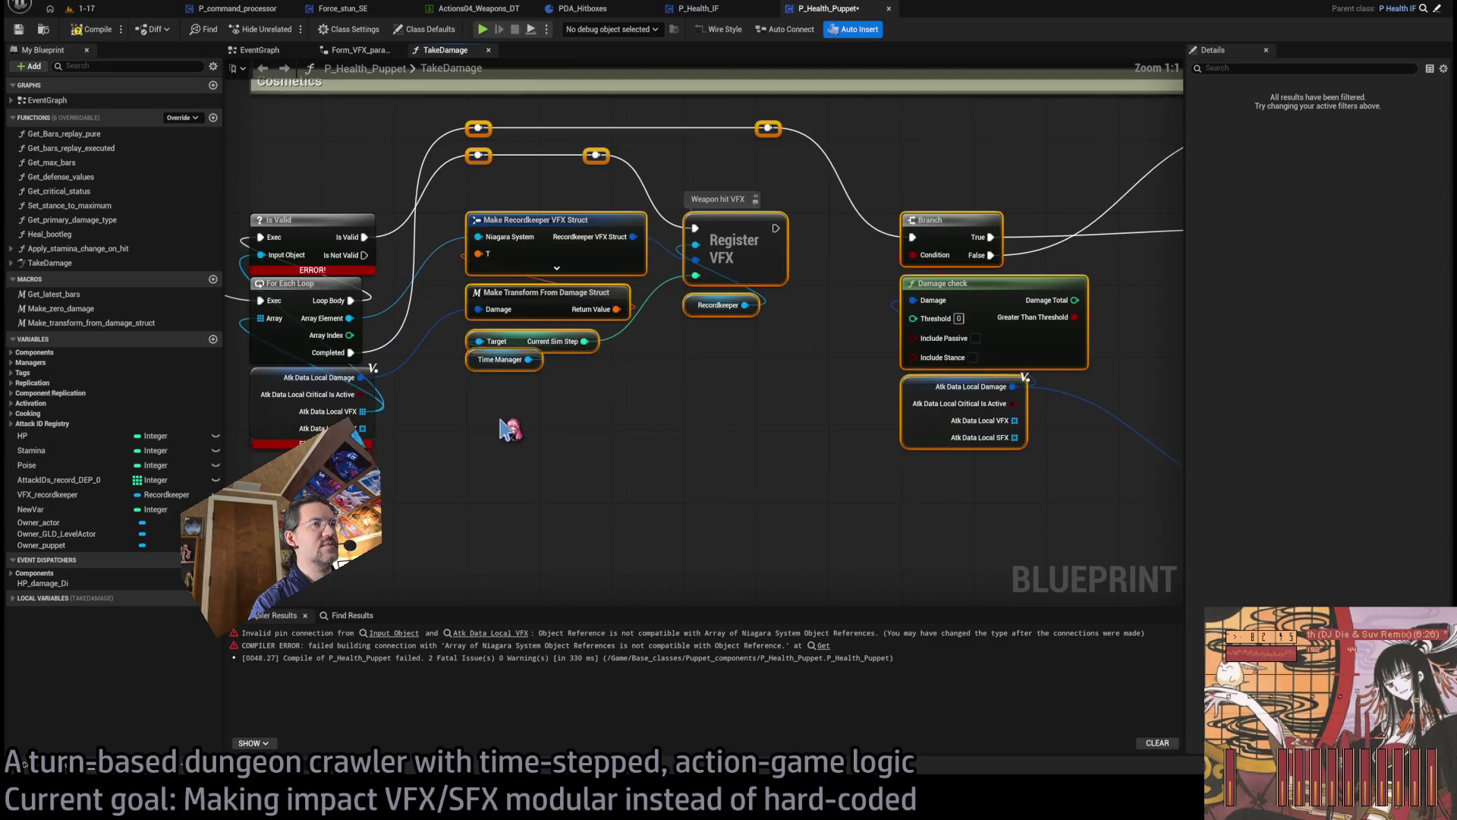
drag(503, 430, 645, 570)
drag(652, 364, 869, 365)
drag(498, 380, 678, 382)
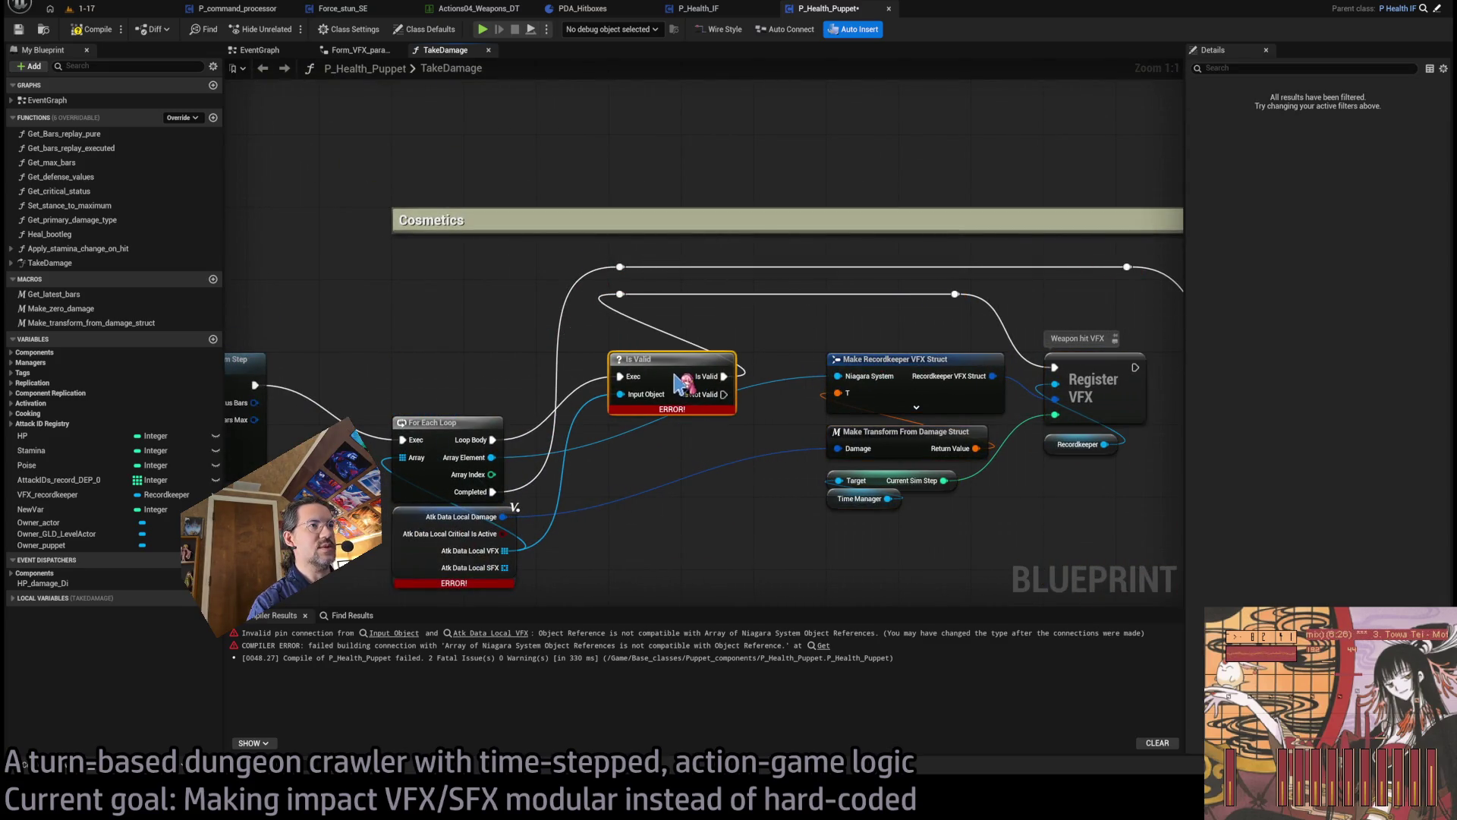
drag(632, 299, 849, 300)
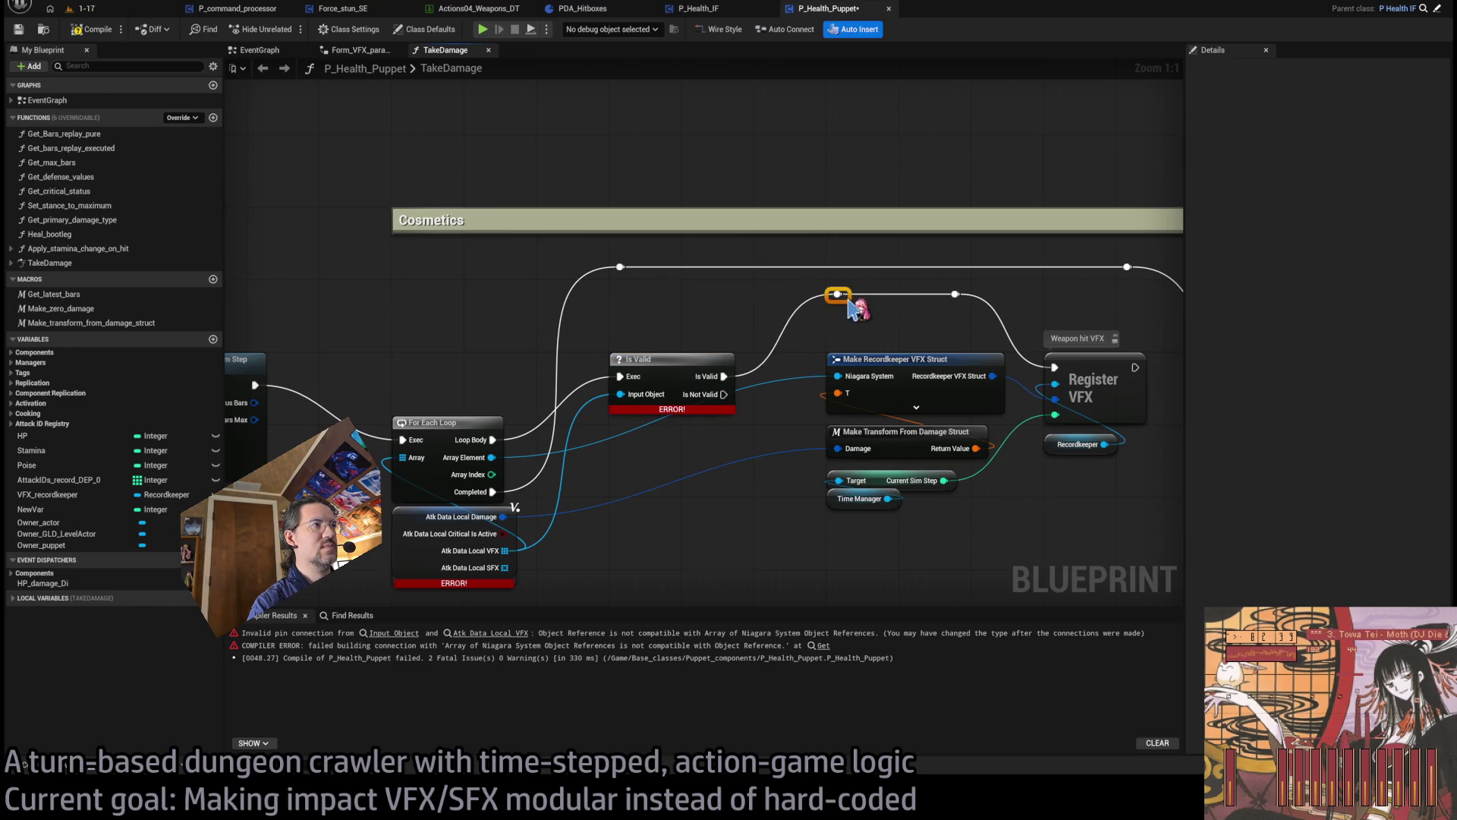
drag(394, 377, 471, 524)
drag(448, 423, 447, 359)
click(582, 529)
drag(396, 430, 456, 419)
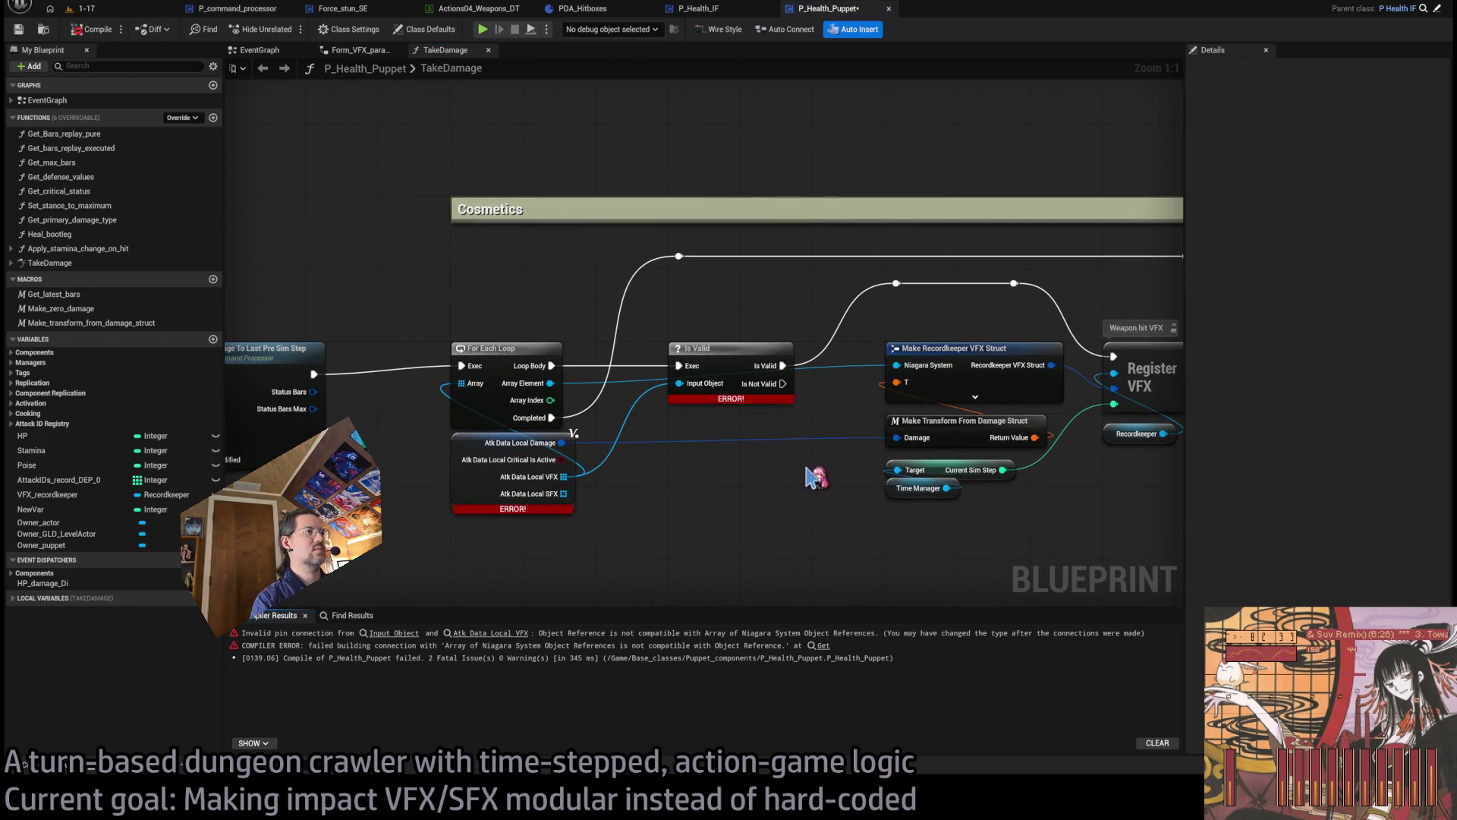
drag(778, 459, 708, 450)
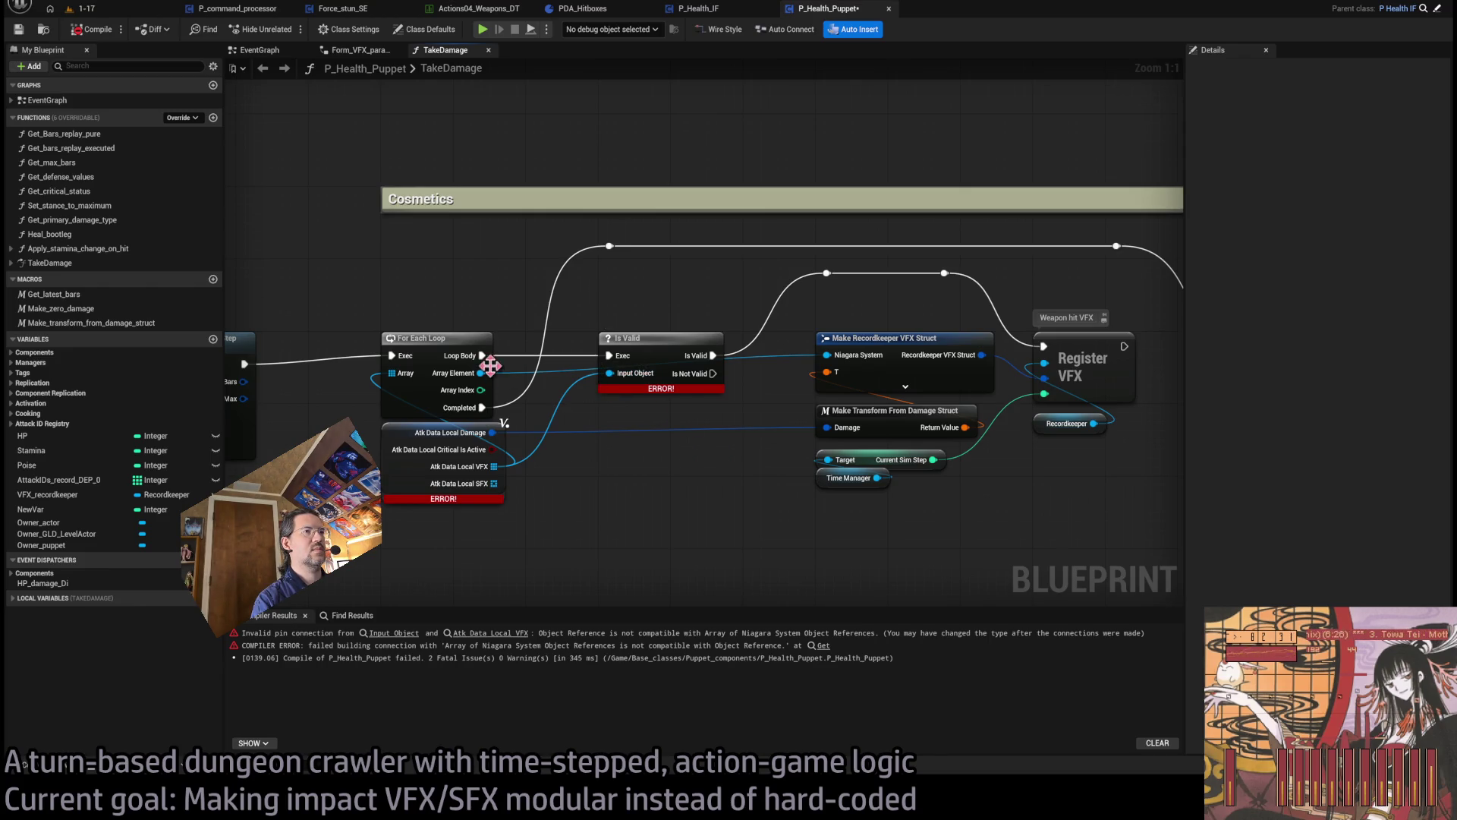
- Connect Array Element to Is Valid's Input Object and compile P_Health_Puppet successfully
drag(484, 376, 610, 372)
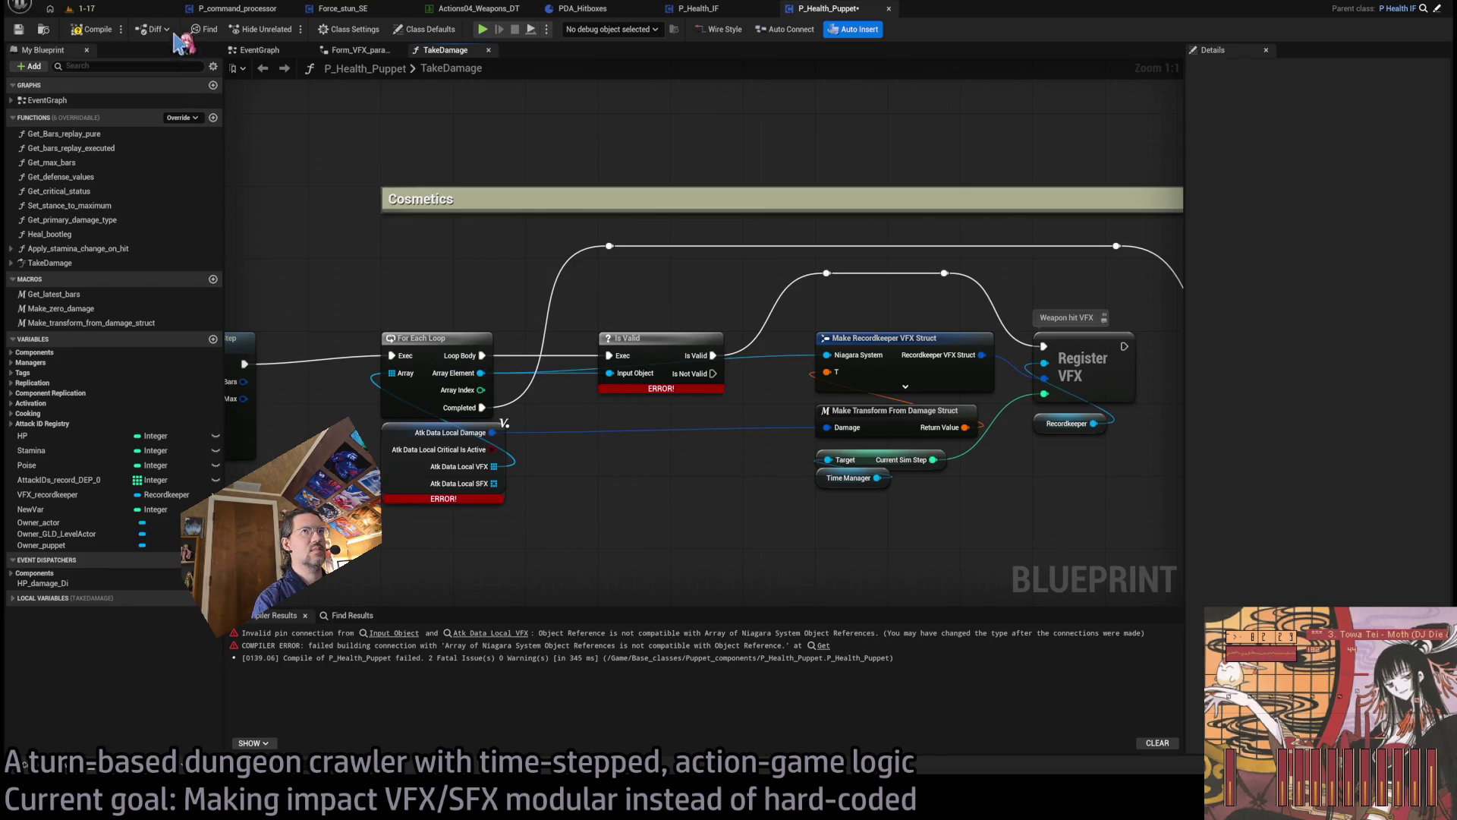
click(110, 34)
drag(762, 485, 571, 471)
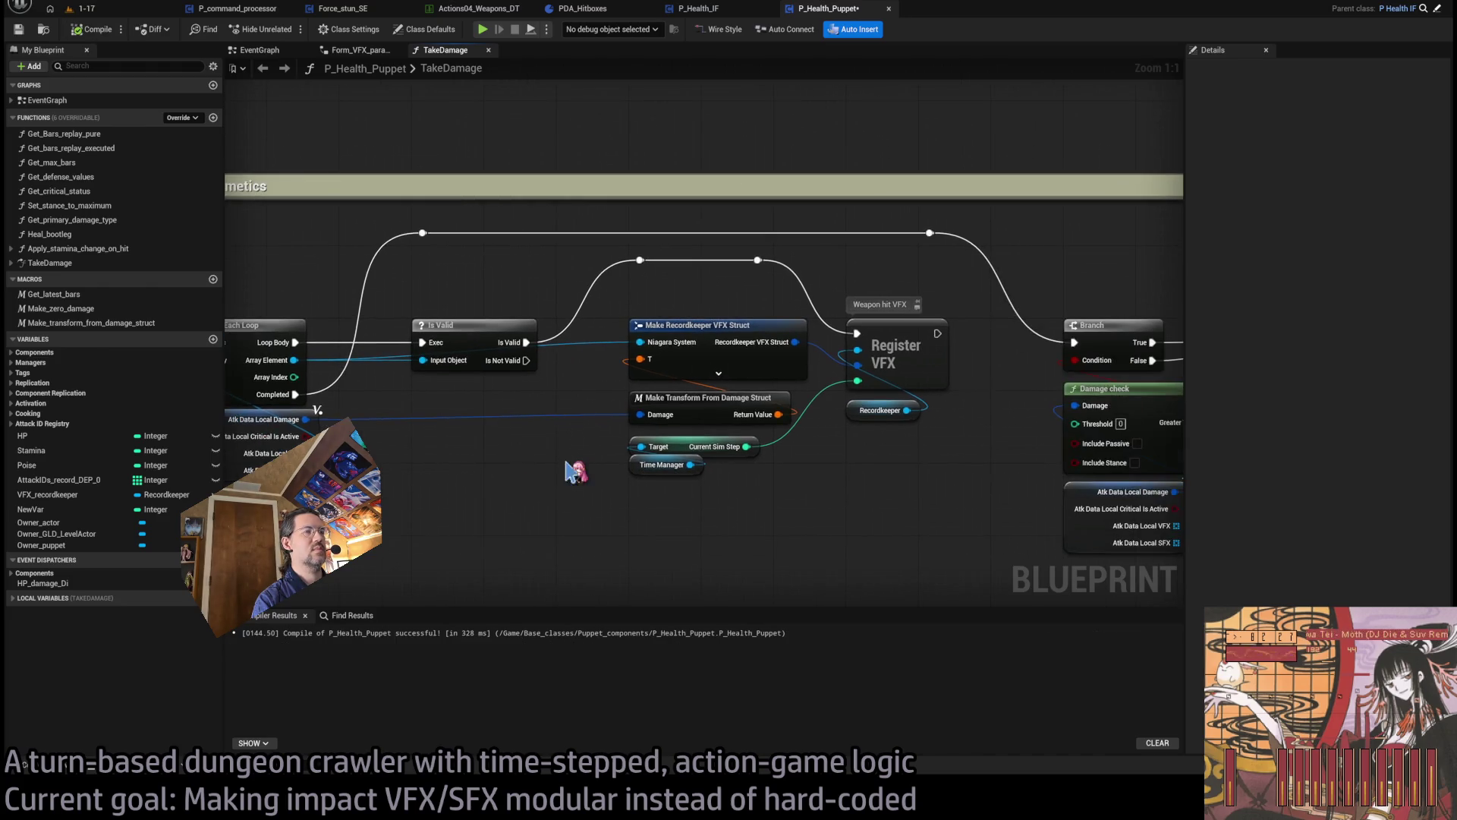
- Add two reroute points on the Array Element wire and line them up above Is Valid
double_click(577, 343)
mouse_move(577, 343)
mouse_down()
mouse_move(423, 307)
mouse_move(522, 305)
mouse_up()
double_click(449, 305)
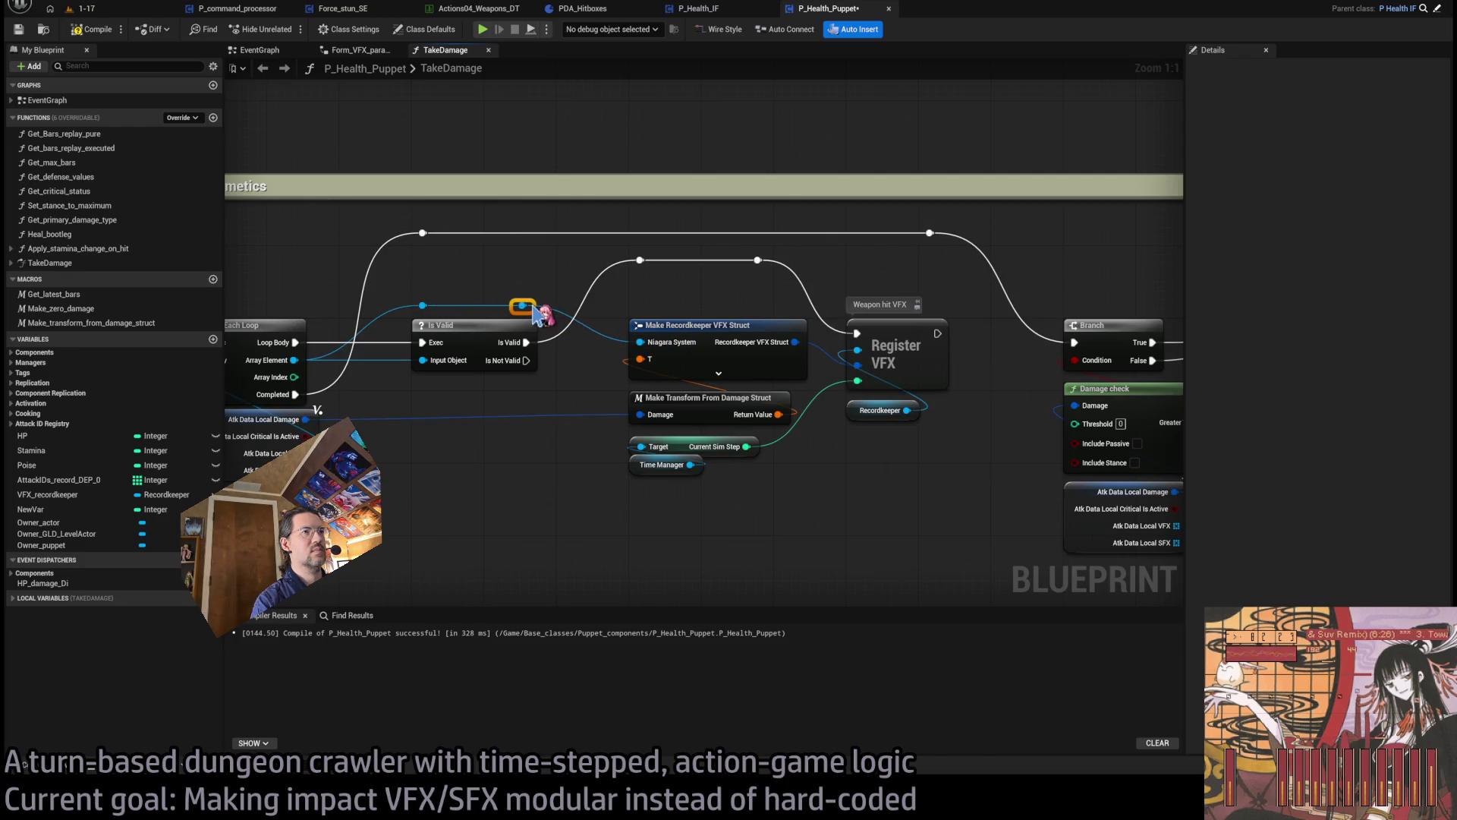
drag(423, 305, 423, 296)
drag(522, 305, 522, 296)
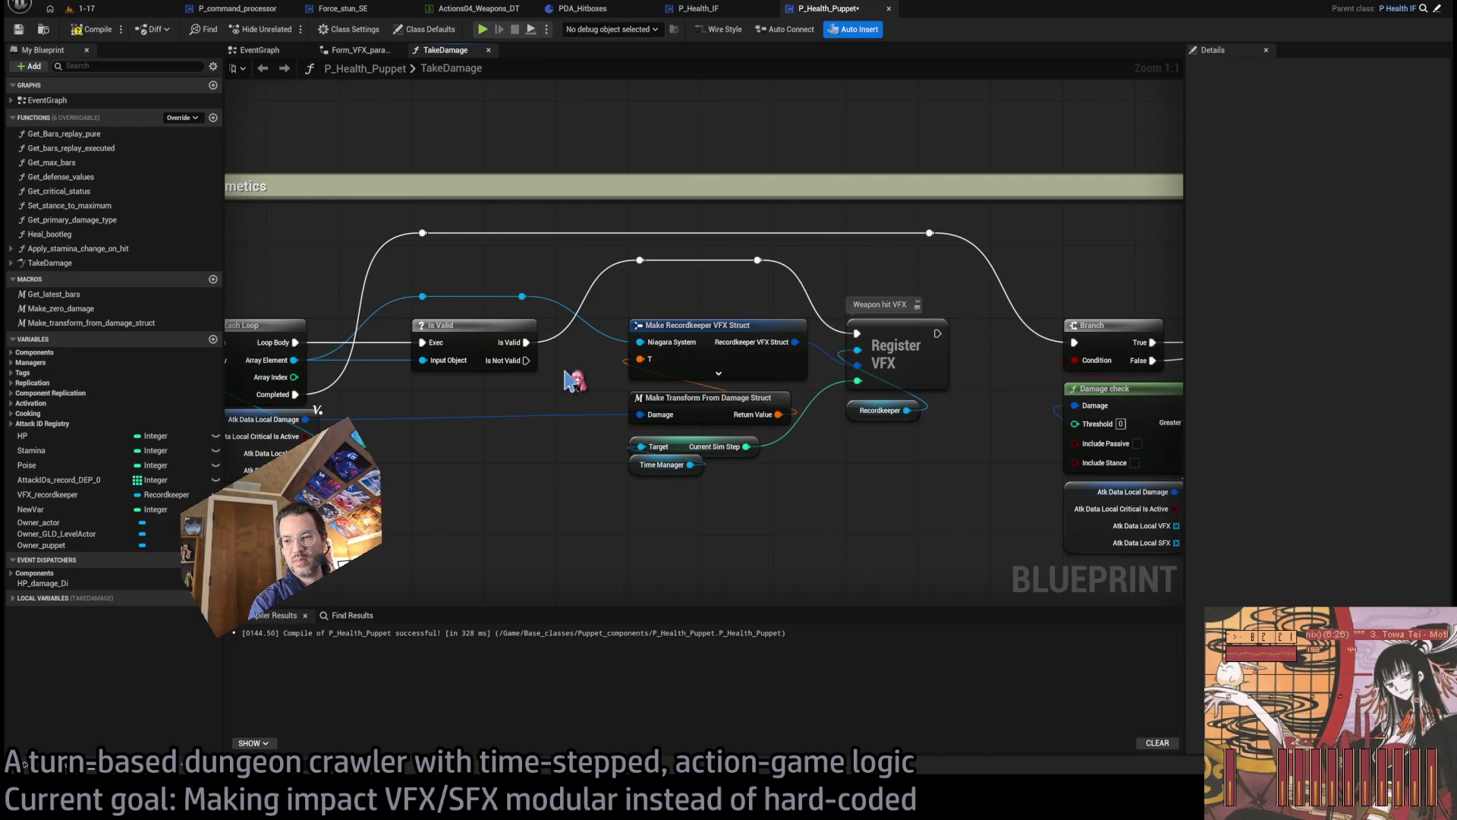
- Review the graph from For Each Loop through Register VFX and the Branch to the Body debris VFX nodes
drag(556, 432, 739, 443)
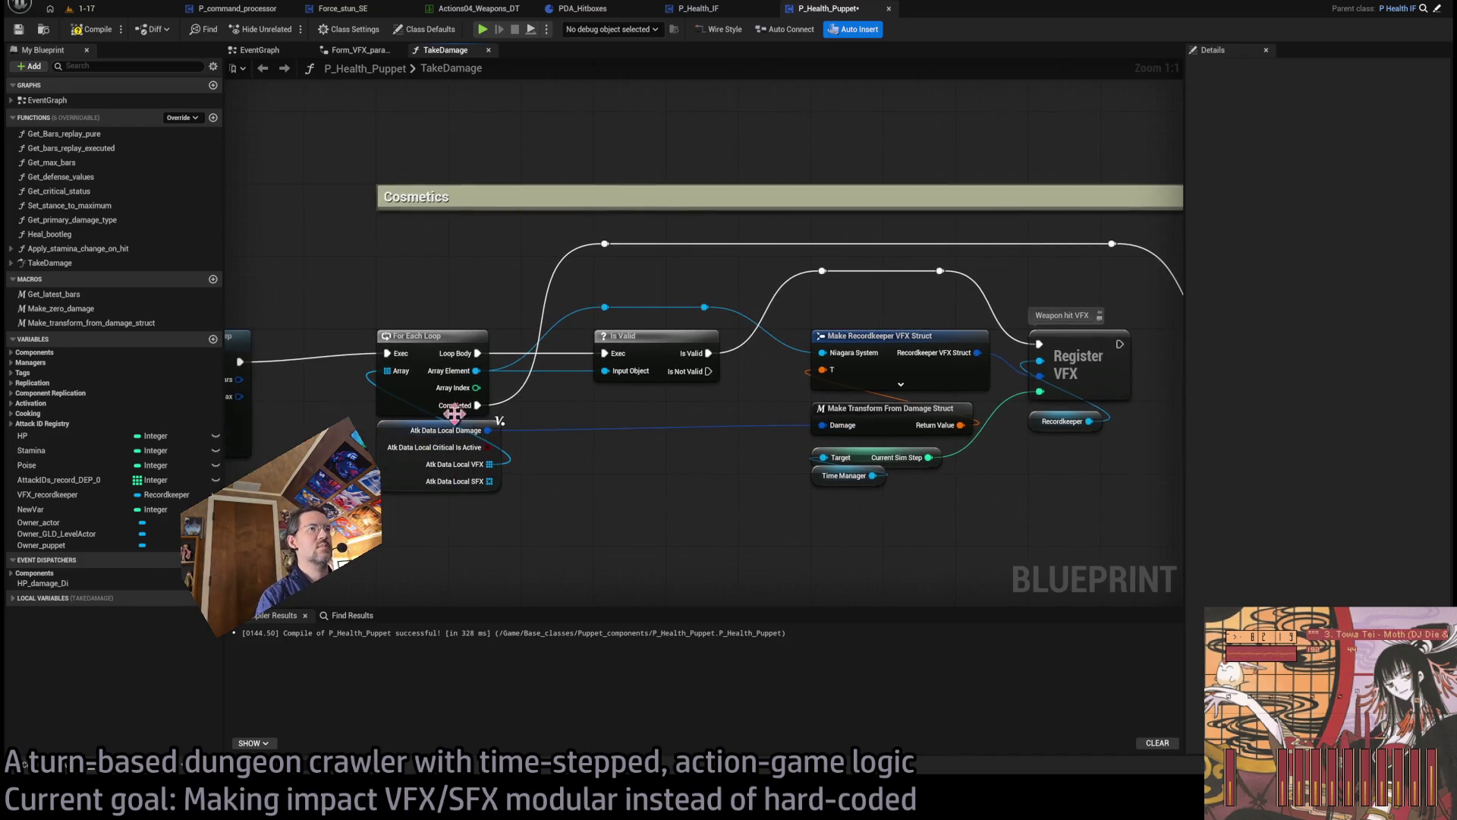
scroll(471, 368, down, 4)
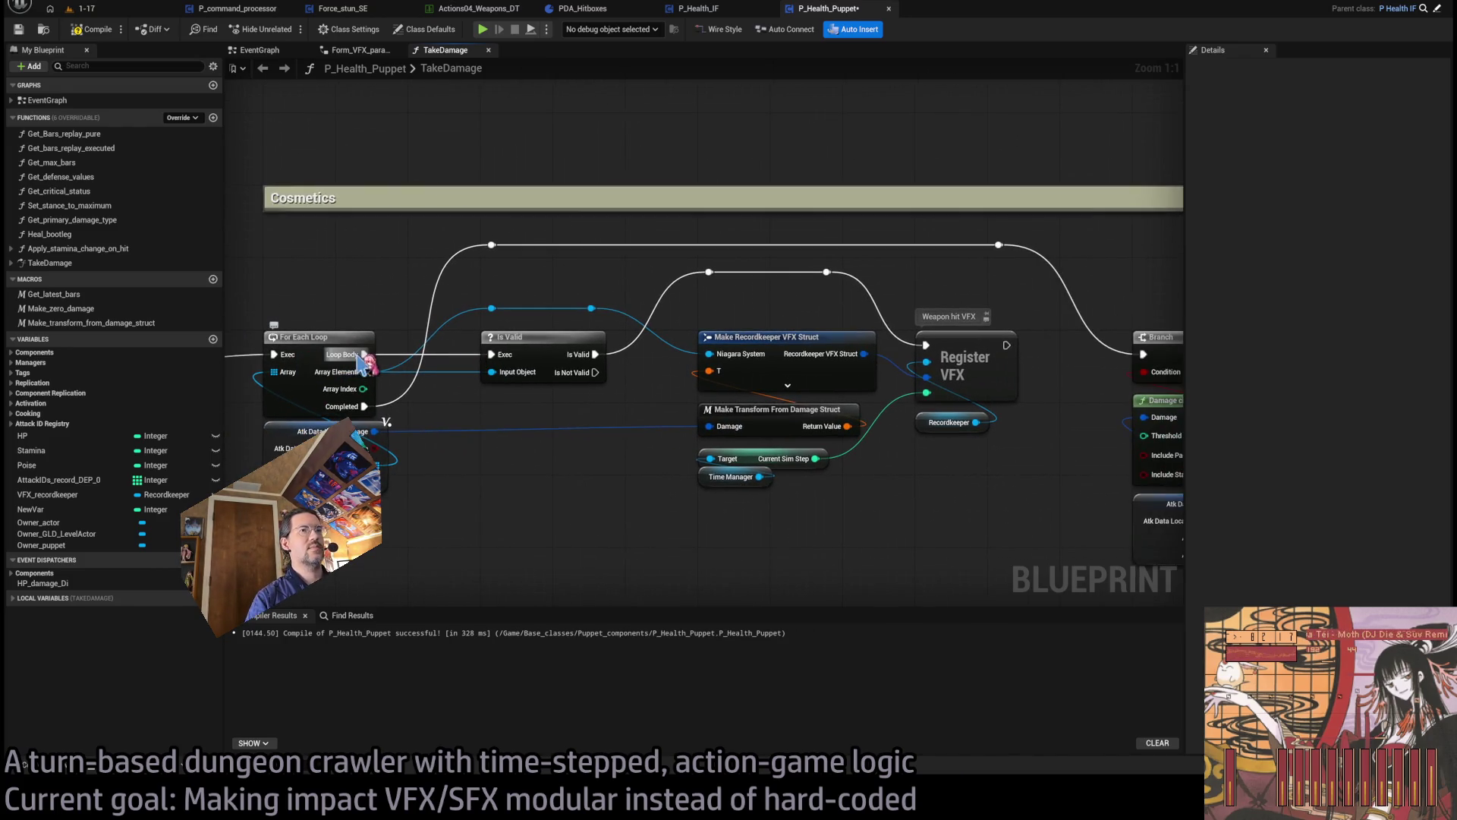
scroll(633, 372, up, 4)
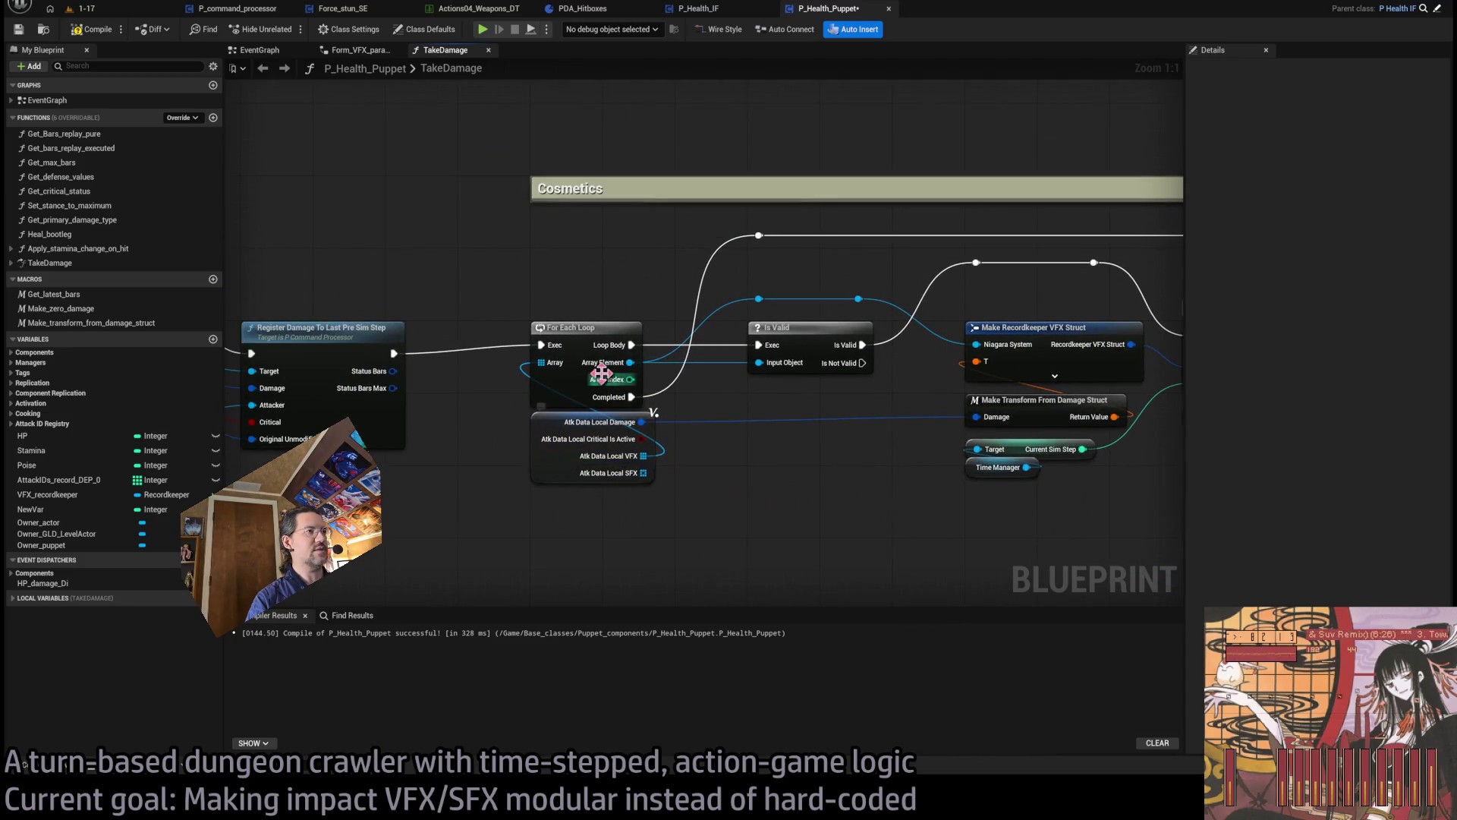
drag(804, 347, 878, 401)
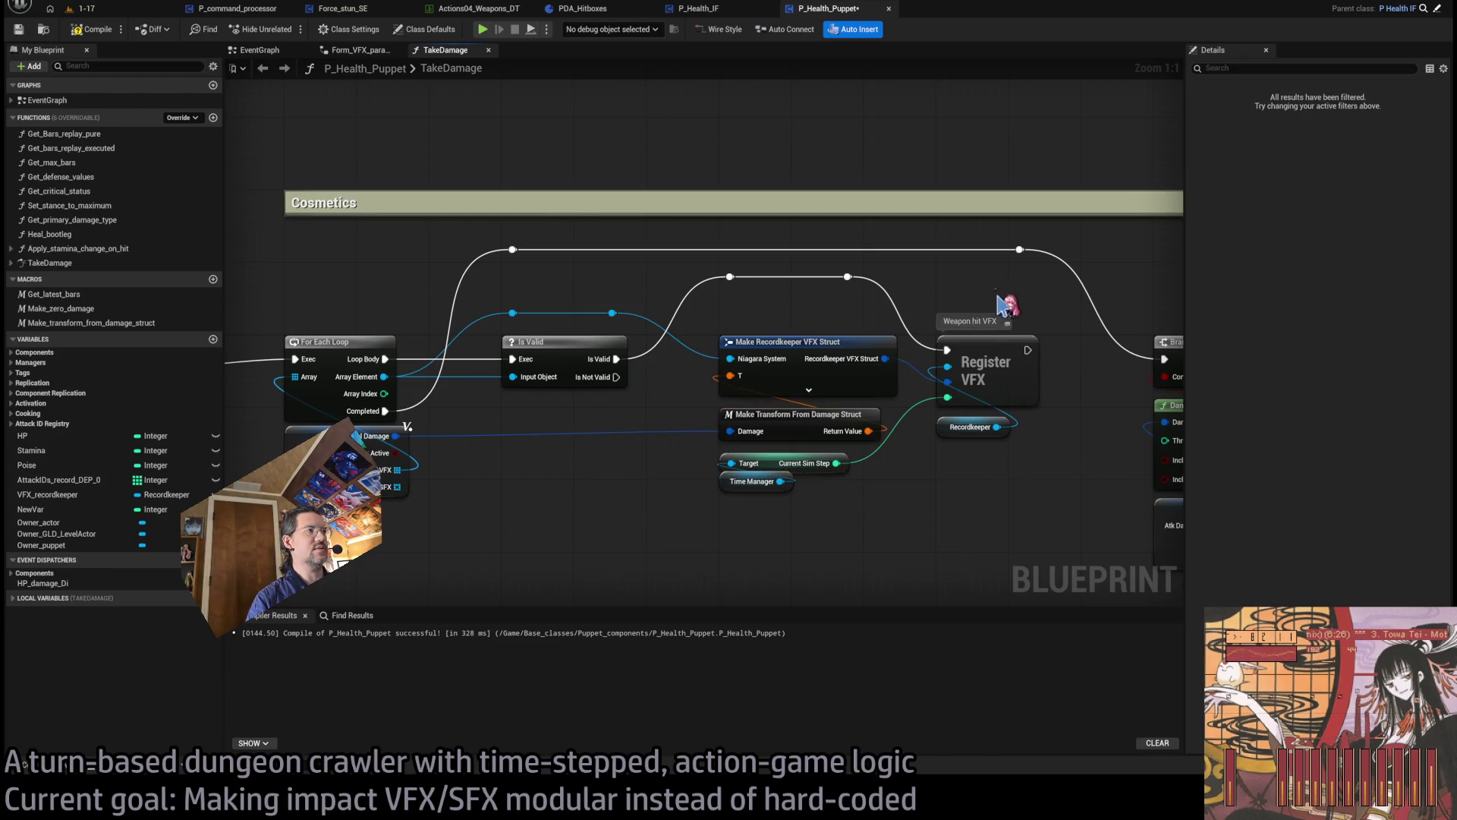
drag(995, 300, 975, 501)
click(1018, 453)
mouse_move(1017, 453)
mouse_down()
mouse_move(577, 237)
mouse_move(479, 281)
mouse_move(318, 296)
mouse_up()
drag(605, 446, 518, 388)
mouse_move(652, 429)
mouse_down()
mouse_move(596, 498)
mouse_move(424, 467)
mouse_up()
mouse_move(560, 223)
mouse_down()
mouse_move(732, 486)
mouse_move(809, 556)
mouse_up()
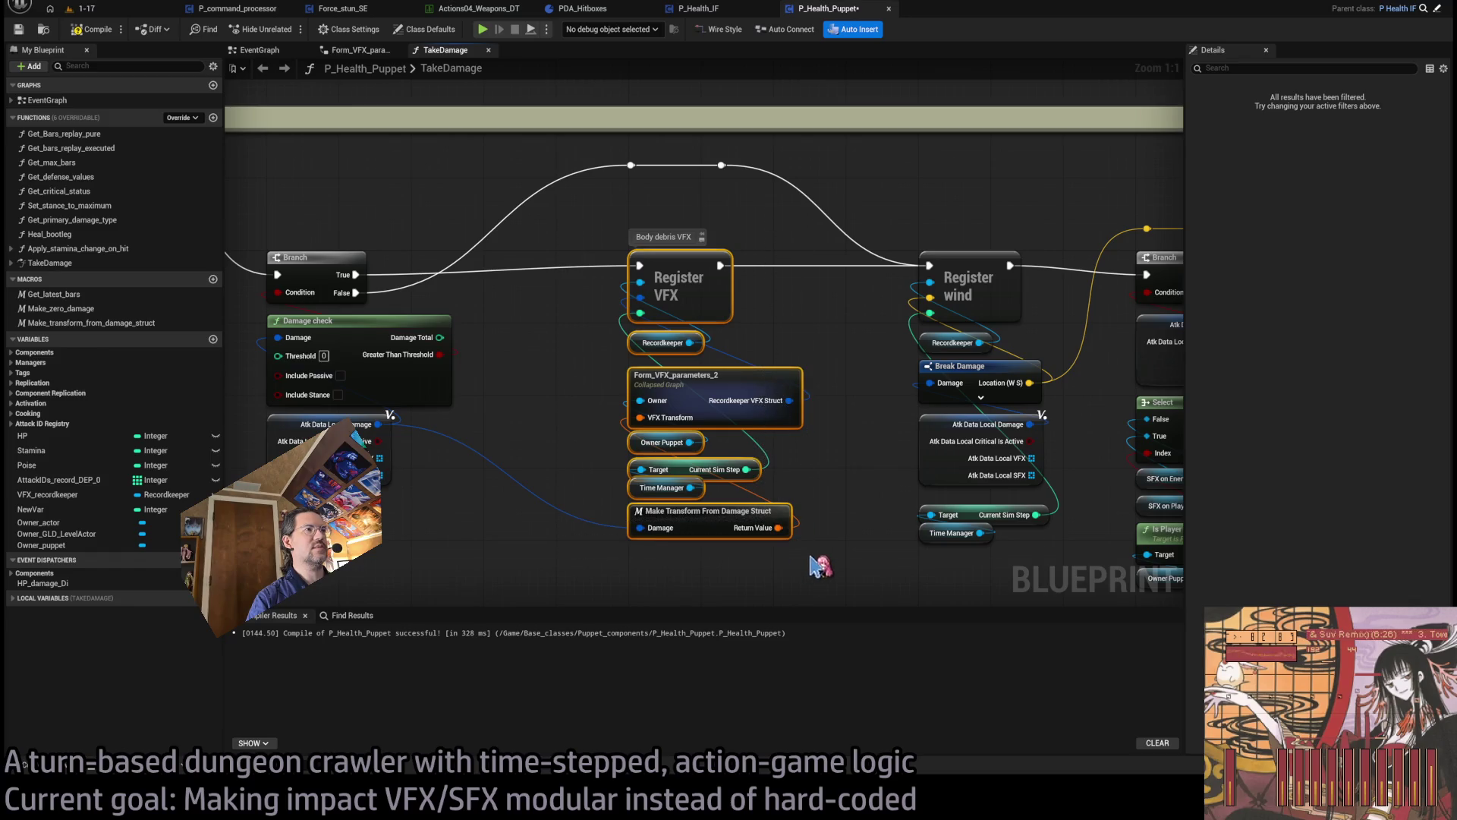
mouse_move(592, 523)
mouse_down()
mouse_move(650, 511)
mouse_move(579, 521)
mouse_move(566, 196)
mouse_up()
drag(660, 237, 689, 559)
drag(803, 510, 705, 511)
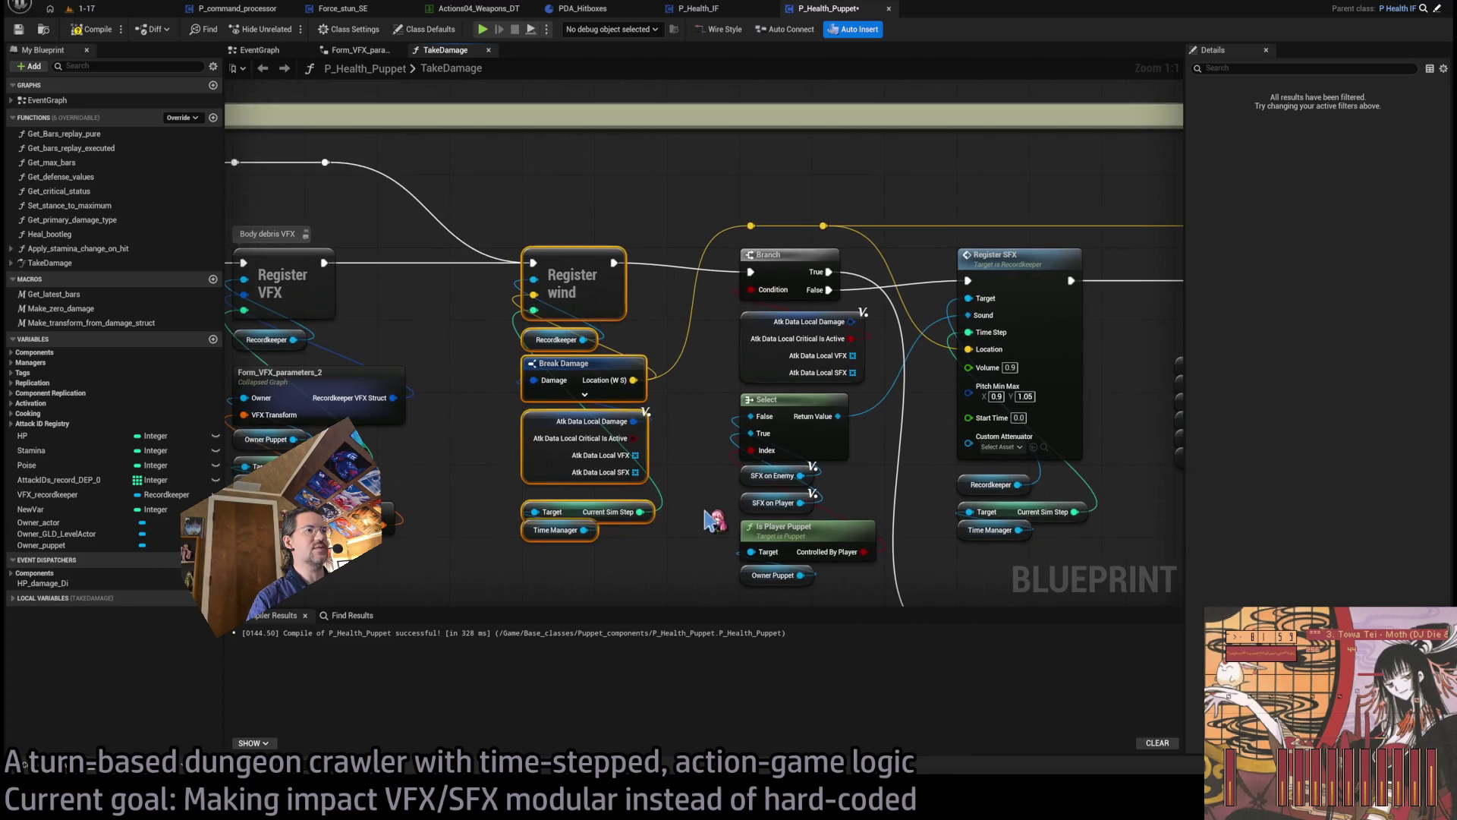
click(690, 465)
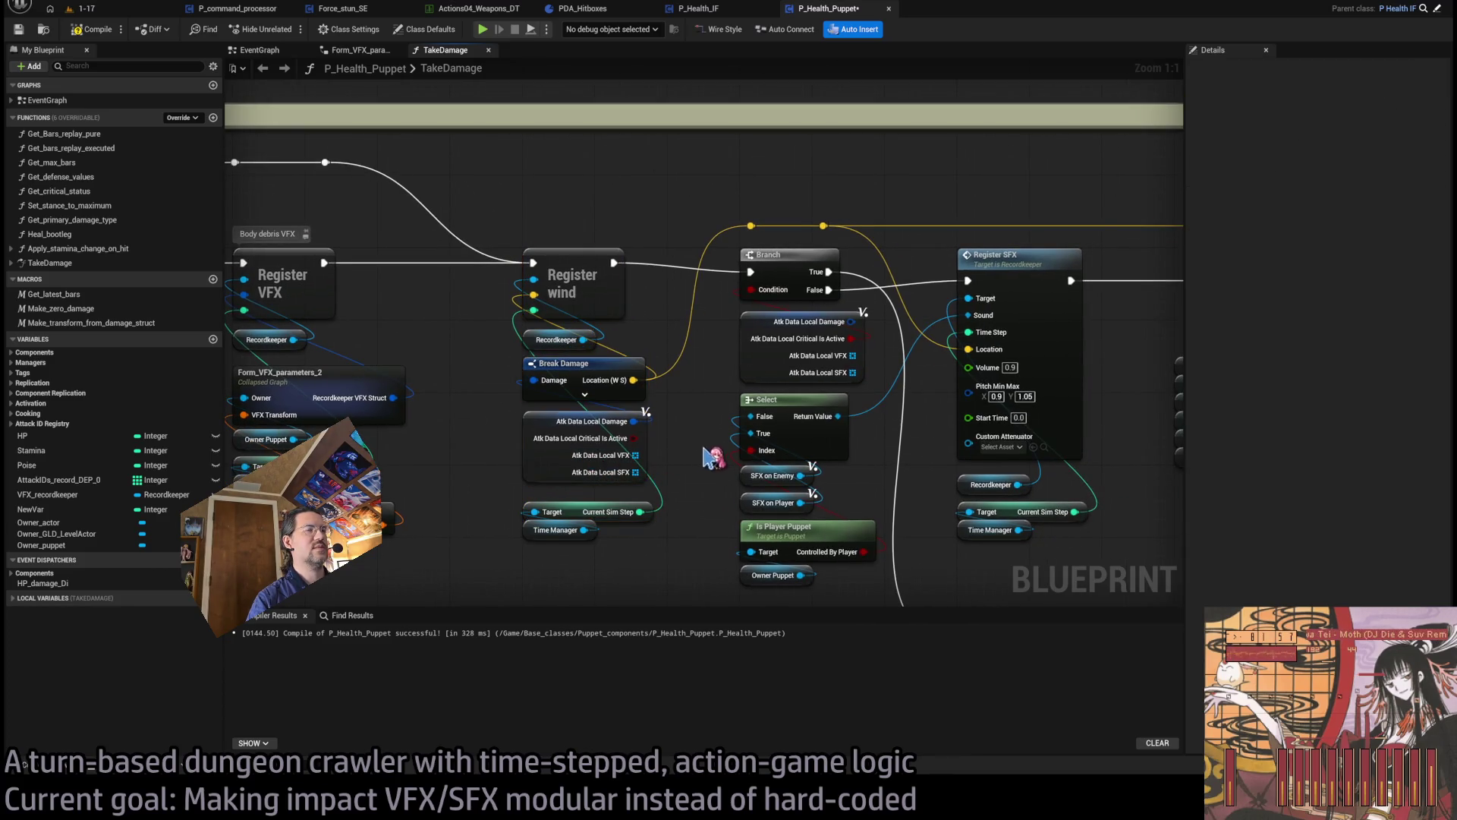
drag(709, 449, 634, 435)
mouse_move(618, 338)
mouse_down()
mouse_move(1139, 357)
mouse_move(626, 485)
mouse_up()
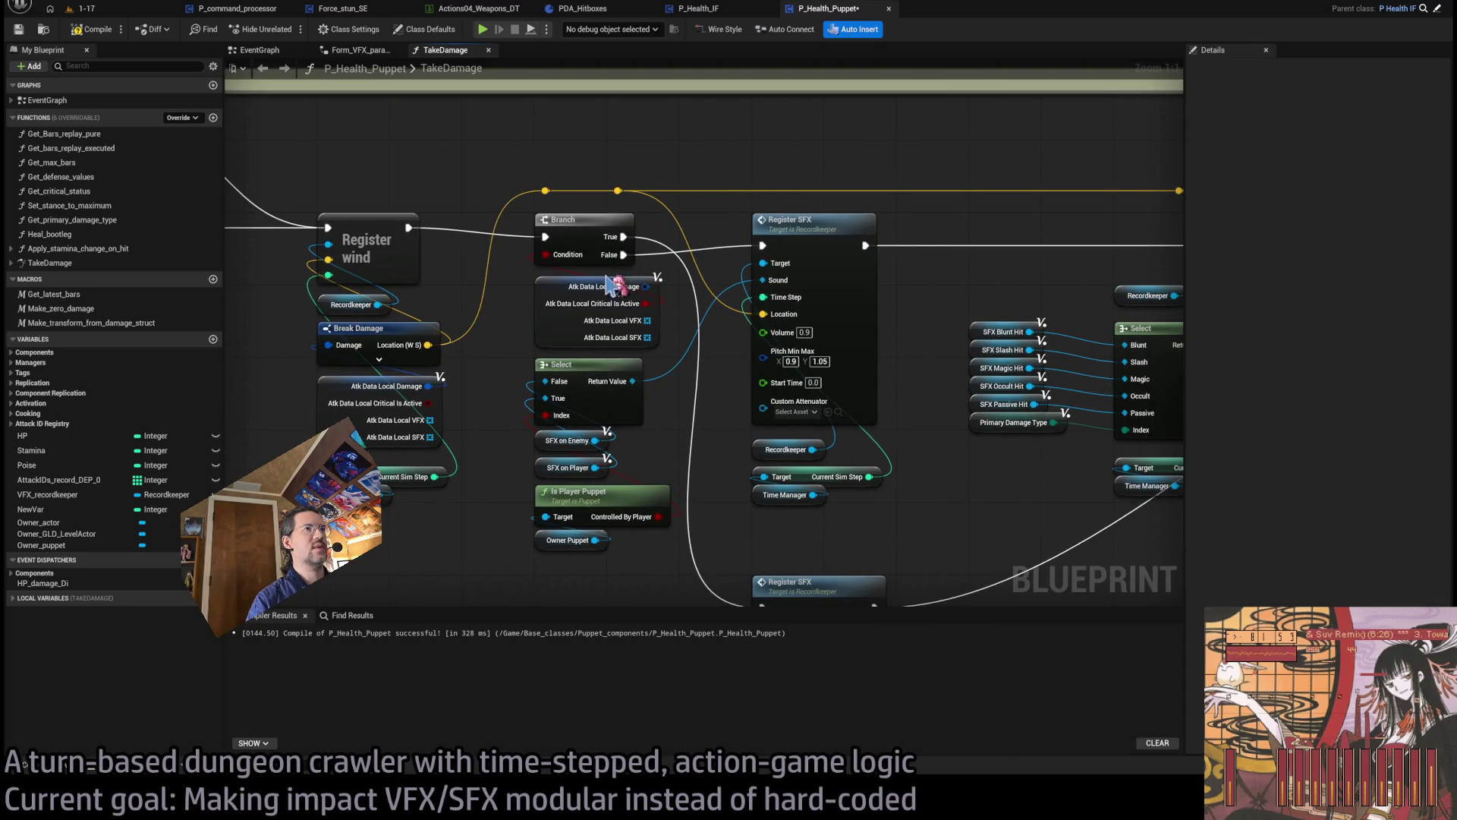
click(585, 467)
click(569, 440)
scroll(666, 446, up, 1)
scroll(667, 439, down, 1)
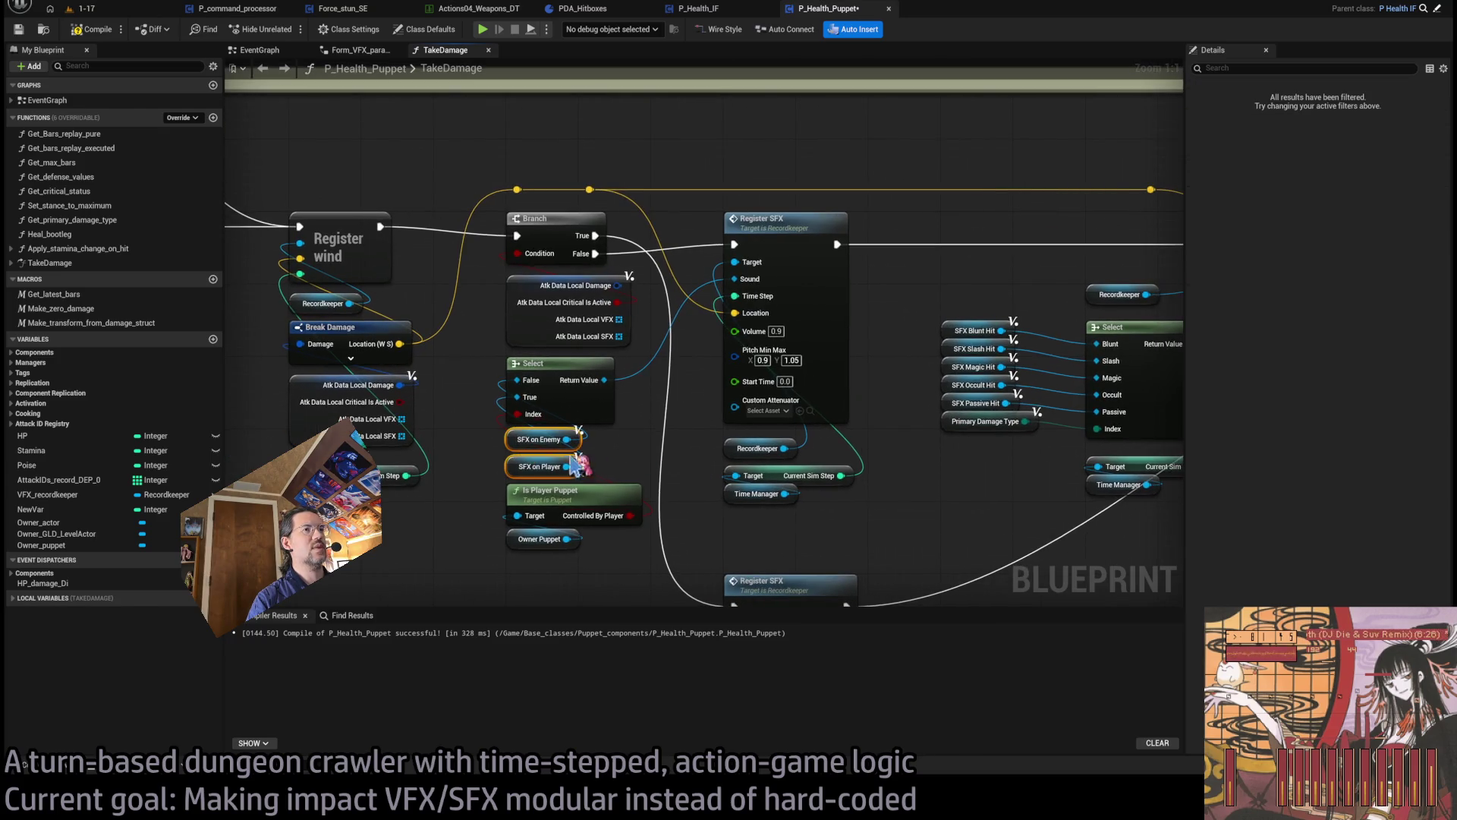
click(566, 466)
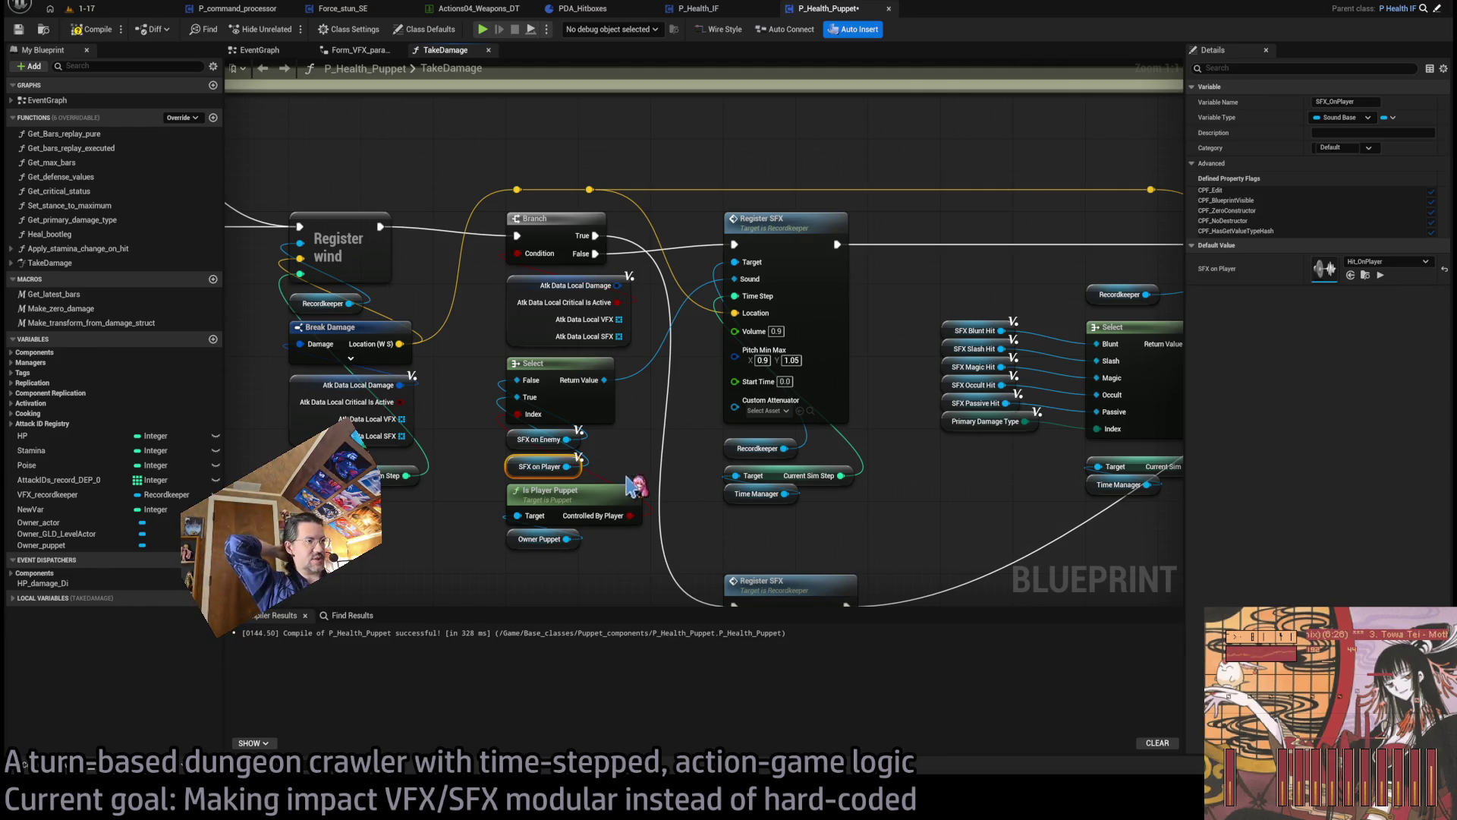
mouse_move(728, 486)
mouse_down()
mouse_move(748, 504)
mouse_move(612, 462)
mouse_up()
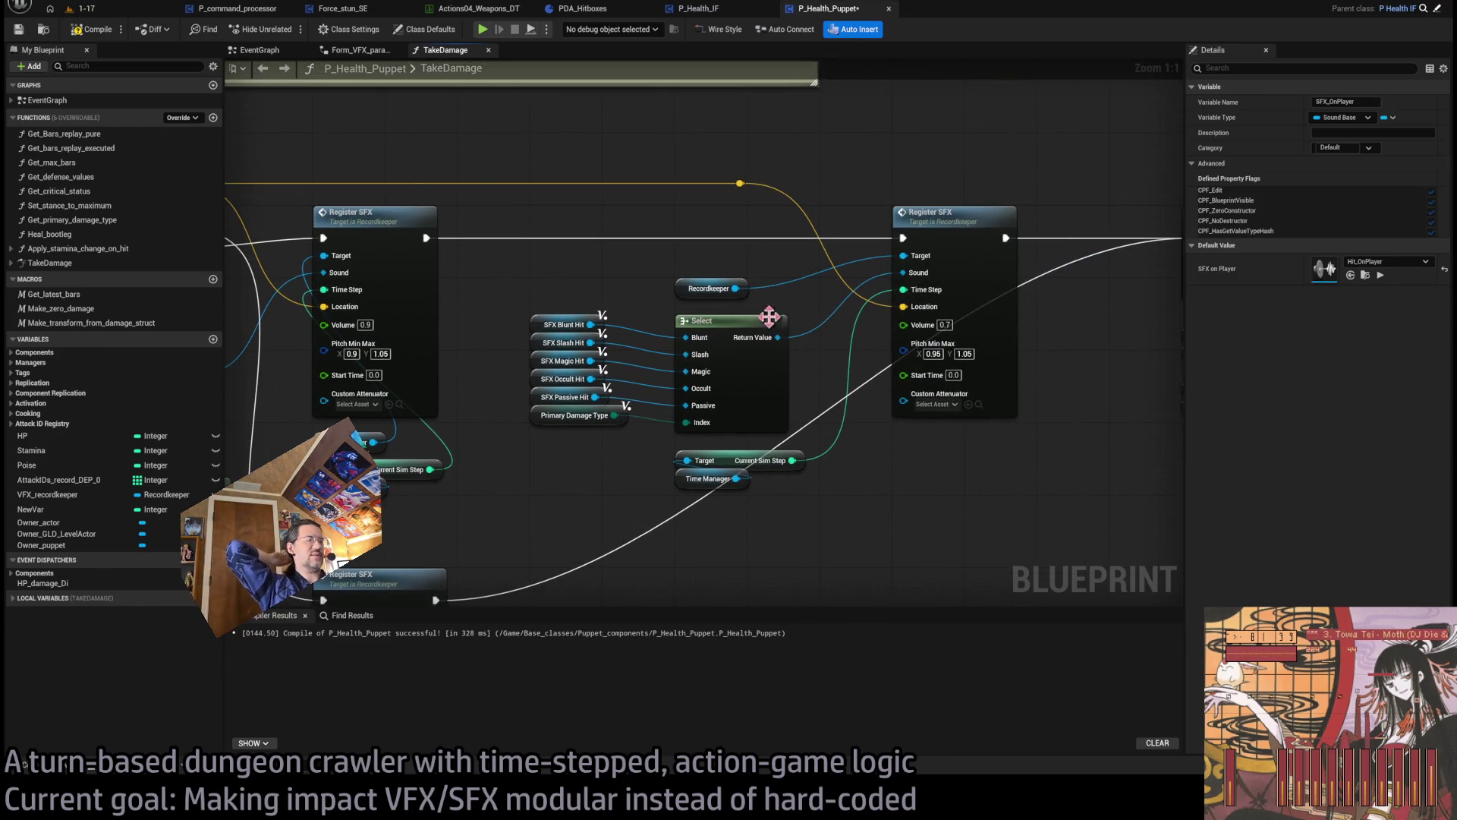
drag(829, 346, 558, 449)
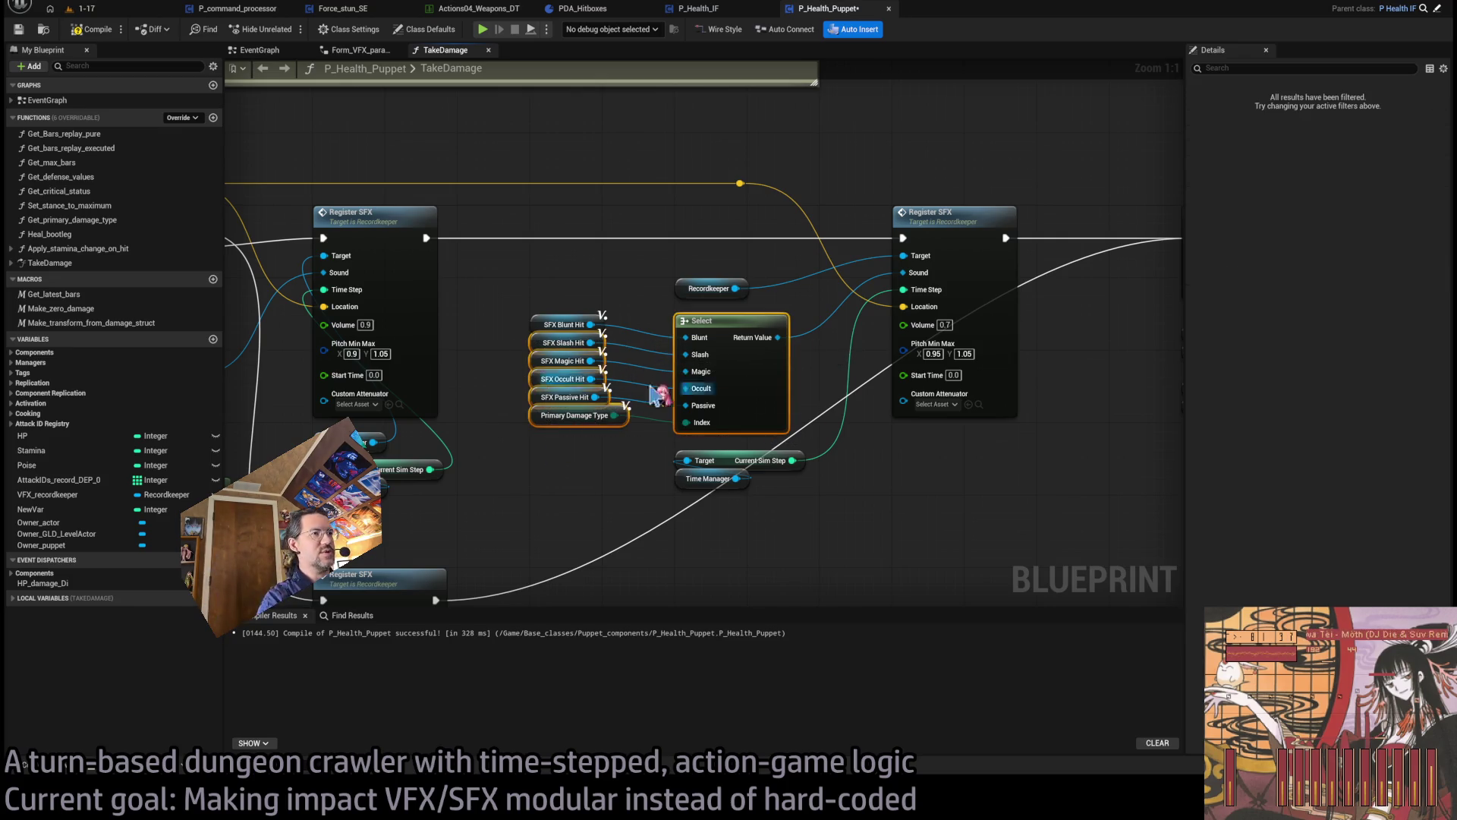
click(816, 379)
drag(649, 440, 817, 335)
click(624, 440)
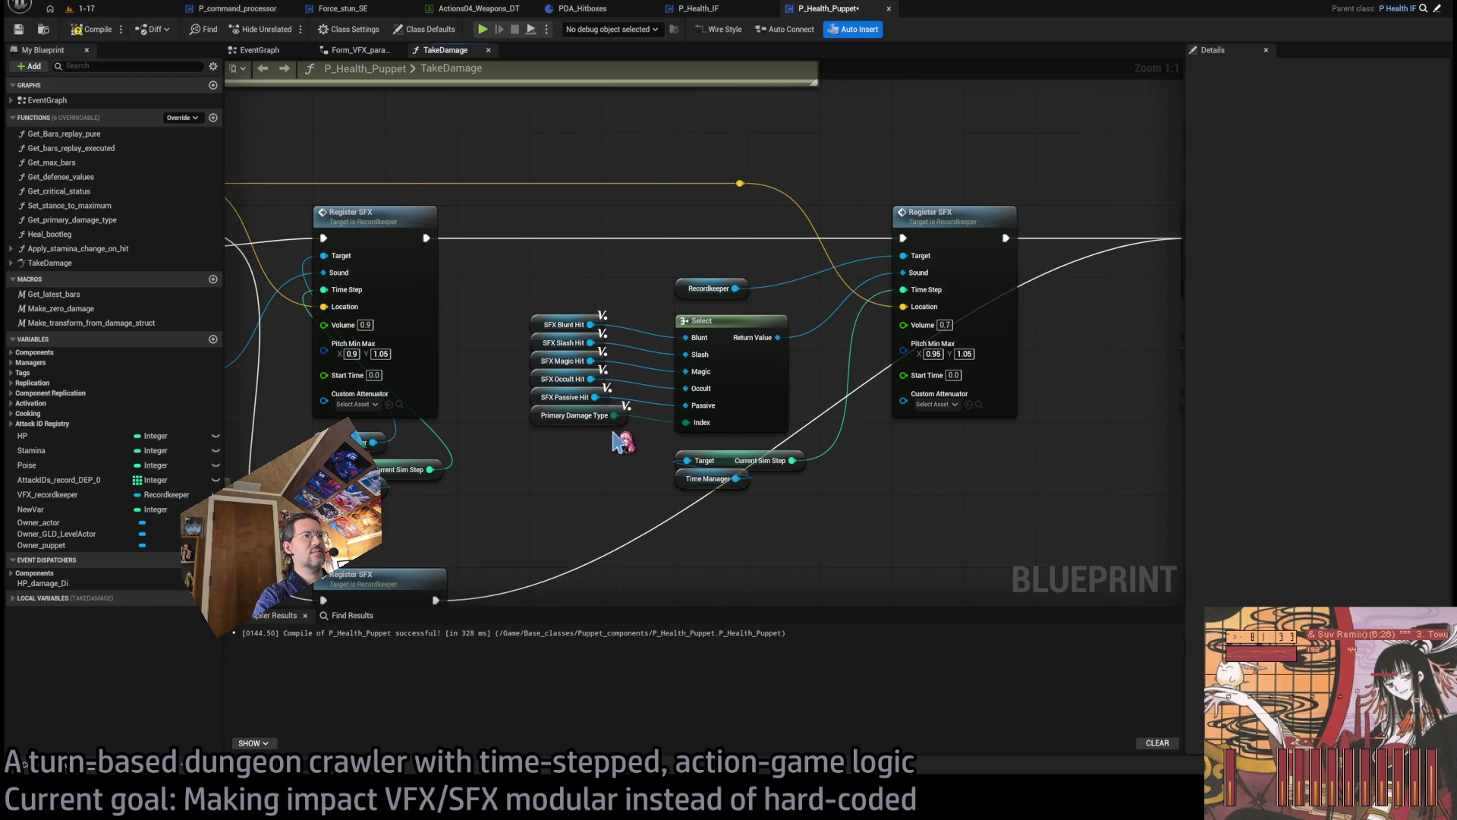
click(600, 417)
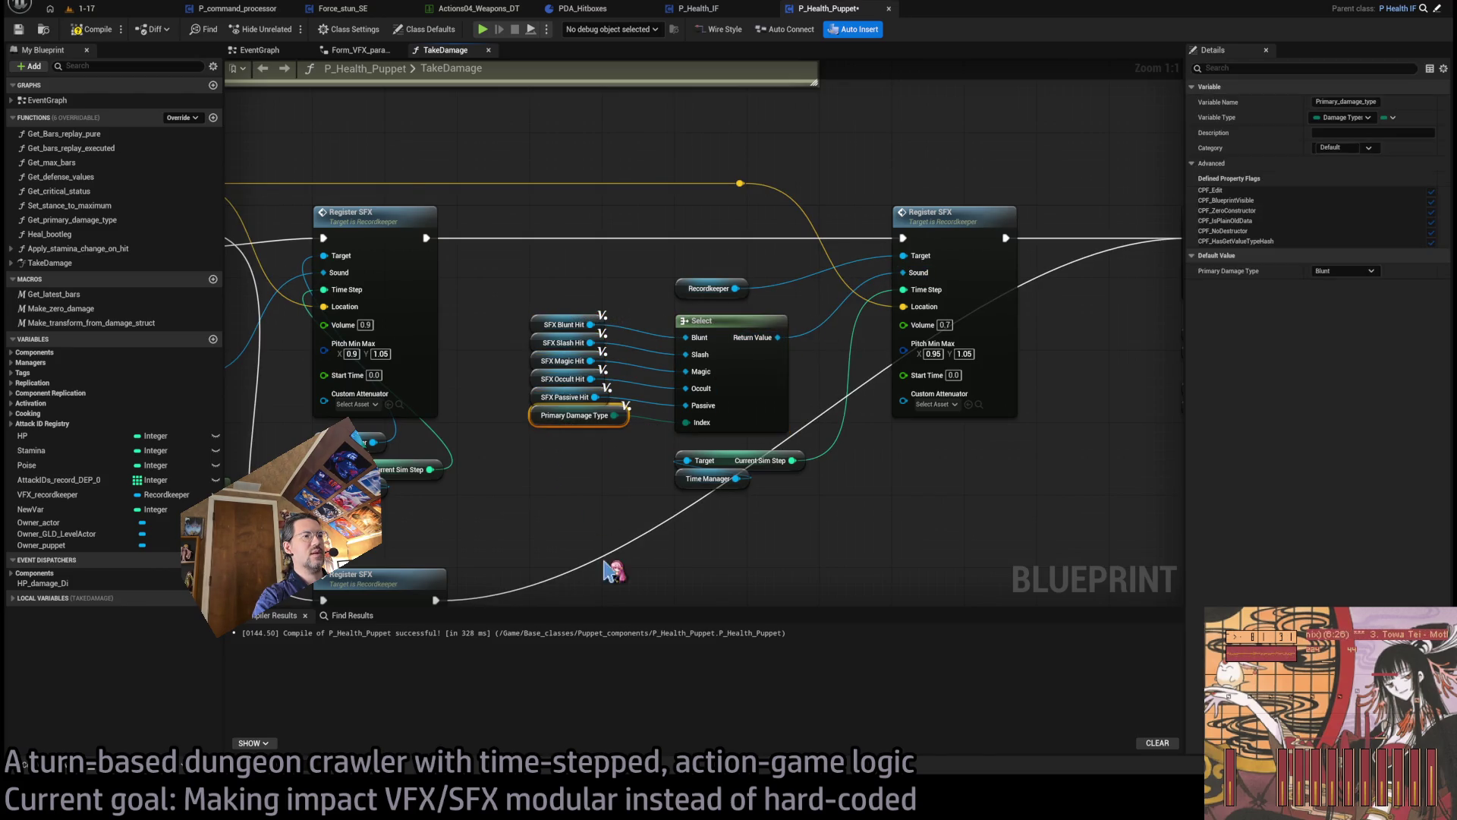
- Search the blueprint for Primary_damage_type and jump to where it is set
key(alt+shift+f)
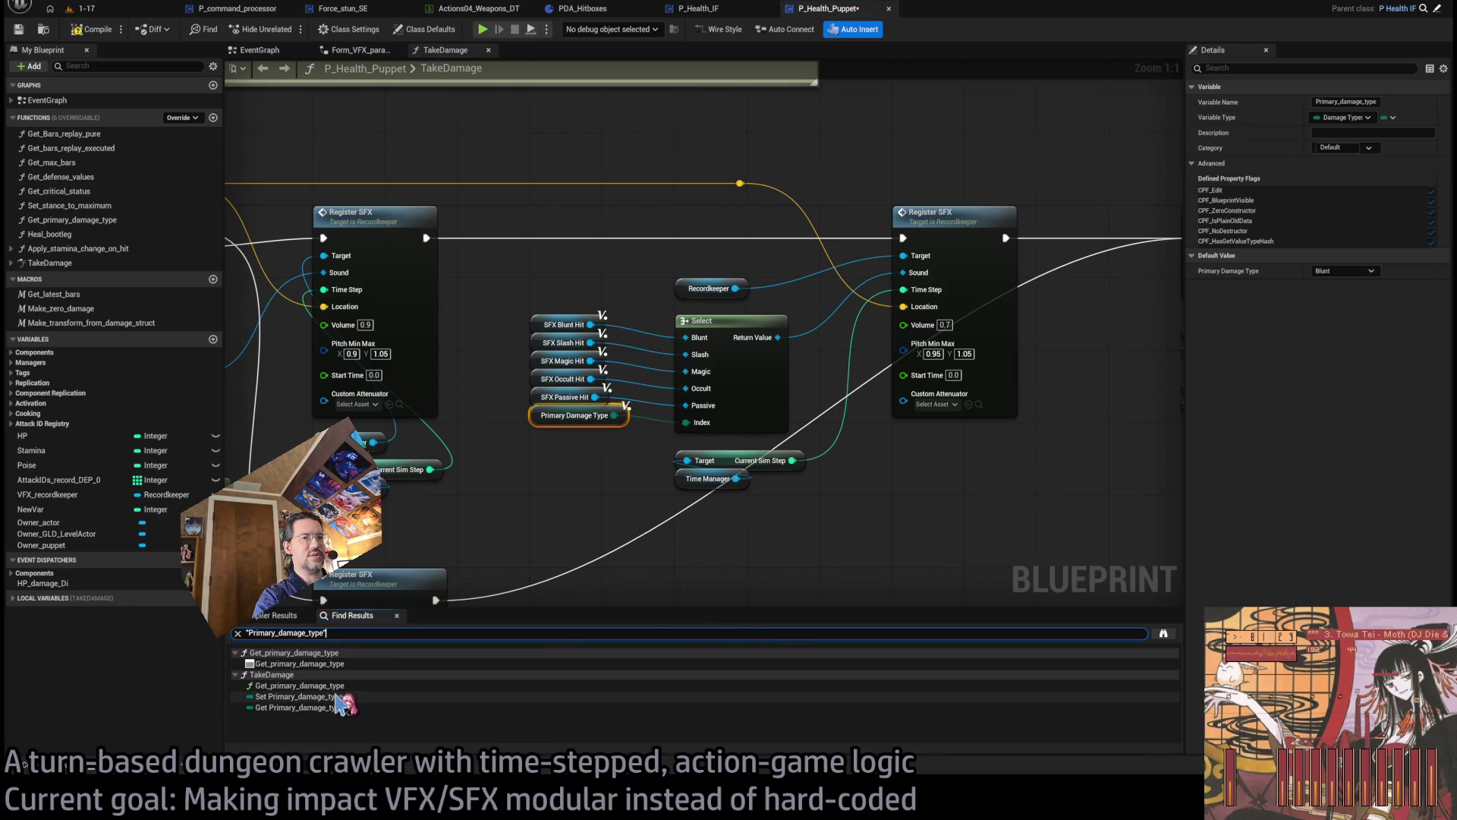
click(344, 697)
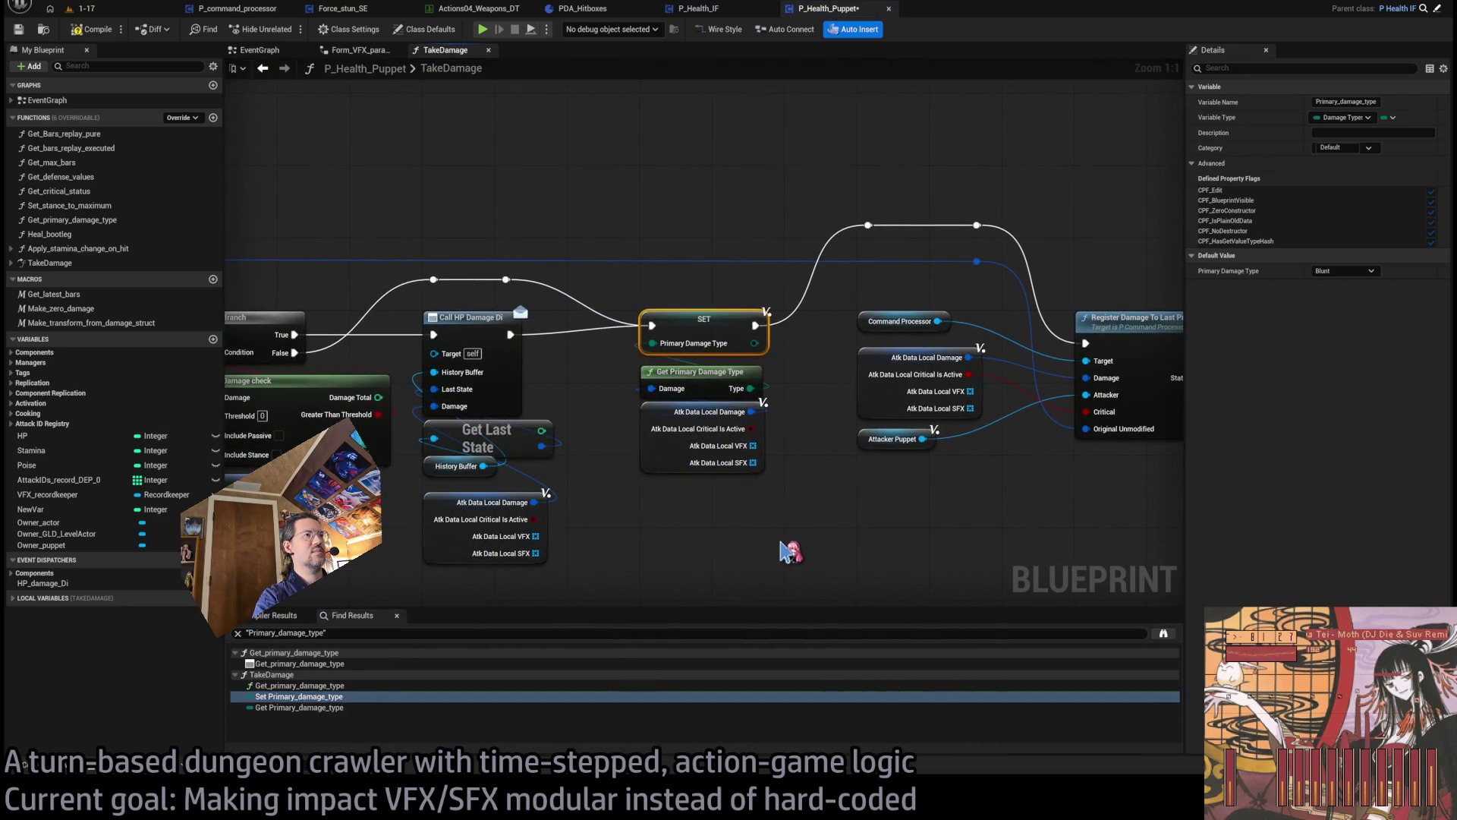
scroll(794, 455, down, 2)
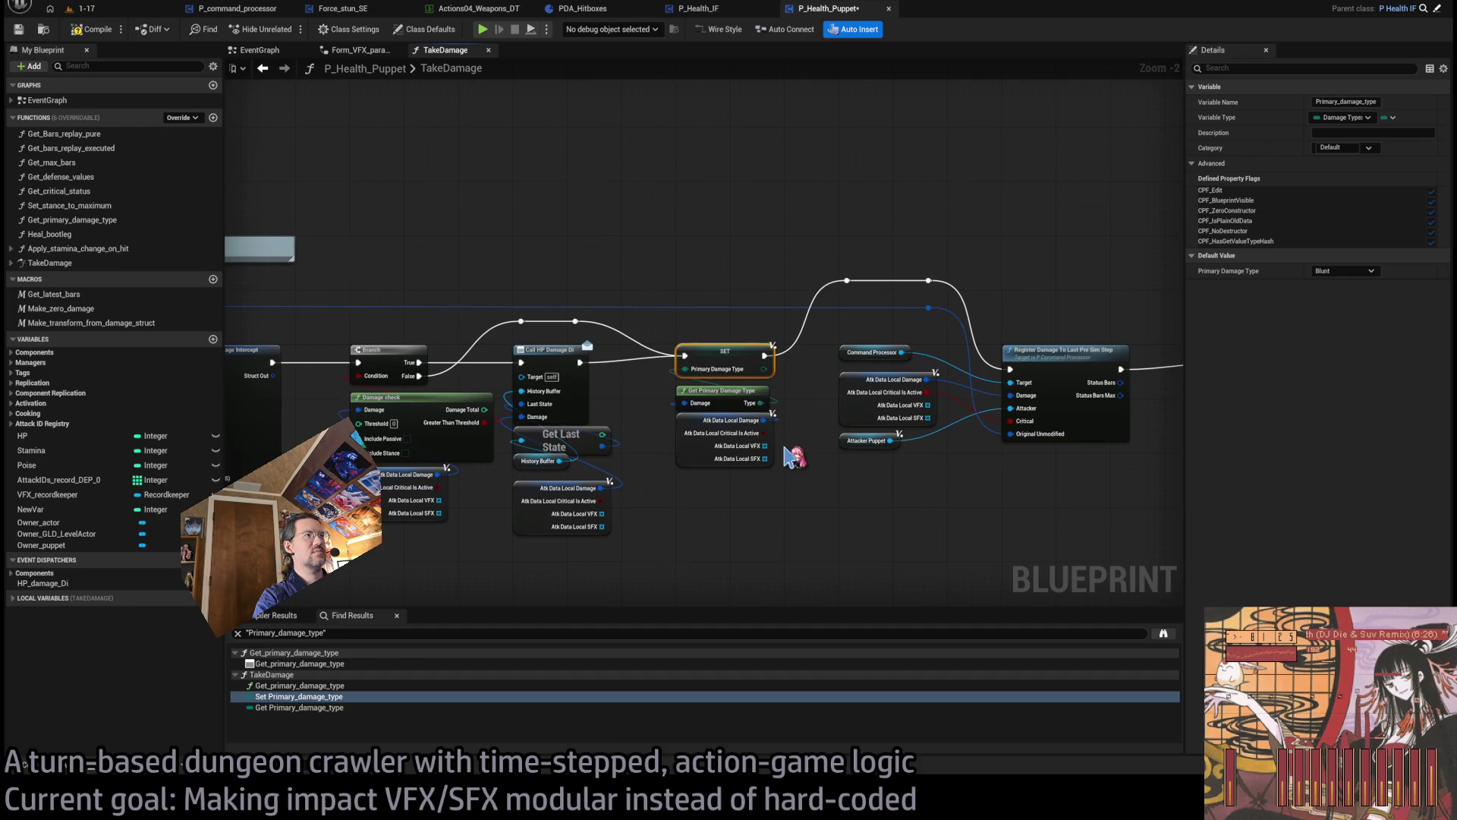
scroll(791, 455, up, 2)
scroll(806, 431, down, 3)
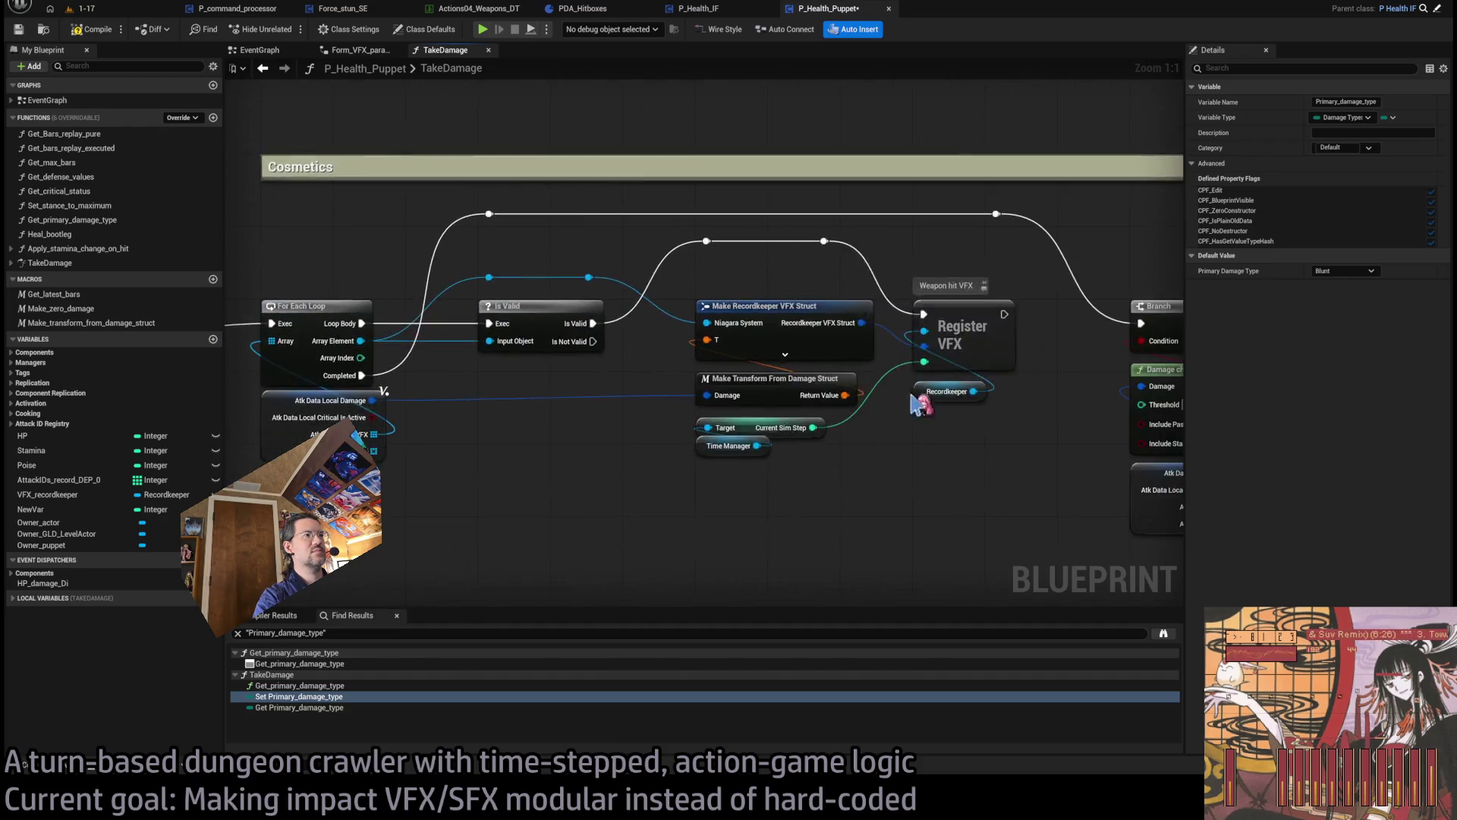
scroll(532, 334, up, 3)
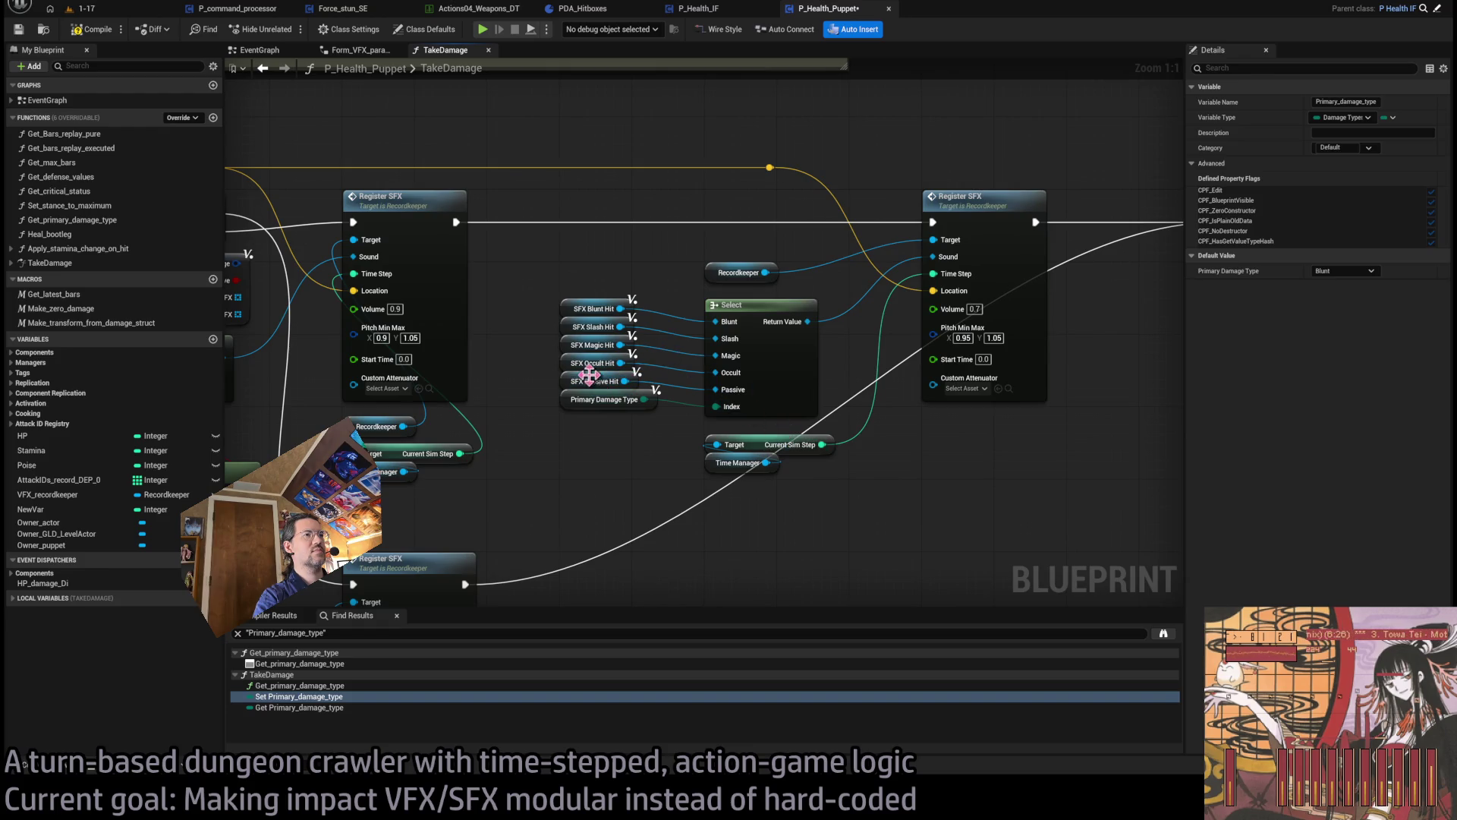
- Delete the damage-type Select node and its SFX hit variable getters
click(561, 325)
drag(525, 307, 831, 413)
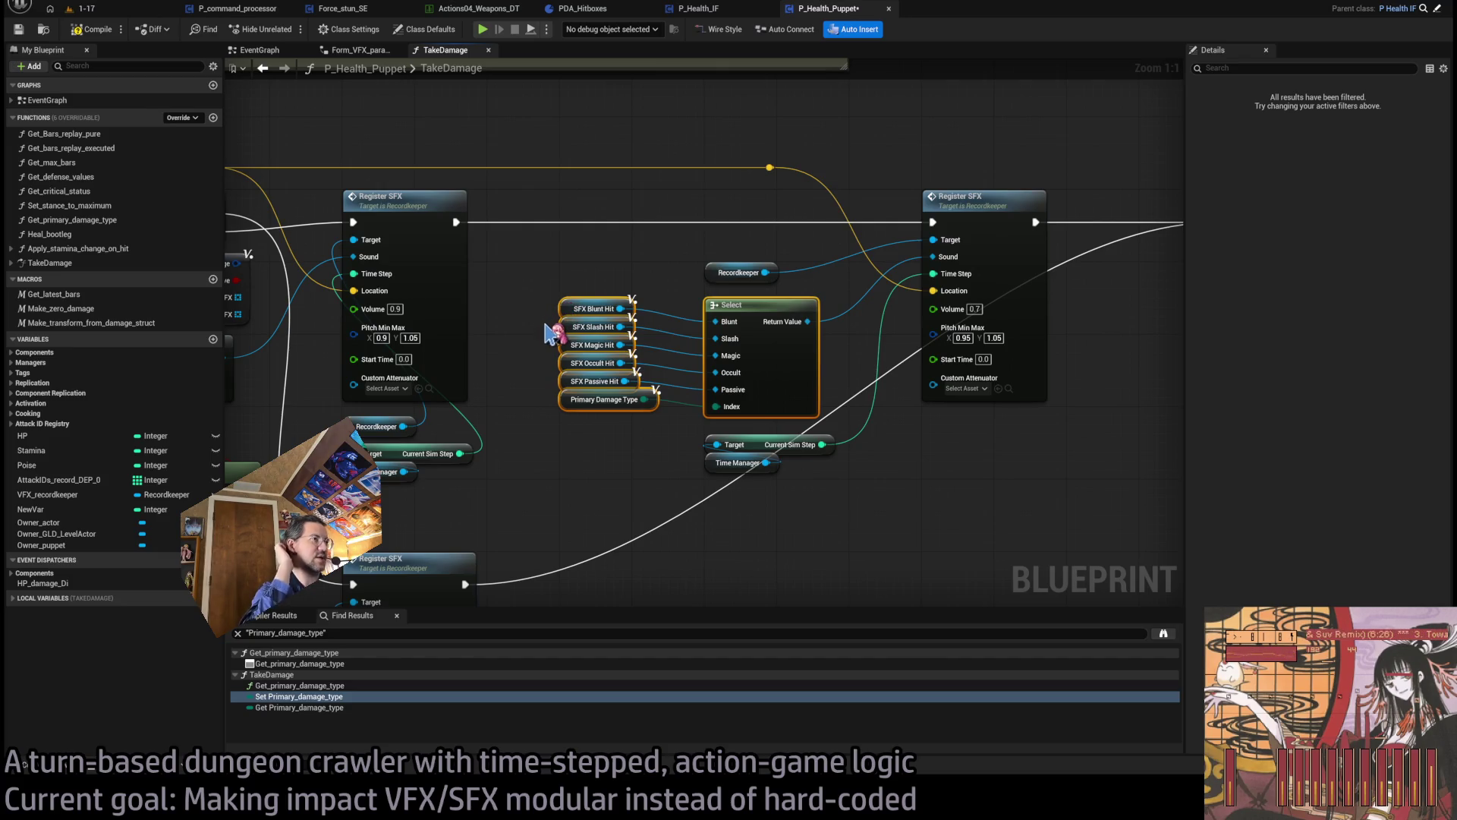
mouse_move(535, 287)
mouse_down()
mouse_move(856, 431)
mouse_move(546, 318)
mouse_move(538, 298)
mouse_up()
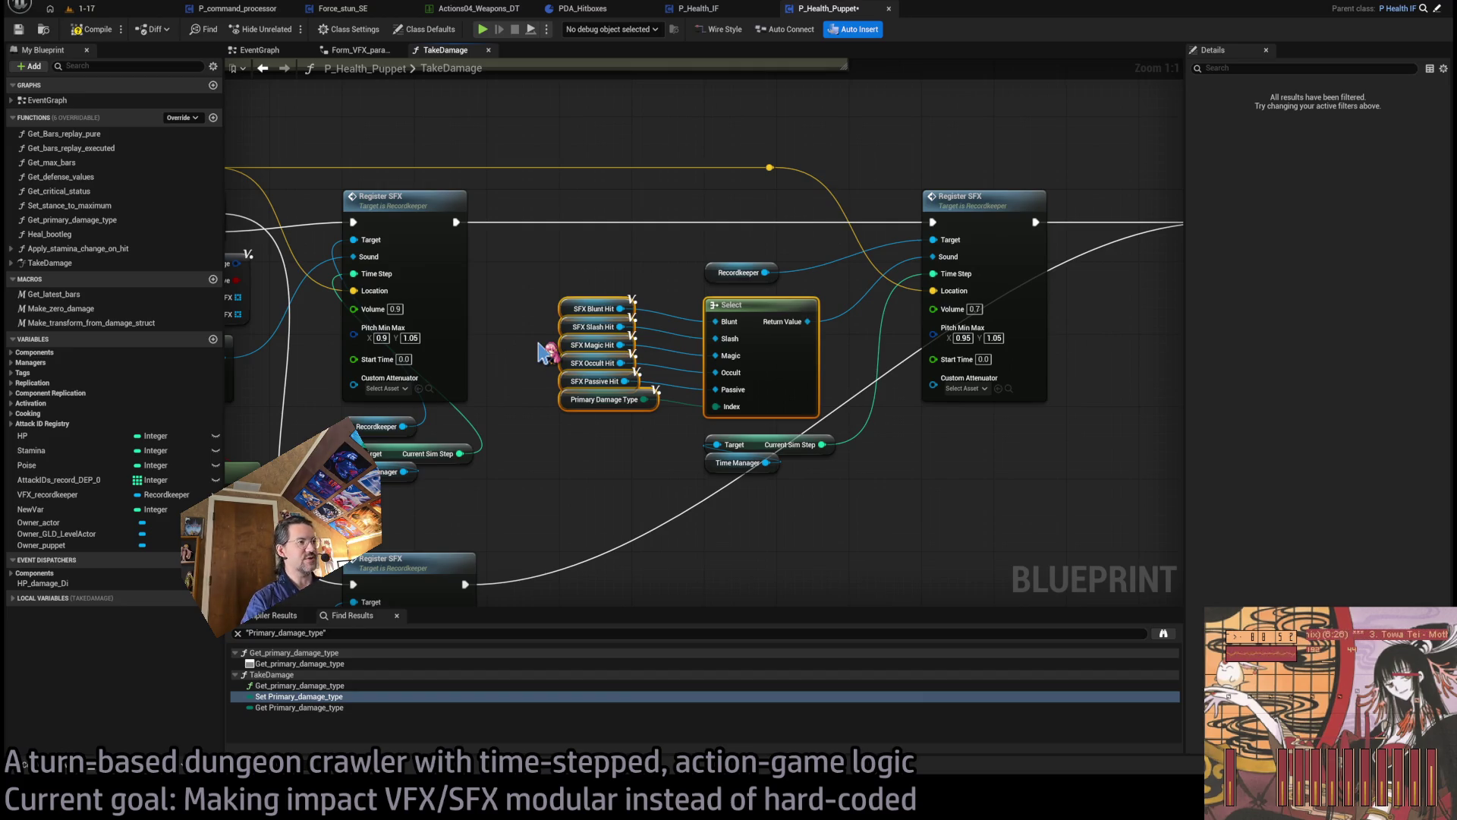
key(Delete)
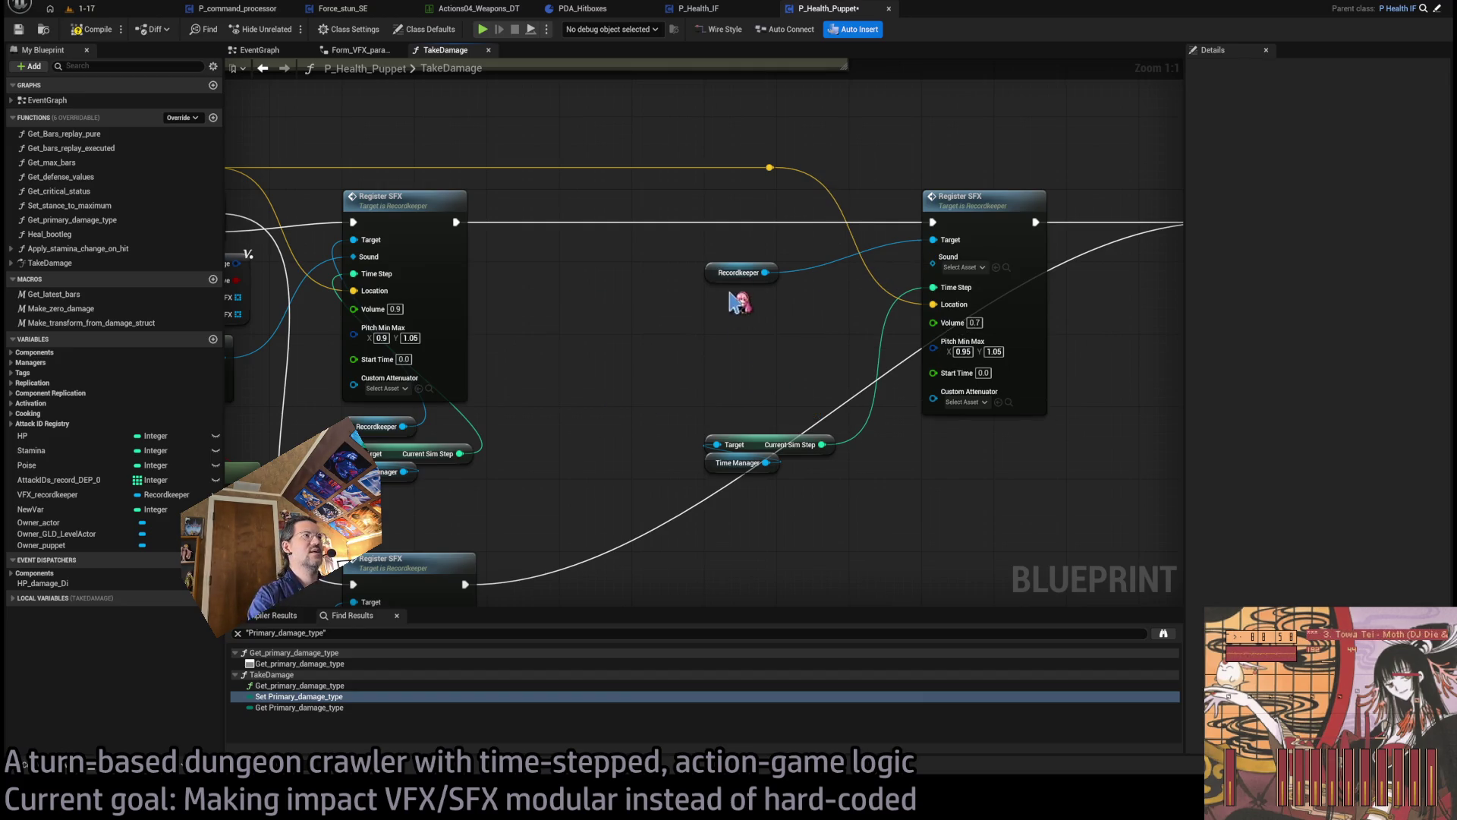
scroll(660, 334, down, 2)
- Add a reroute point to straighten the exec wire toward the downstream nodes
mouse_move(702, 328)
mouse_down()
mouse_move(628, 328)
mouse_move(667, 342)
mouse_move(704, 391)
mouse_move(658, 369)
mouse_move(586, 388)
mouse_up()
double_click(552, 495)
drag(553, 495, 889, 529)
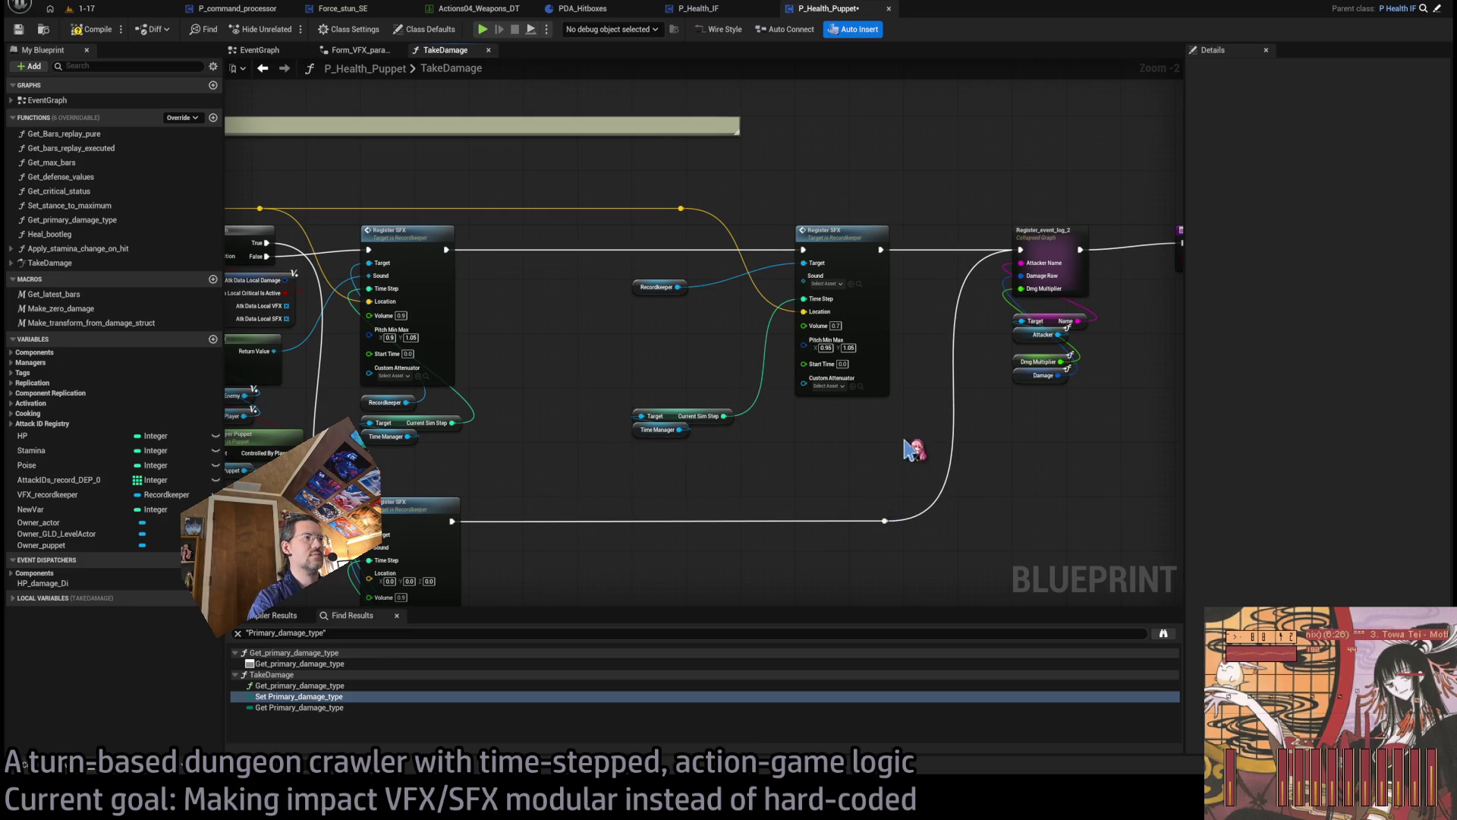
scroll(909, 450, down, 3)
- Move the second Register SFX group with Recordkeeper and Time Manager about 420 px right
mouse_move(835, 338)
mouse_down()
mouse_move(634, 432)
mouse_move(630, 418)
mouse_up()
scroll(629, 413, up, 3)
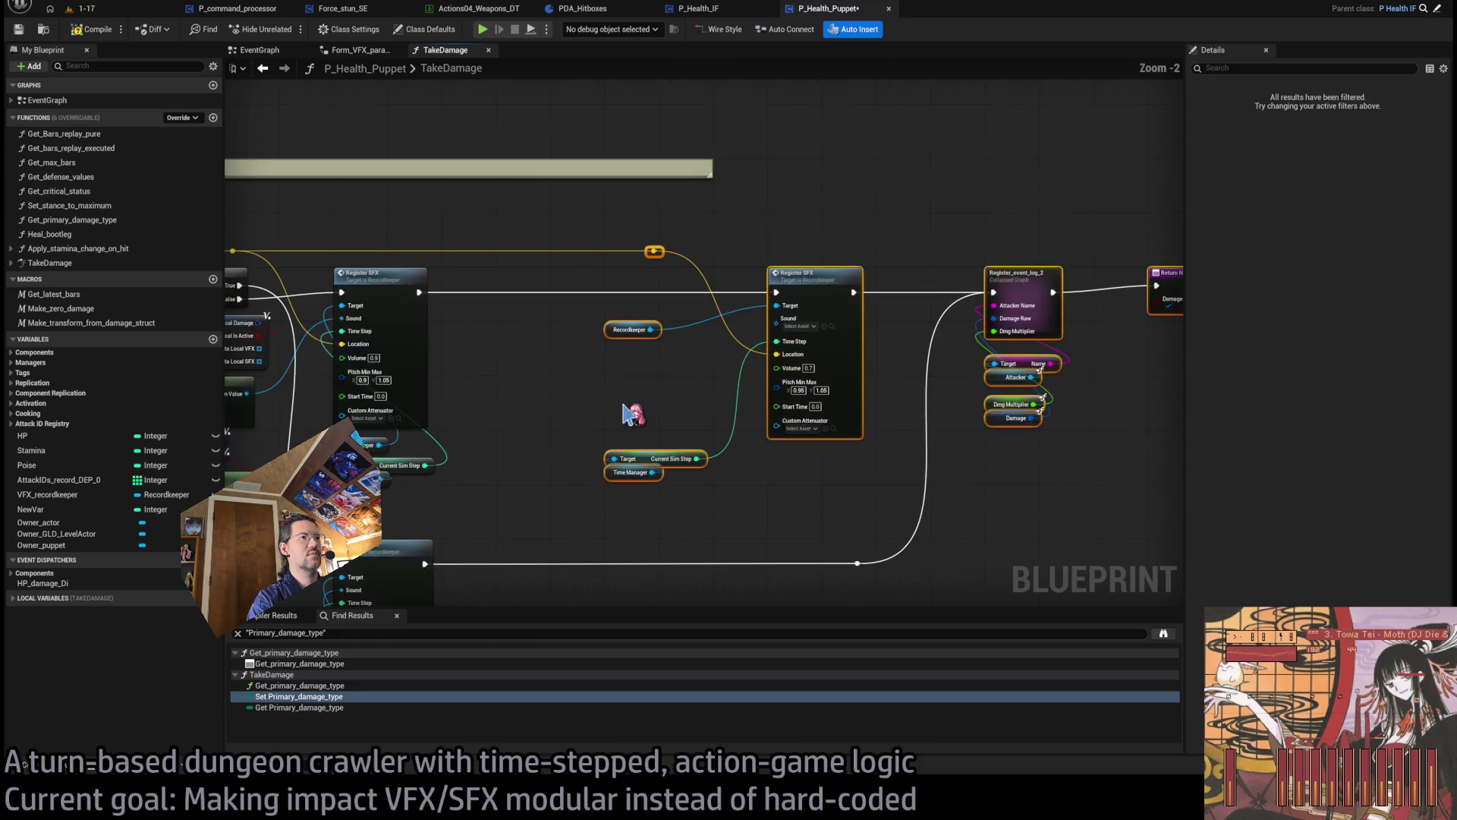
drag(811, 288, 1138, 289)
key(ctrl+z)
mouse_move(1102, 547)
mouse_down()
mouse_move(507, 284)
mouse_move(507, 252)
mouse_move(543, 229)
mouse_up()
drag(732, 275, 1120, 275)
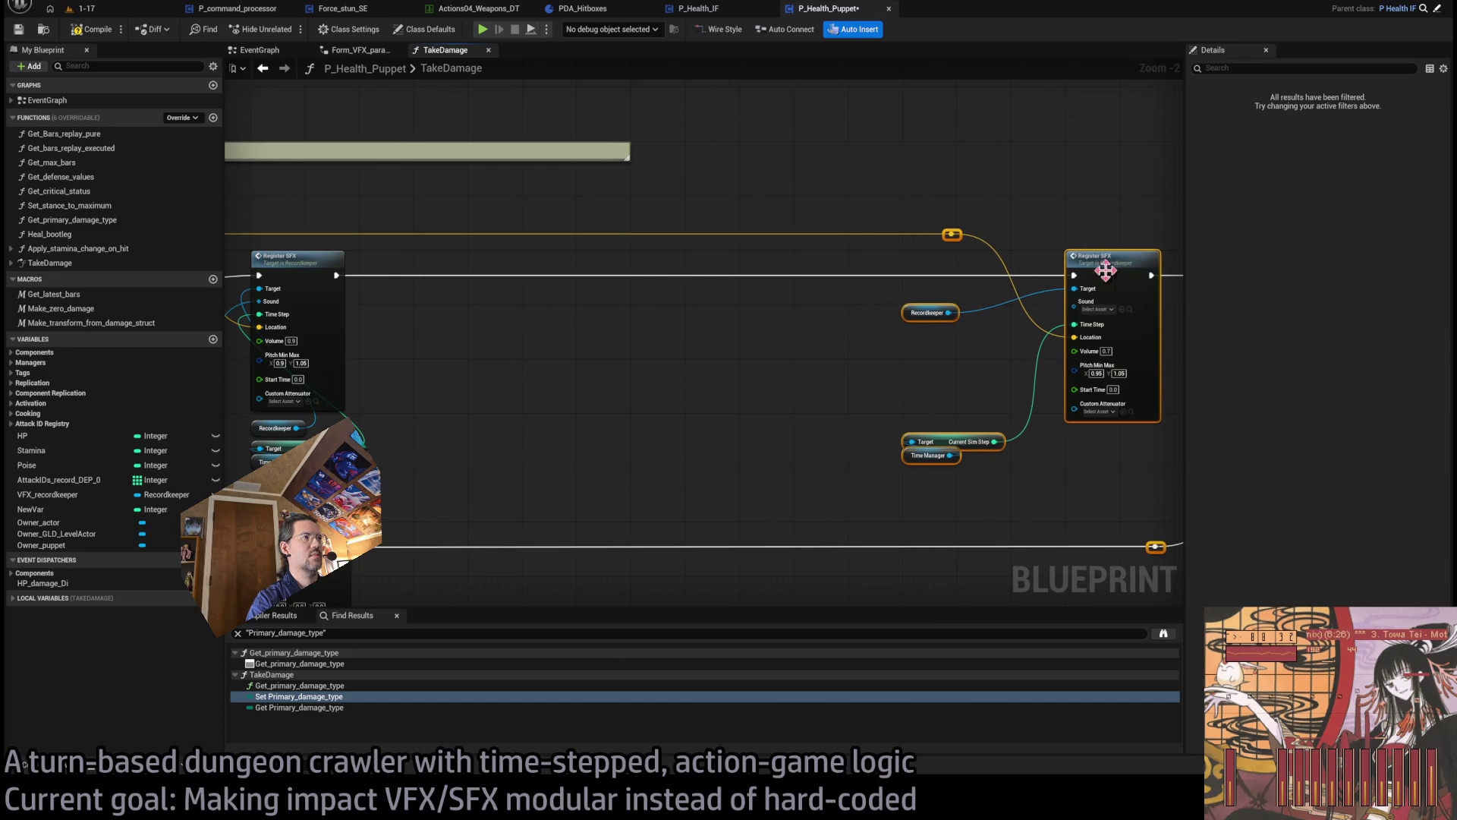
click(748, 372)
scroll(816, 410, down, 2)
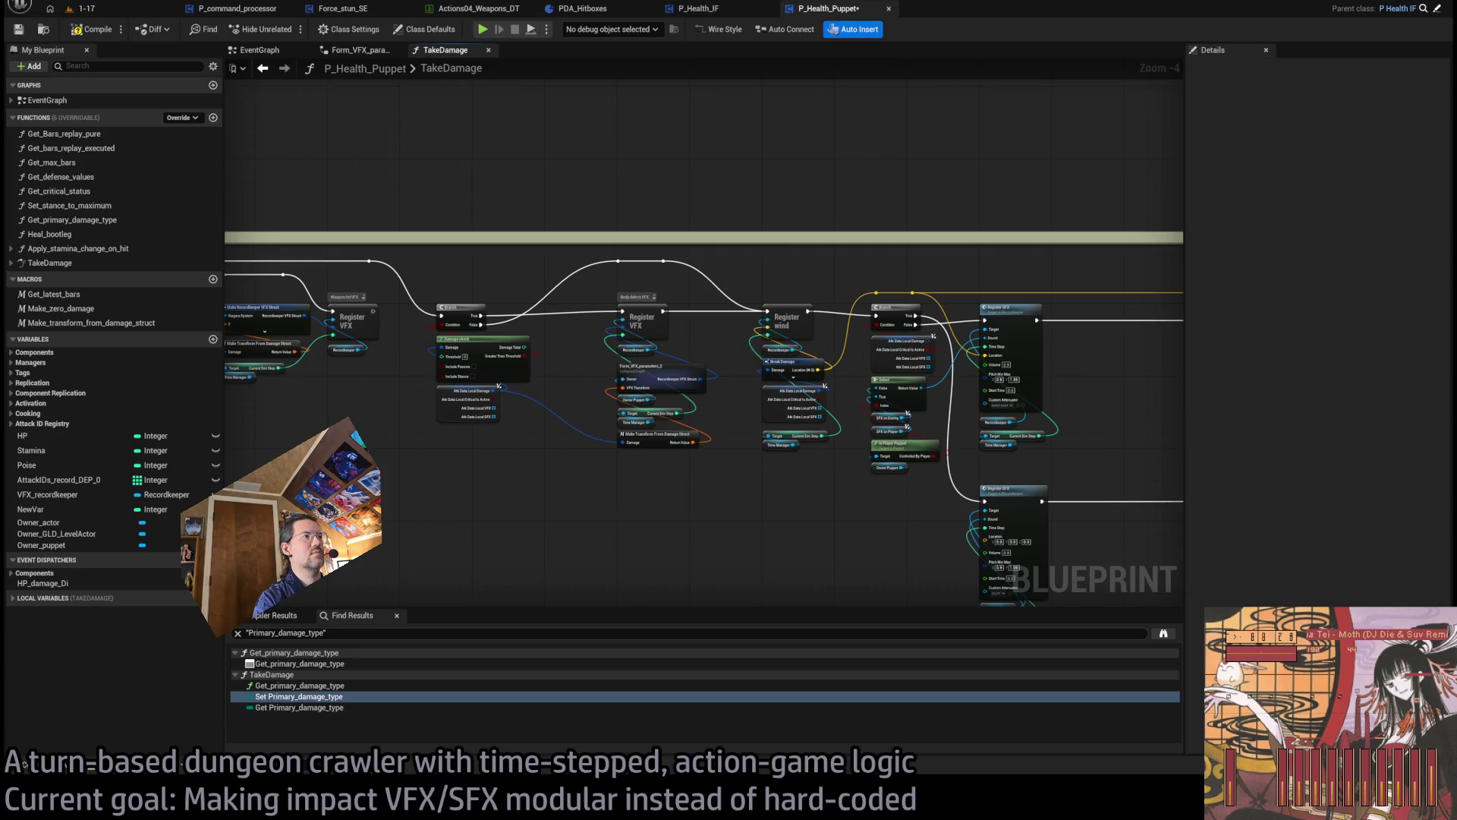
scroll(757, 393, up, 4)
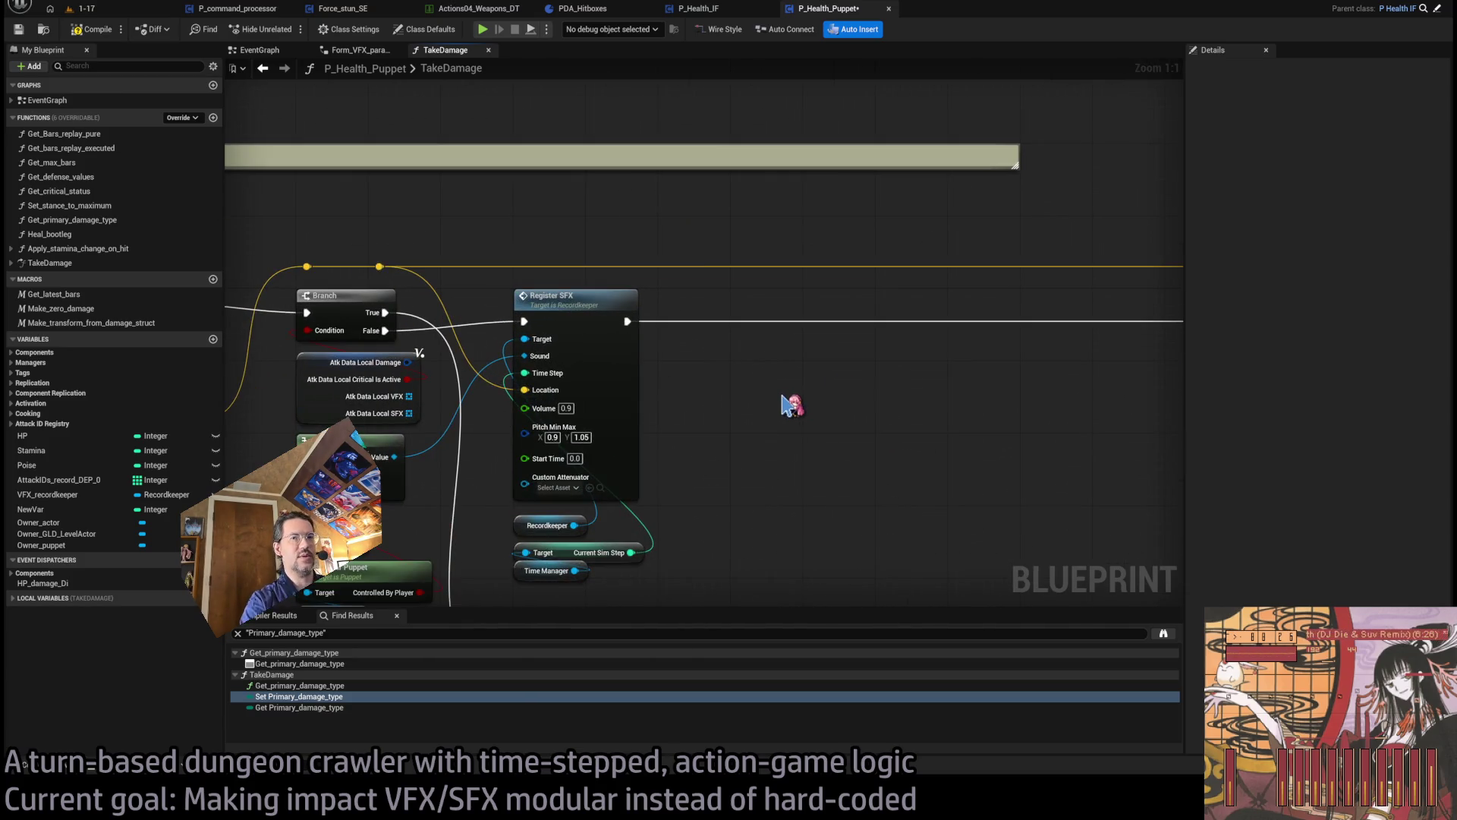
scroll(729, 393, down, 3)
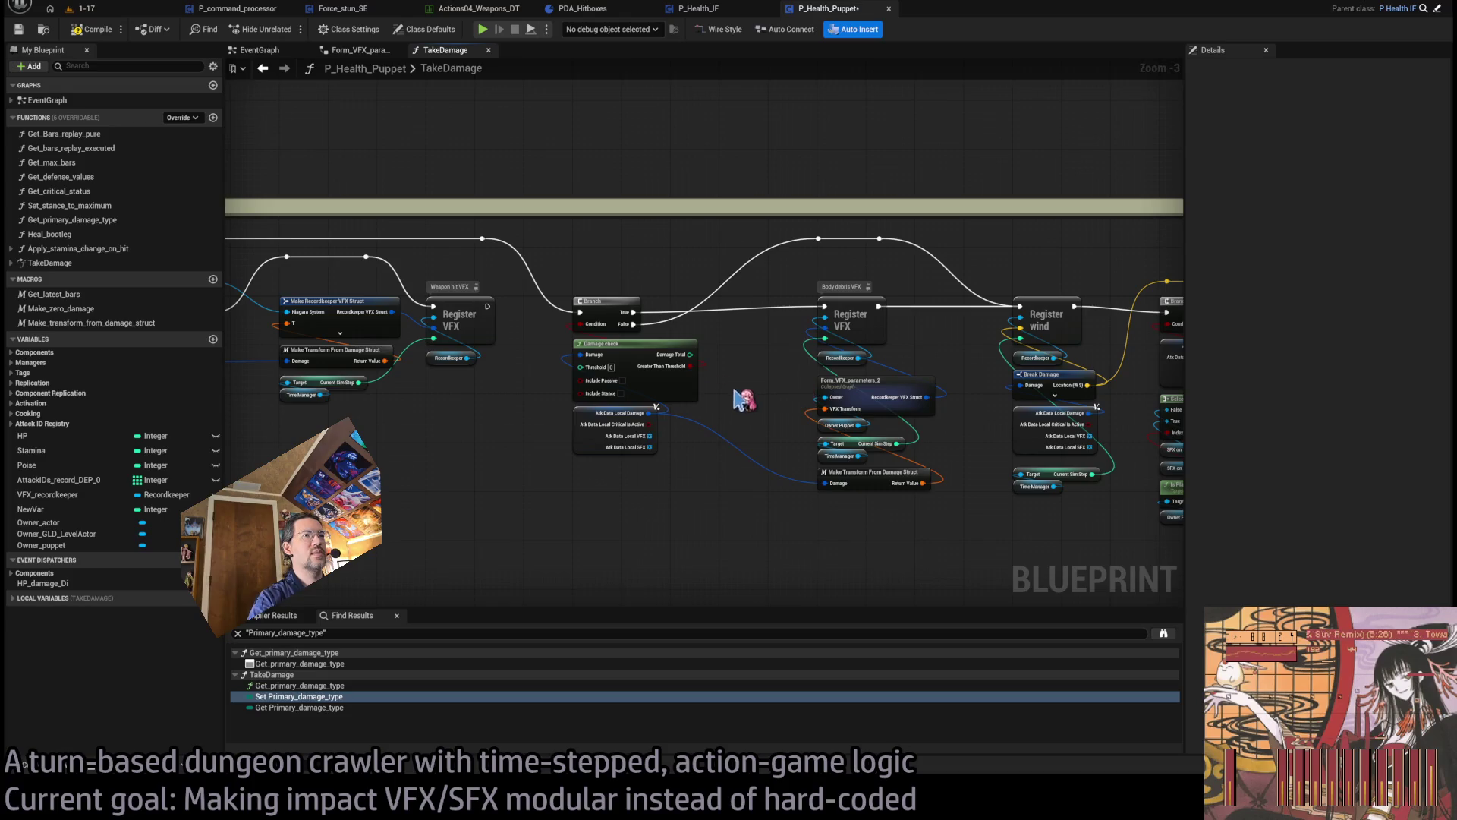
- Pull a wire from the Atk Data Local SFX array to start a new loop
drag(642, 444, 797, 438)
scroll(727, 431, up, 3)
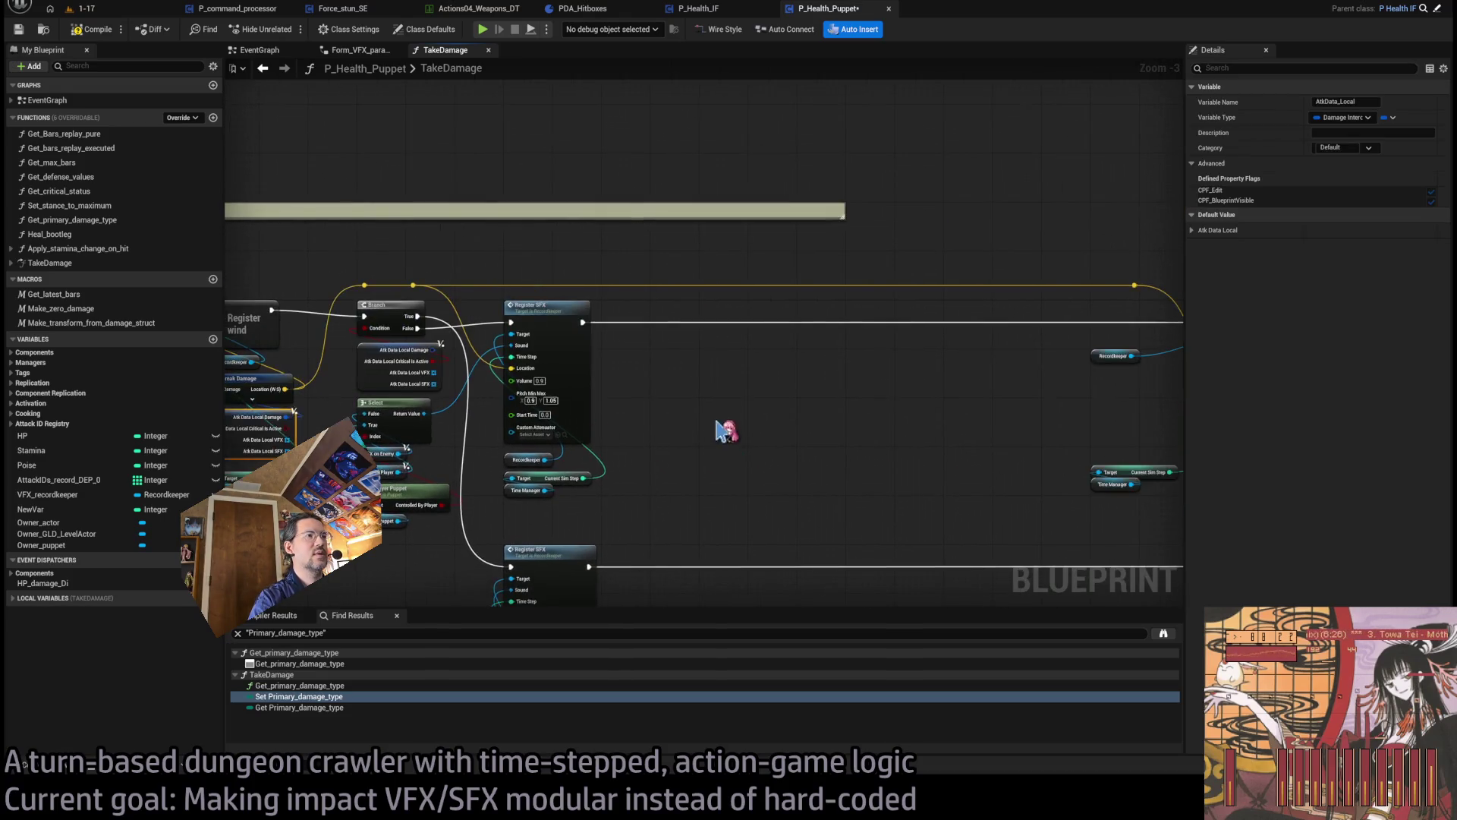
mouse_move(835, 485)
mouse_down()
mouse_move(749, 346)
mouse_move(660, 265)
mouse_up()
- Place a For Each Loop over the SFX array and feed each Array Element into Register SFX's Sound
shift+click(767, 476)
mouse_move(604, 335)
mouse_down()
mouse_move(722, 357)
mouse_move(683, 325)
mouse_up()
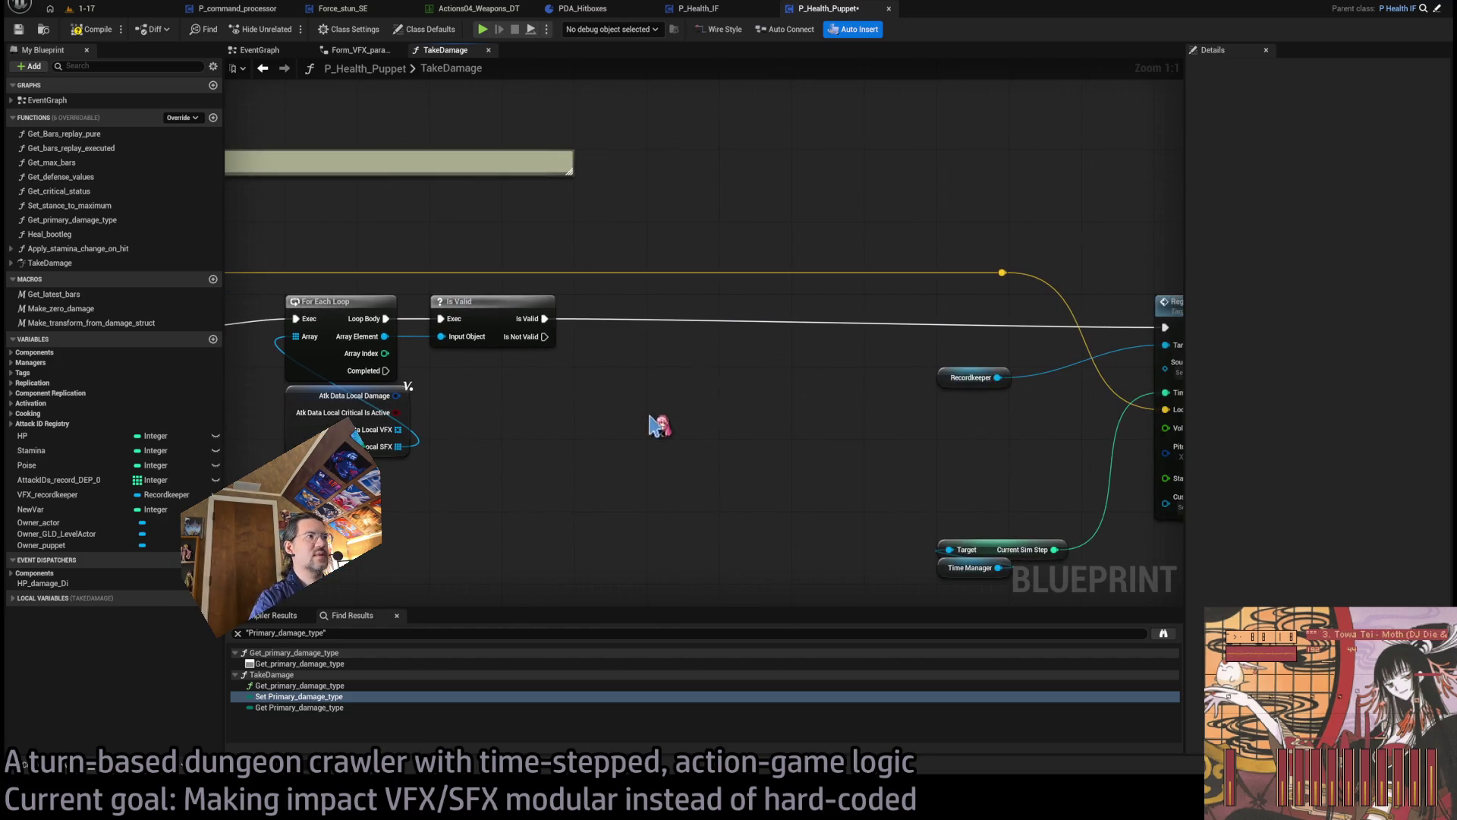
scroll(872, 384, down, 1)
drag(1123, 316, 961, 334)
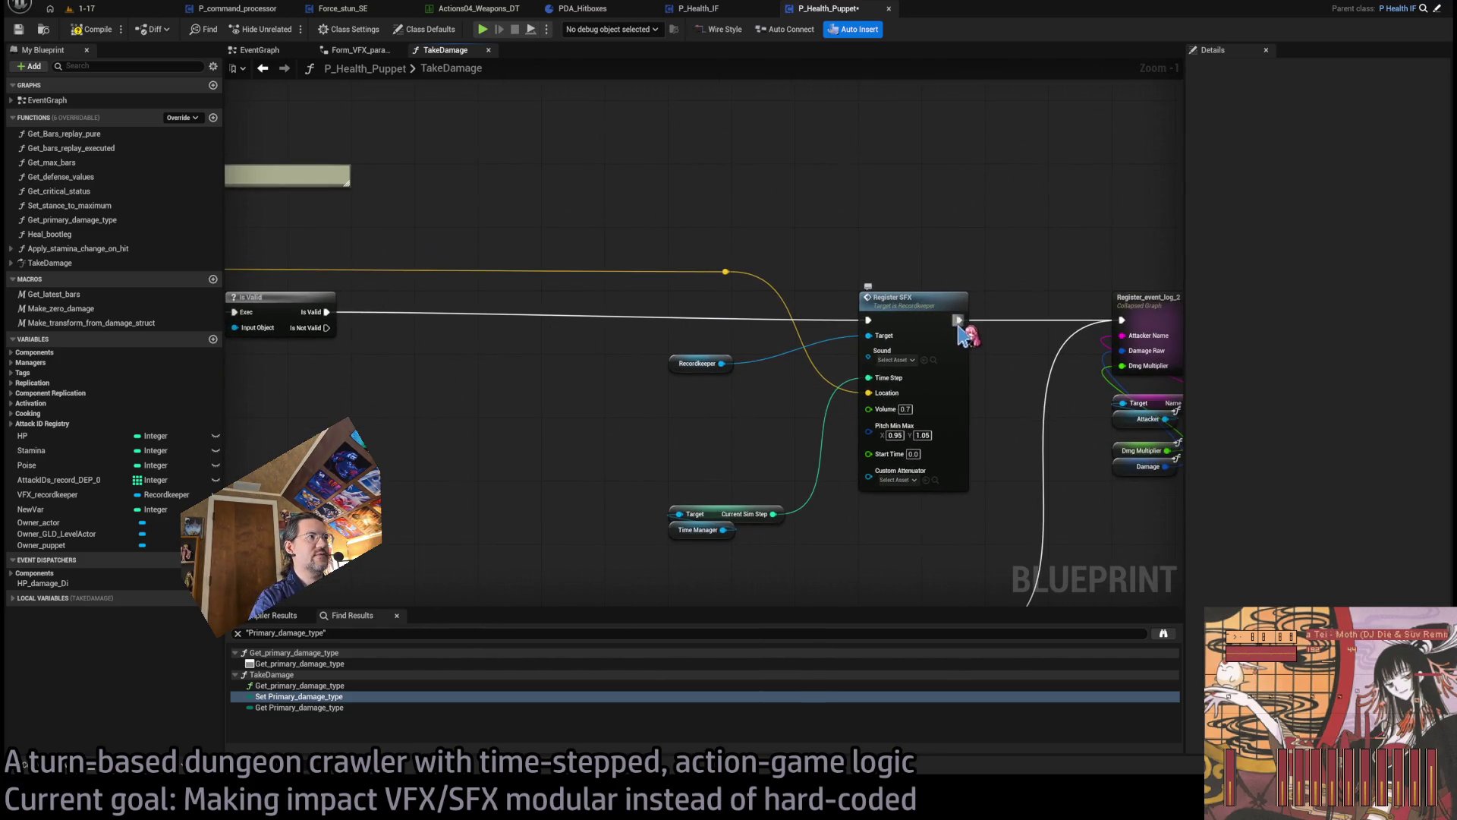
drag(723, 460, 885, 453)
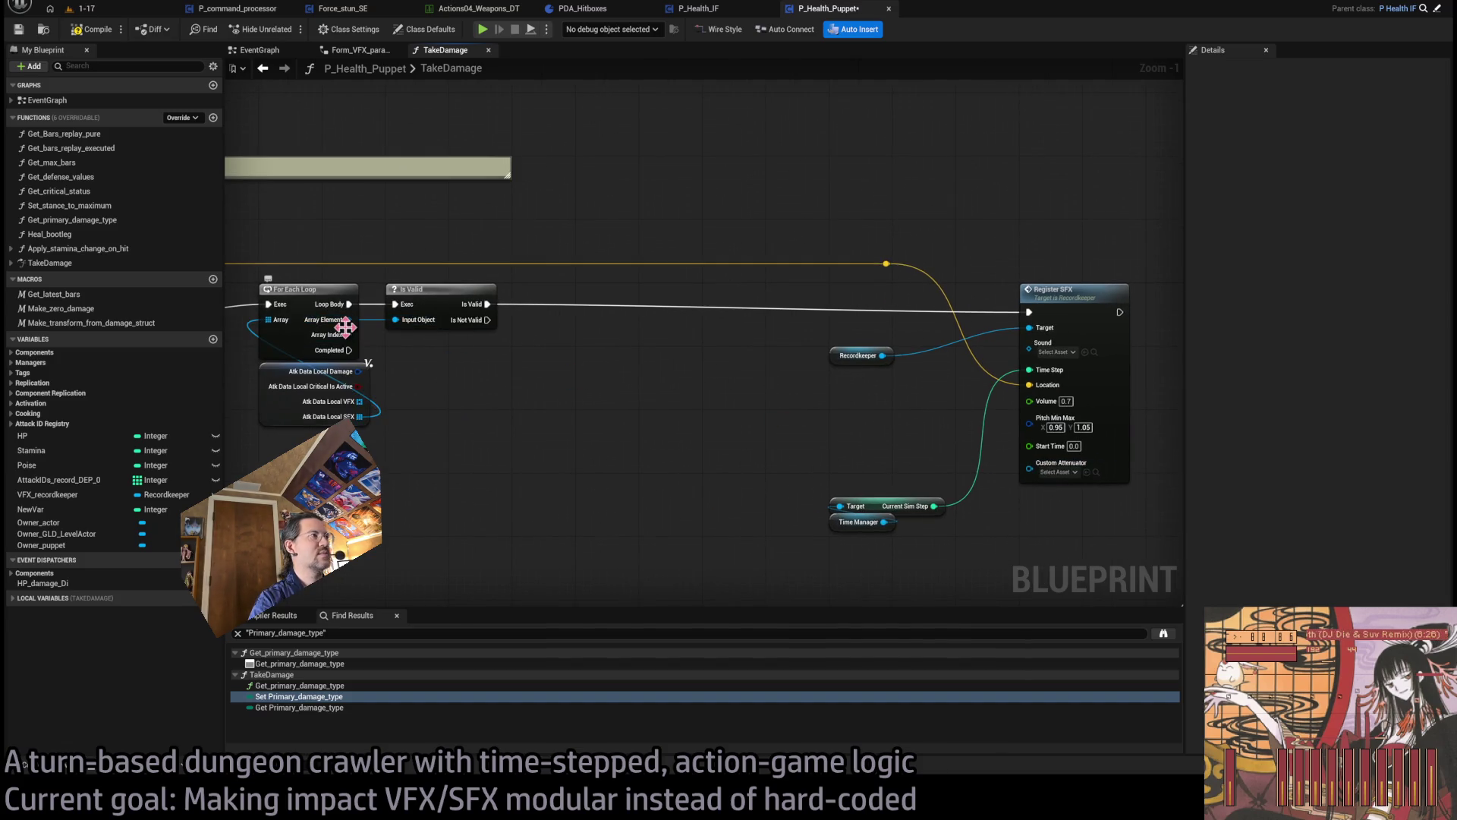
mouse_move(346, 320)
mouse_down()
mouse_move(407, 283)
mouse_move(400, 260)
mouse_move(501, 256)
mouse_move(1031, 342)
mouse_up()
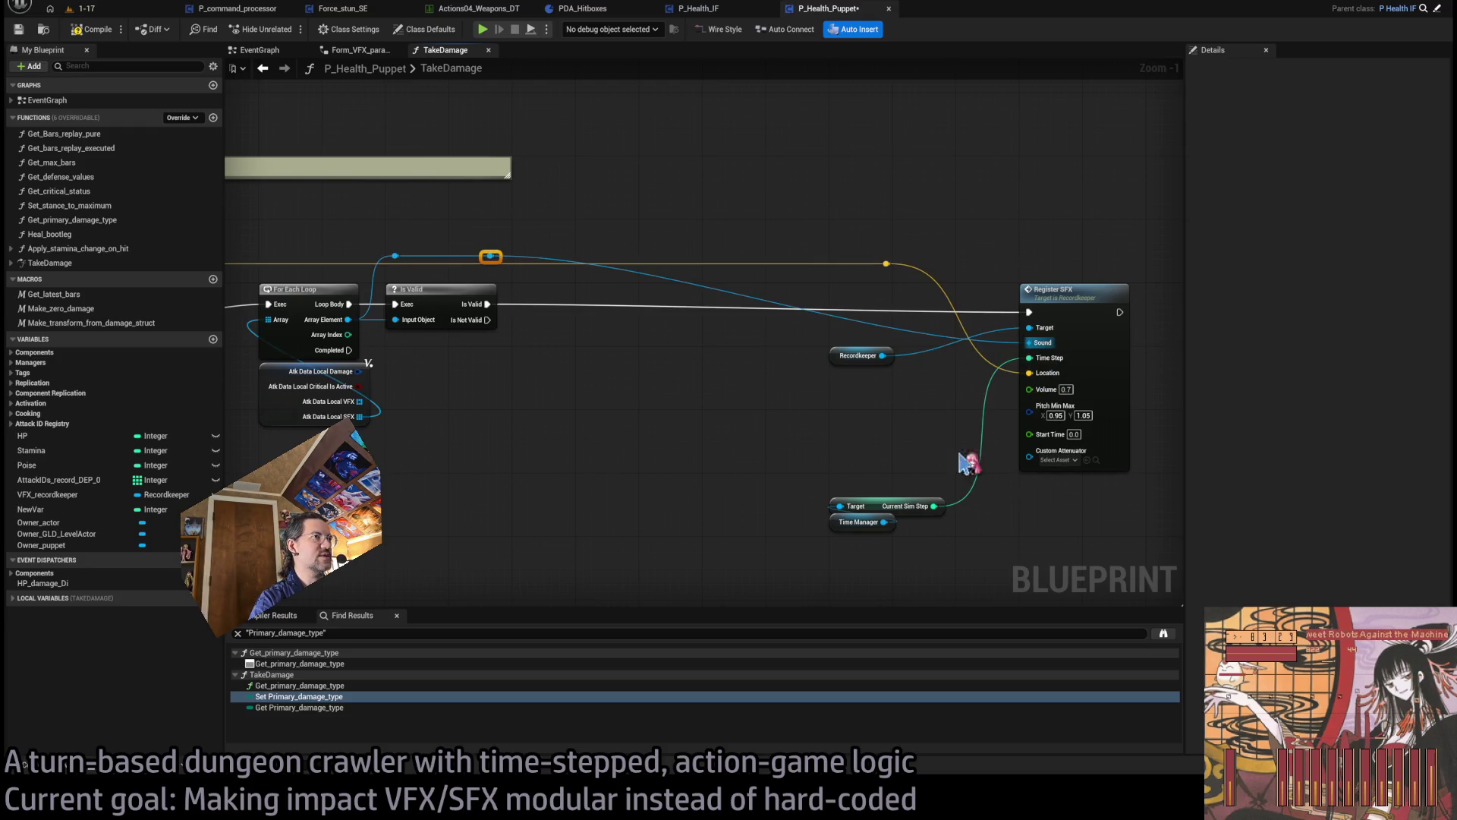
drag(774, 218, 1131, 585)
- Move Register SFX, Is Valid, Recordkeeper and Time Manager nodes beside the loop and align them
drag(1046, 314, 602, 312)
drag(617, 254, 407, 538)
mouse_move(437, 302)
mouse_down()
mouse_move(501, 301)
mouse_move(558, 264)
mouse_up()
click(508, 227)
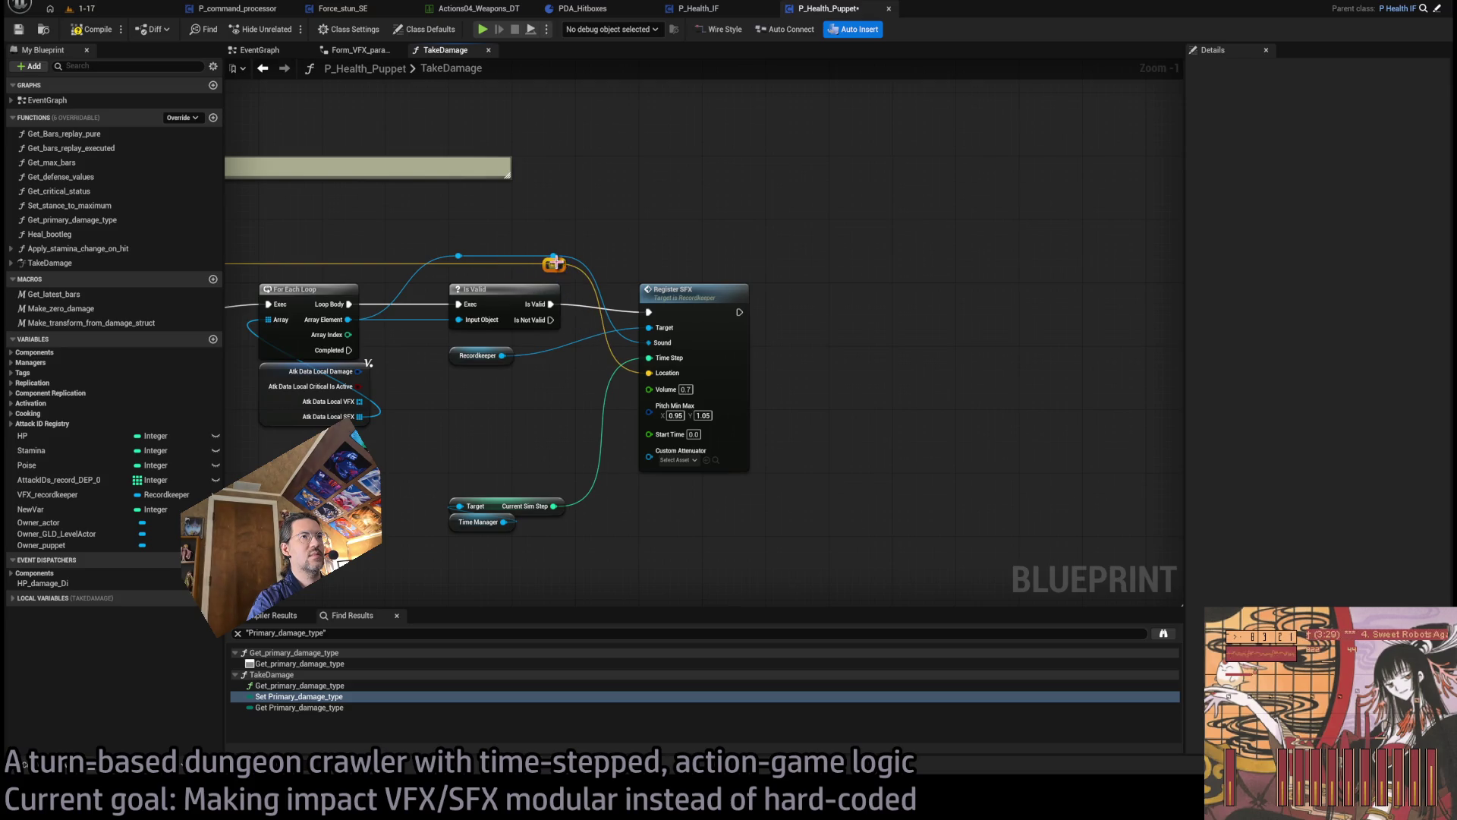
mouse_move(422, 479)
mouse_down()
mouse_move(531, 548)
mouse_move(479, 395)
mouse_up()
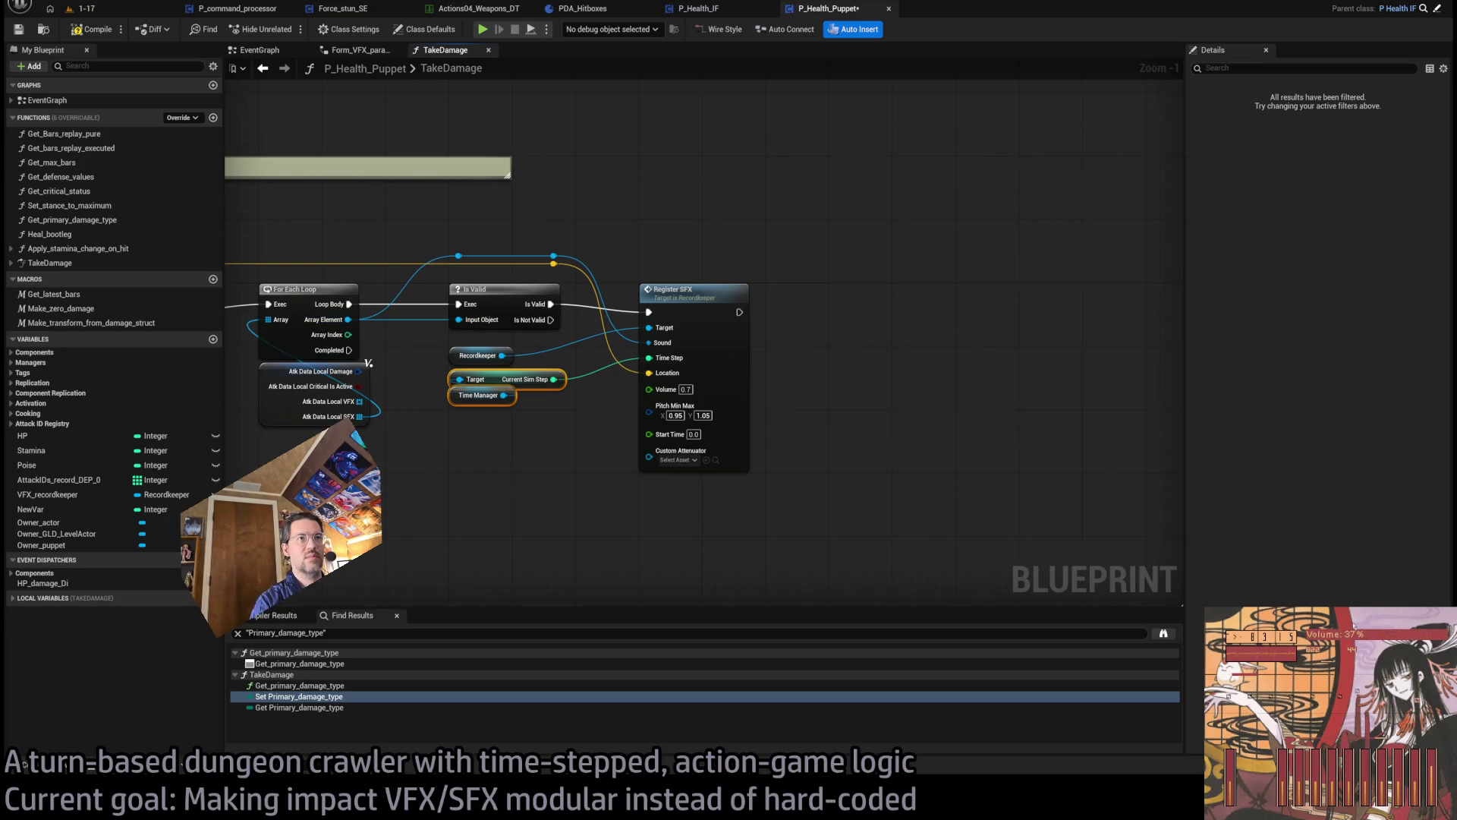
mouse_move(571, 459)
mouse_down()
mouse_move(569, 446)
mouse_move(488, 456)
mouse_move(453, 347)
mouse_up()
click(679, 457)
scroll(638, 452, down, 3)
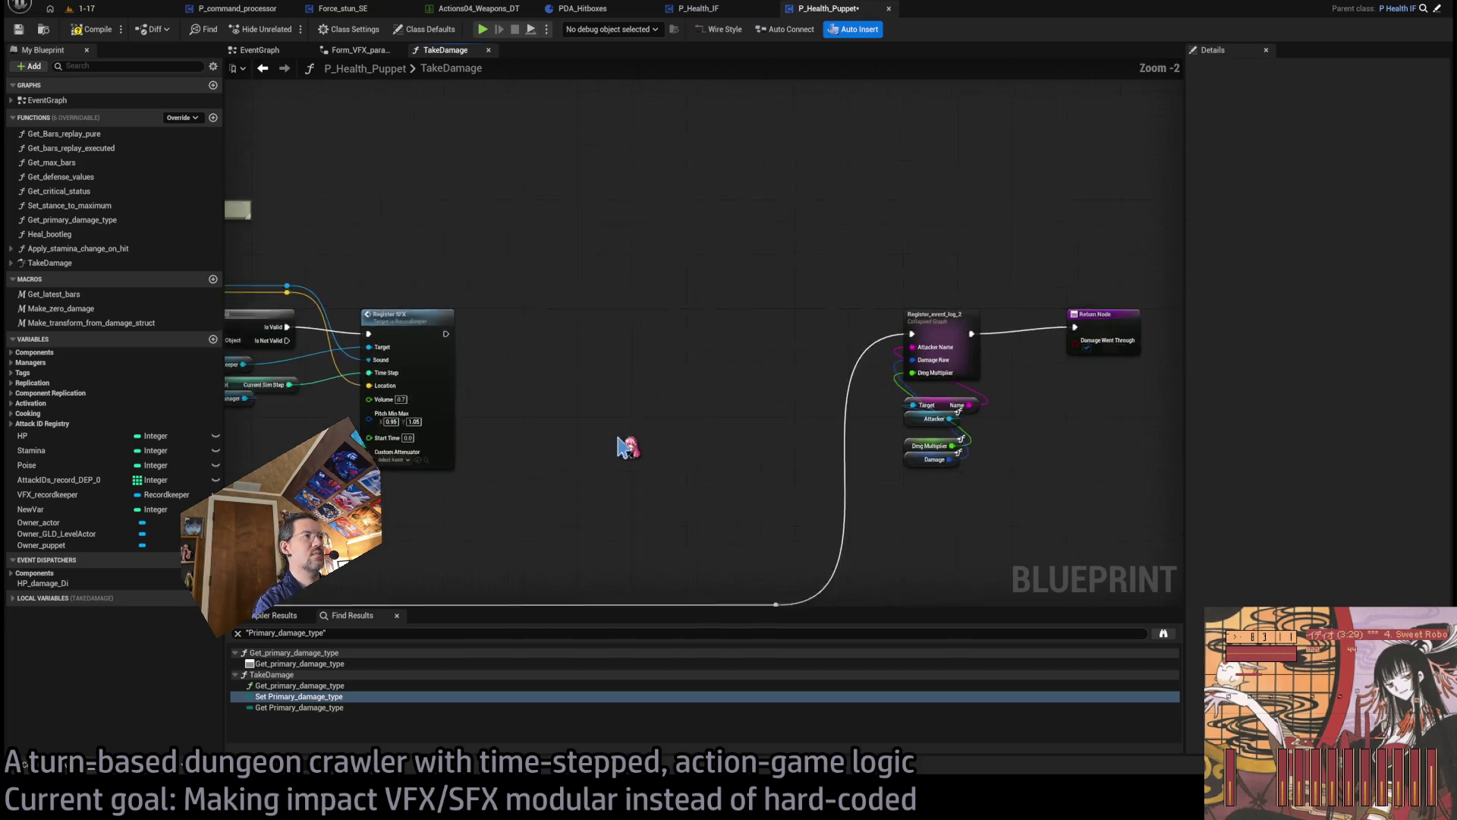
scroll(501, 372, up, 2)
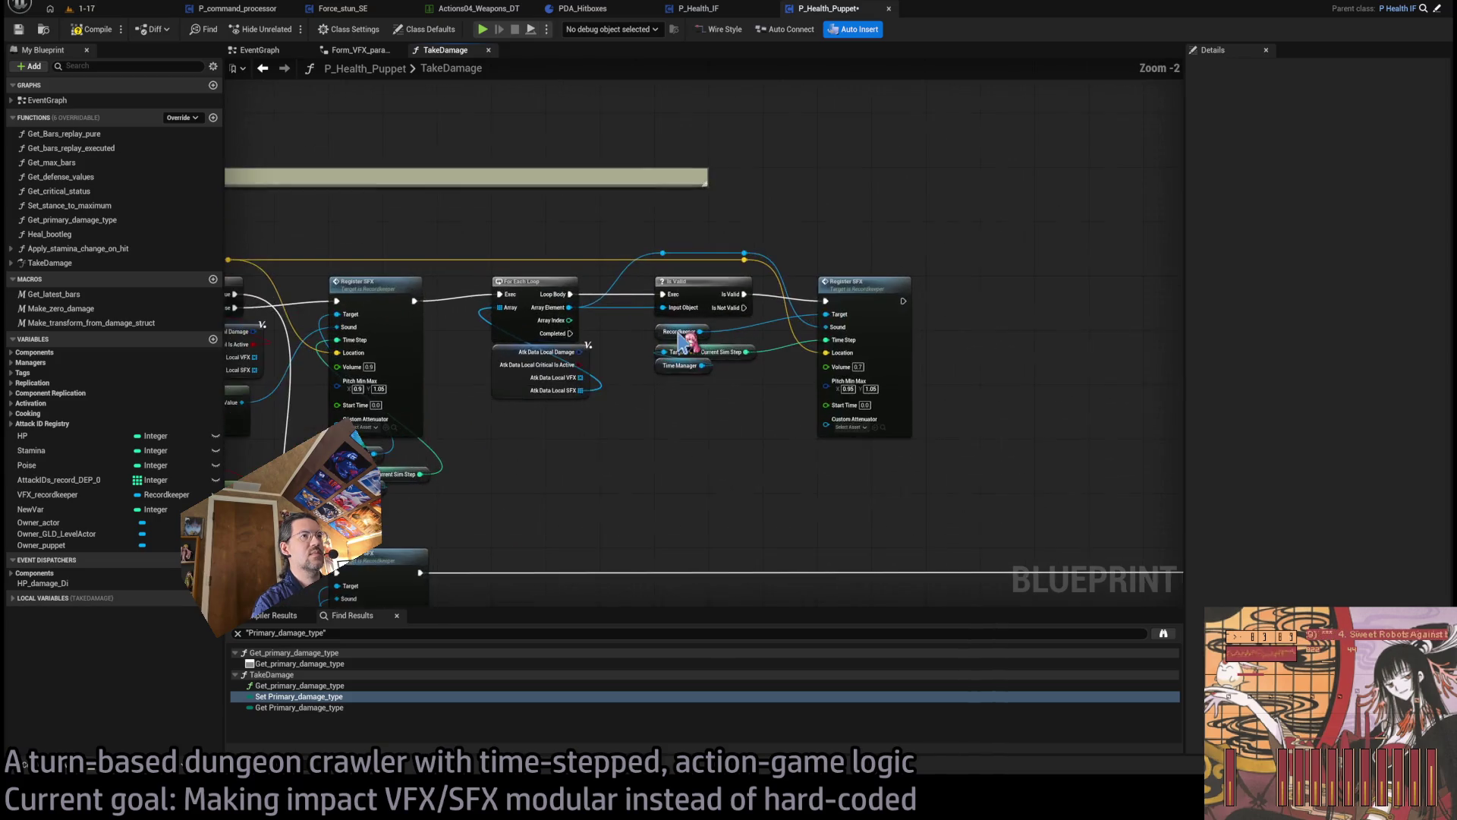
- Route the loop's Completed output through a reroute to Register_event_log and shift the event-log nodes left
mouse_move(484, 375)
mouse_down()
mouse_move(554, 283)
mouse_move(596, 257)
mouse_move(821, 251)
mouse_move(1185, 299)
mouse_move(1187, 341)
mouse_move(1165, 339)
mouse_up()
scroll(721, 276, up, 2)
mouse_move(688, 243)
mouse_down()
mouse_move(813, 315)
mouse_move(787, 286)
mouse_move(667, 403)
mouse_move(682, 510)
mouse_up()
scroll(813, 315, down, 3)
drag(831, 247, 560, 244)
mouse_move(628, 449)
mouse_down()
mouse_move(702, 516)
mouse_move(631, 510)
mouse_move(767, 494)
mouse_up()
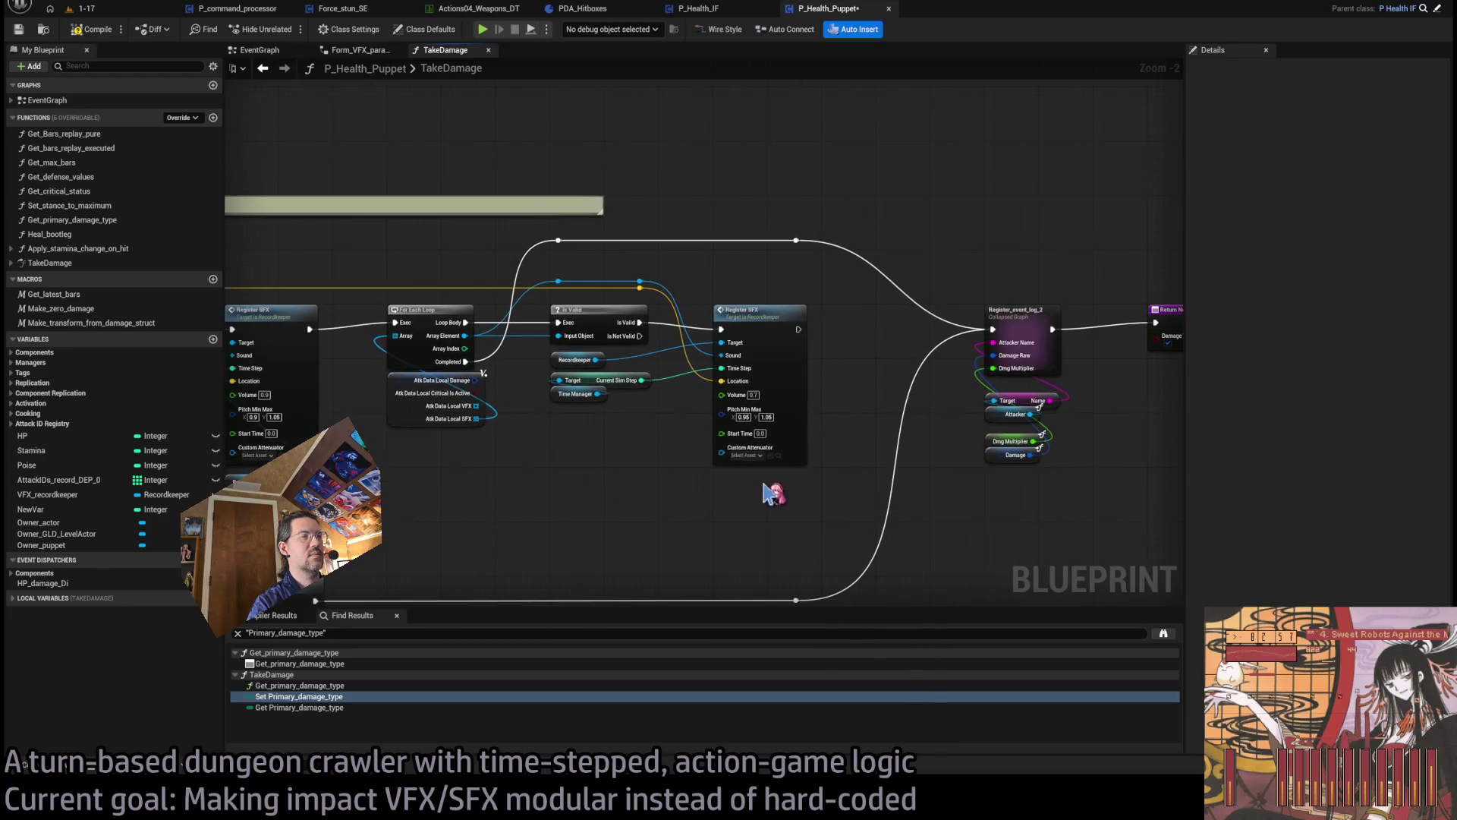
drag(511, 435, 587, 435)
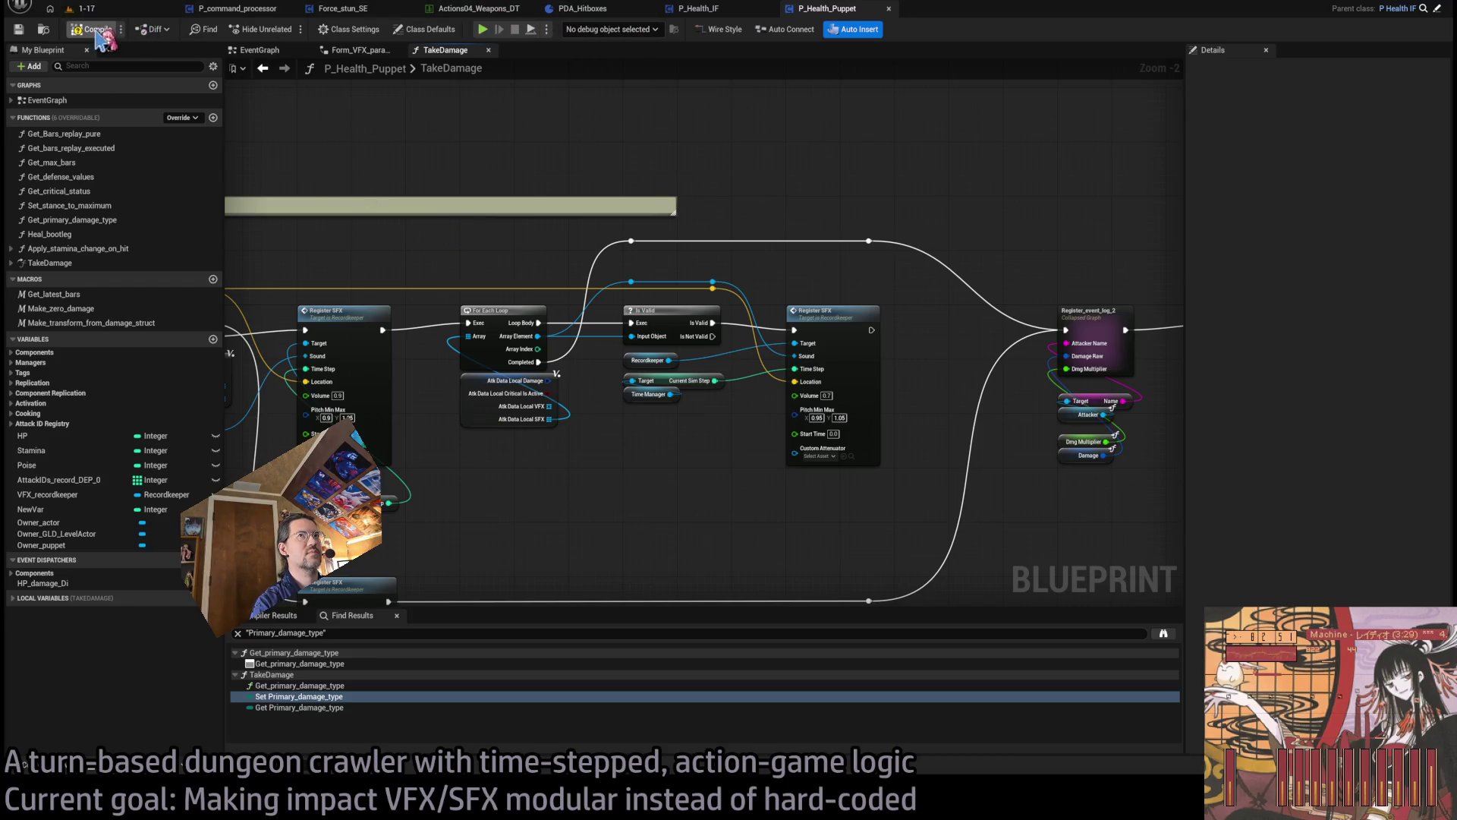
- Play the 1-17 level, land a -29 rapier hit on the dummy, stop, then view Actions04_Weapons_DT
click(121, 9)
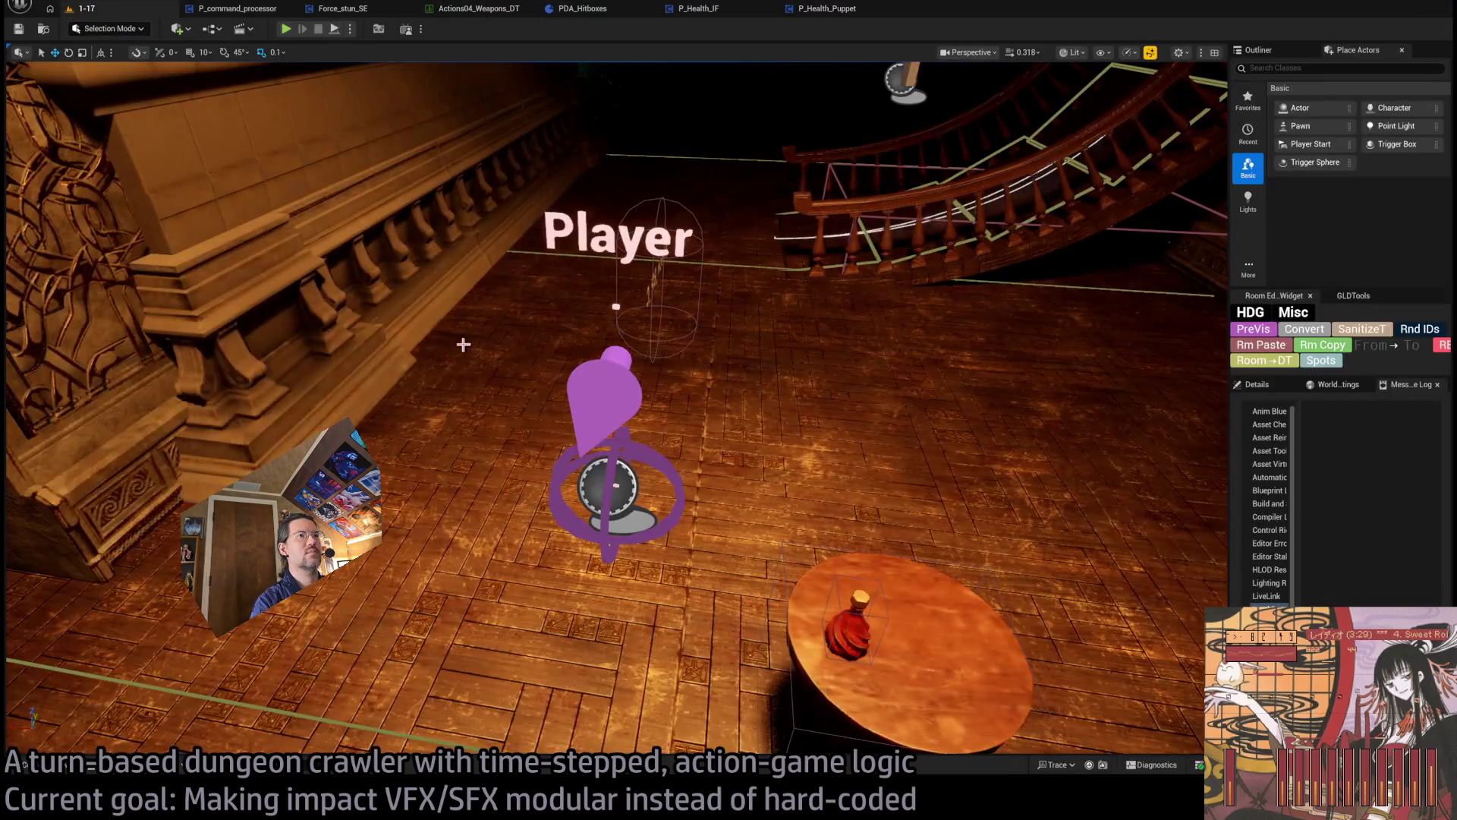
key(alt+p)
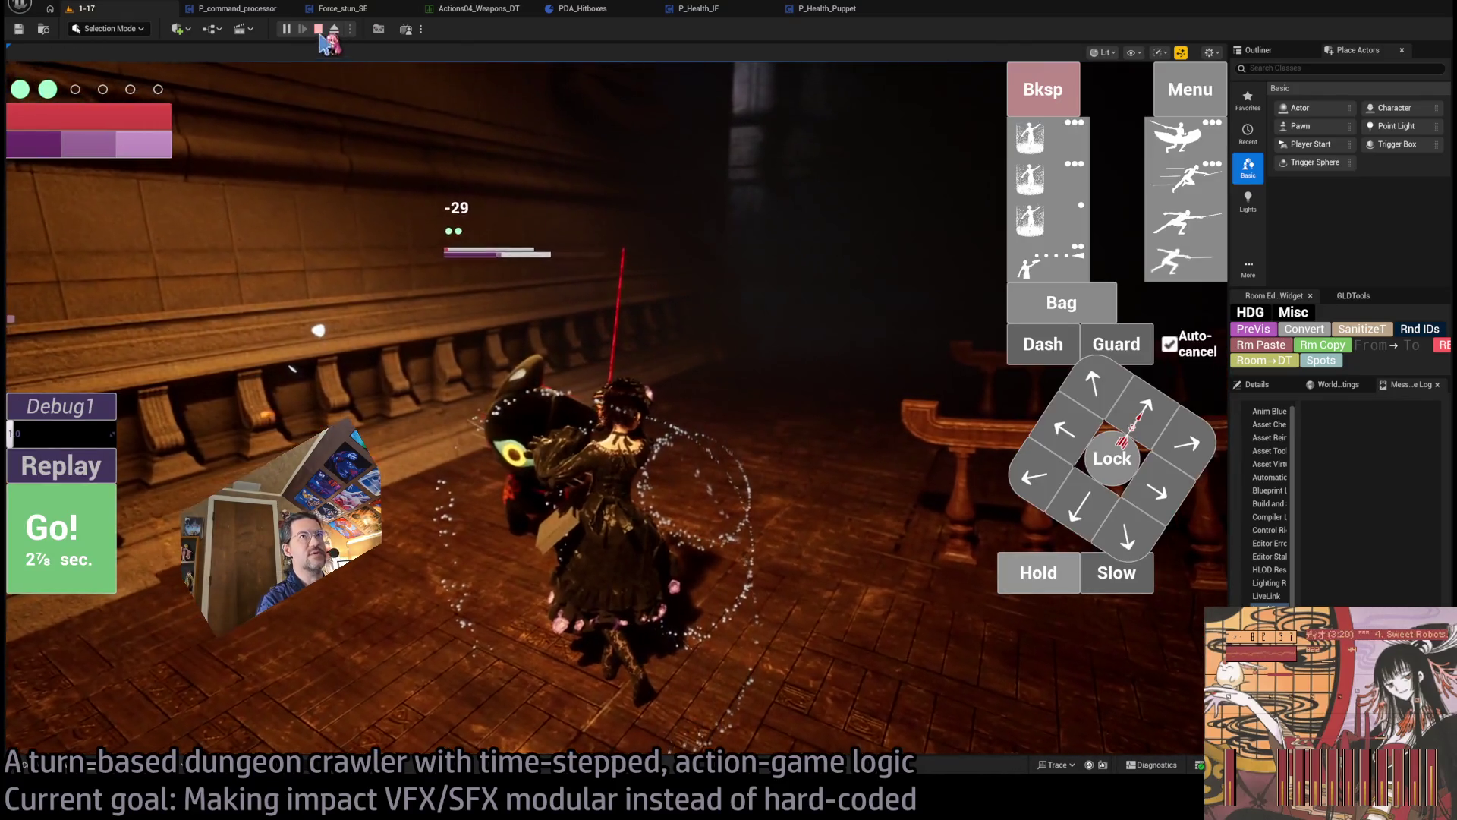
click(319, 30)
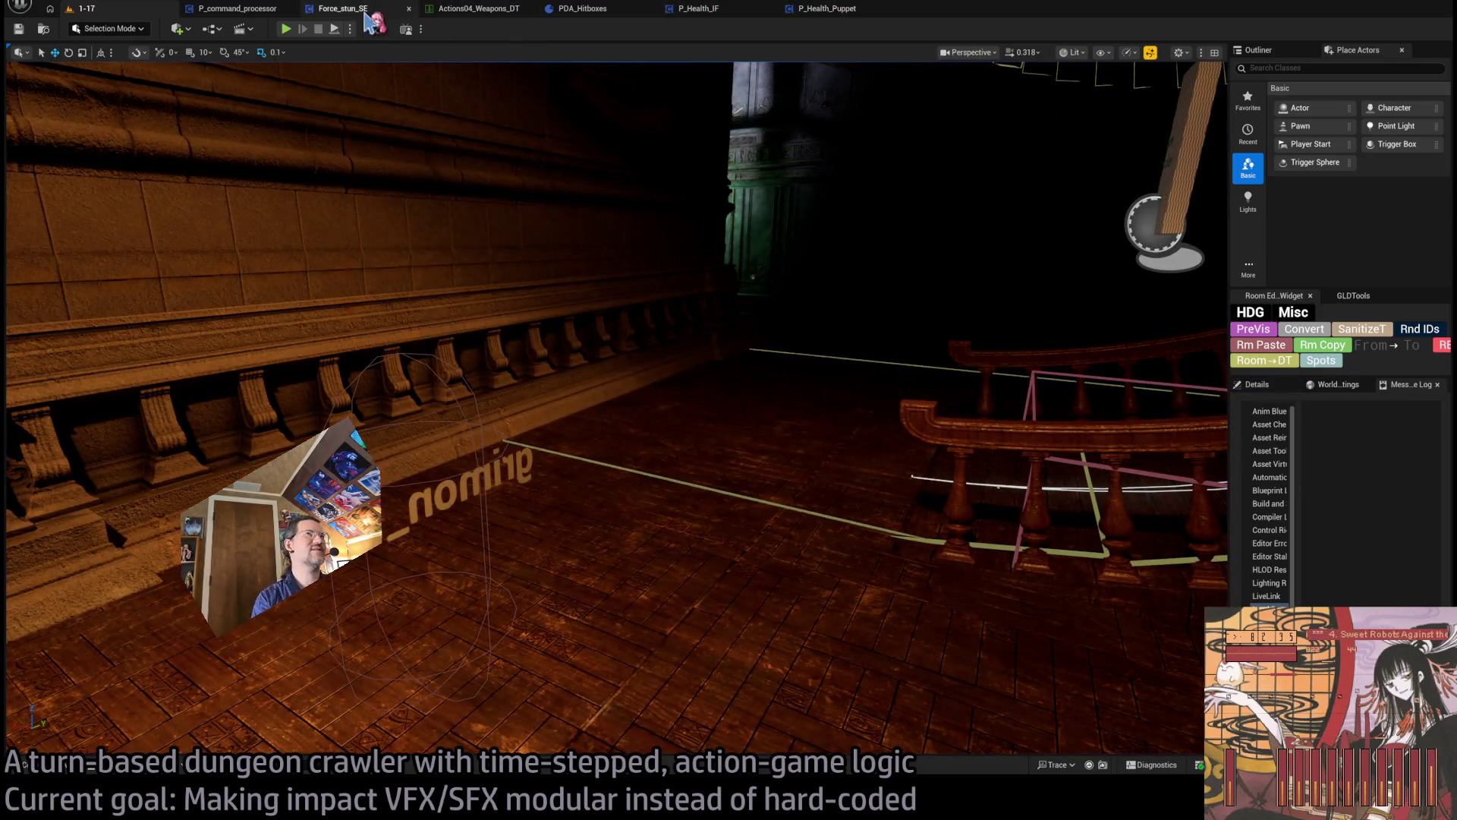
click(470, 9)
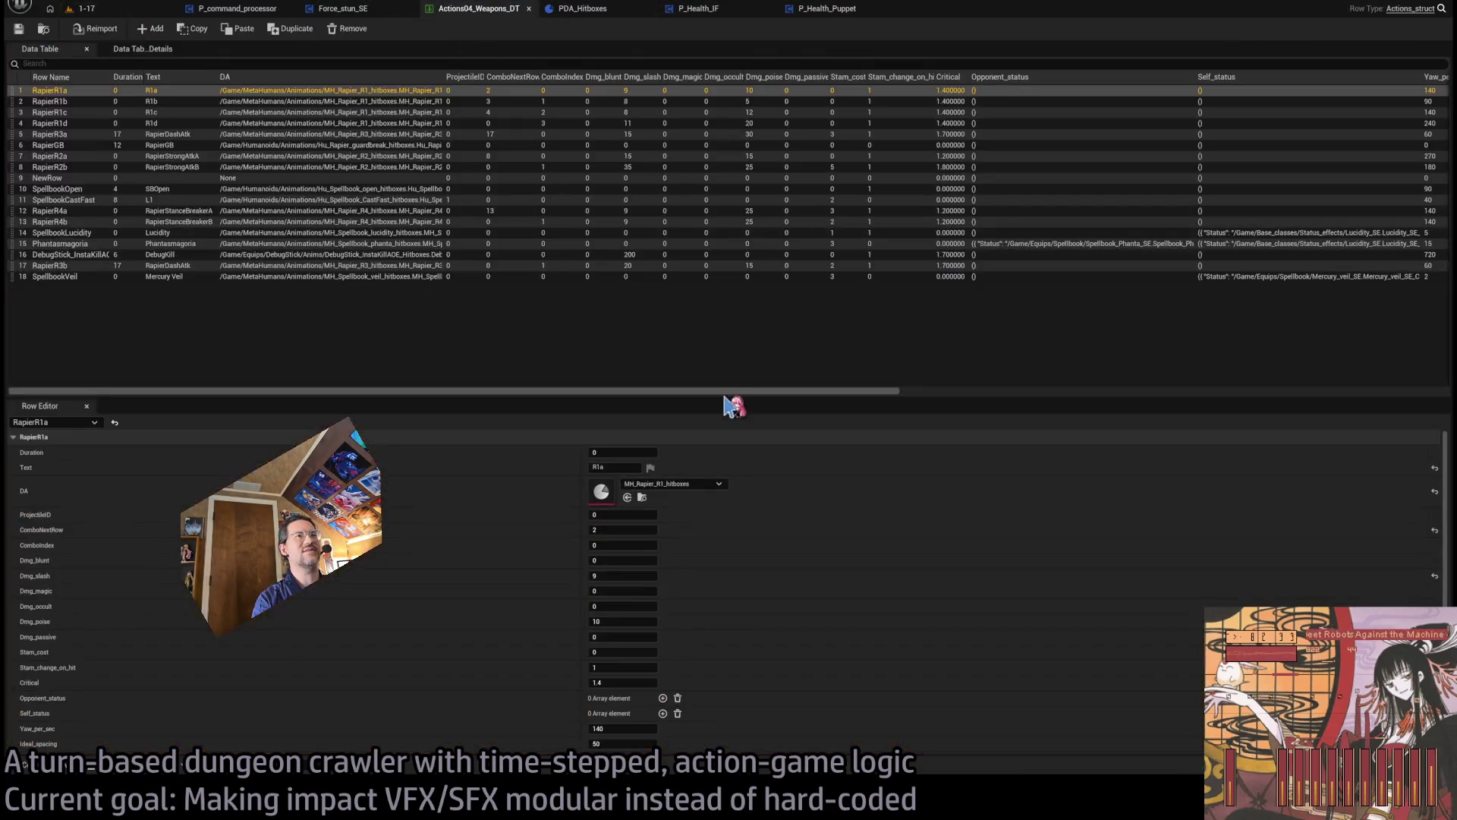
- Review the P_command_processor graph, the Actions04_Weapons_DT table and the PDA_Hitboxes impact cosmetics function
click(351, 9)
click(236, 11)
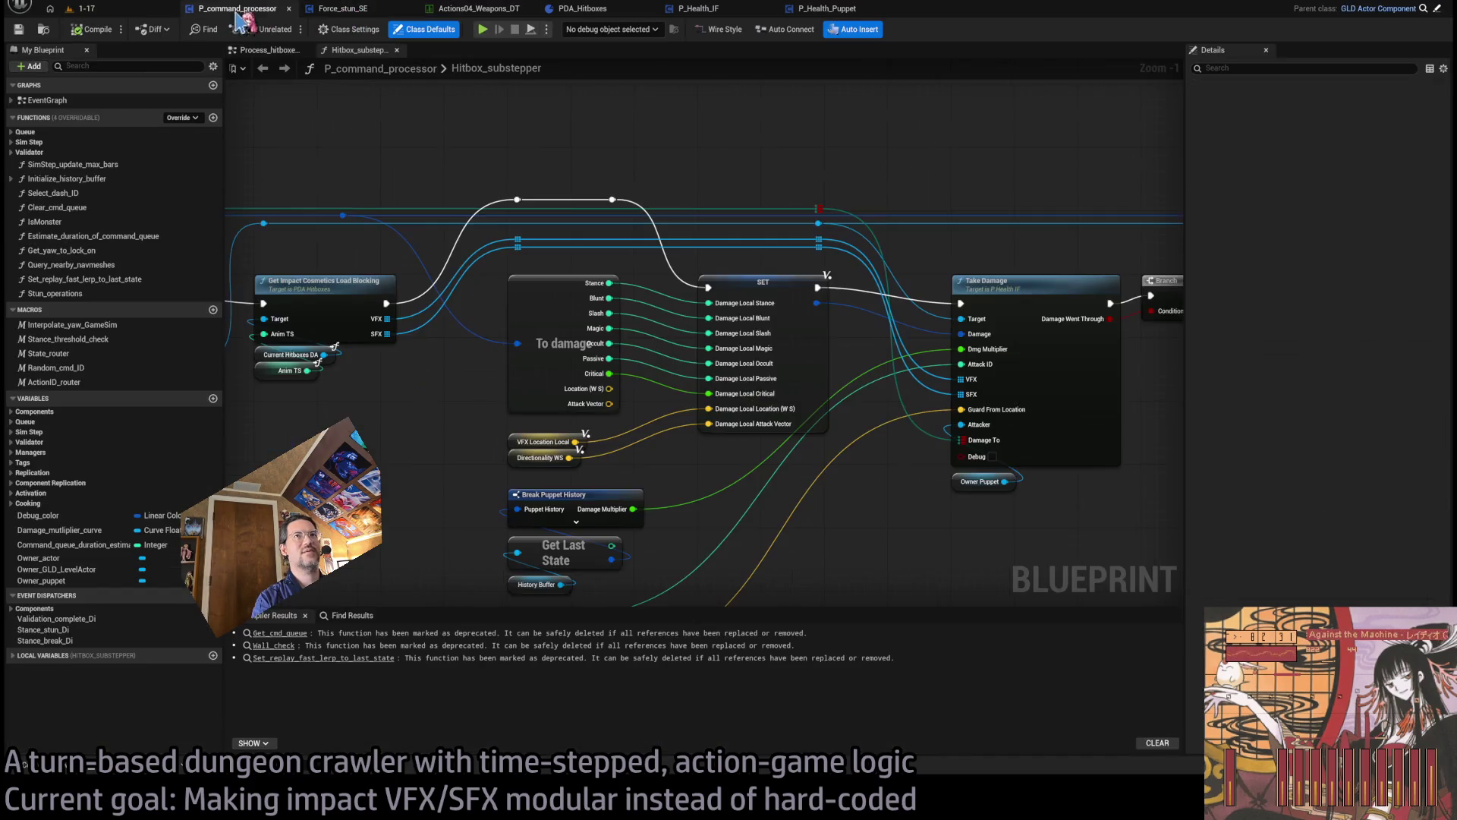
click(338, 10)
click(464, 10)
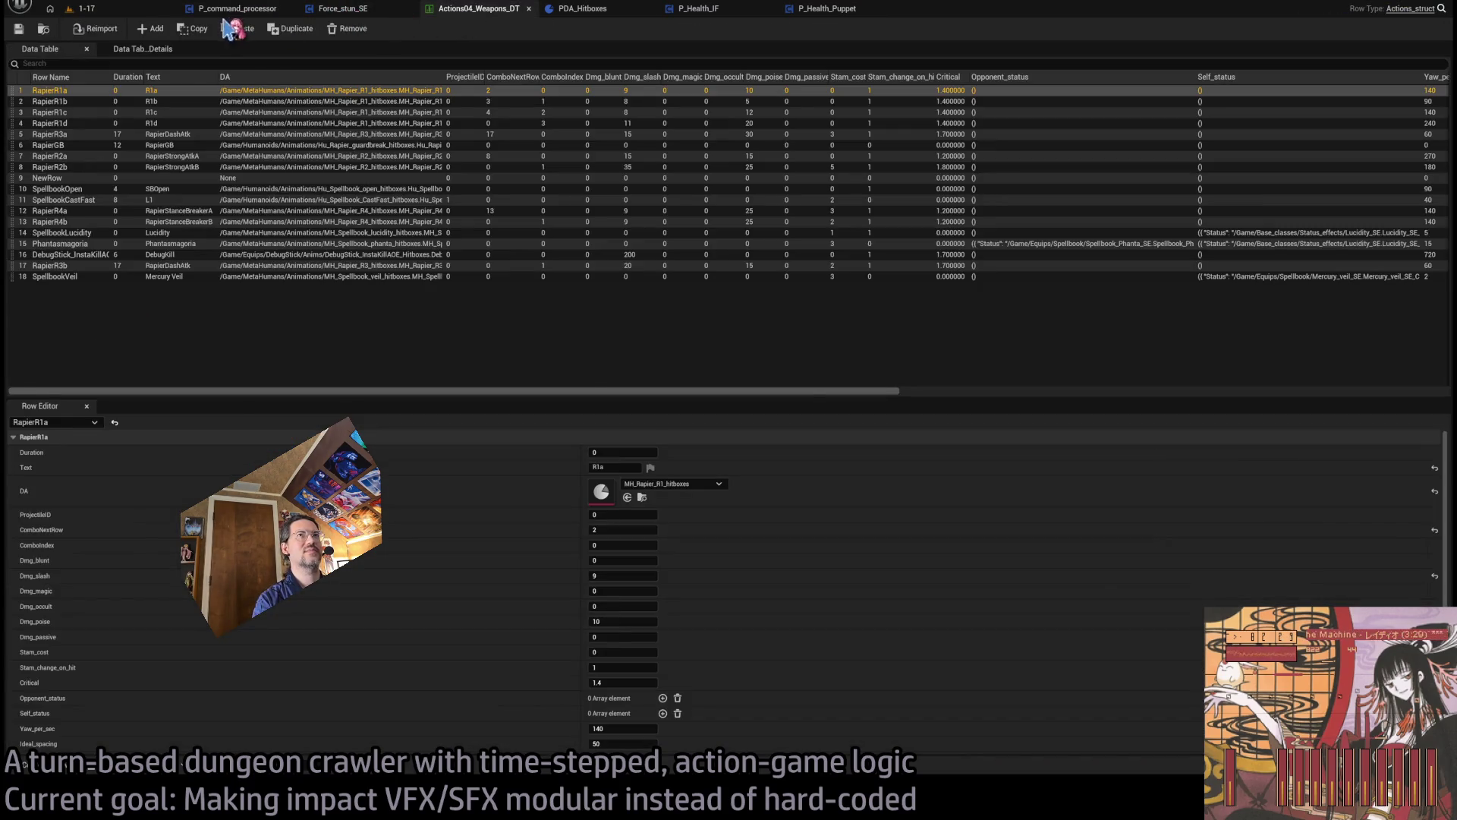
click(235, 9)
click(583, 9)
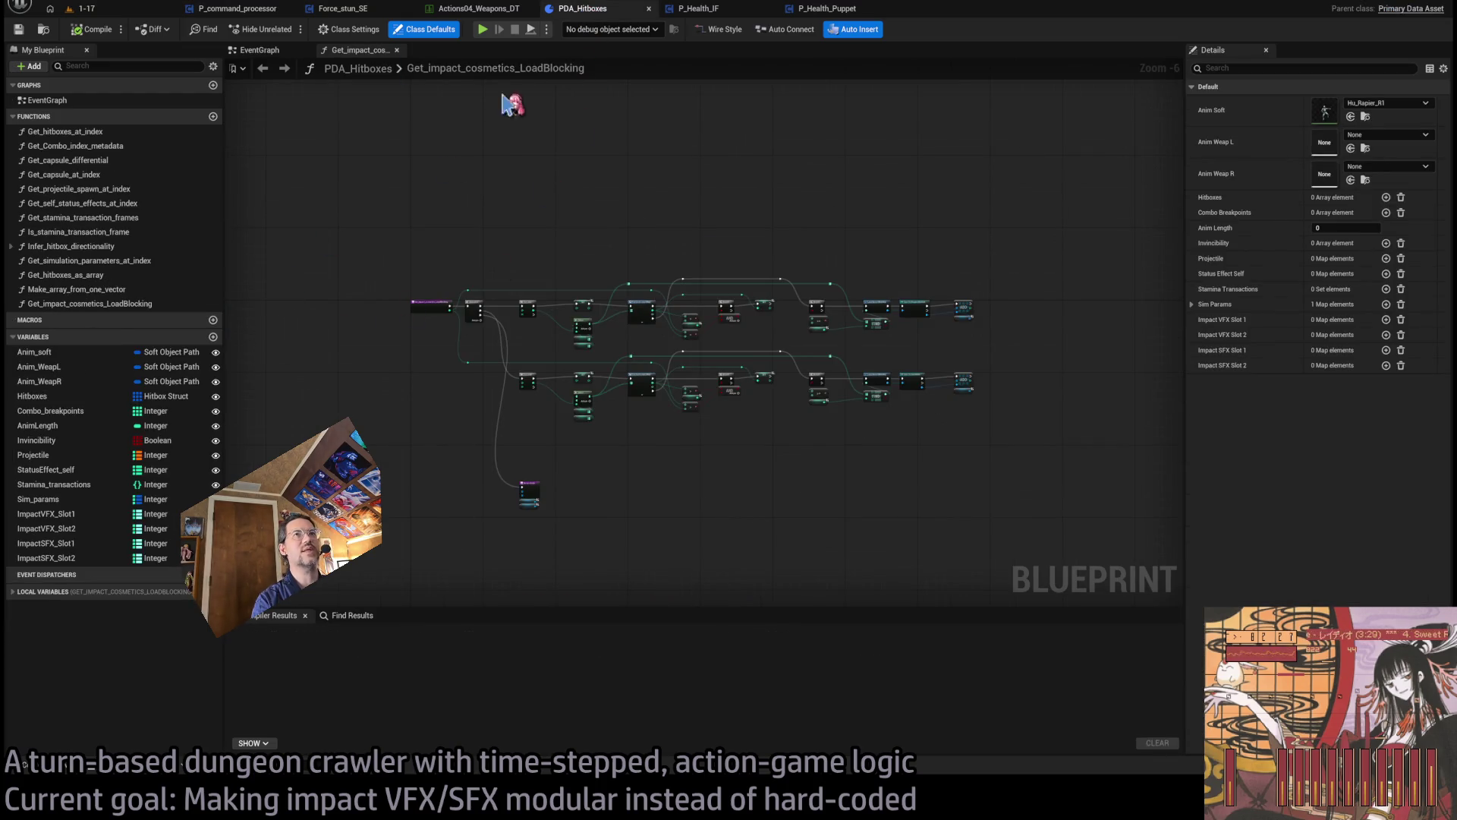
- Open the MH_Rapier_R2_hitboxes data asset via the asset search and add an Impact VFX Slot 1 entry
key(ctrl+Tab)
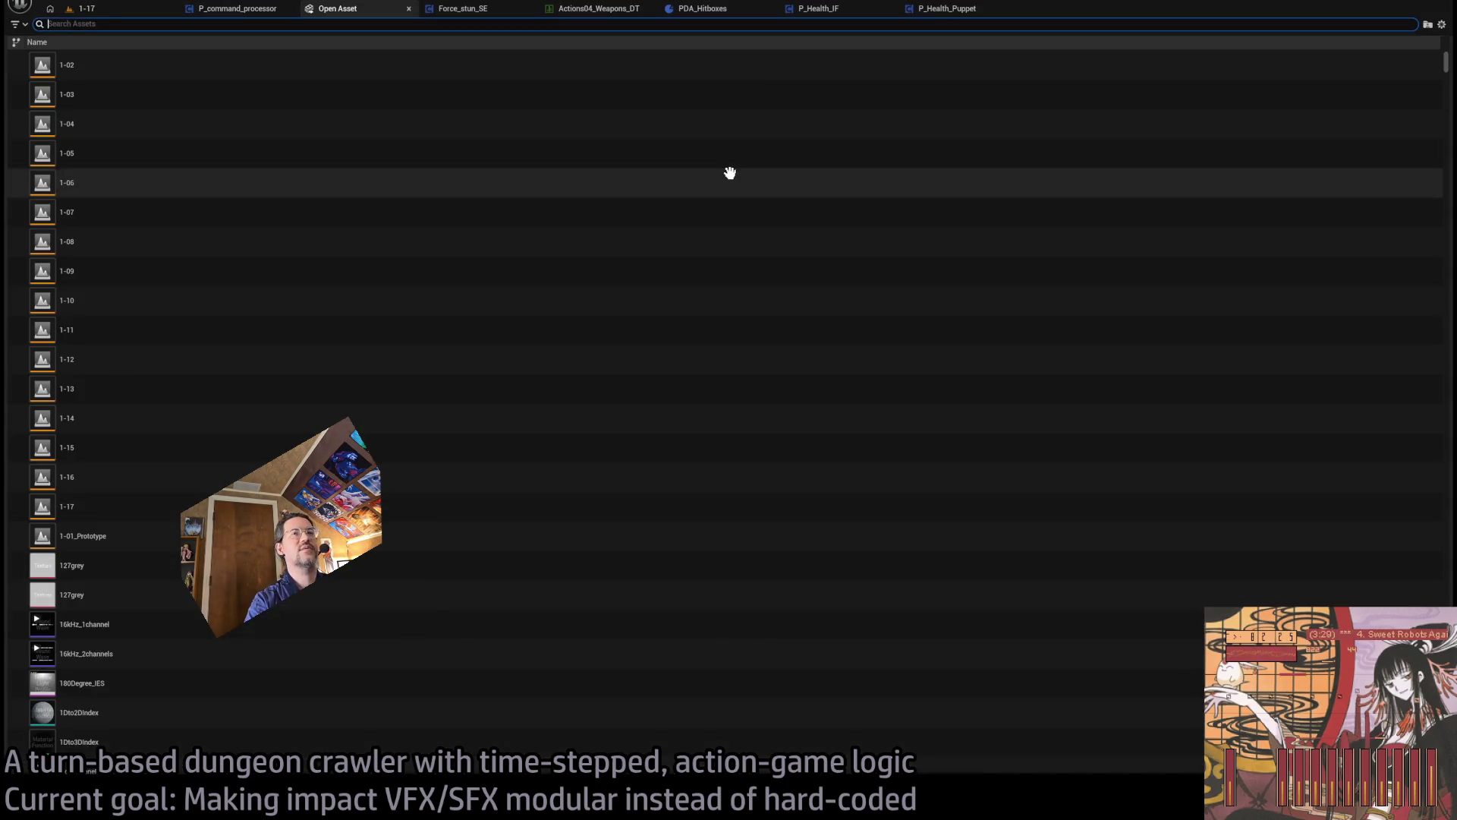
key(ctrl+p)
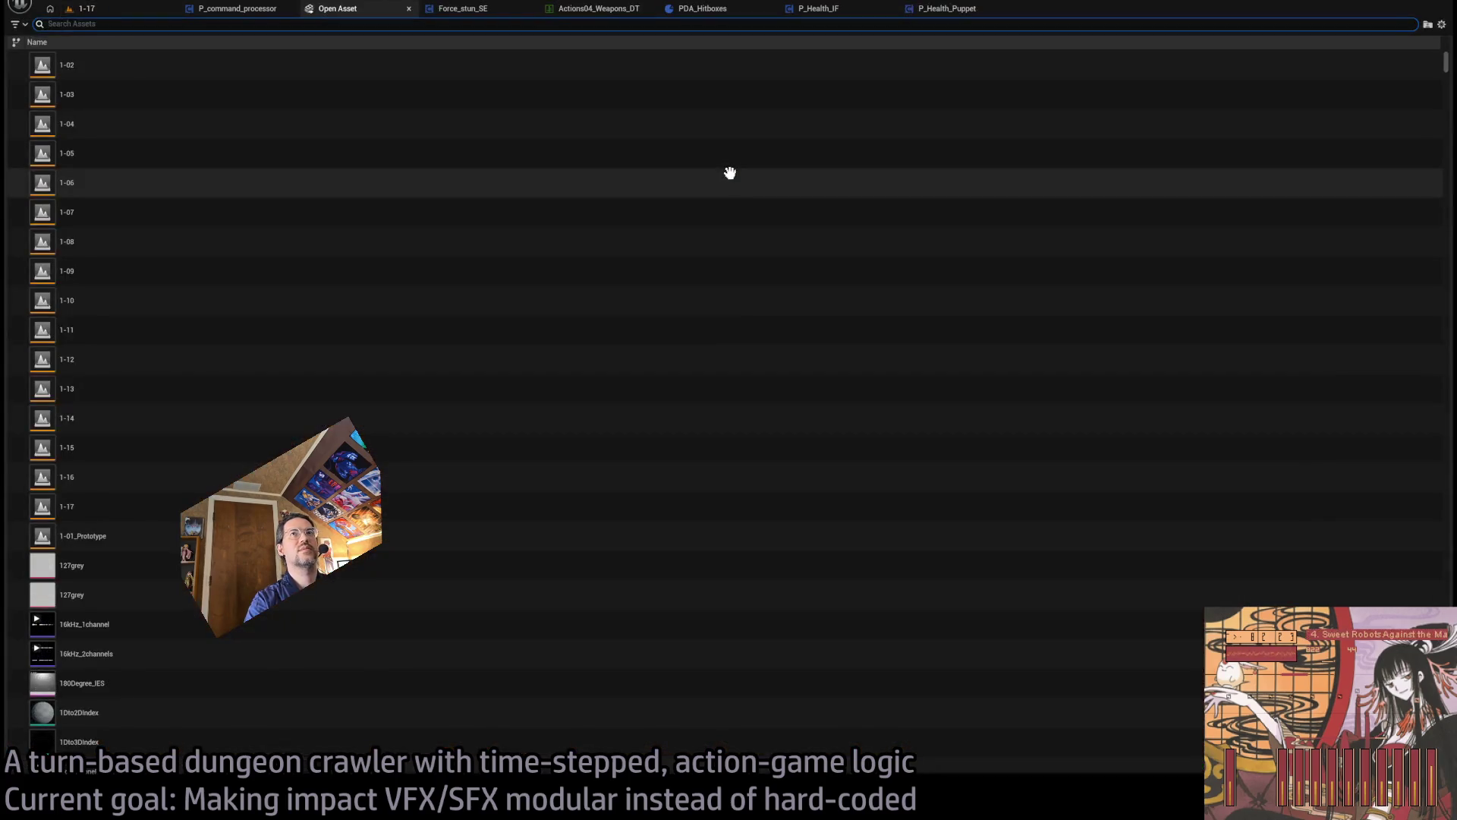
text(mh_rapier)
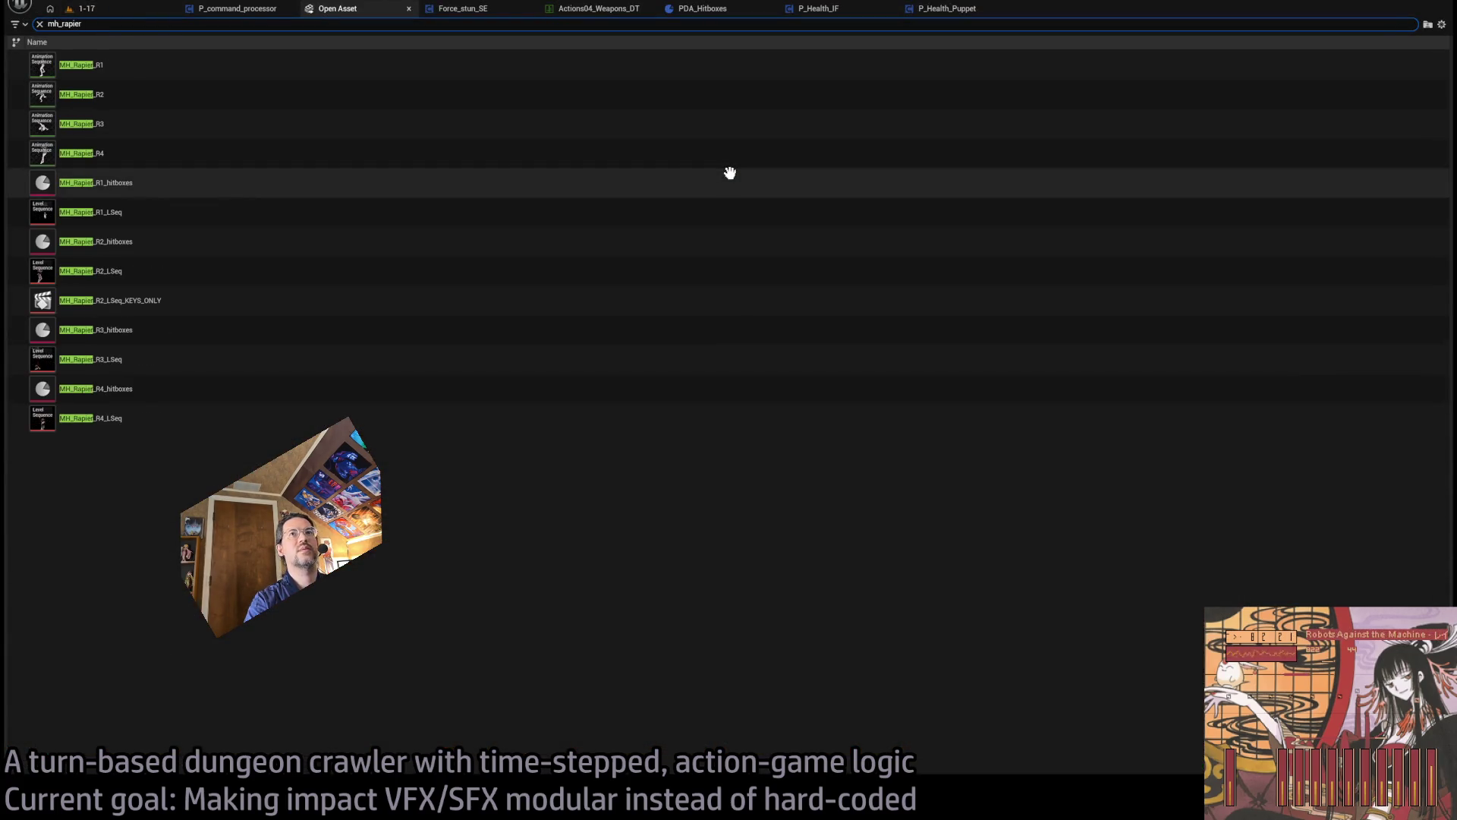
click(142, 242)
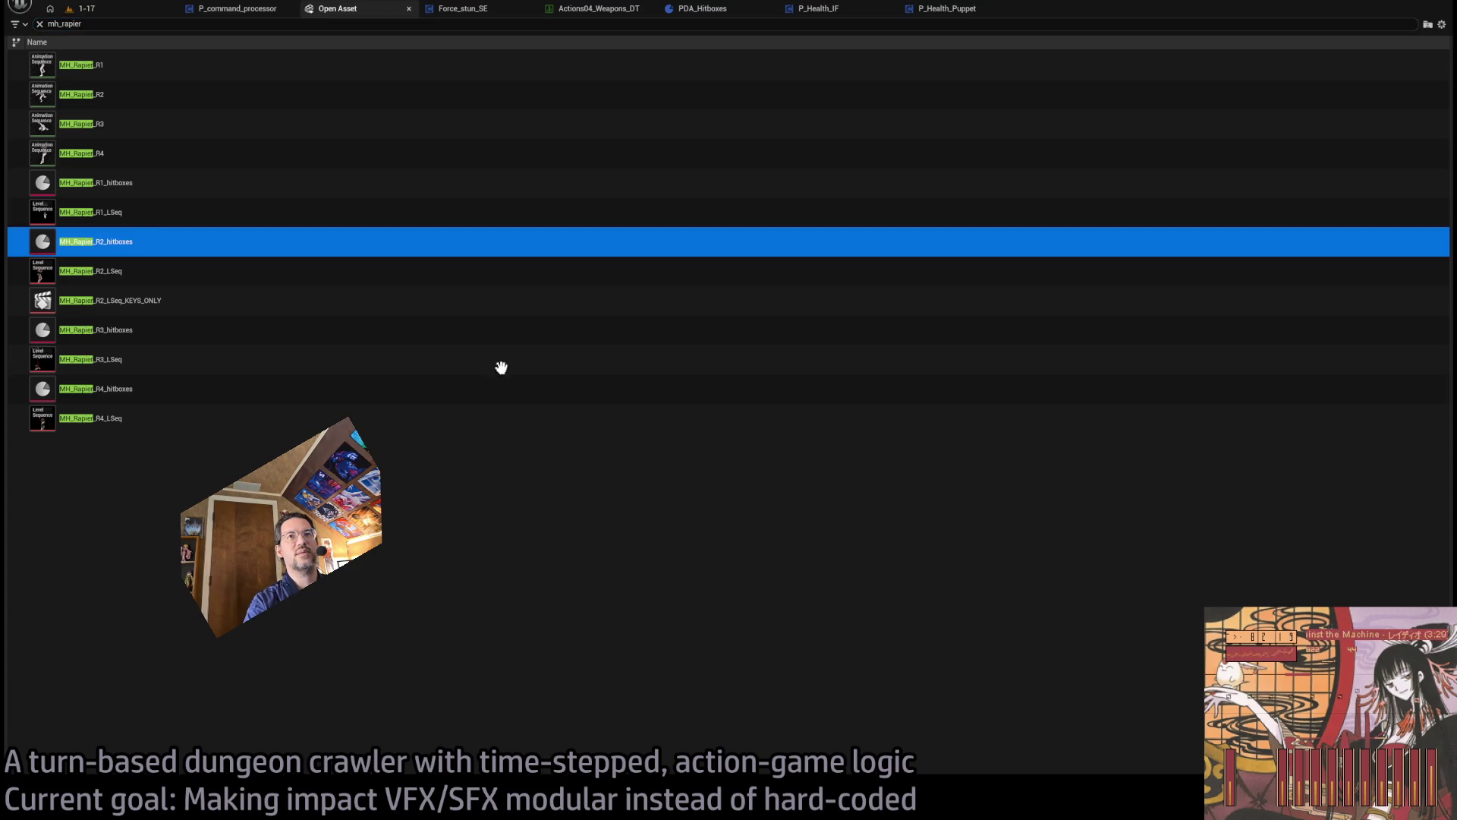
key(Return)
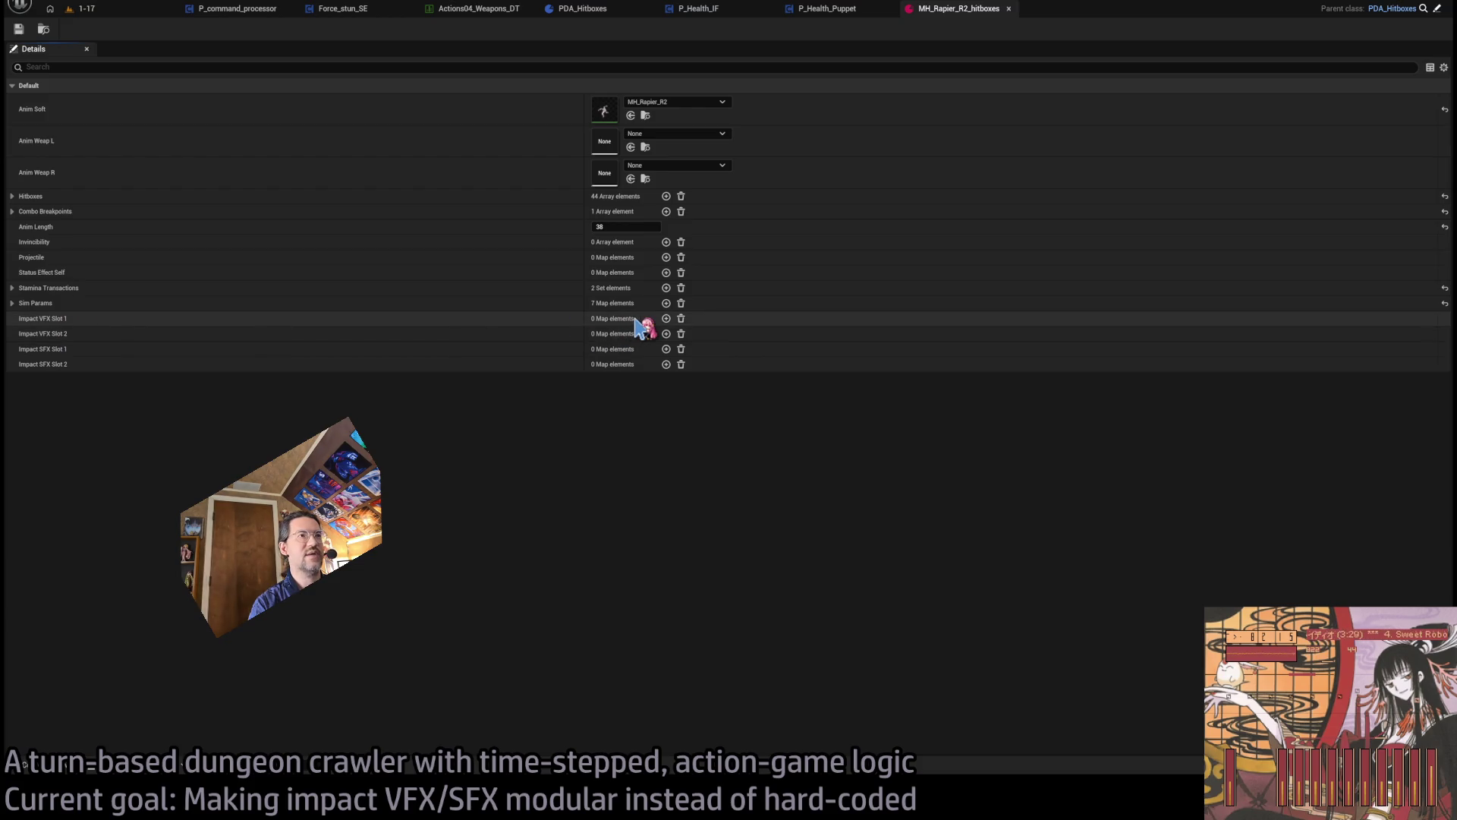
click(665, 318)
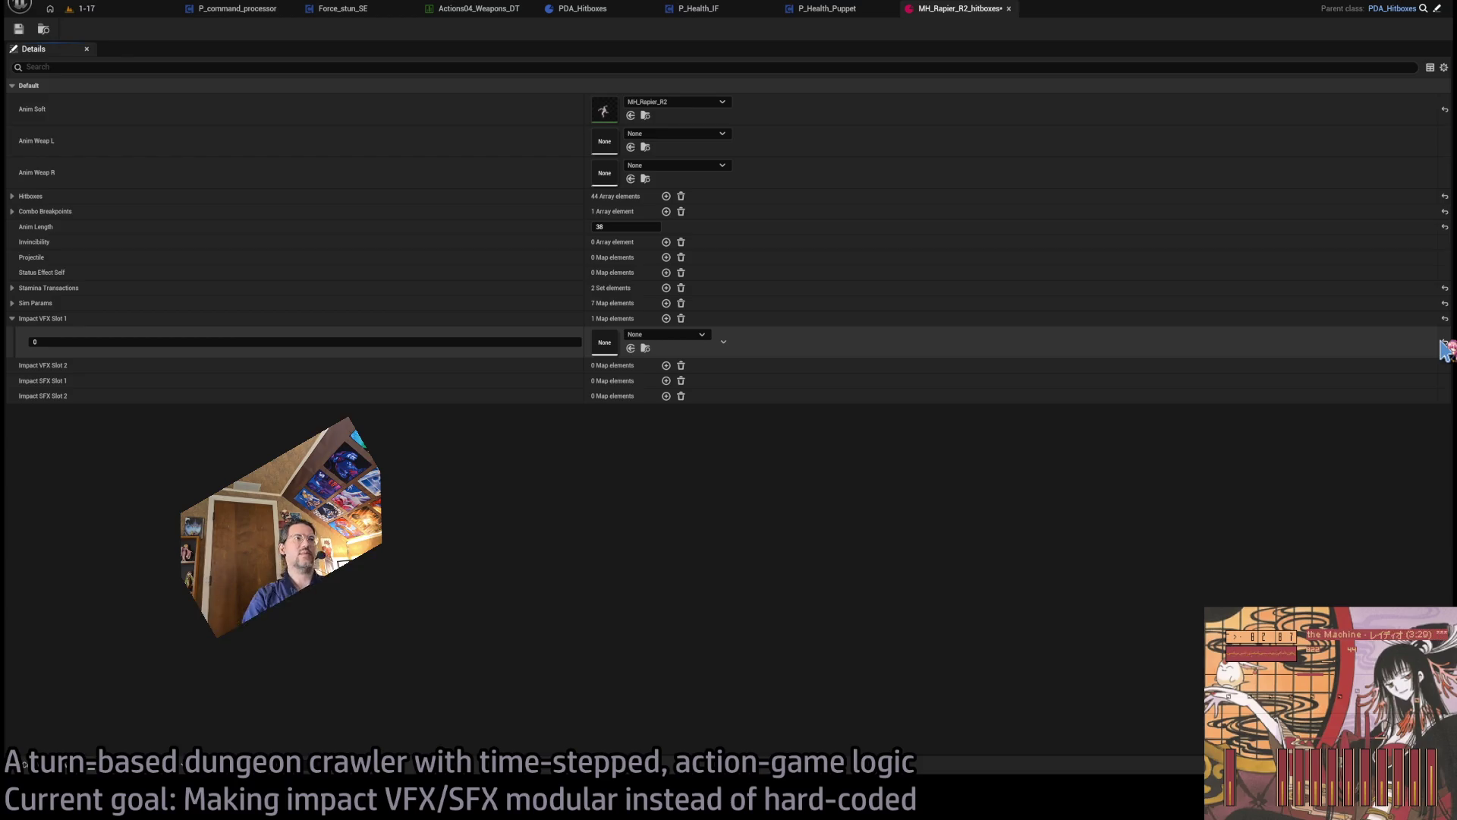
- Add Hit_slash_Cue as the Impact SFX Slot 1 sound, save the asset, and start a 1-17 play-test
click(666, 381)
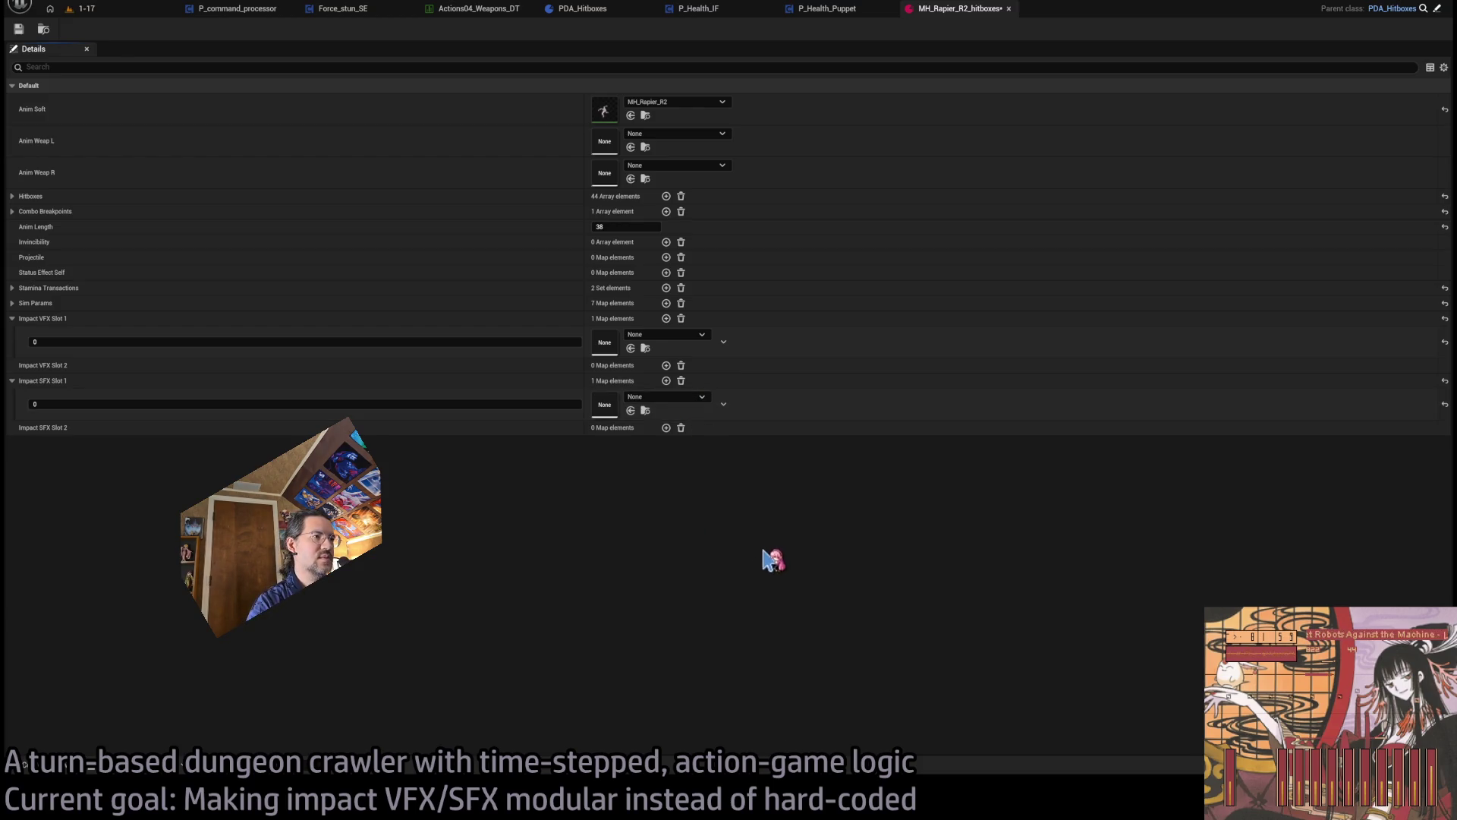
drag(744, 645, 604, 404)
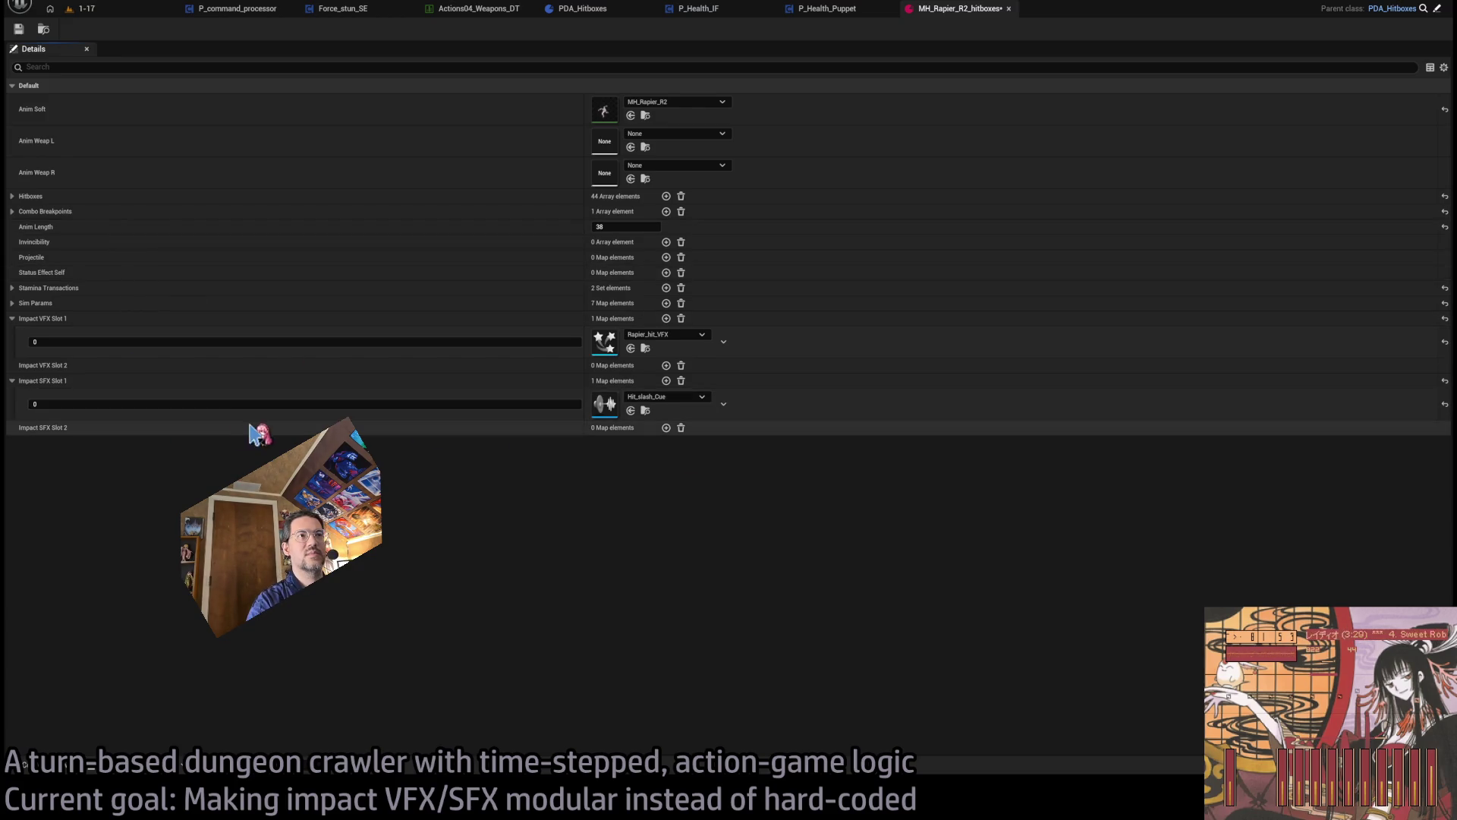
click(19, 29)
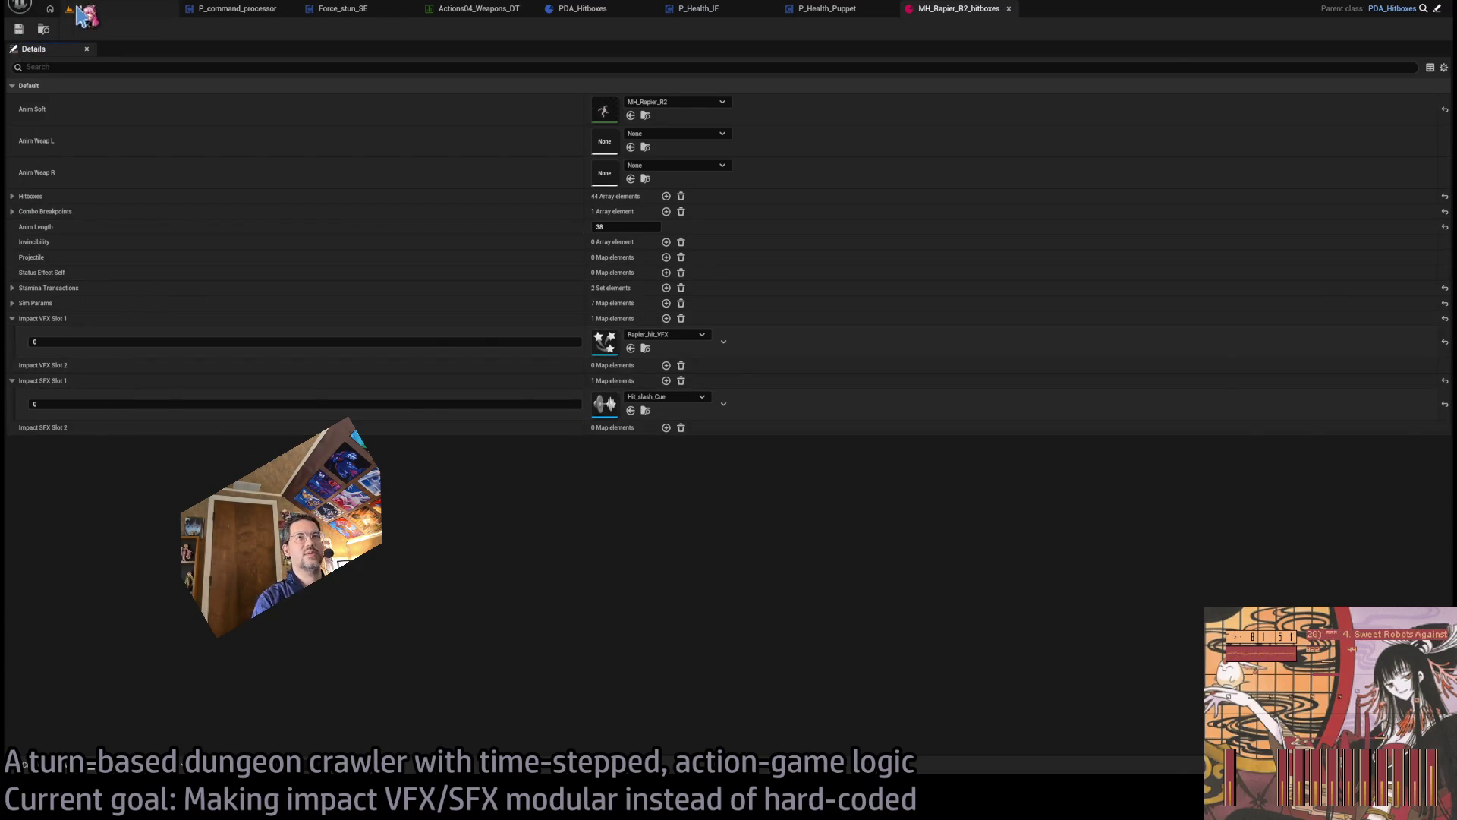
click(84, 9)
key(alt+p)
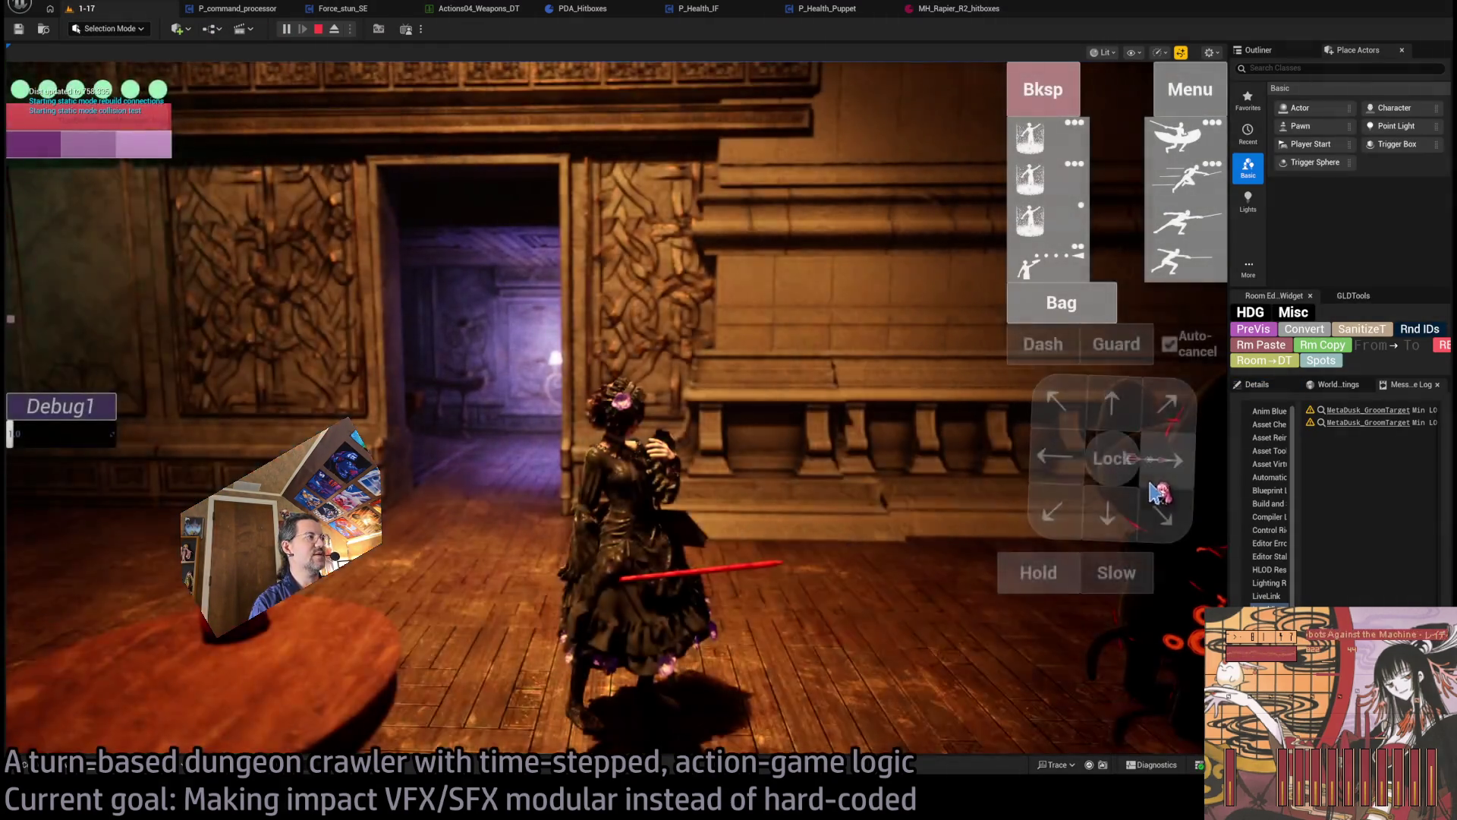
- Reposition the Player and re-test a rapier attack showing the -29 hit sparks, then switch to the browser
key(Escape)
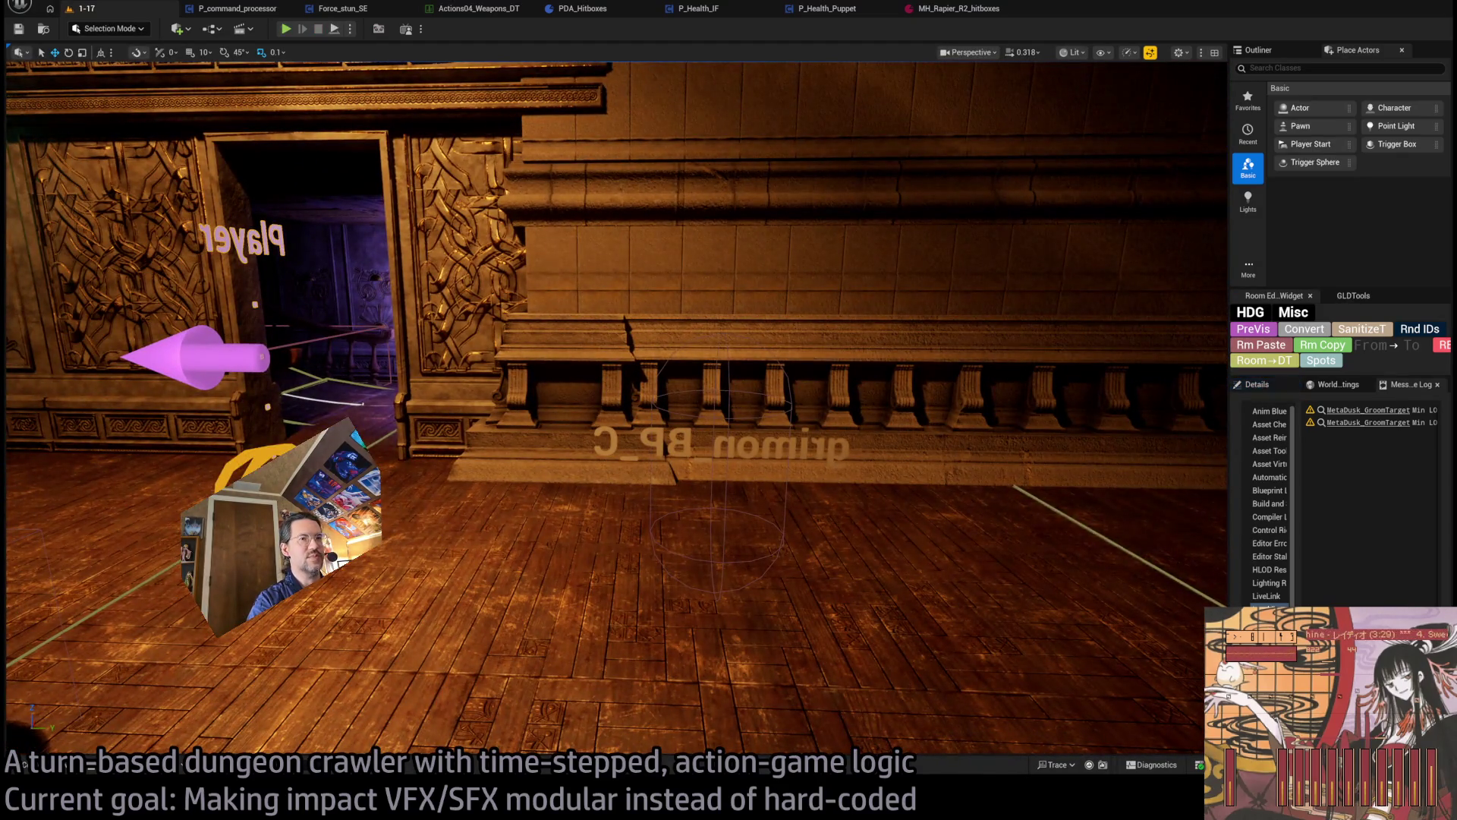
key(ctrl+z)
click(286, 29)
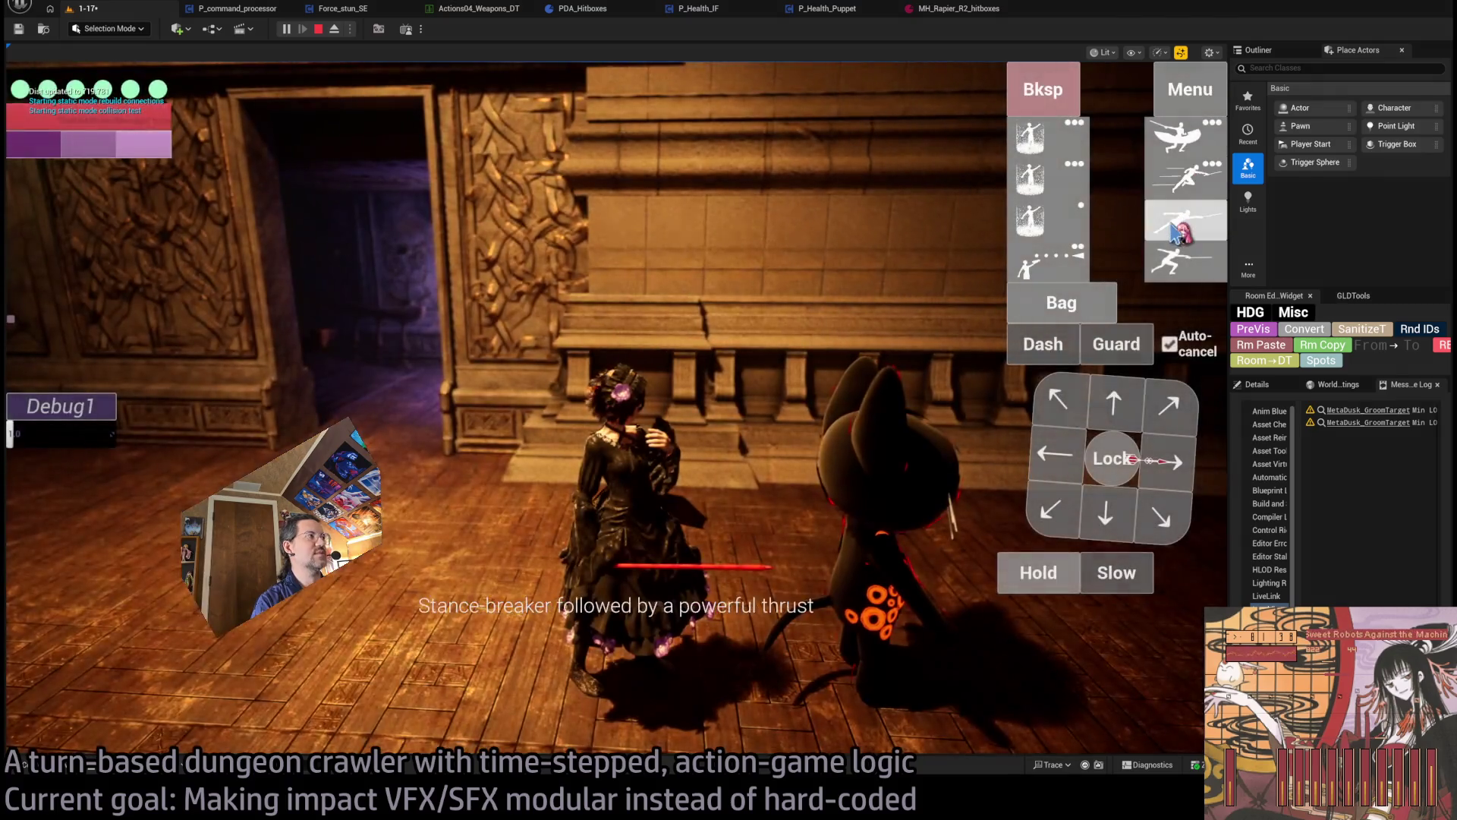
click(1162, 196)
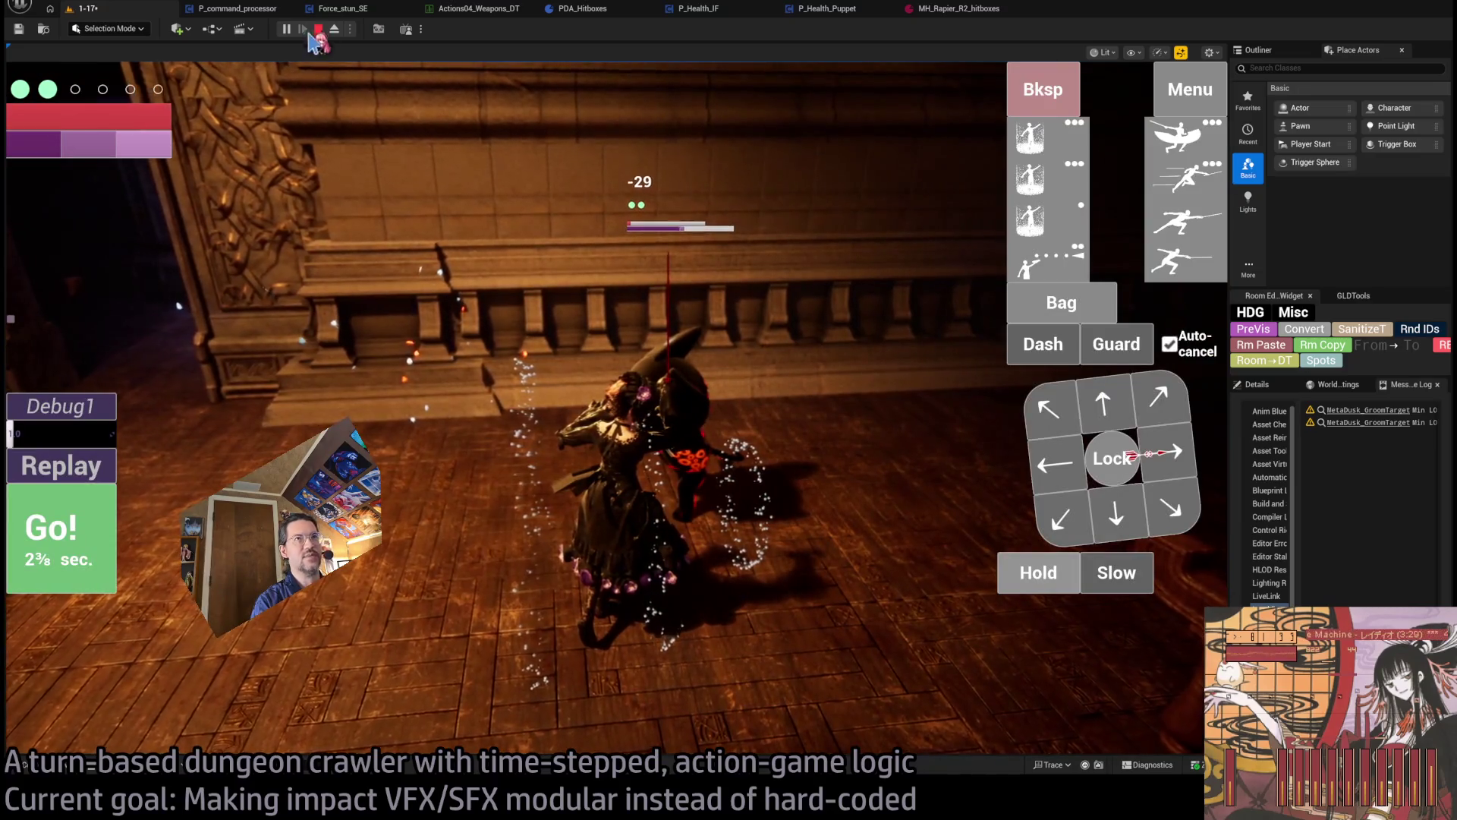
click(318, 29)
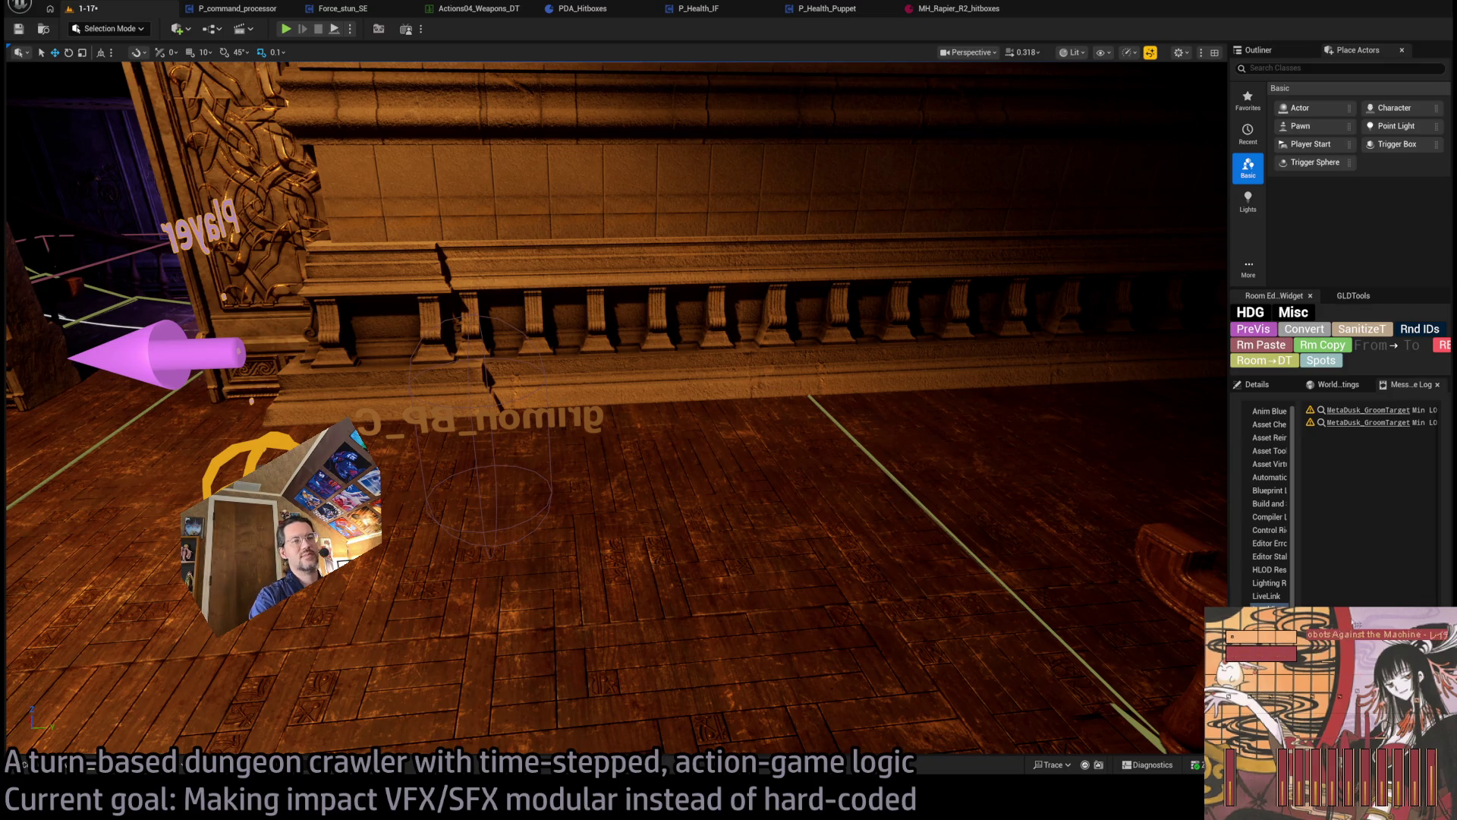
key(alt+Tab)
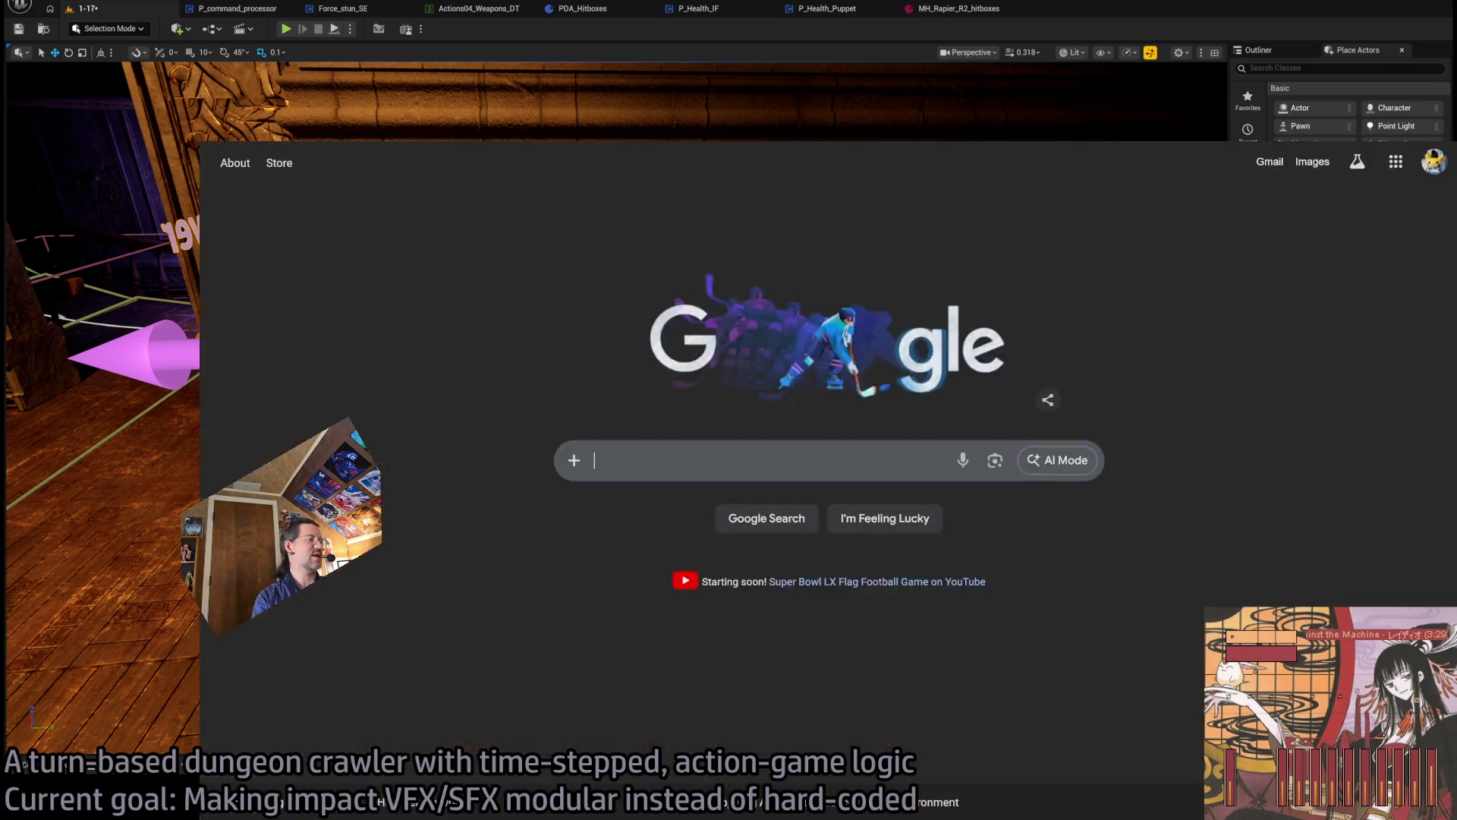
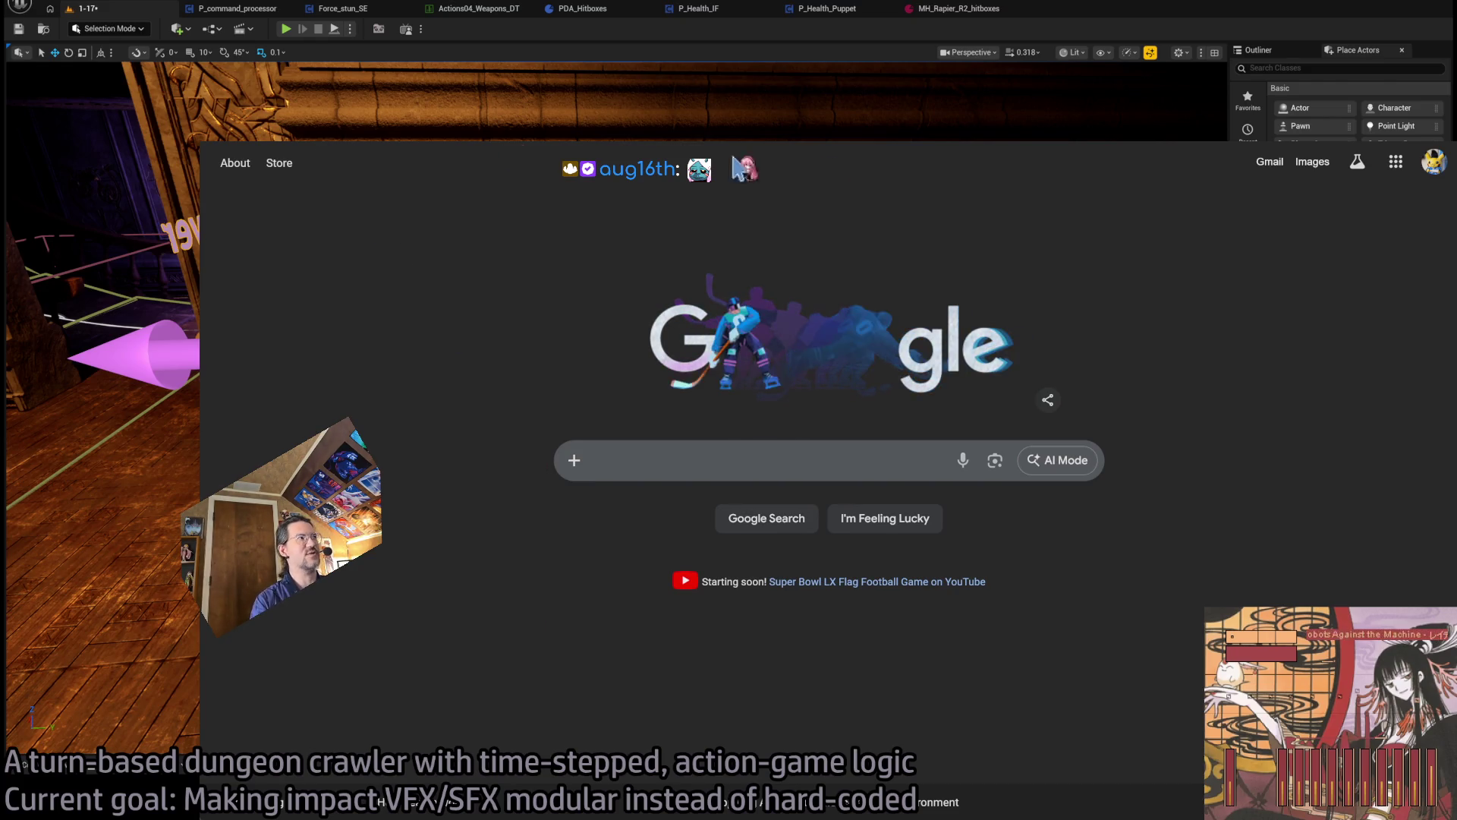
- Bring up MH_Rapier_R2_hitboxes showing Rapier_hit_VFX in Impact VFX Slot 1 and Hit_slash_Cue in SFX Slot 1
key(alt+Tab)
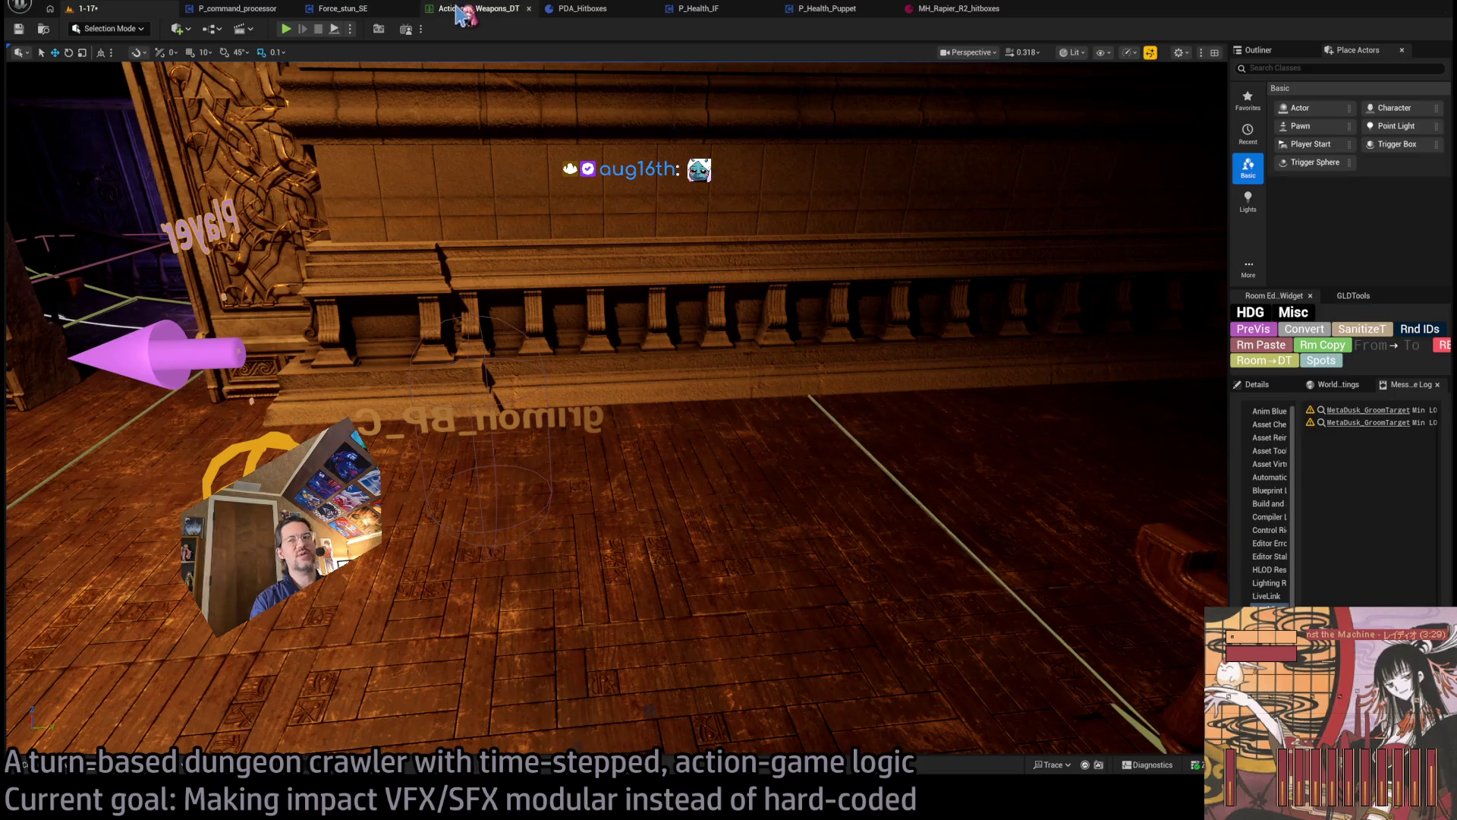
click(467, 9)
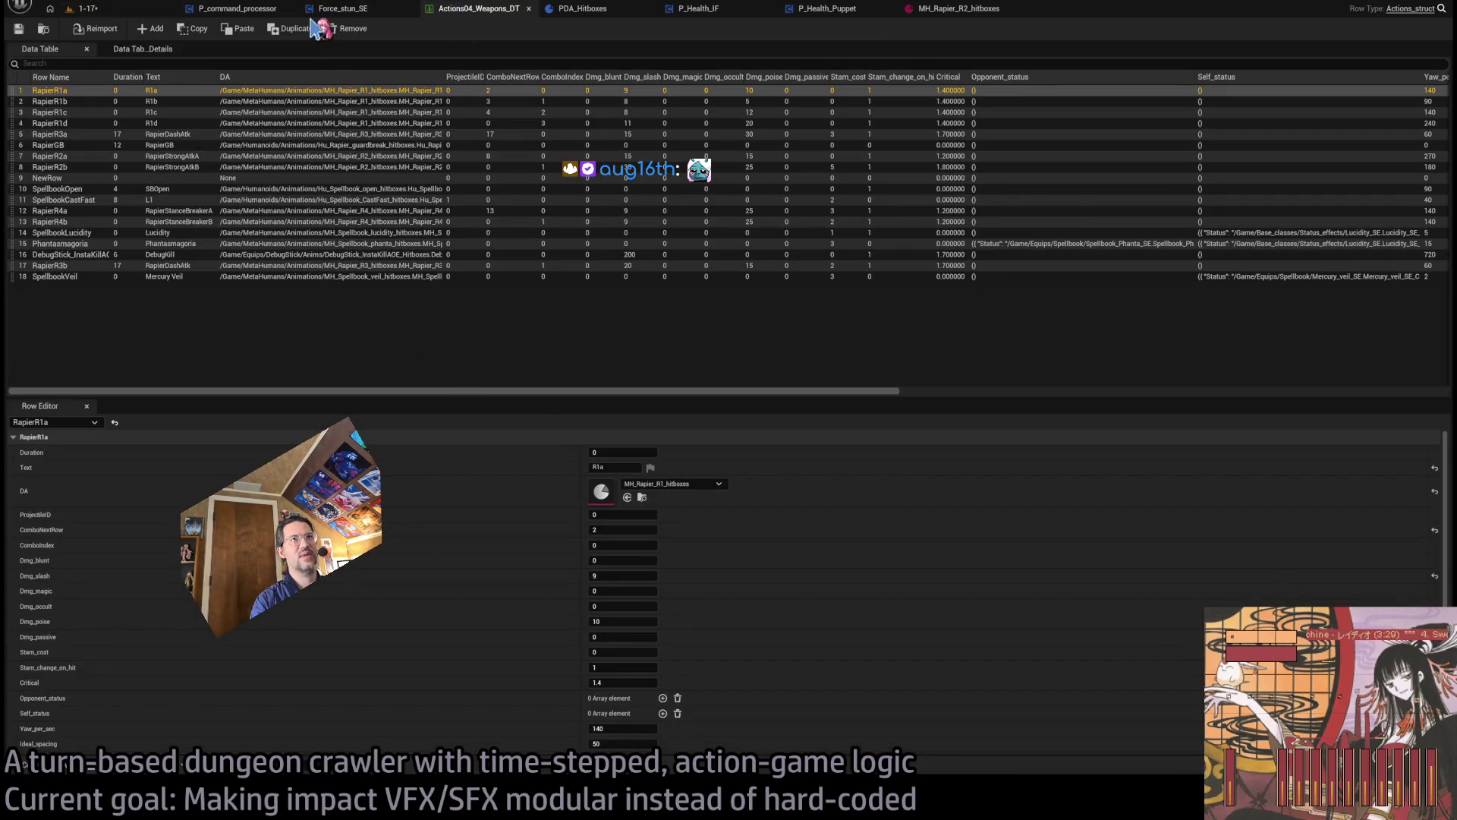
click(343, 10)
click(842, 9)
click(958, 9)
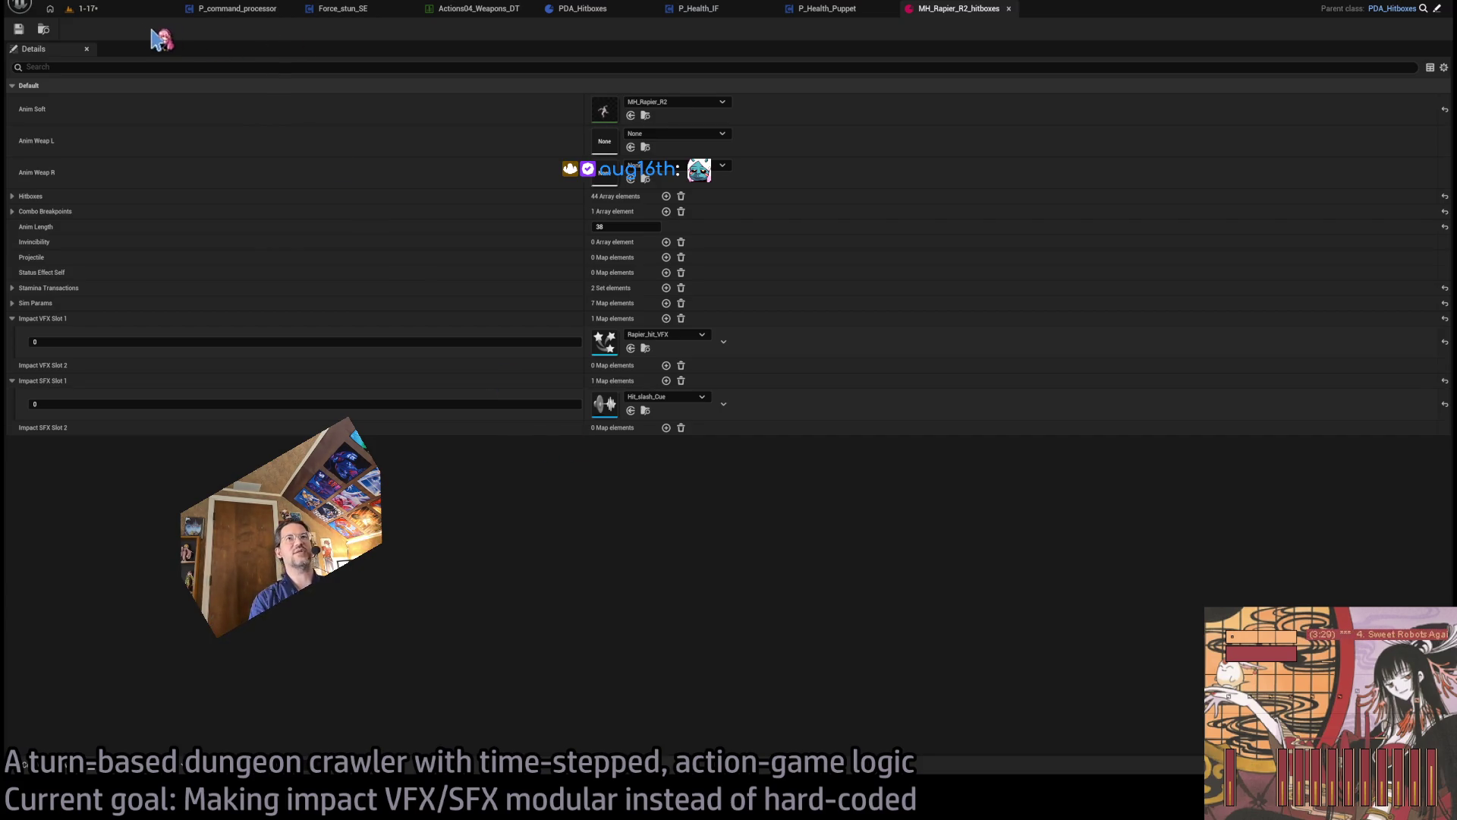
- Return to the 1-17 level, start a play-in-editor session, and replay the last attack
click(85, 8)
click(286, 29)
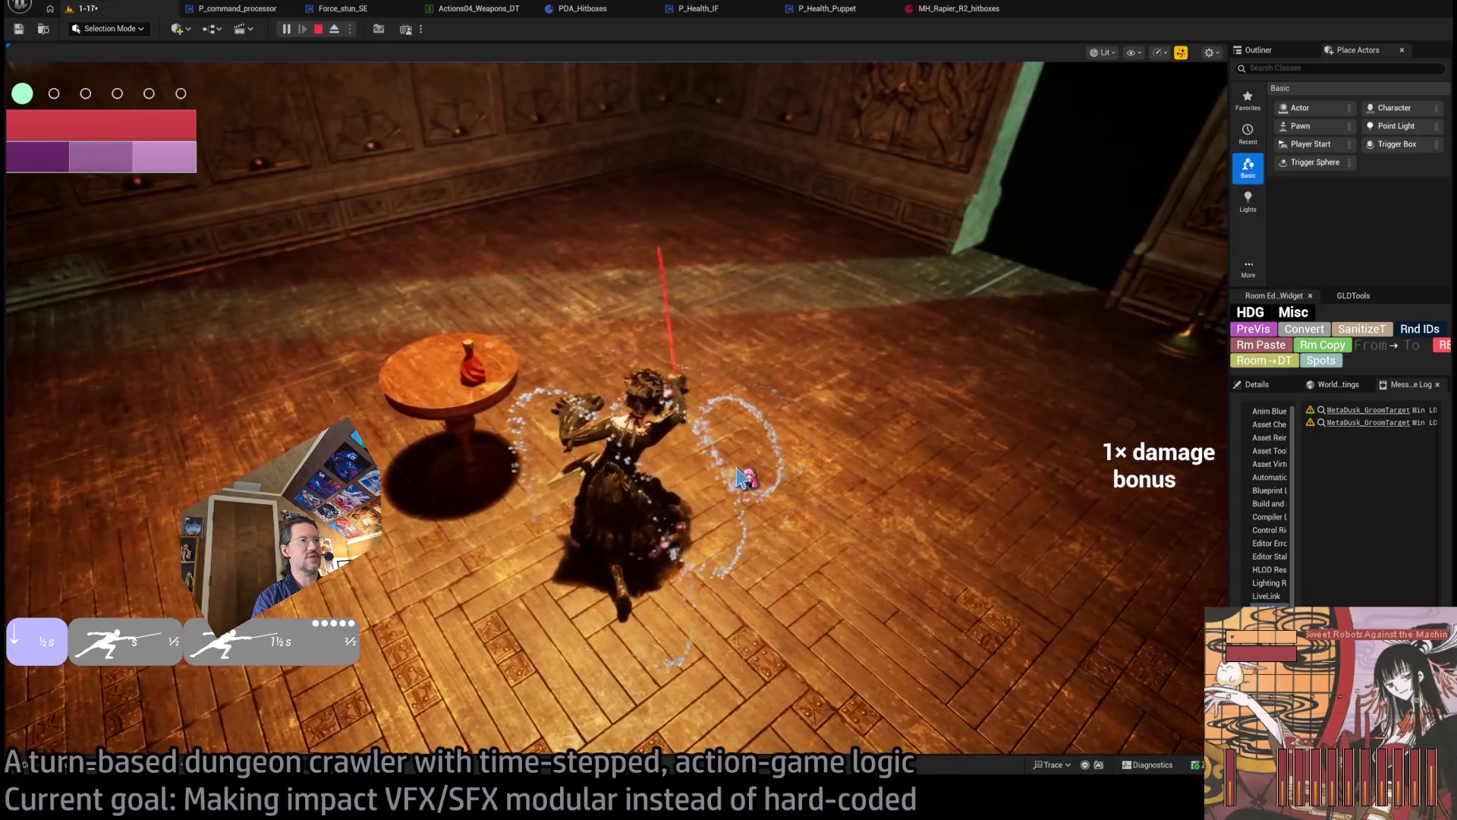
click(67, 471)
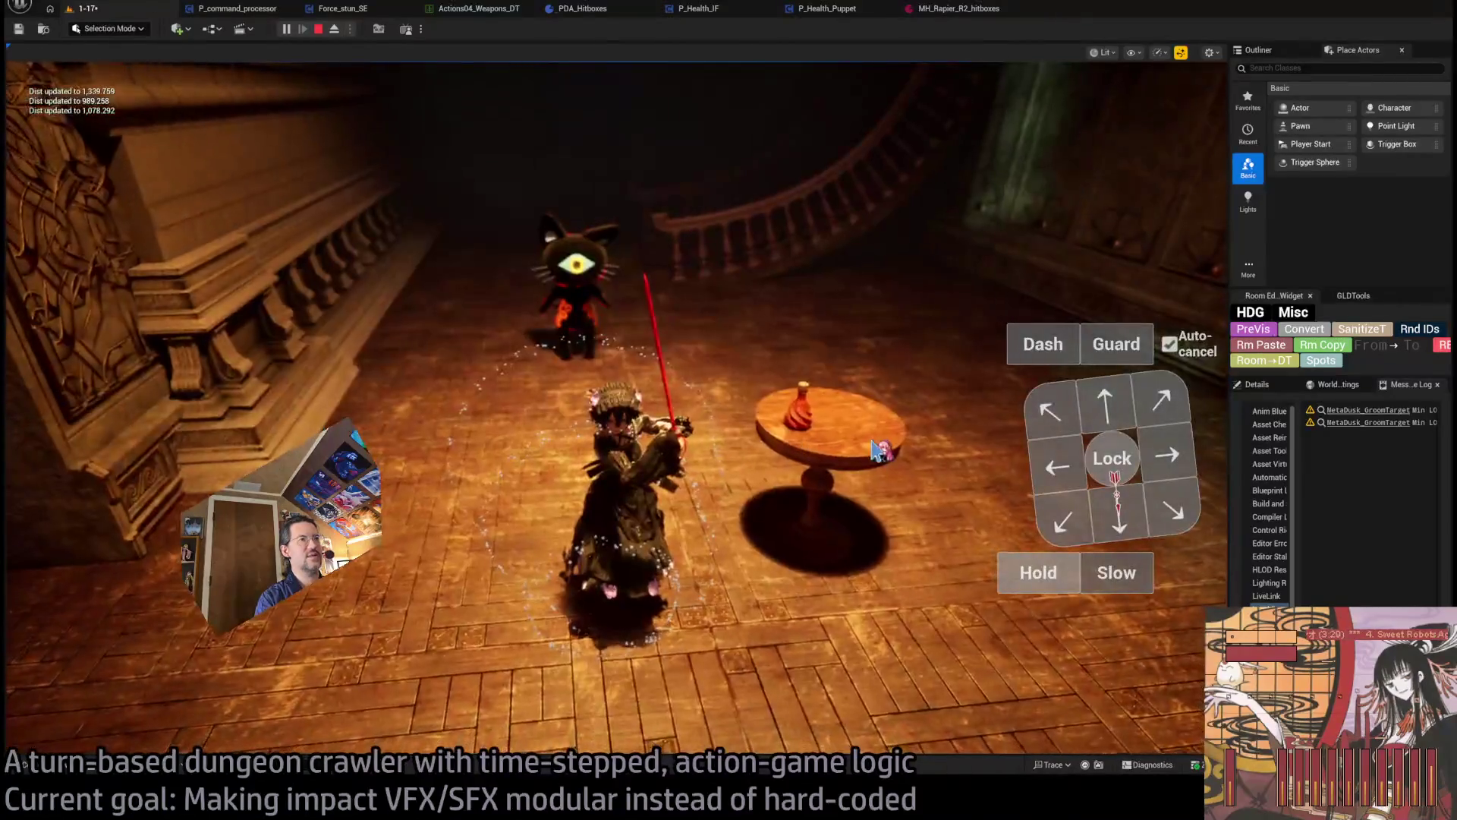
- Queue two moves toward the cat enemy, run the rapier turn, replay it, then stop playing
click(1105, 406)
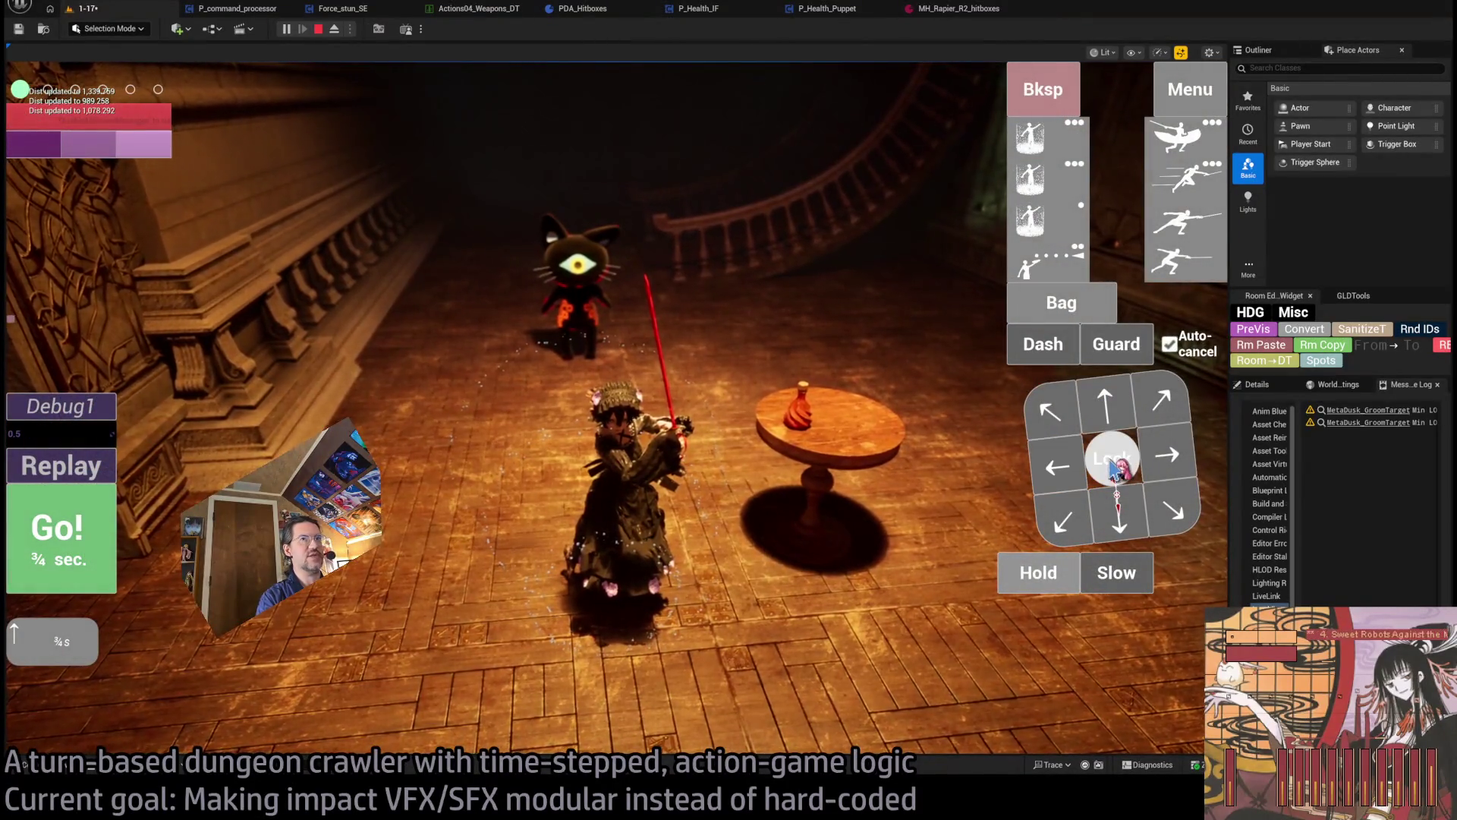
click(1110, 410)
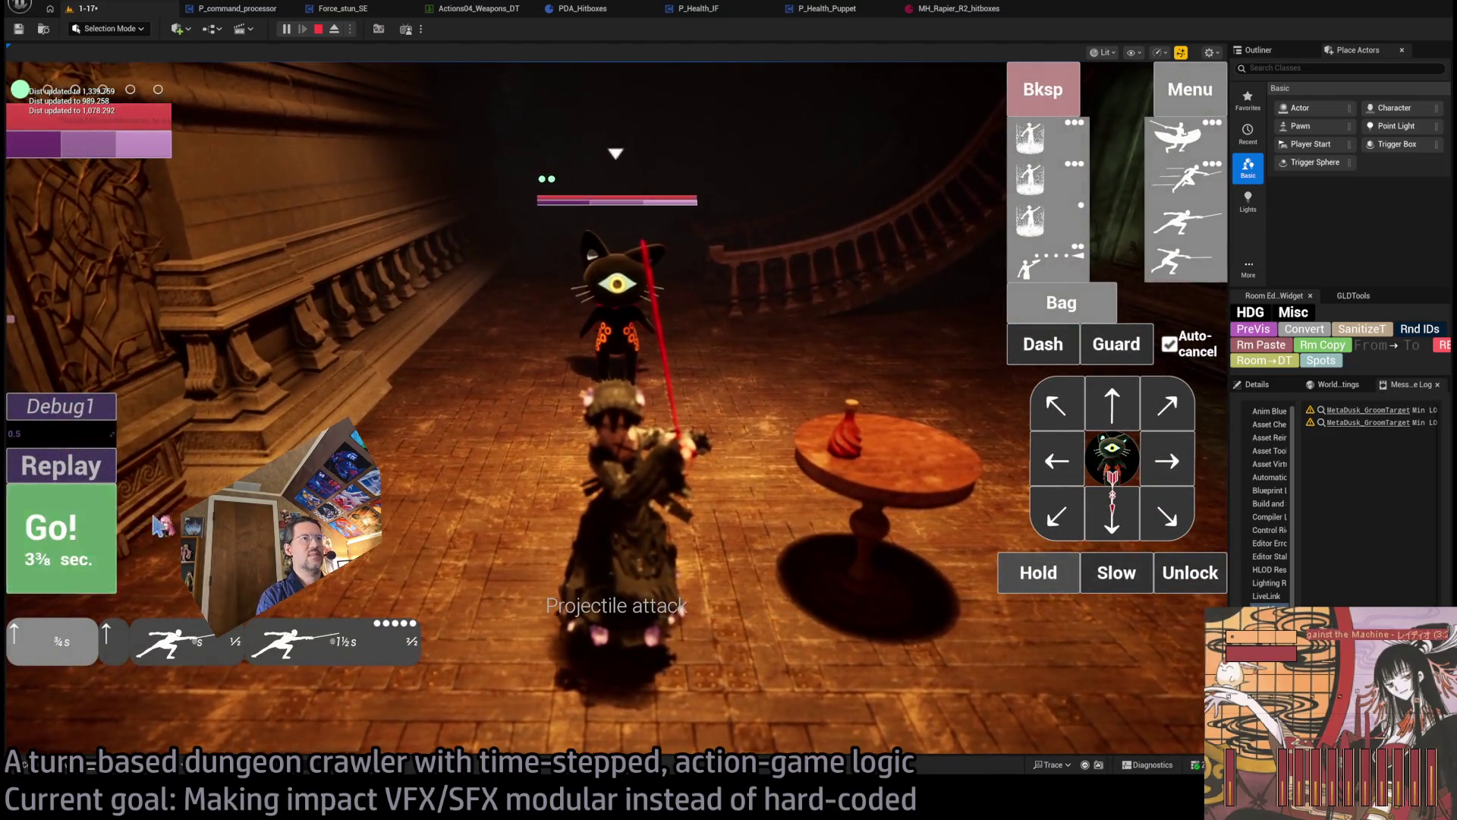
click(116, 529)
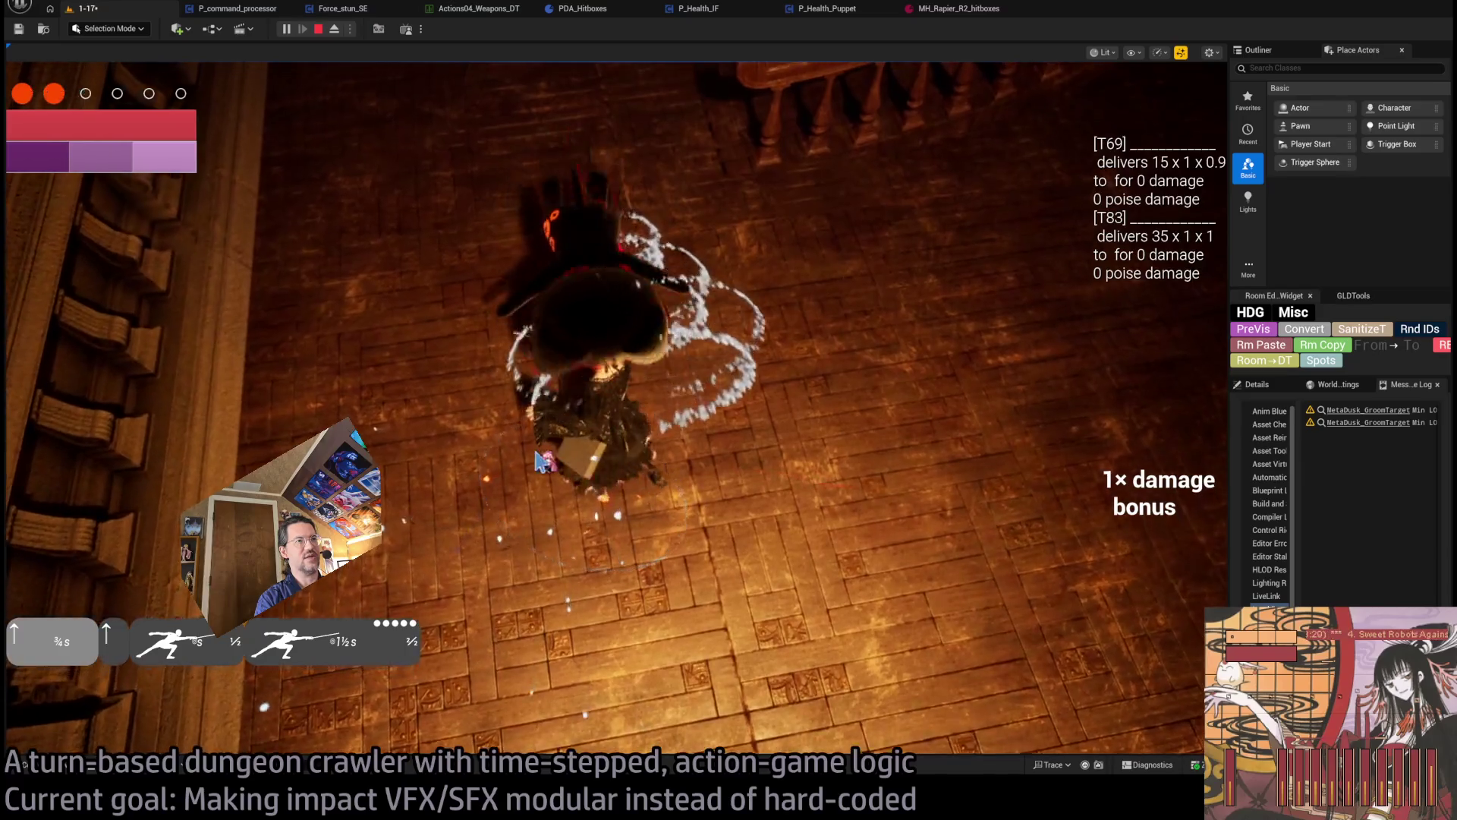
click(68, 463)
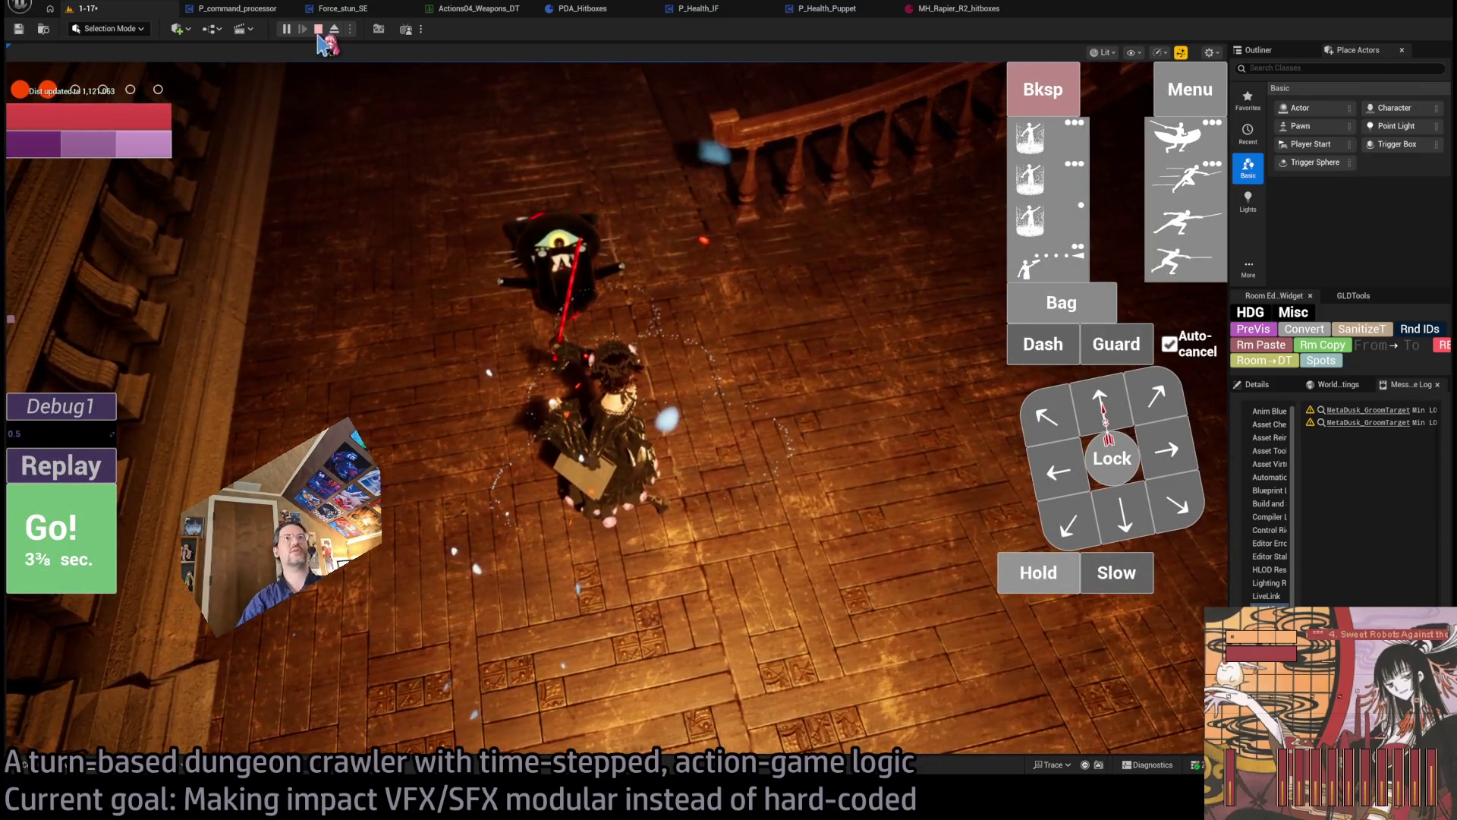
click(318, 30)
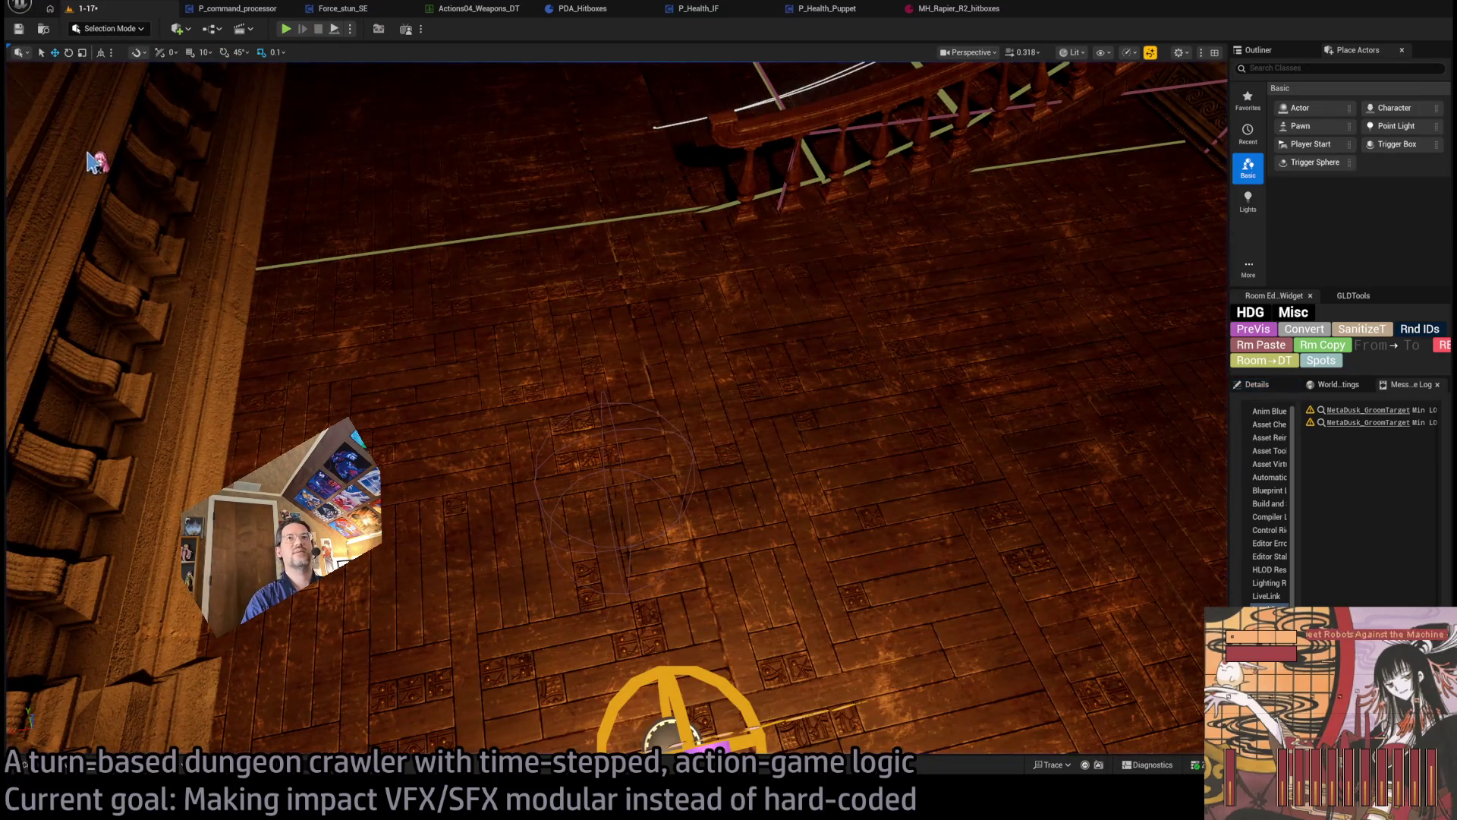
- Recheck the rapier hitbox asset, then close the MH_Rapier_R2_hitboxes, P_Health_Puppet and P_Health_IF editors
click(474, 11)
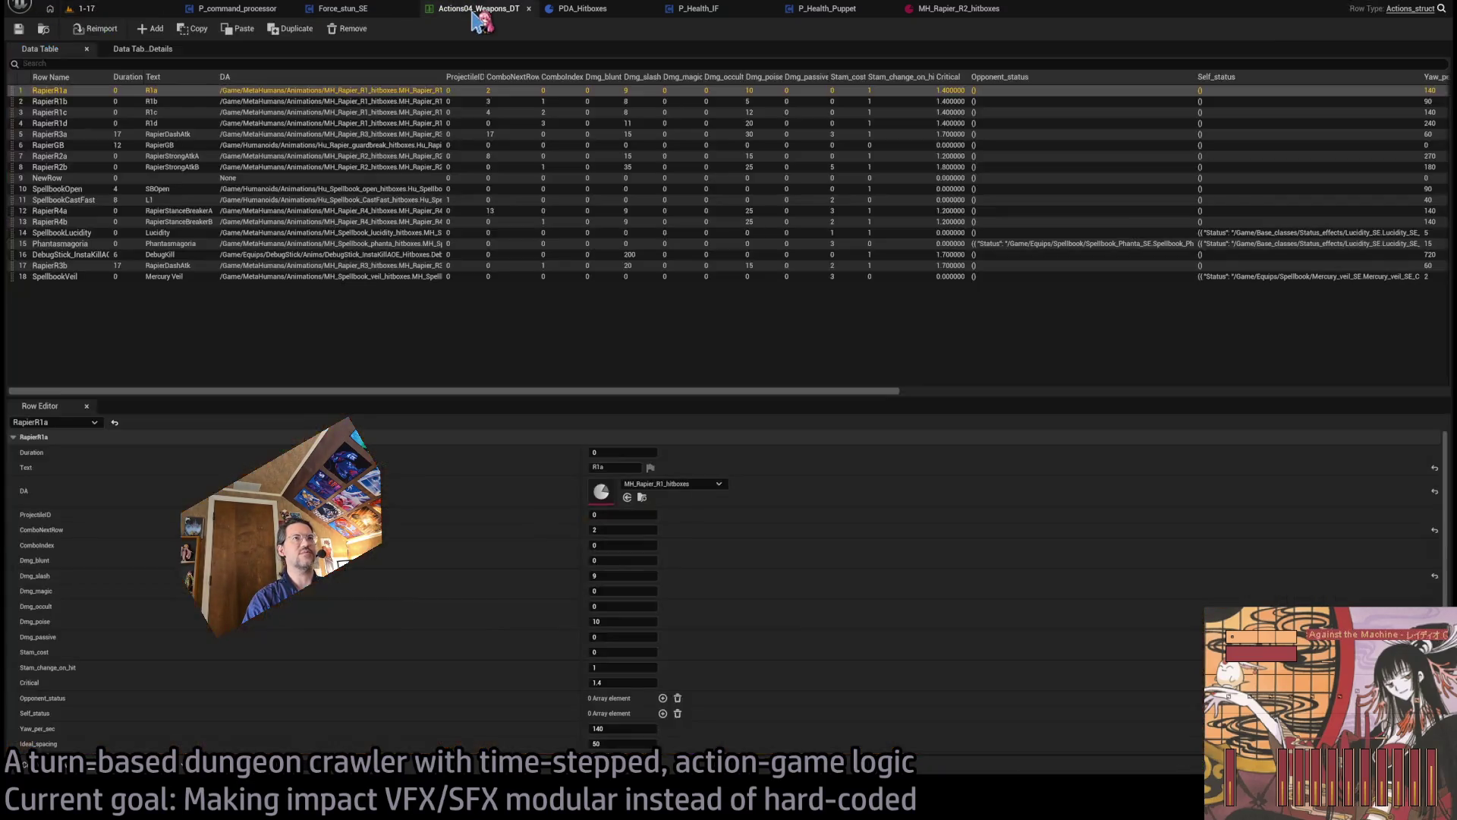
click(945, 10)
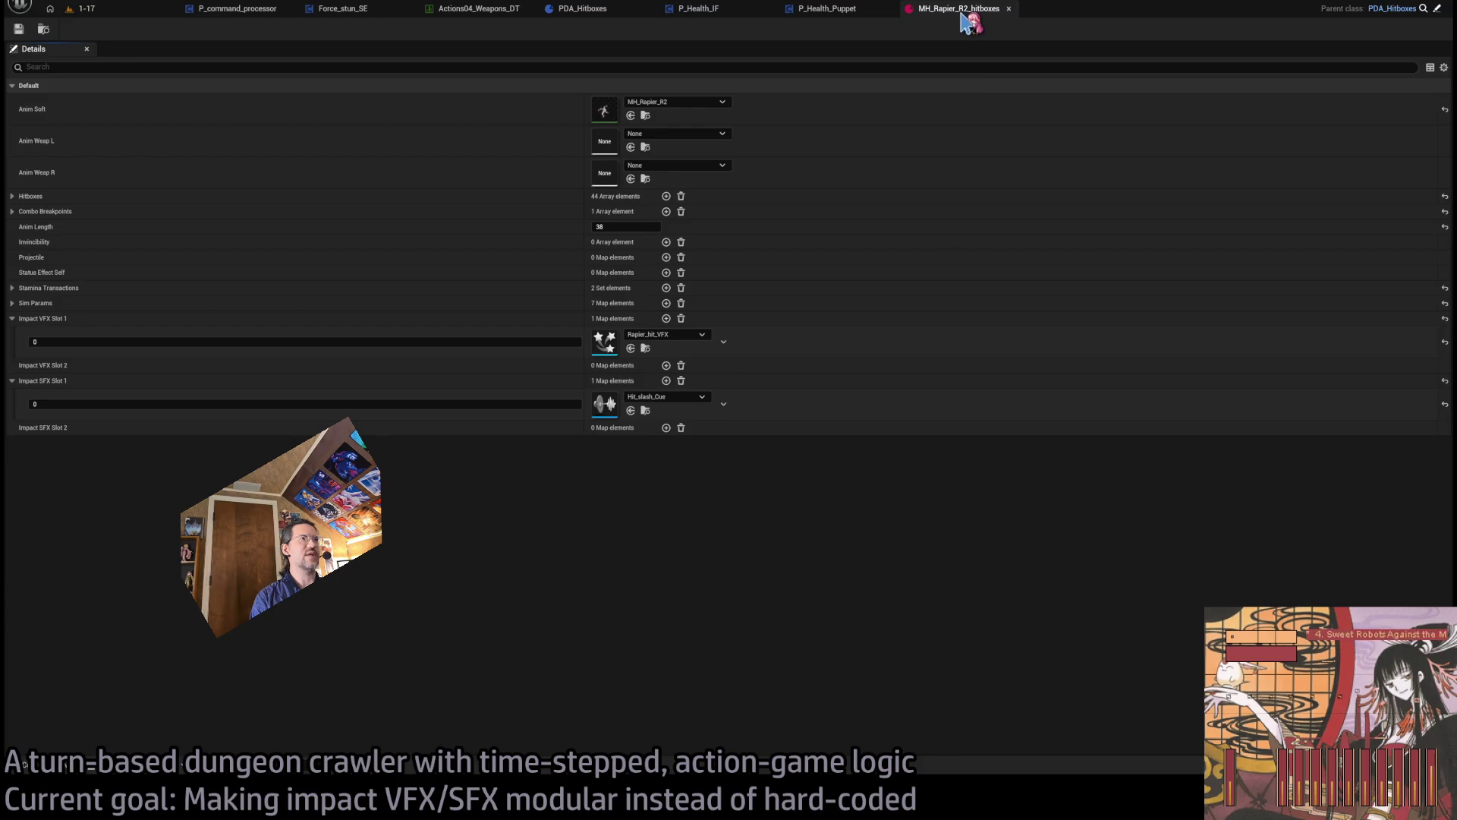
click(1009, 9)
click(889, 8)
click(769, 8)
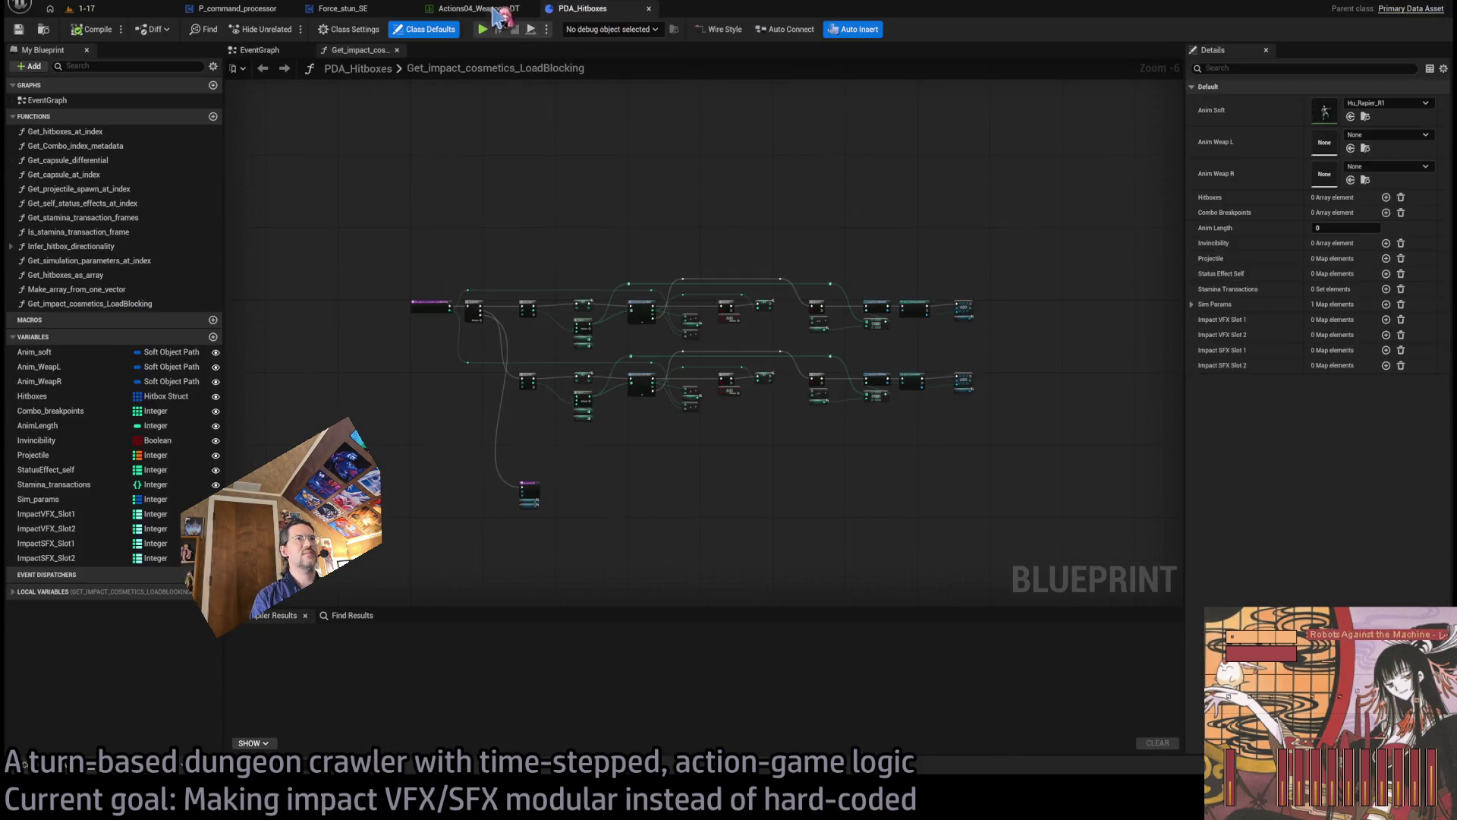
- Close the PDA_Hitboxes editor and the other remaining asset tabs, leaving only the 1-17 level
click(515, 9)
click(396, 8)
click(277, 8)
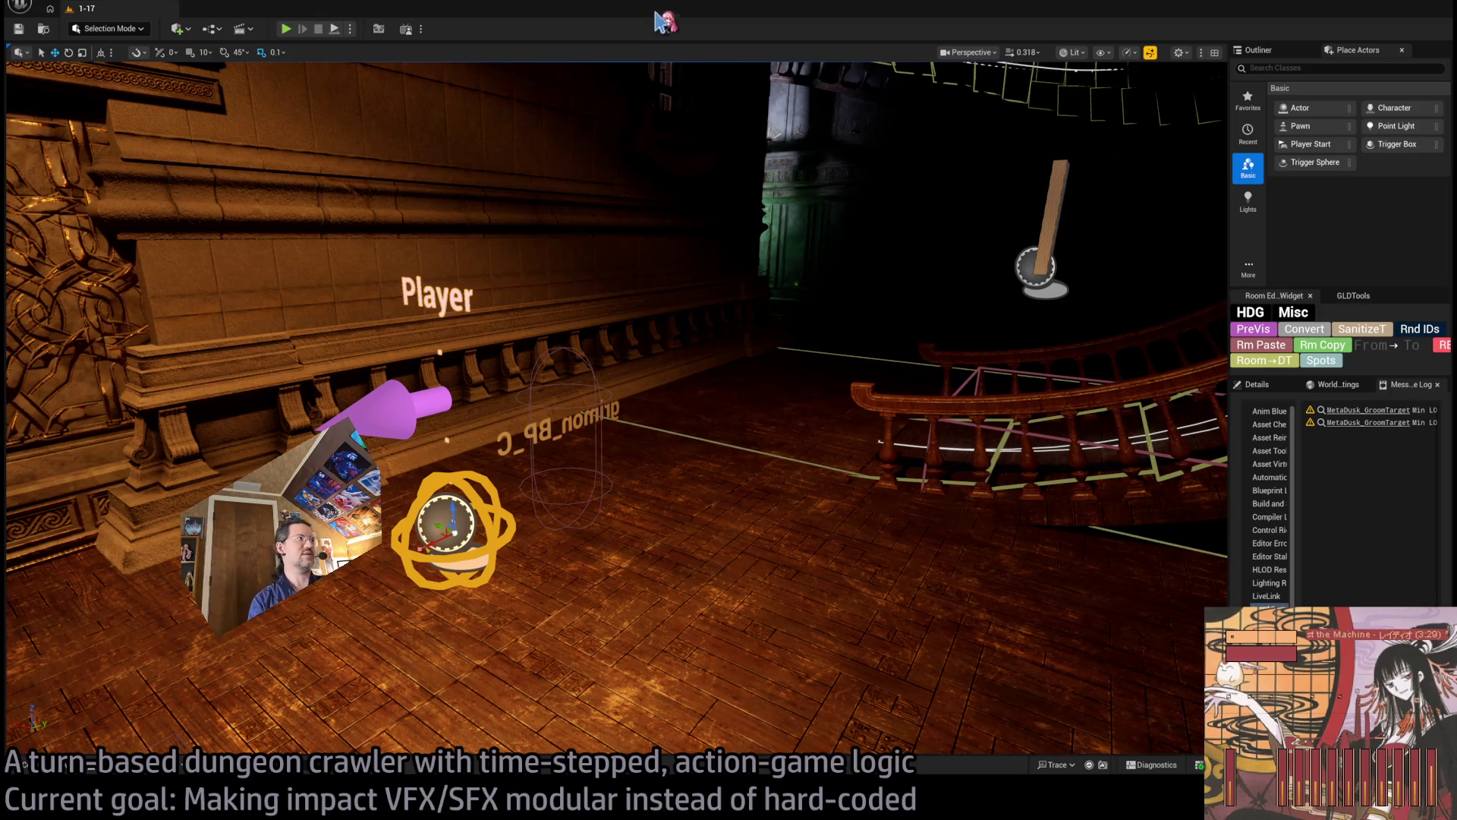
- Glance at the browser, return to Unreal, and start a new play-in-editor session
key(alt+Tab)
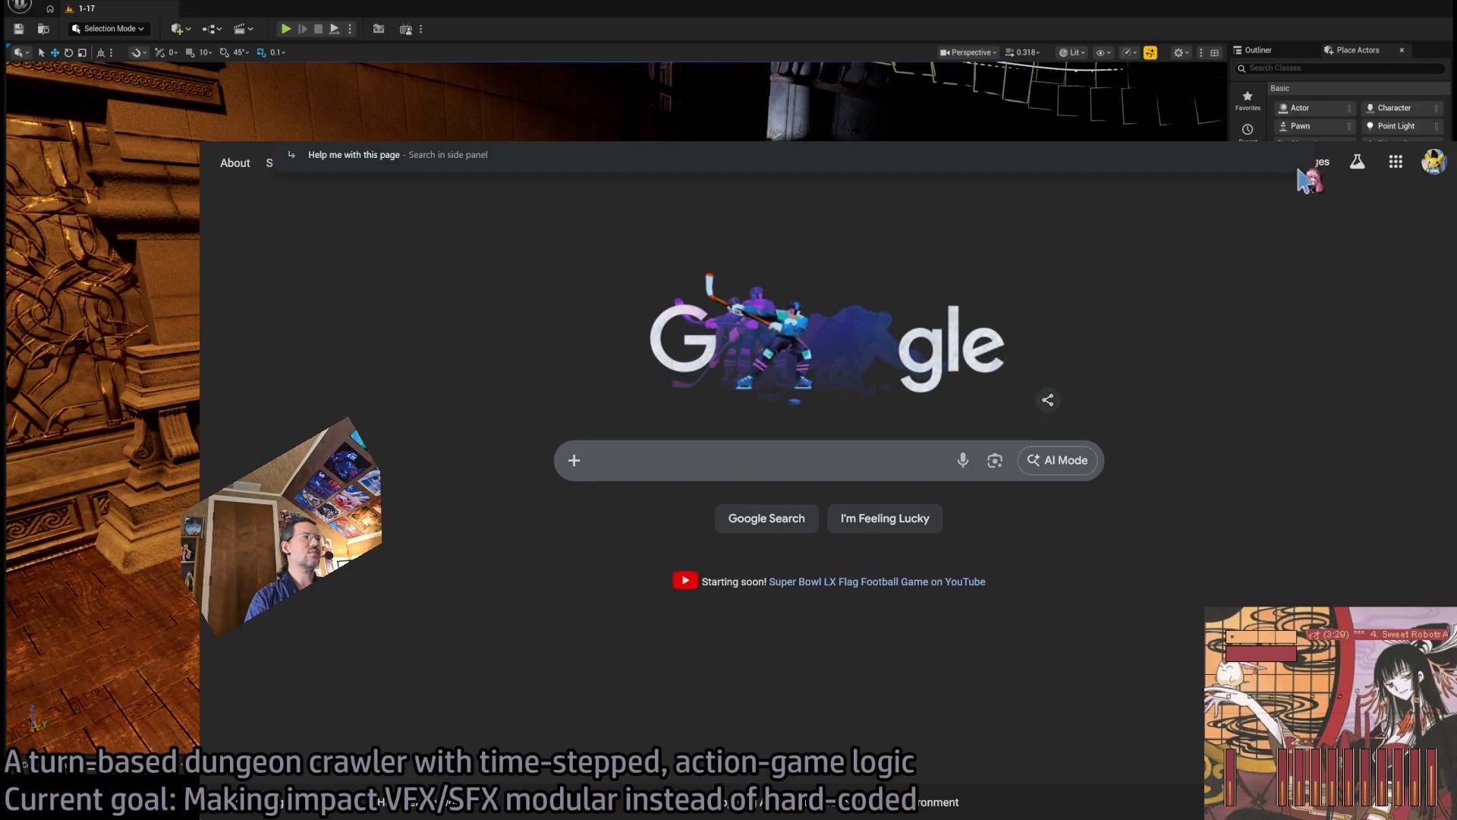
click(308, 32)
click(287, 30)
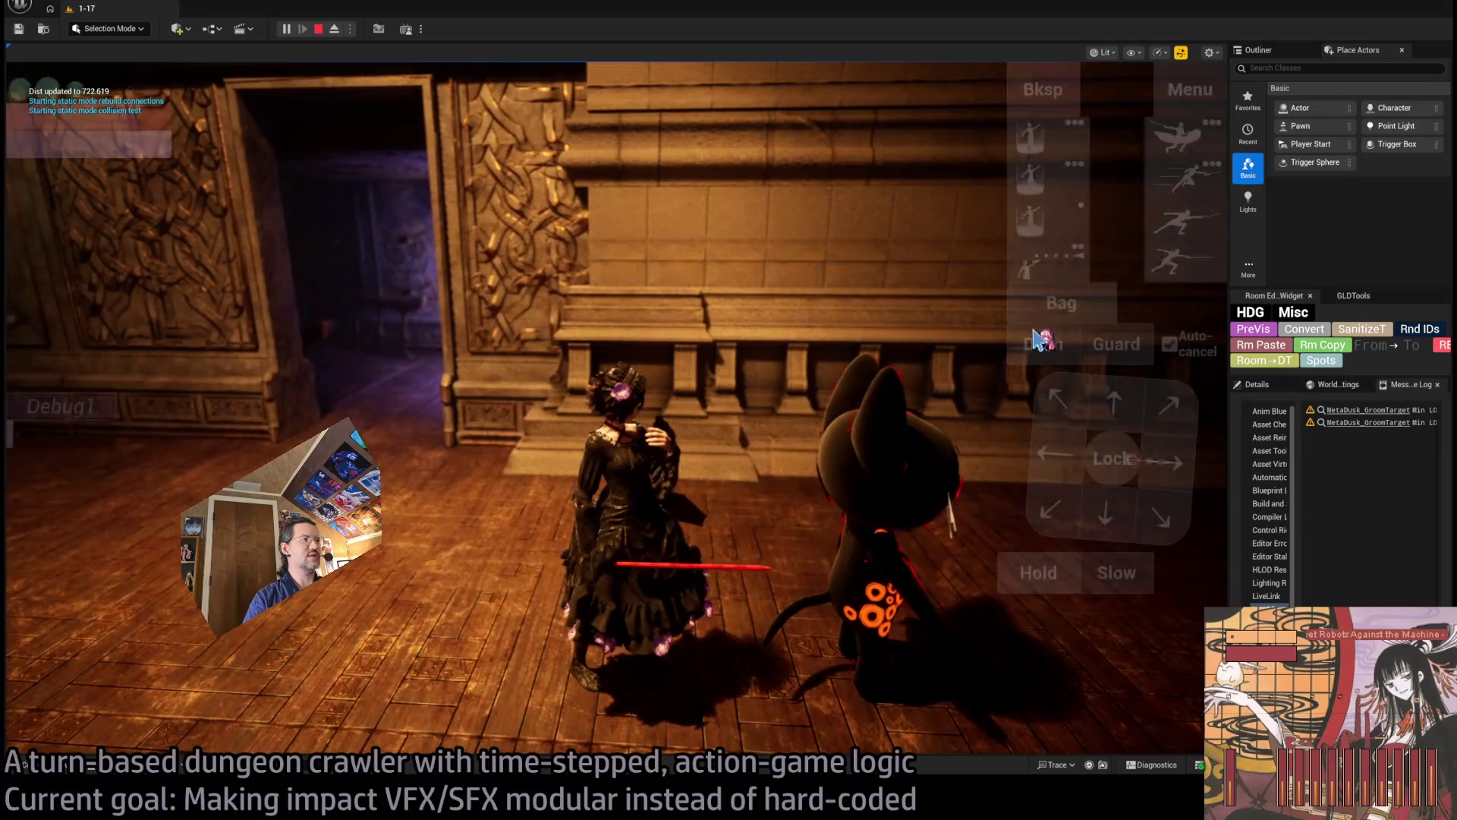
- Queue a spellbook skill and play out spell turns against the cat enemy, replaying the hit
click(81, 531)
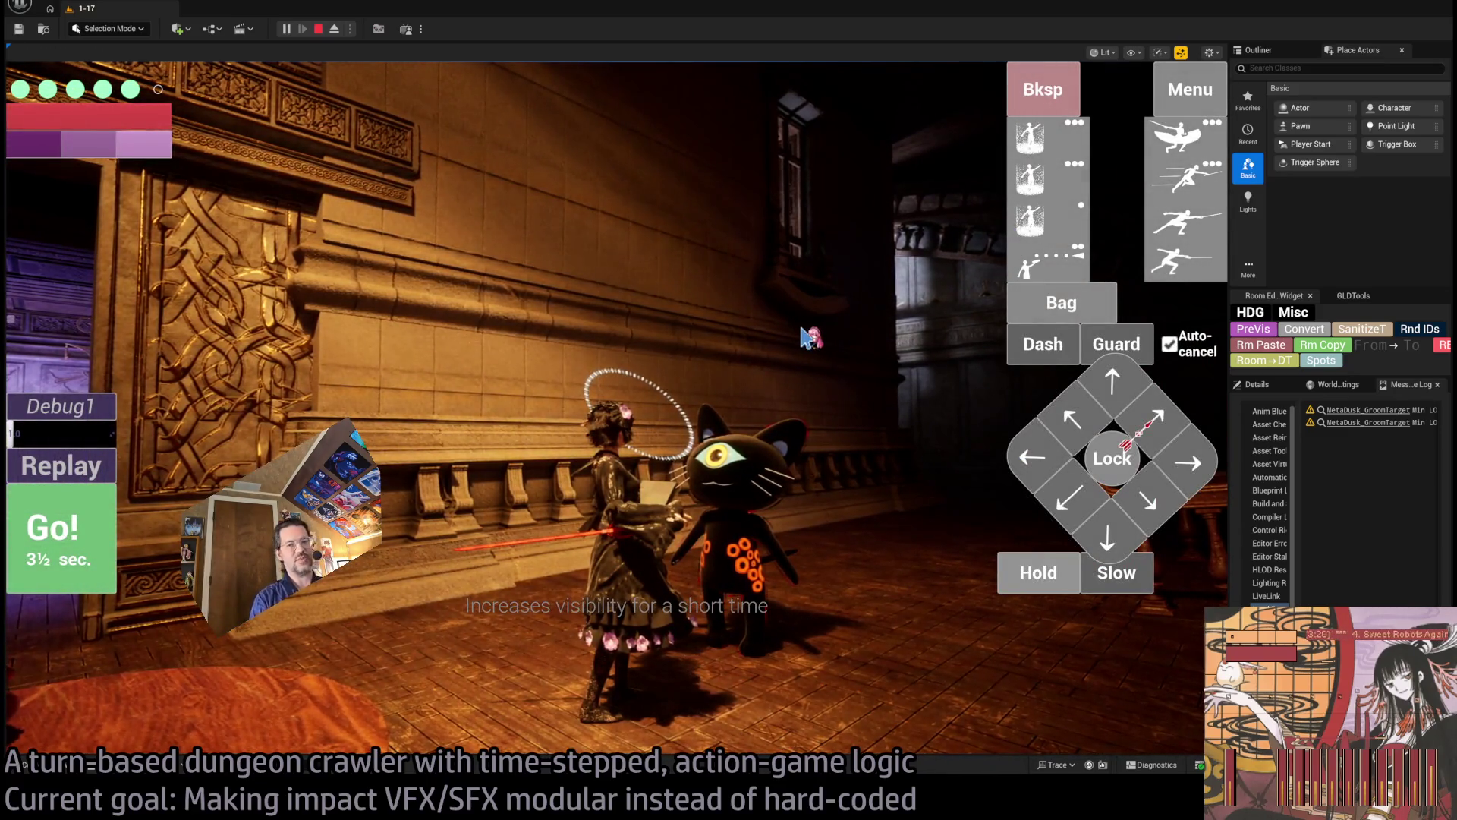
click(1010, 196)
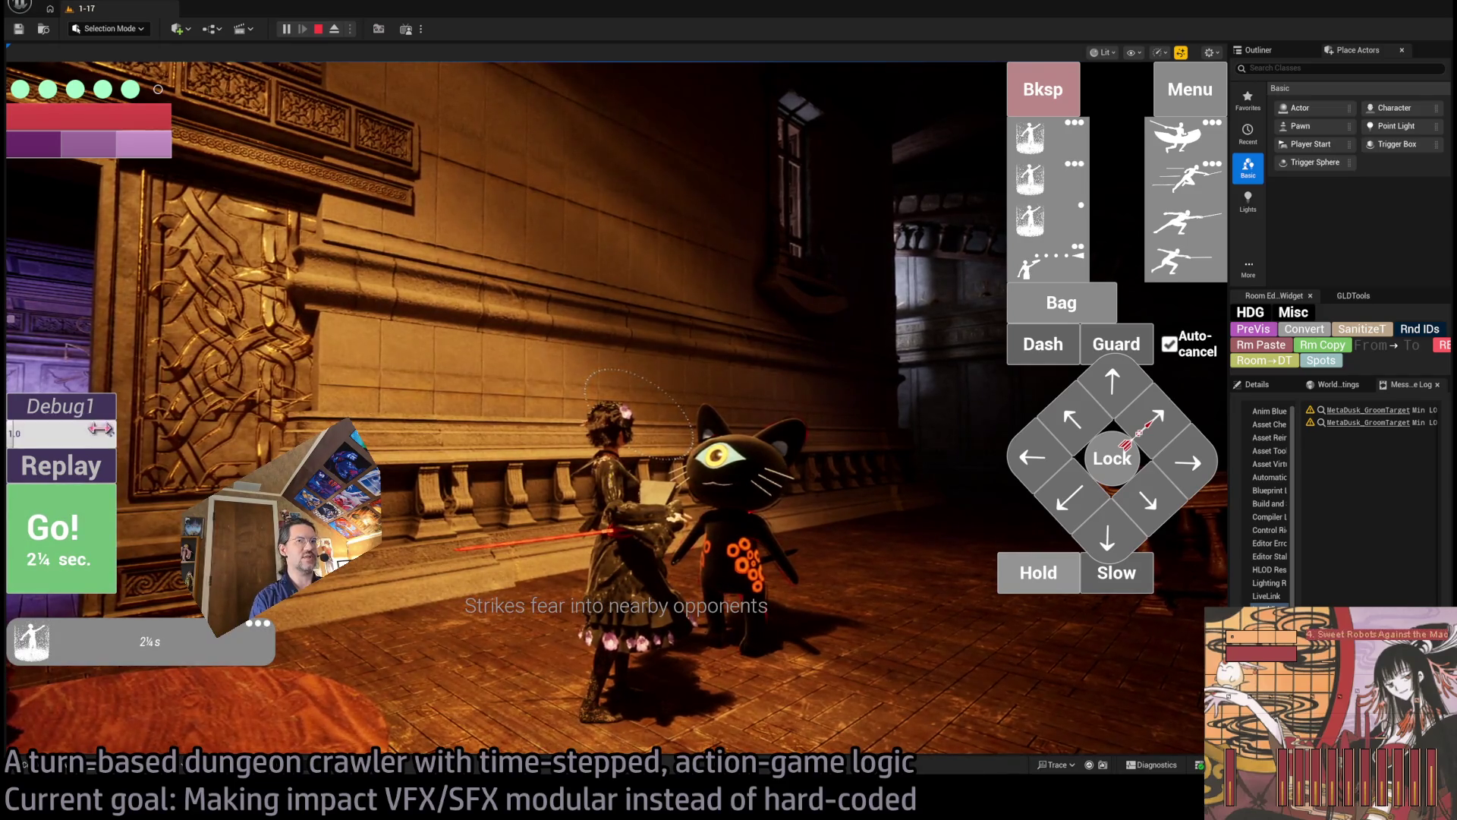
click(101, 536)
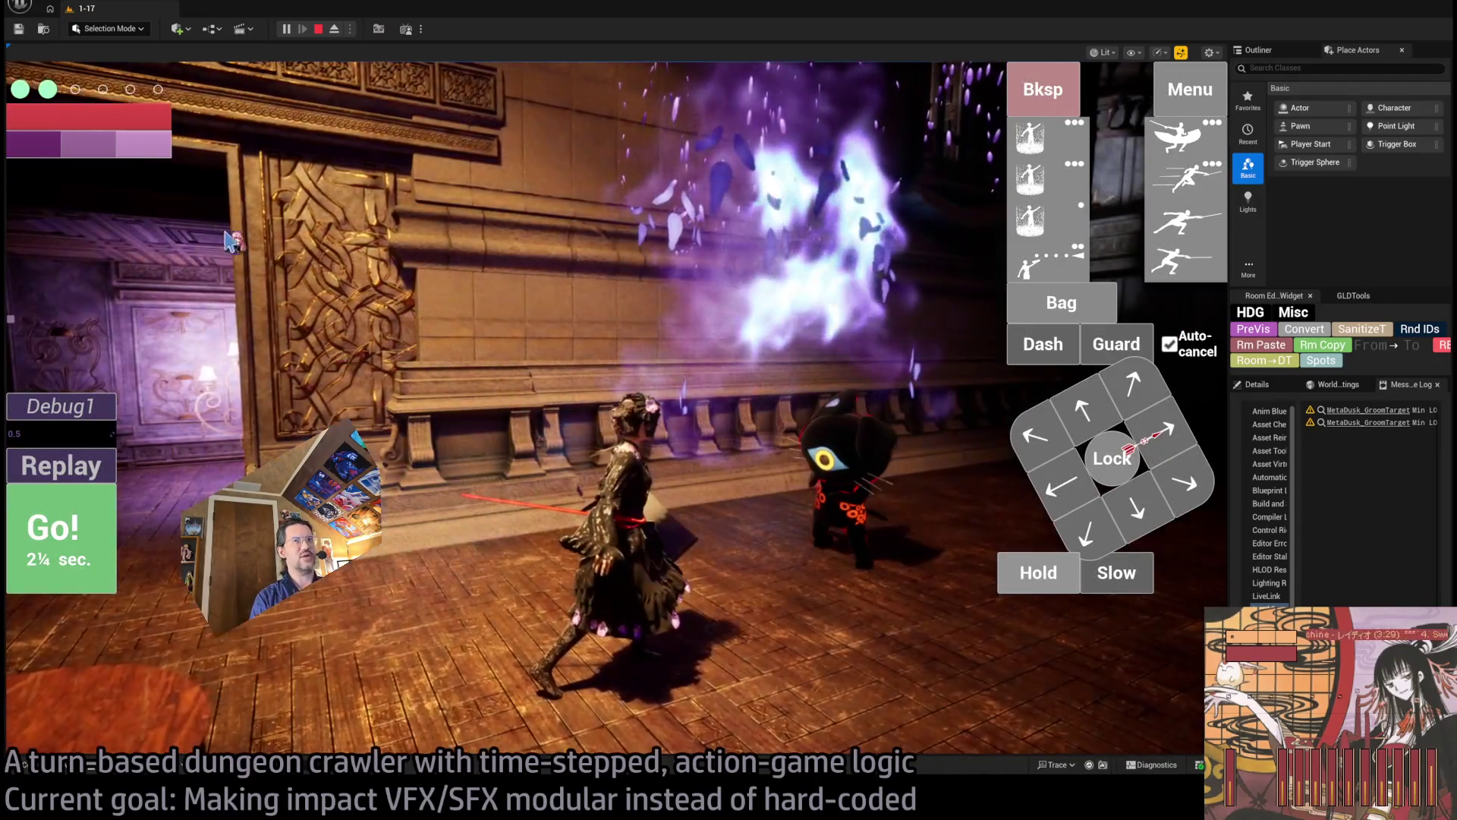
click(353, 351)
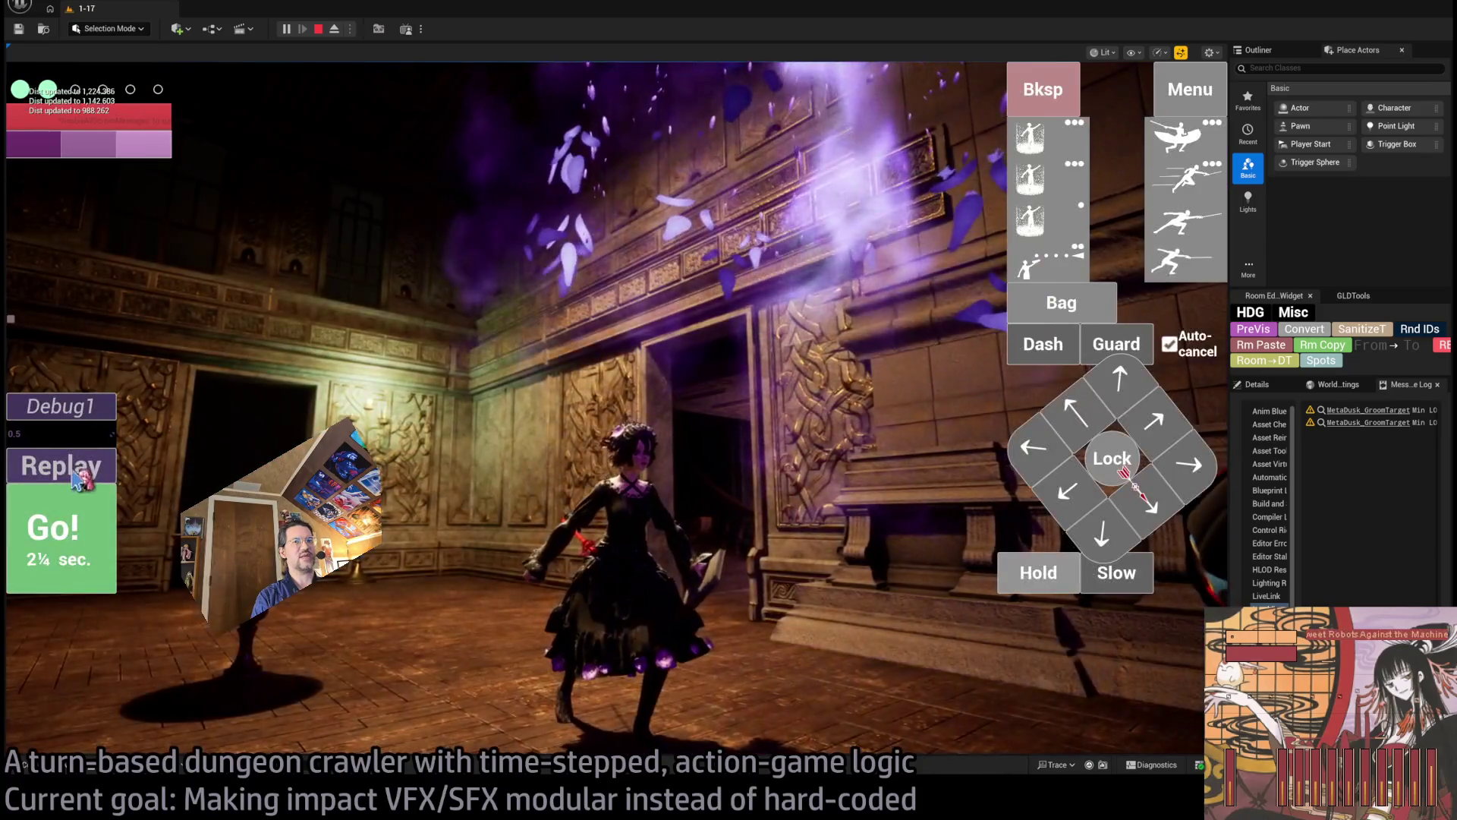
click(45, 467)
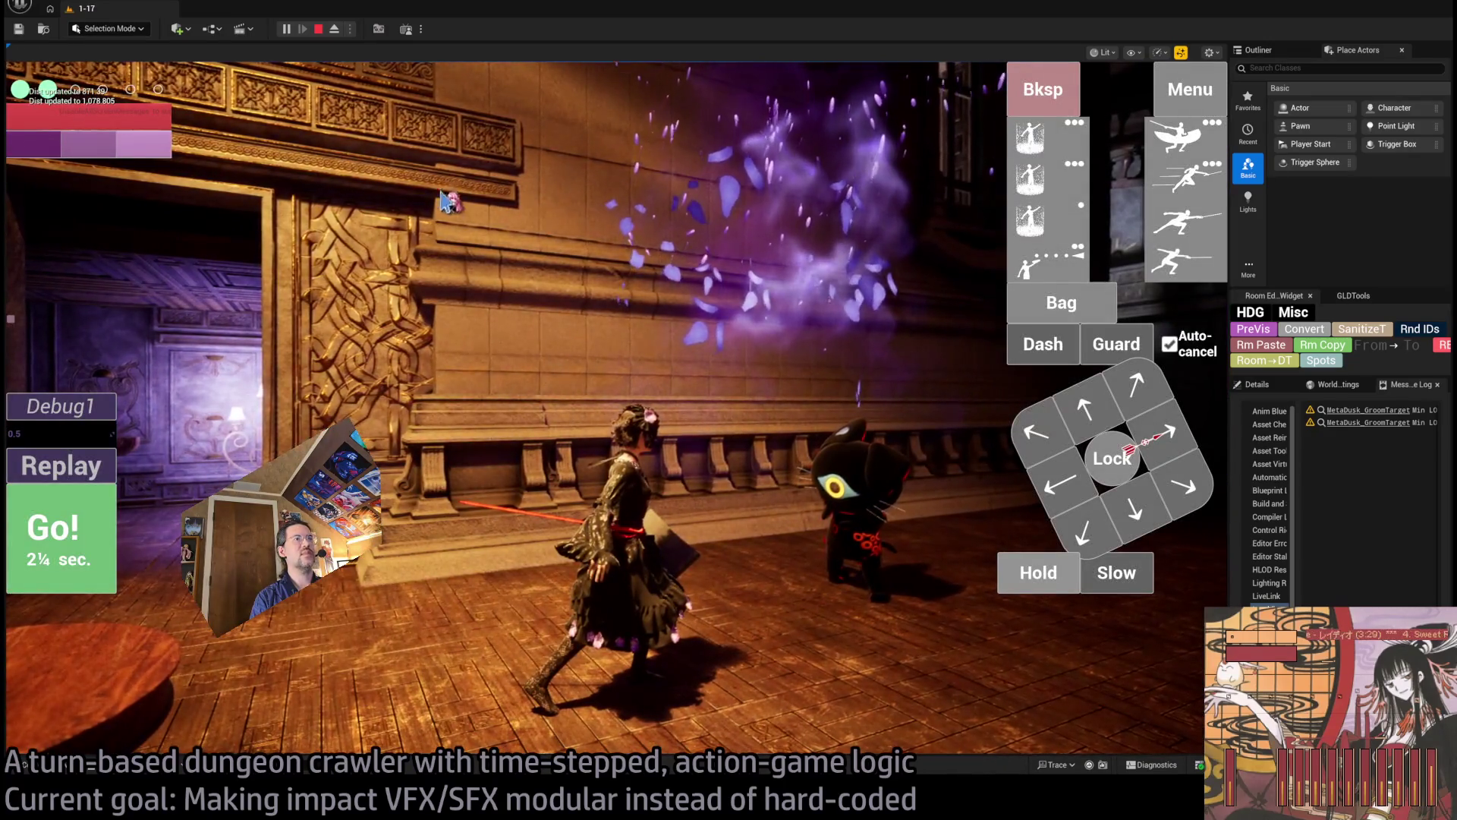
- Play the next turn, rewatch the purple spell impact twice, and queue a Guard action
click(741, 452)
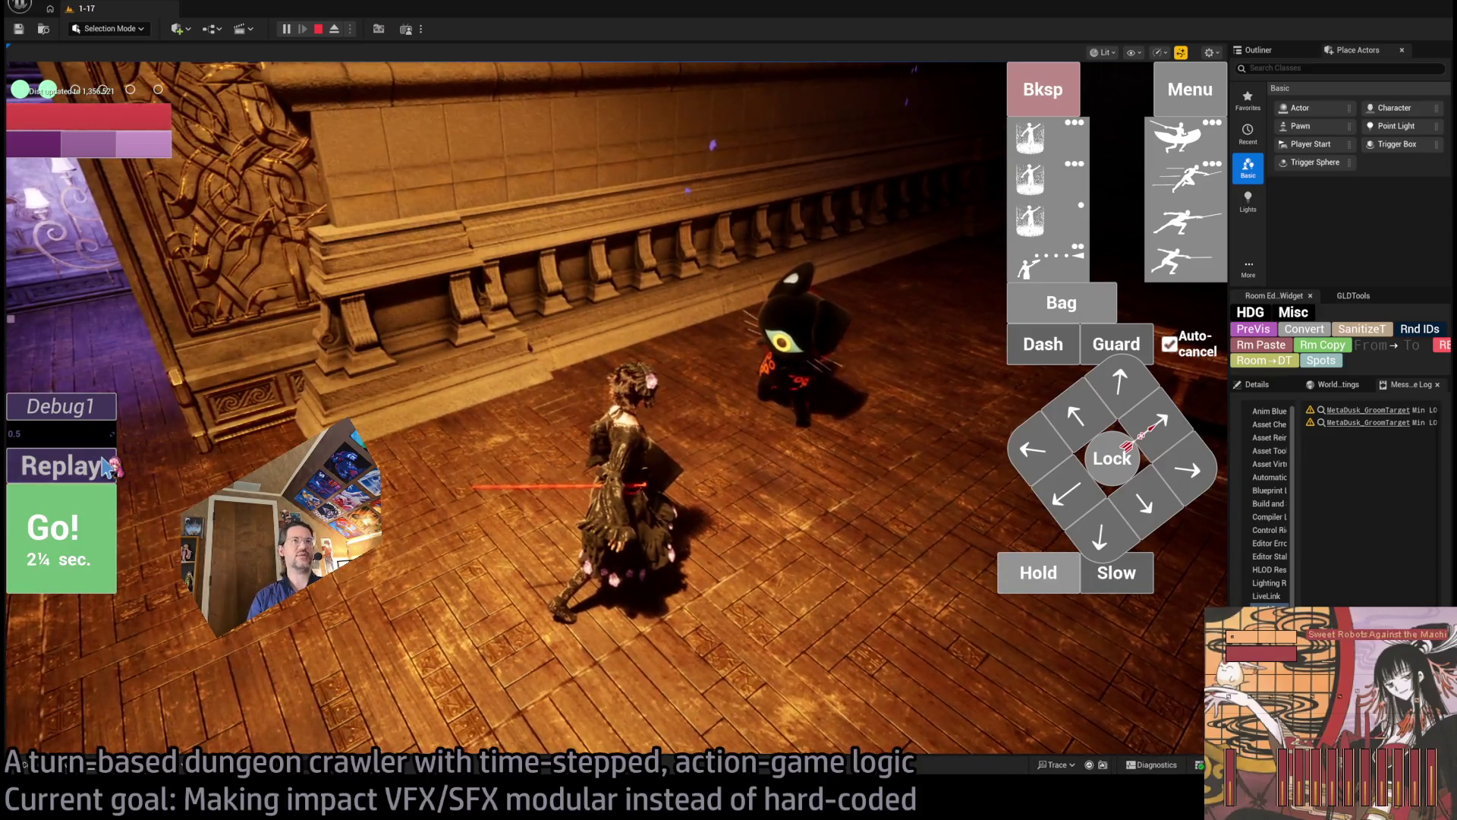
click(106, 466)
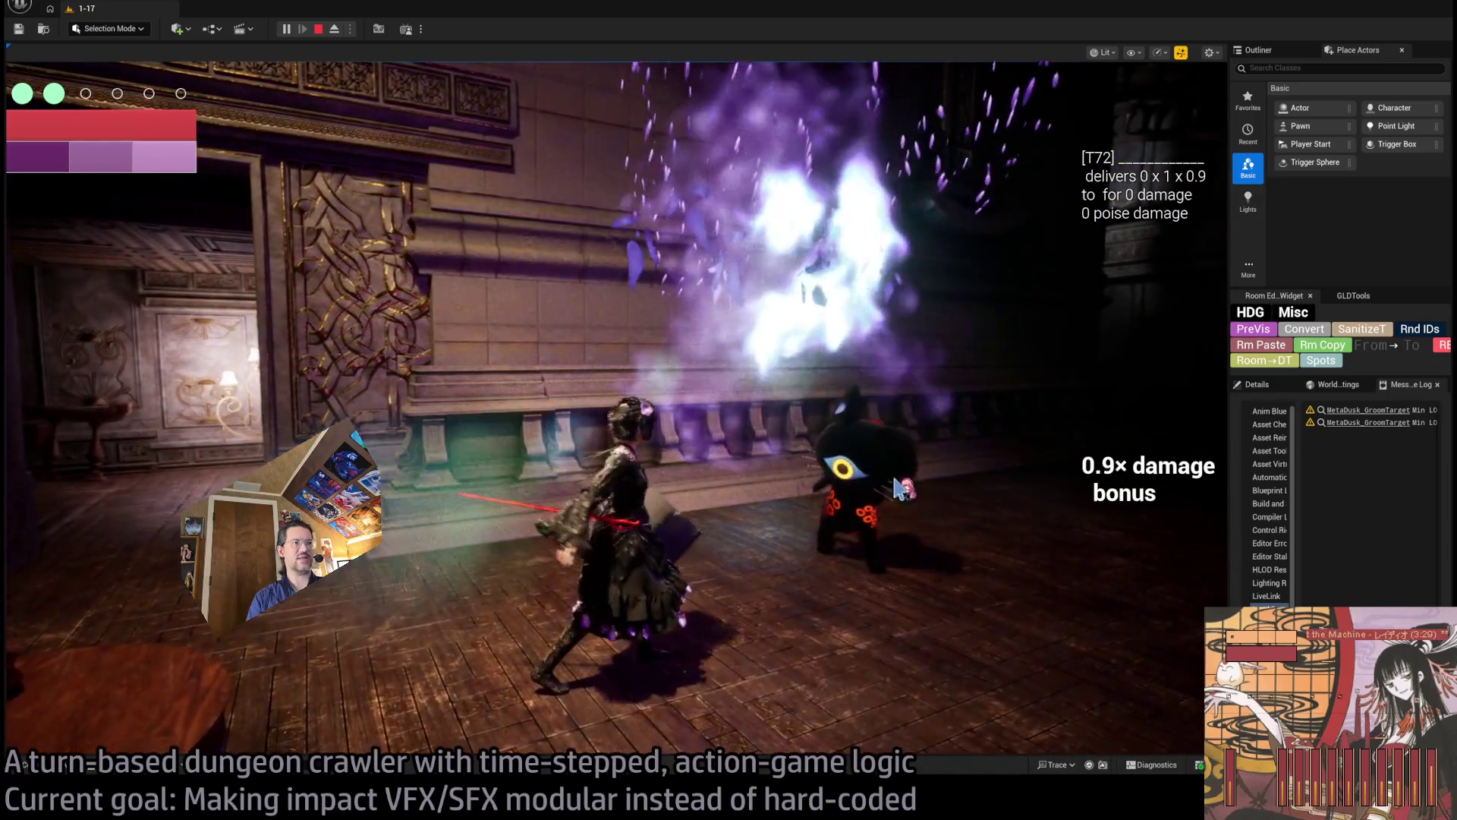
click(125, 453)
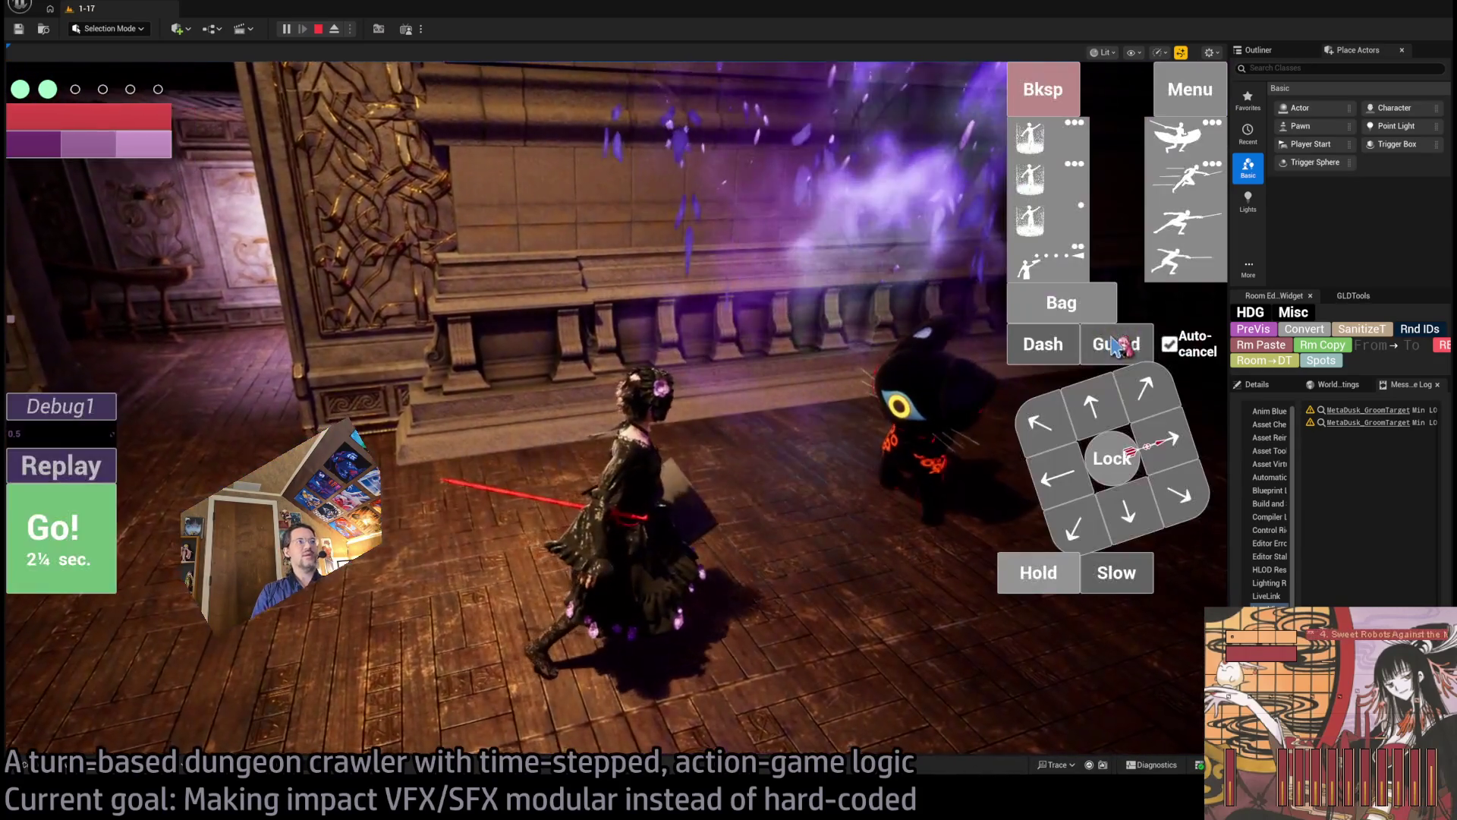
click(1116, 346)
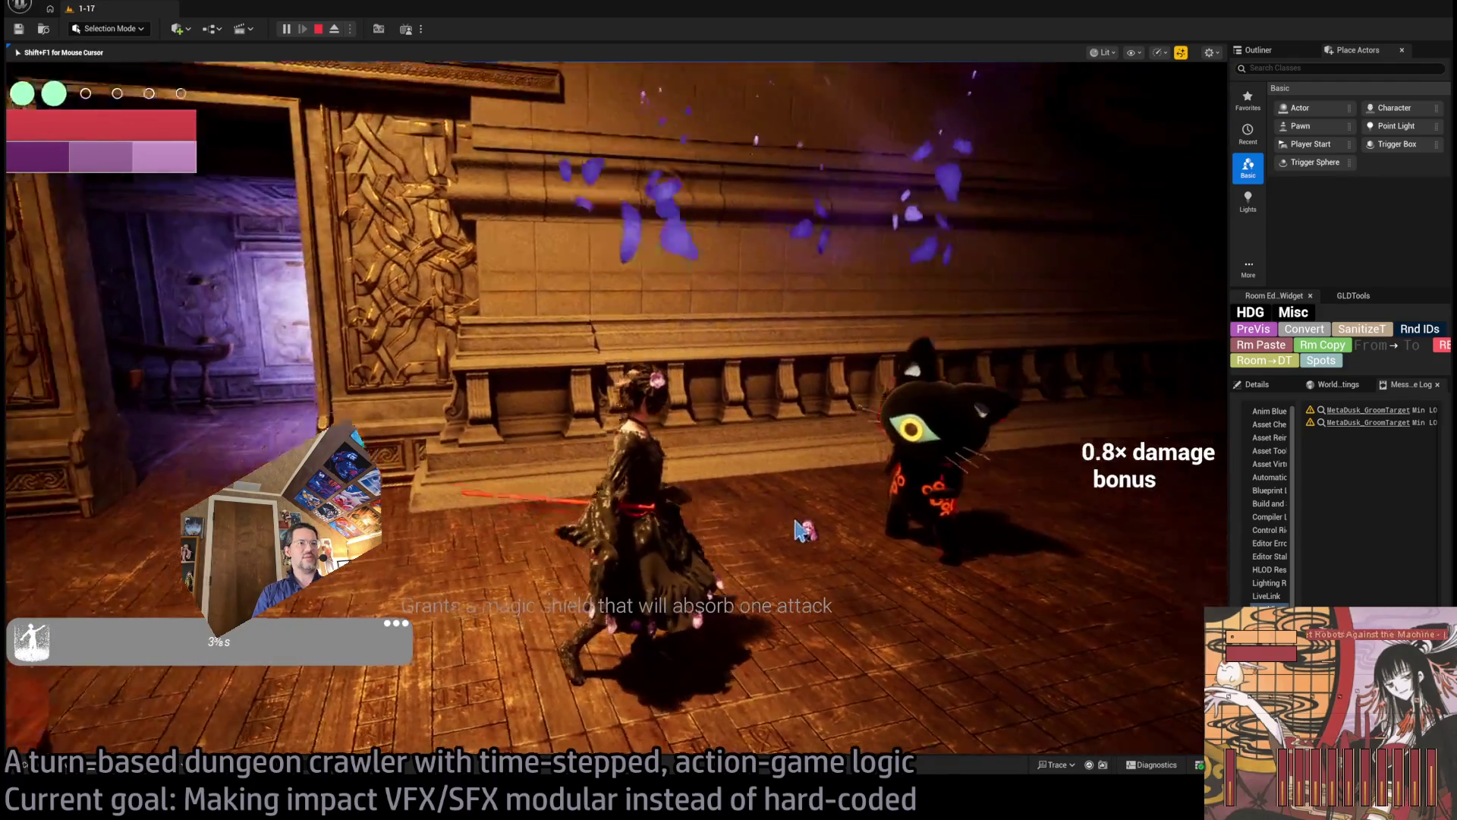